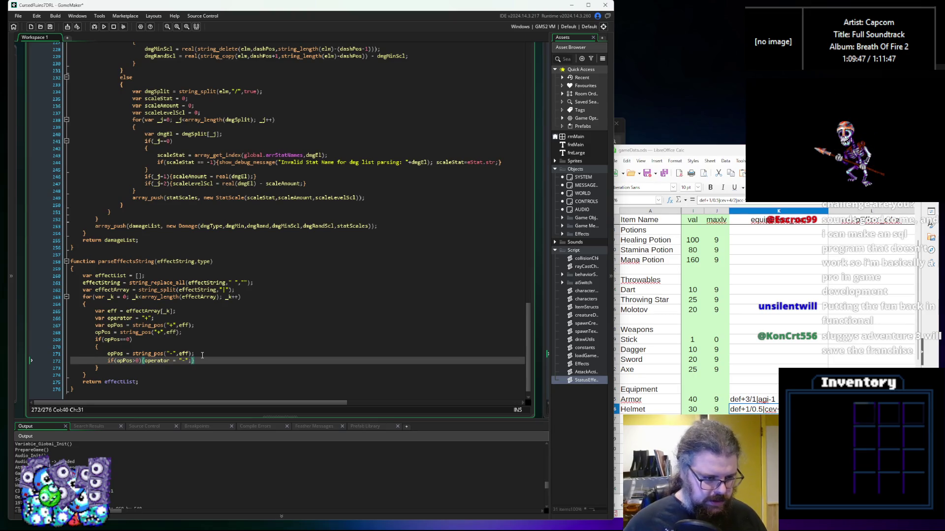
# After the minus-operator check on line 272, add an else block calling show_debug_message
pyautogui.scroll(-1, 201, 355)
pyautogui.click(159, 357)
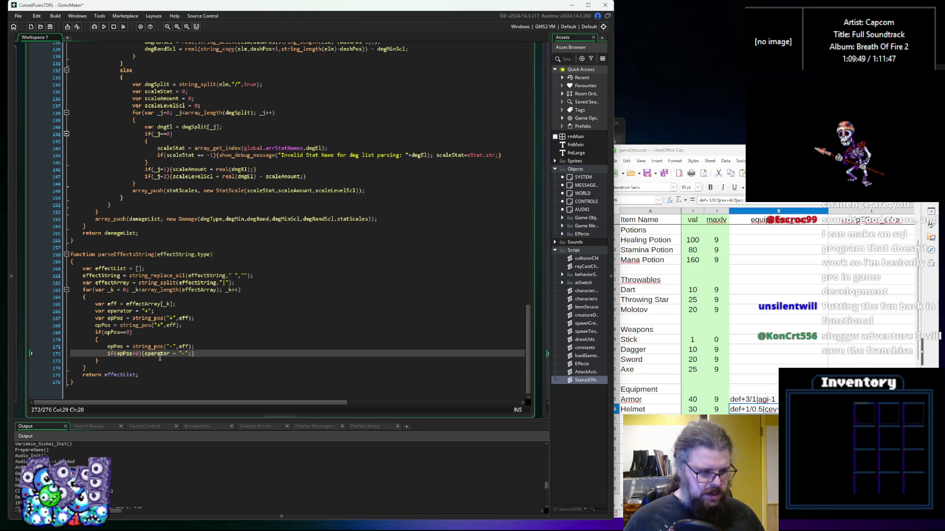
pyautogui.click(154, 363)
pyautogui.click(206, 355)
pyautogui.write('else{show_debug')
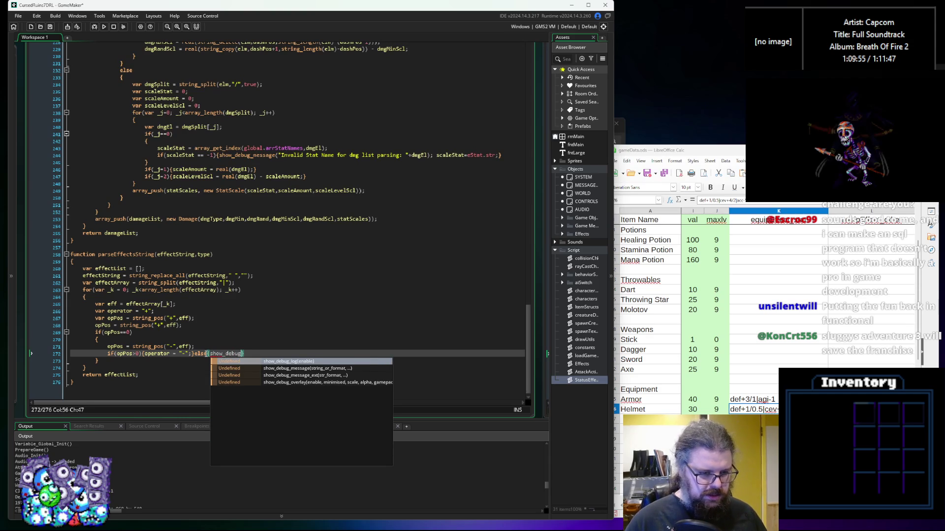
pyautogui.write('_message')
pyautogui.press('Return')
# Make the debug message "Effect String Operator not handled for "+eff
pyautogui.press('Left')
pyautogui.write('"Operator not handled for "')
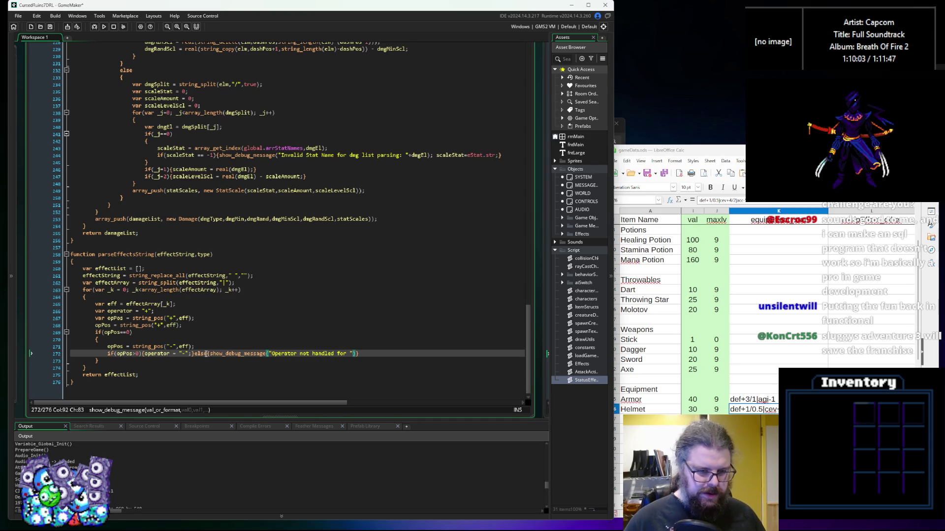
pyautogui.write('+')
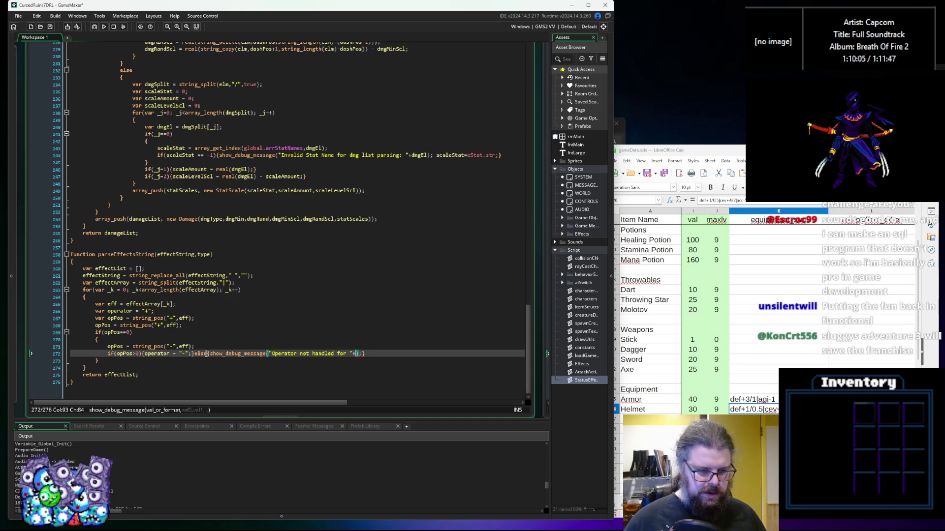
pyautogui.write('eff')
pyautogui.press('Left')
pyautogui.press('Left')
pyautogui.press('Left')
pyautogui.hotkey('ctrl', 'Left')
pyautogui.hotkey('ctrl', 'Left')
pyautogui.hotkey('ctrl', 'Left')
pyautogui.write('Effect String')
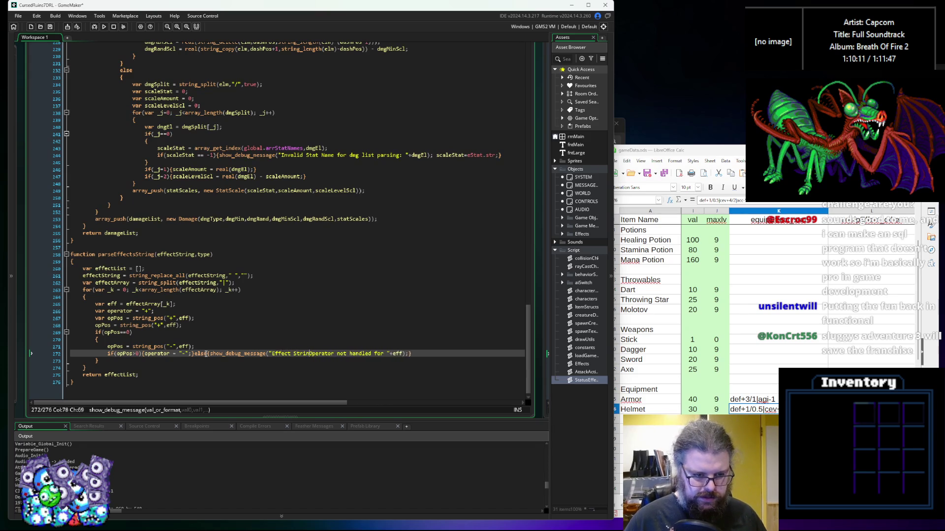
# Add a new blank line after the closing brace of the operator block
pyautogui.scroll(-1, 289, 330)
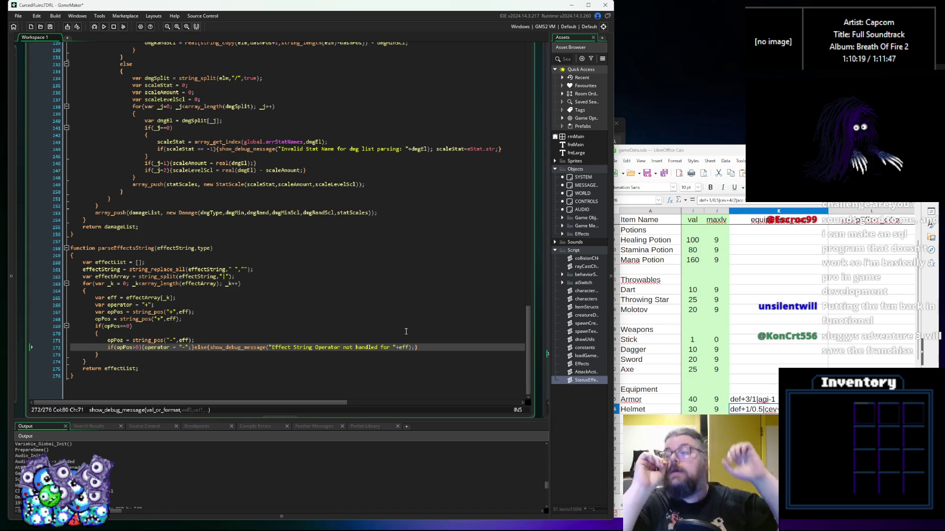
pyautogui.click(428, 352)
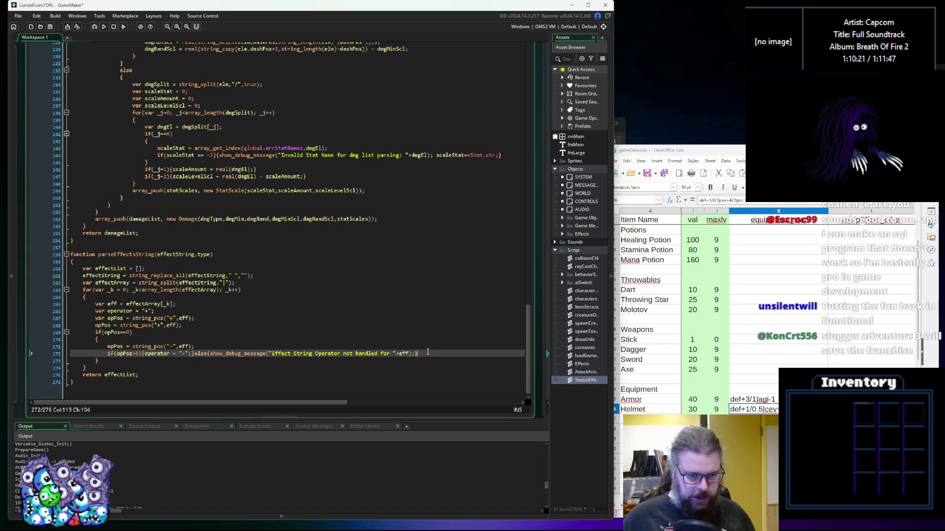
pyautogui.press('Down')
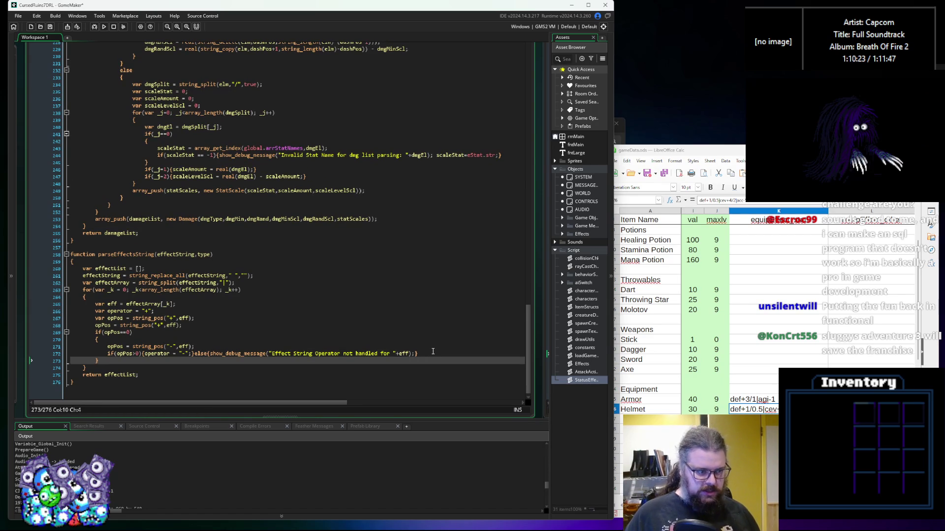
pyautogui.press('Return')
pyautogui.scroll(-1, 420, 353)
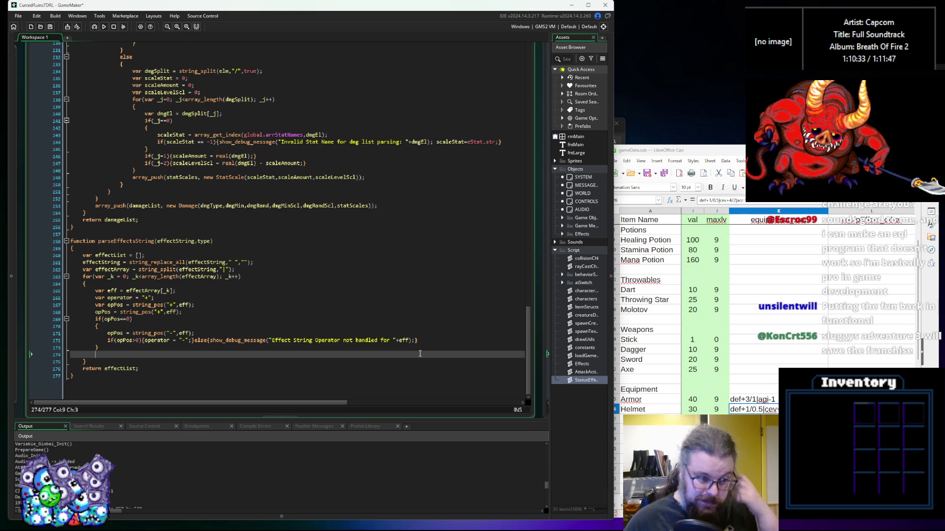
# Declare var affectedStat = array_get_index(global.arrStatNames,dmgEl), copied from line 243
pyautogui.write('var')
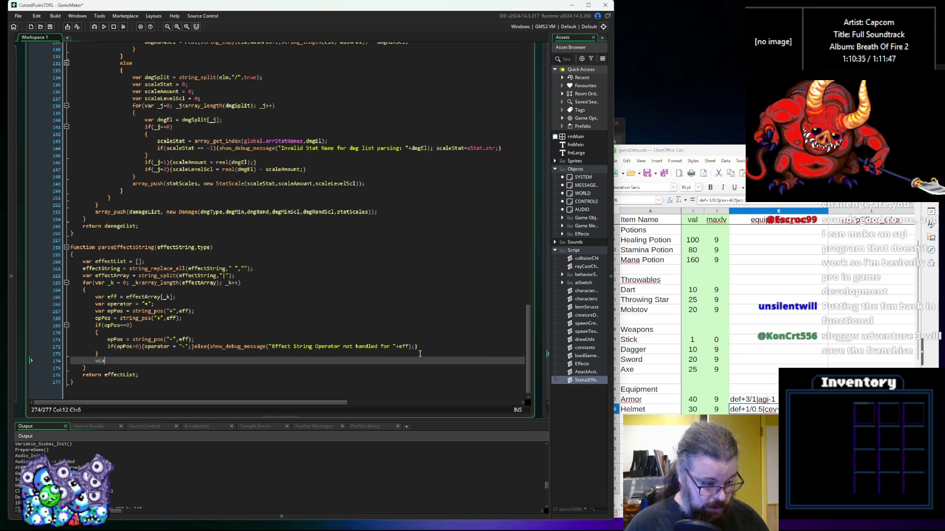
pyautogui.write(' affectedStat =')
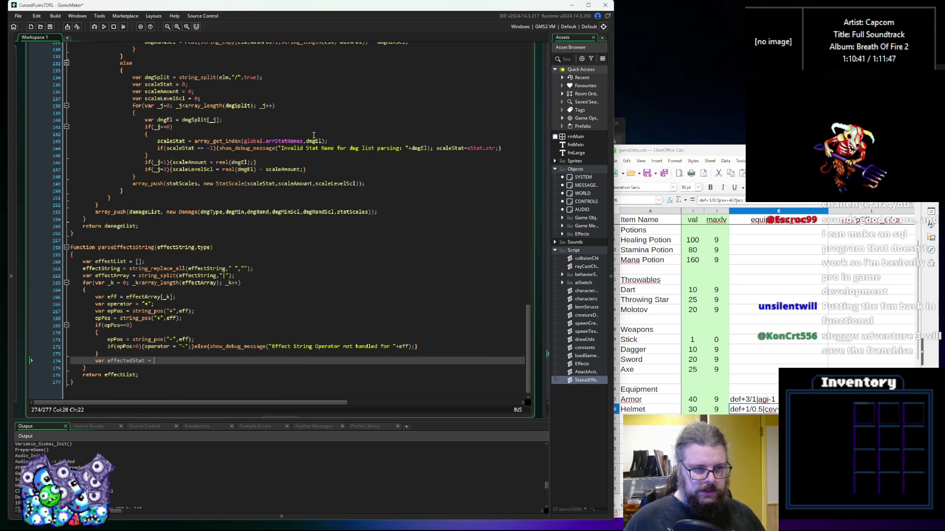
pyautogui.moveTo(327, 142); pyautogui.dragTo(194, 142)
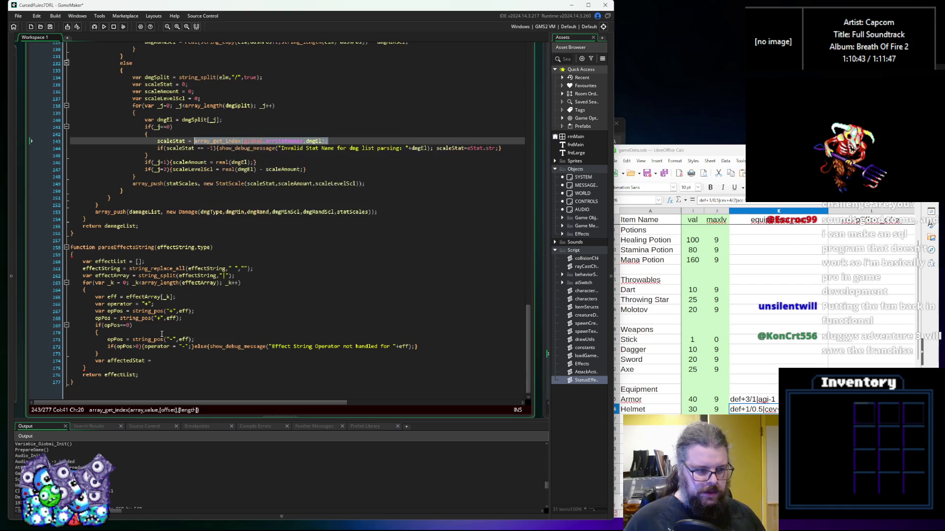
pyautogui.hotkey('ctrl', 'c')
pyautogui.click(156, 363)
pyautogui.hotkey('ctrl', 'v')
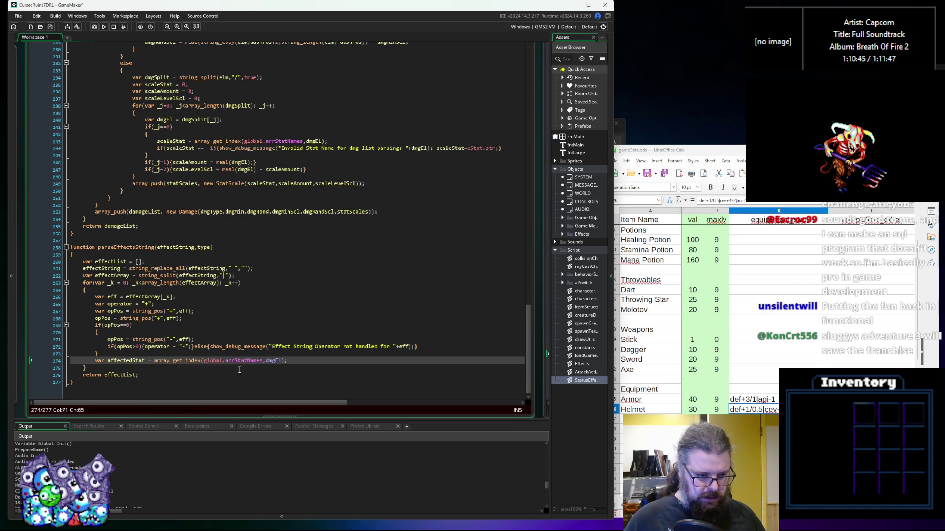
# Replace the dmgEl argument with a partly typed string_delete(eff, call
pyautogui.press('Up')
pyautogui.press('Home')
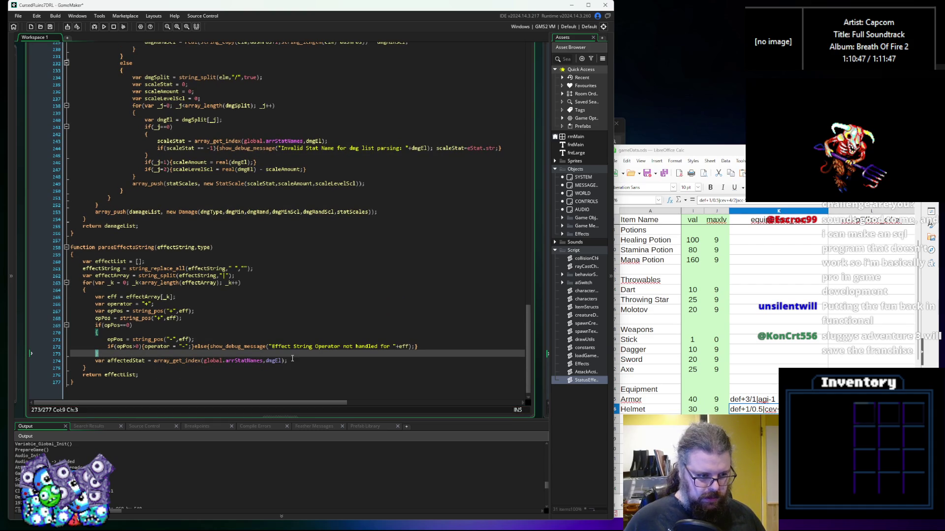
pyautogui.click(299, 361)
pyautogui.press('Left')
pyautogui.press('Left')
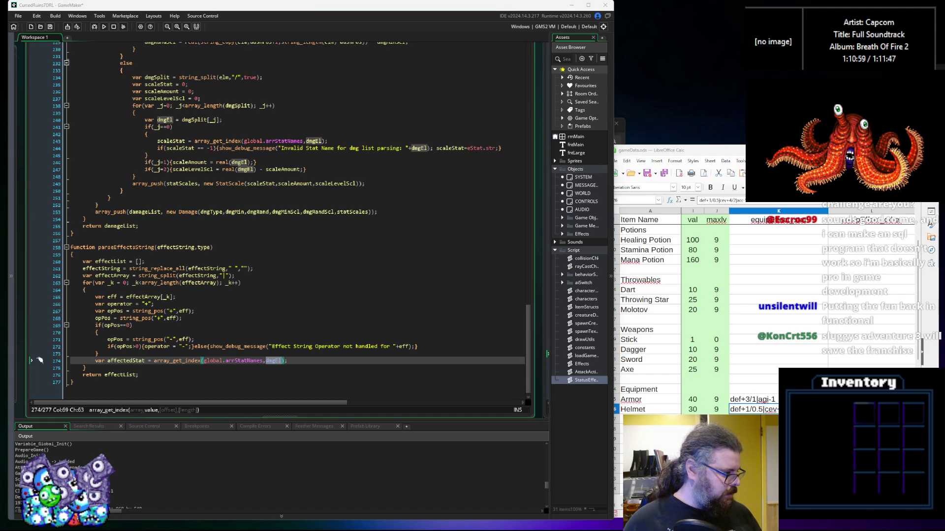
pyautogui.press('Right')
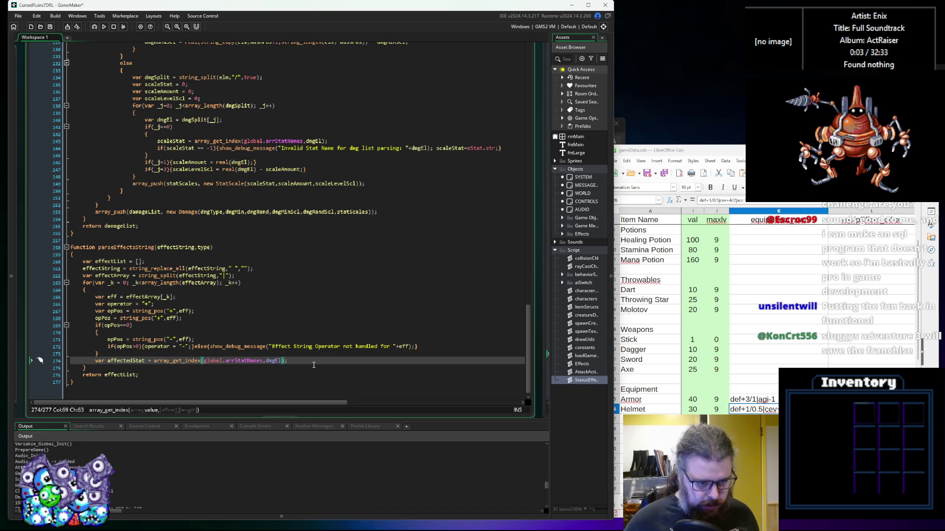
pyautogui.press('BackSpace')
pyautogui.press('BackSpace')
pyautogui.press('BackSpace')
pyautogui.write('eff')
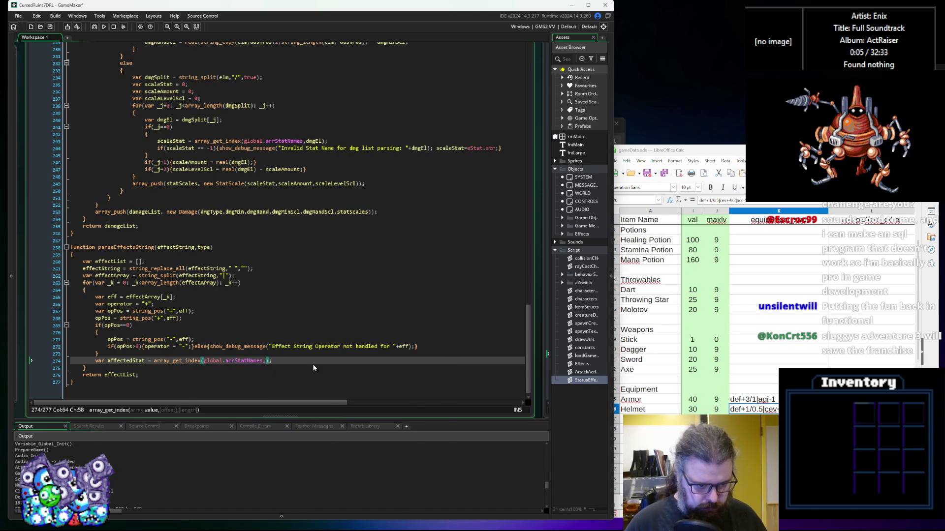
pyautogui.hotkey('ctrl', 'Left')
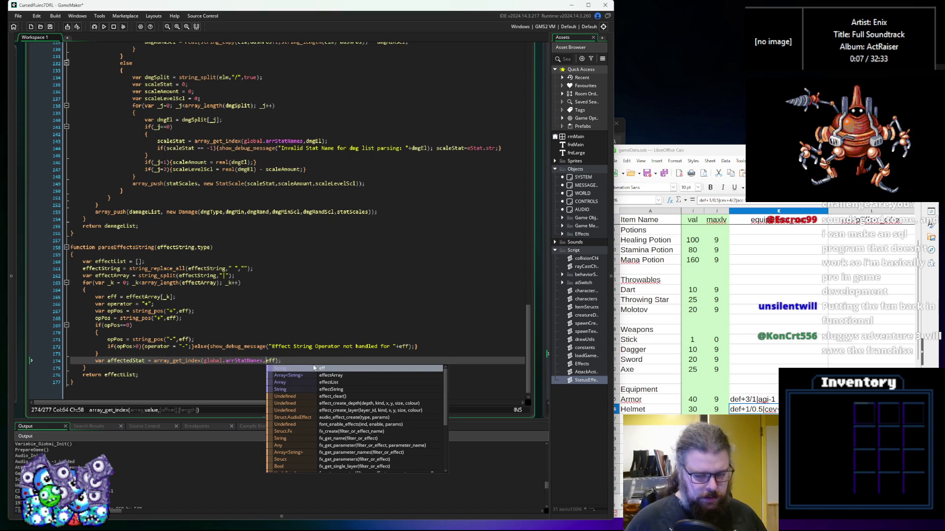
pyautogui.write('string_de')
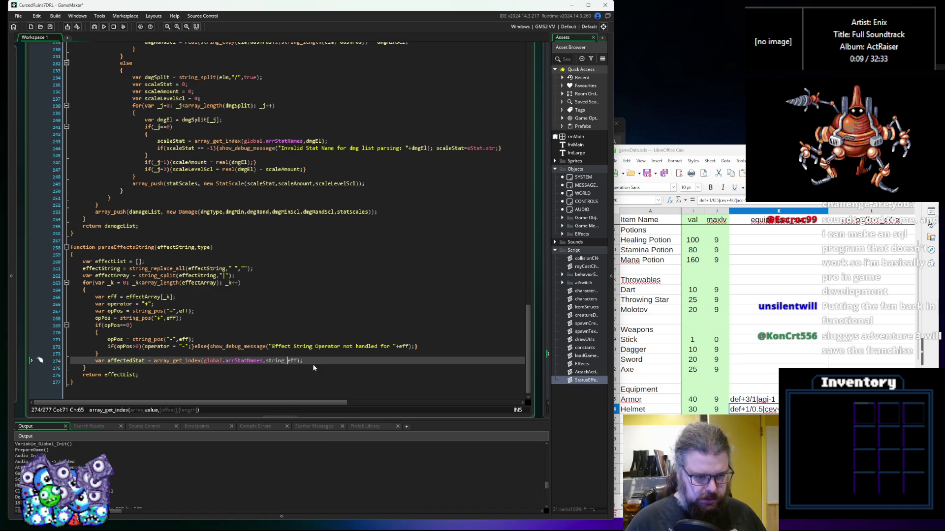
pyautogui.write('lete(eff')
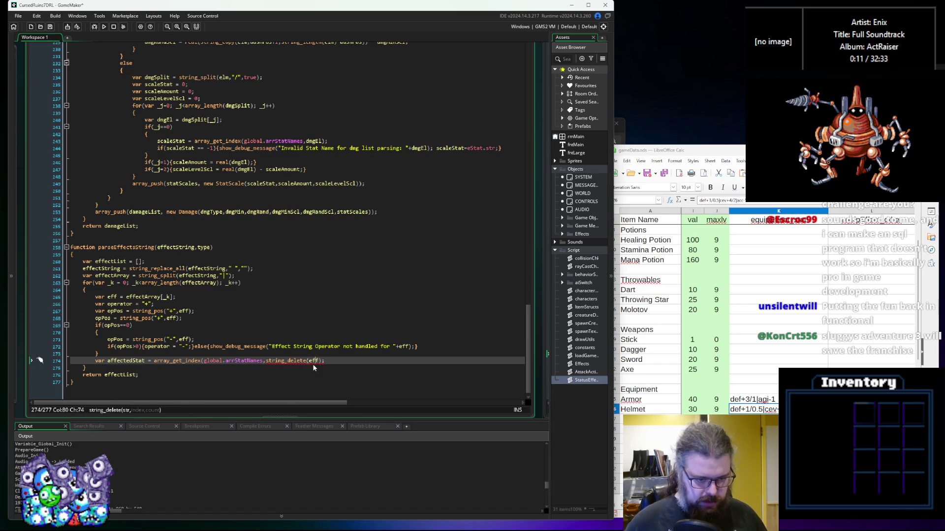
pyautogui.write(',')
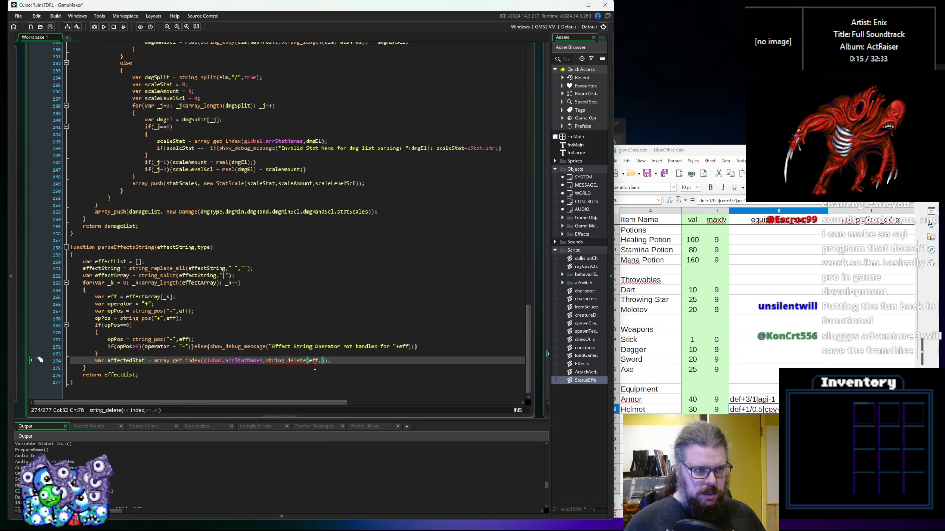
# Copy the string_delete expression from line 228, trial-paste it into affectedStat, then undo
pyautogui.scroll(5, 315, 367)
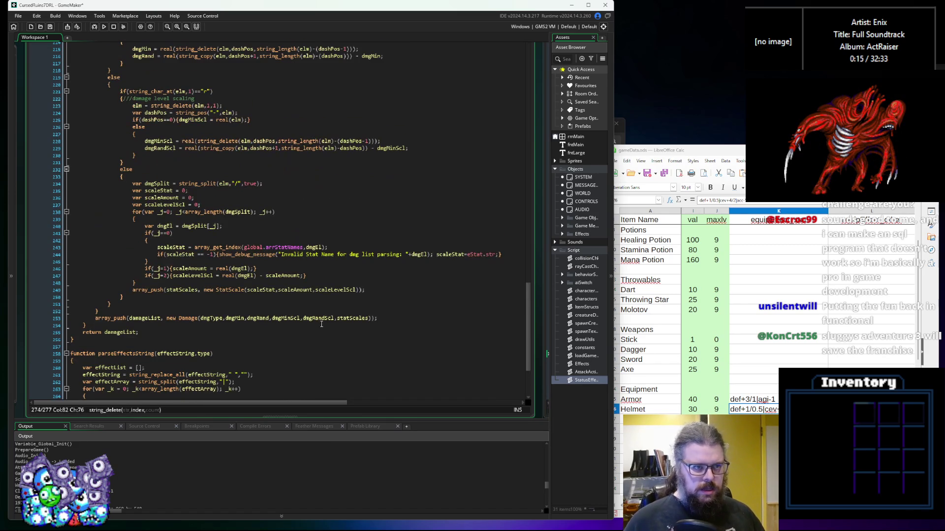
pyautogui.click(377, 142)
pyautogui.press('Down')
pyautogui.press('Down')
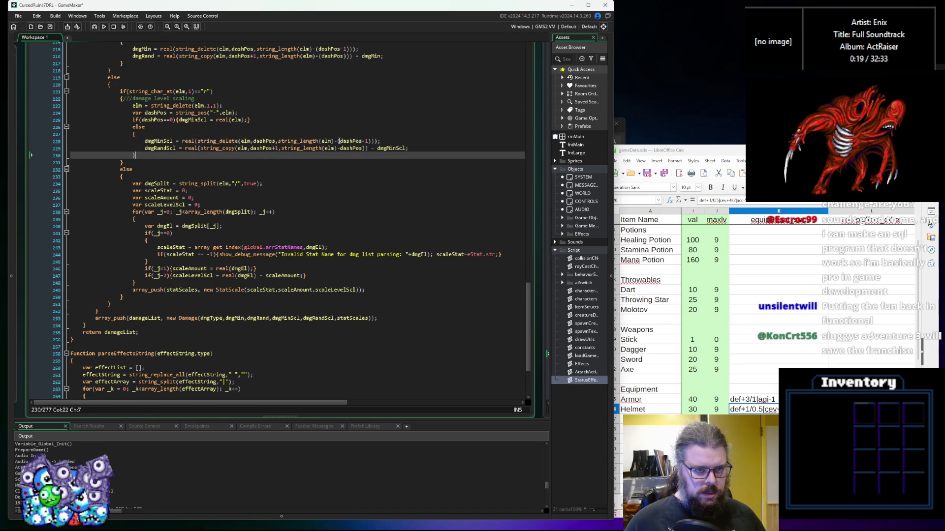
pyautogui.moveTo(385, 142); pyautogui.dragTo(183, 142)
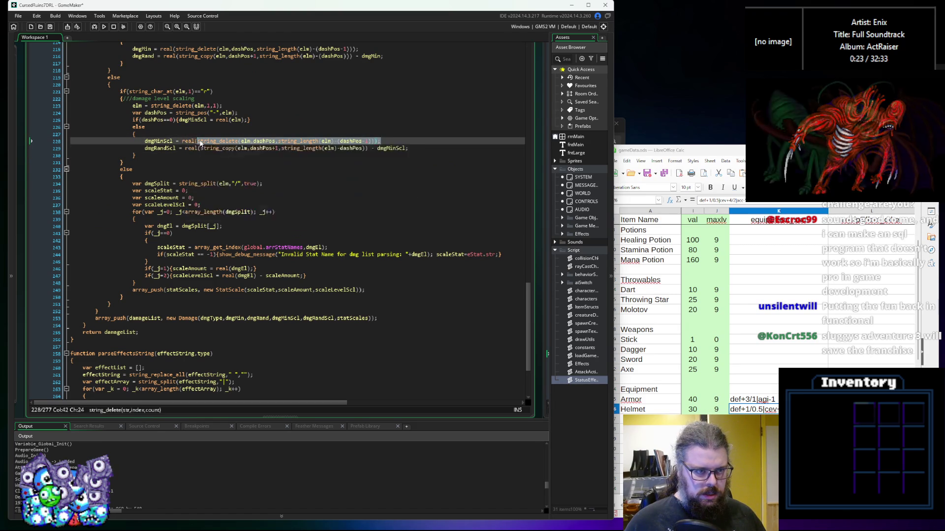
pyautogui.click(218, 141)
pyautogui.scroll(-5, 224, 199)
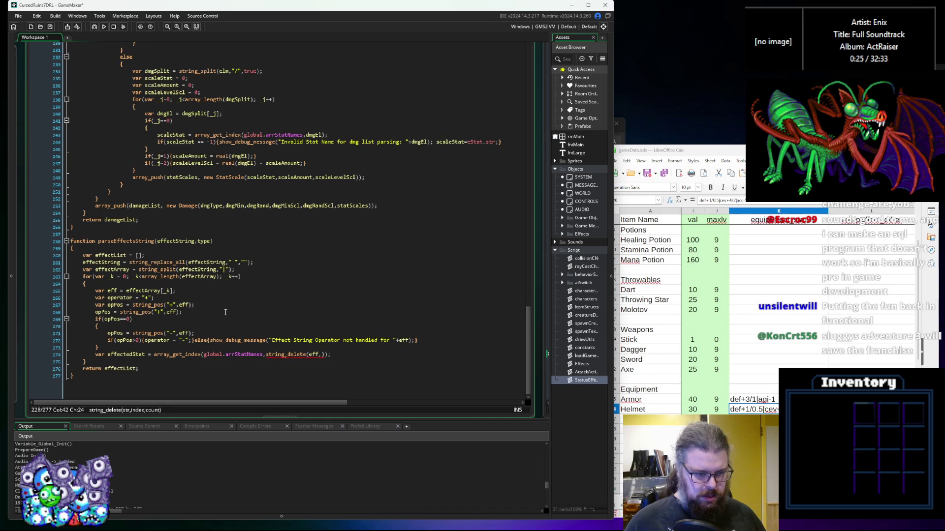
pyautogui.click(335, 354)
pyautogui.press('Left')
pyautogui.press('Left')
pyautogui.hotkey('ctrl', 'v')
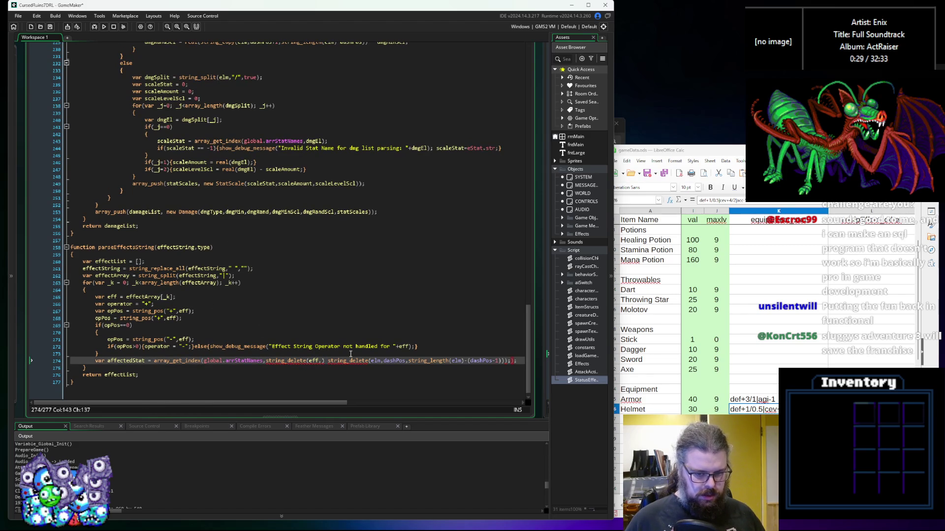
pyautogui.press('BackSpace')
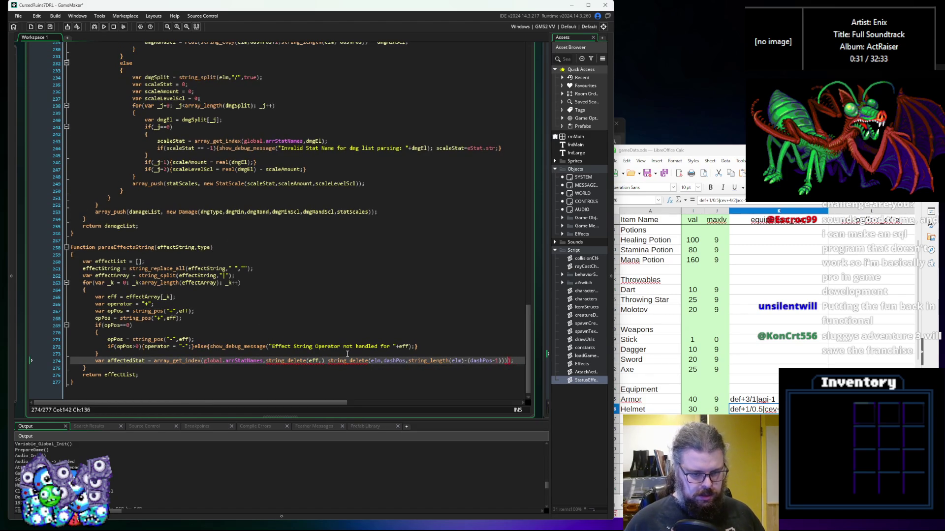
pyautogui.hotkey('ctrl', 'z')
pyautogui.hotkey('ctrl', 'z')
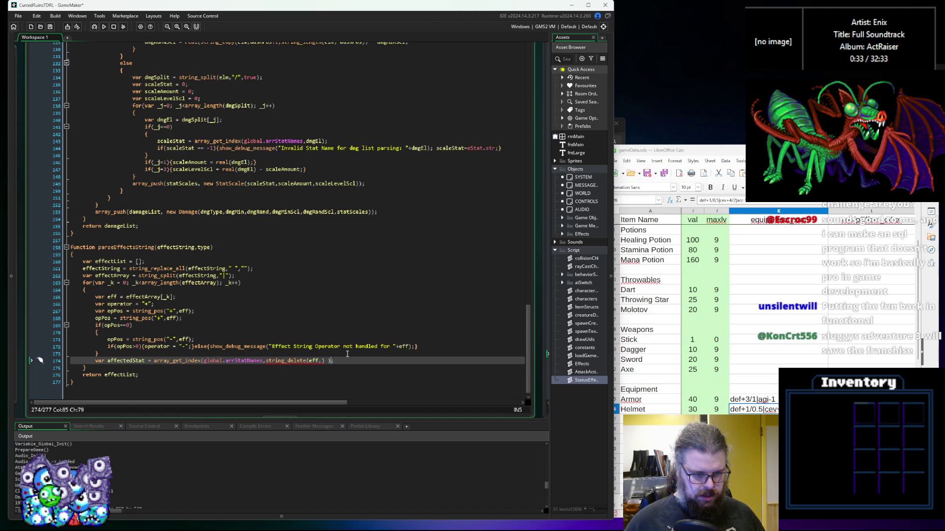
pyautogui.hotkey('ctrl', 'z')
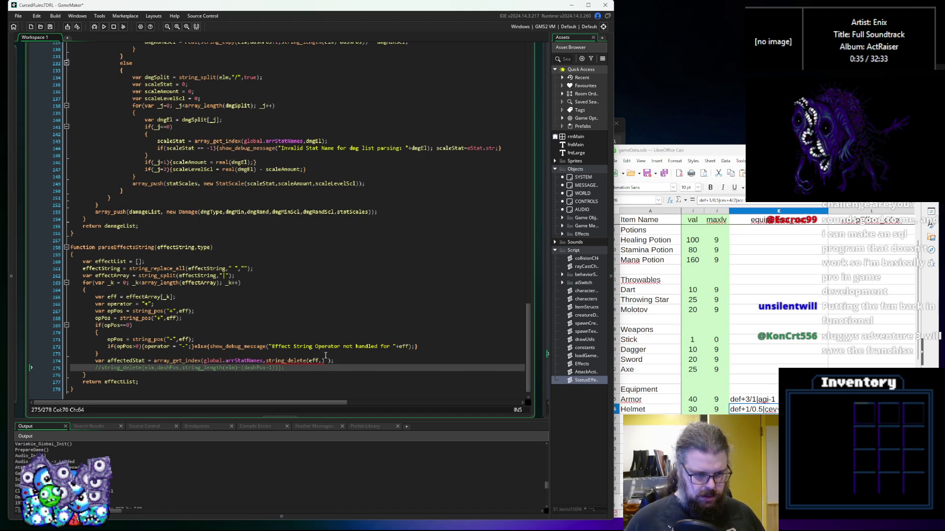
# Complete string_delete(eff,opPos,string_length(eff)-(opPos-1)), close the brackets, and begin a new var line
pyautogui.click(303, 355)
pyautogui.scroll(-1, 248, 366)
pyautogui.click(309, 347)
pyautogui.scroll(1, 323, 347)
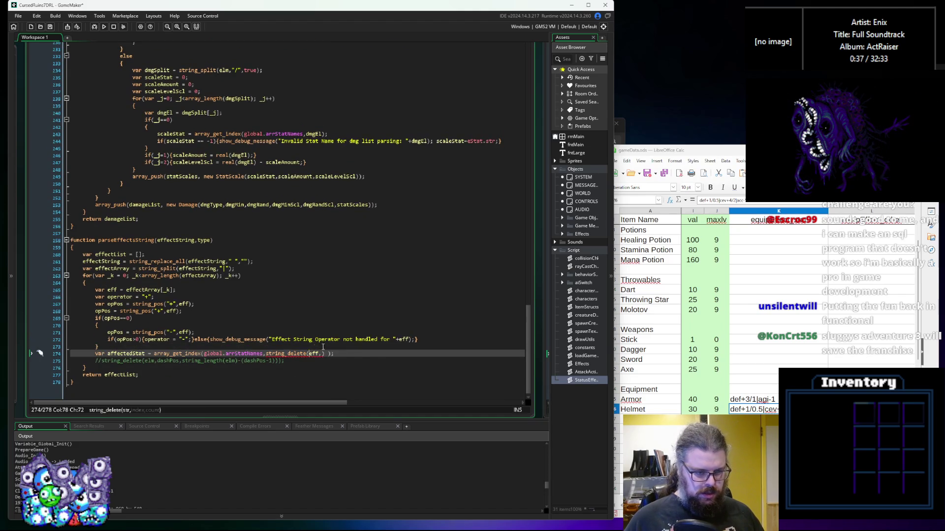
pyautogui.press('Right')
pyautogui.write(',')
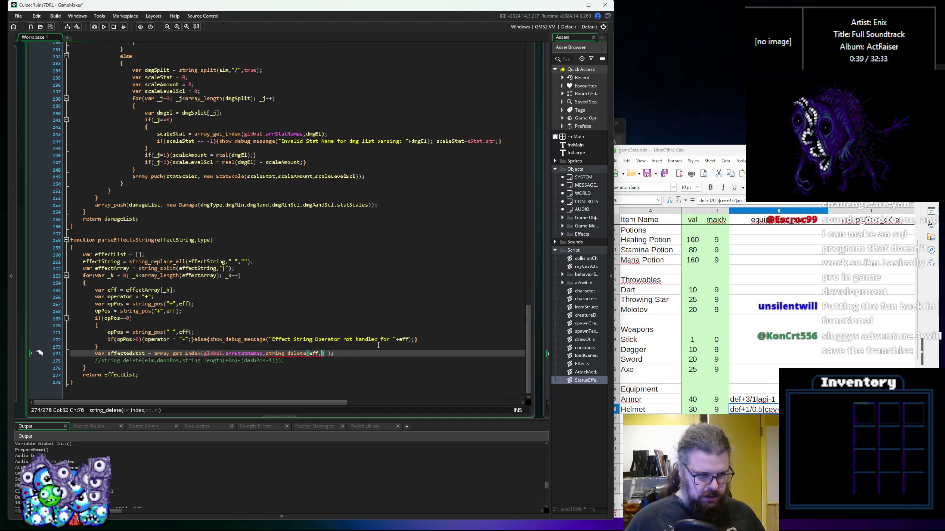
pyautogui.write('opPos,')
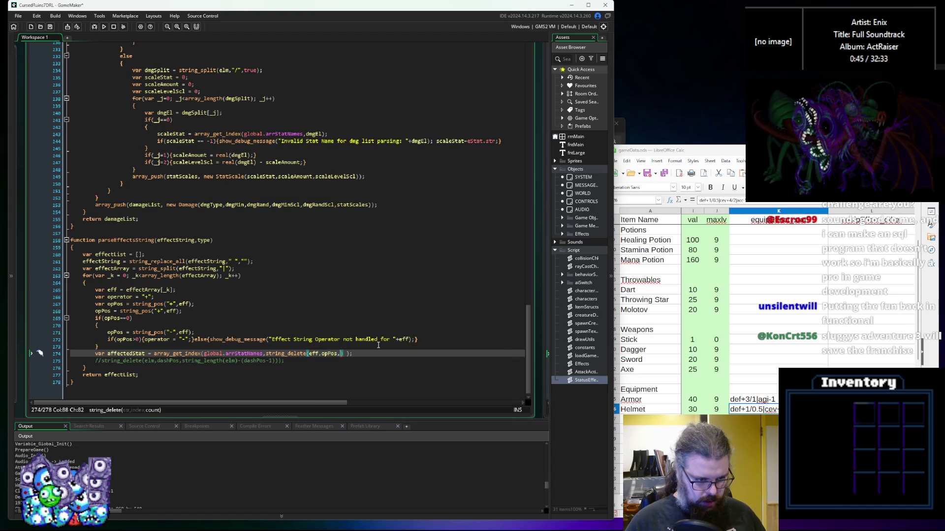
pyautogui.write('string_length(eff')
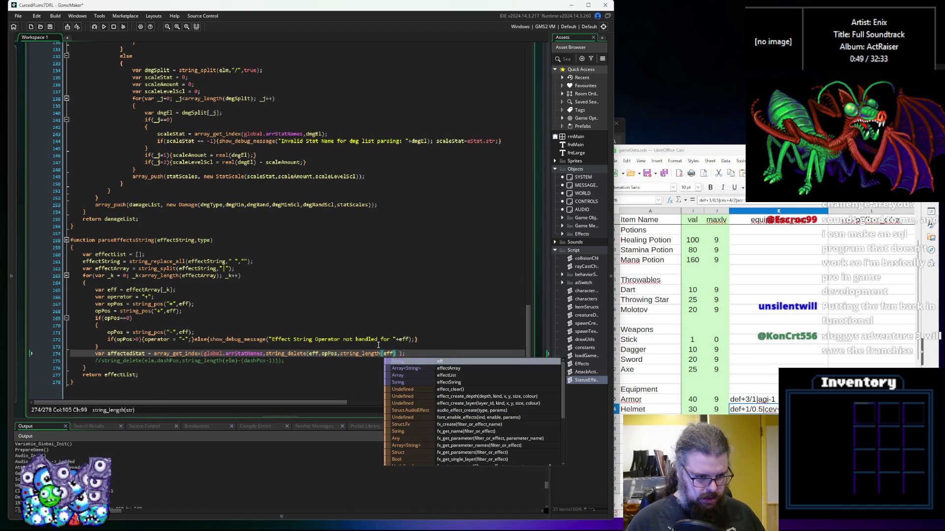
pyautogui.write(')-(o')
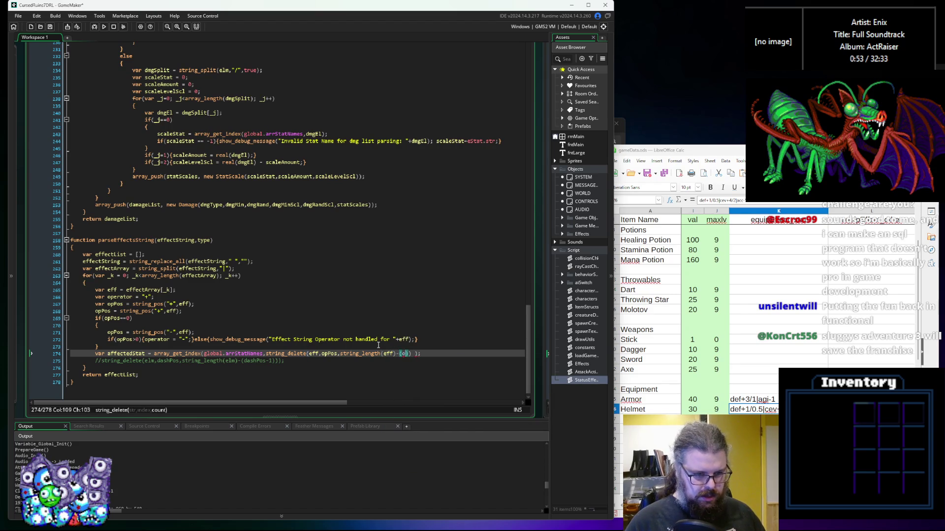
pyautogui.write('pPos-1)')
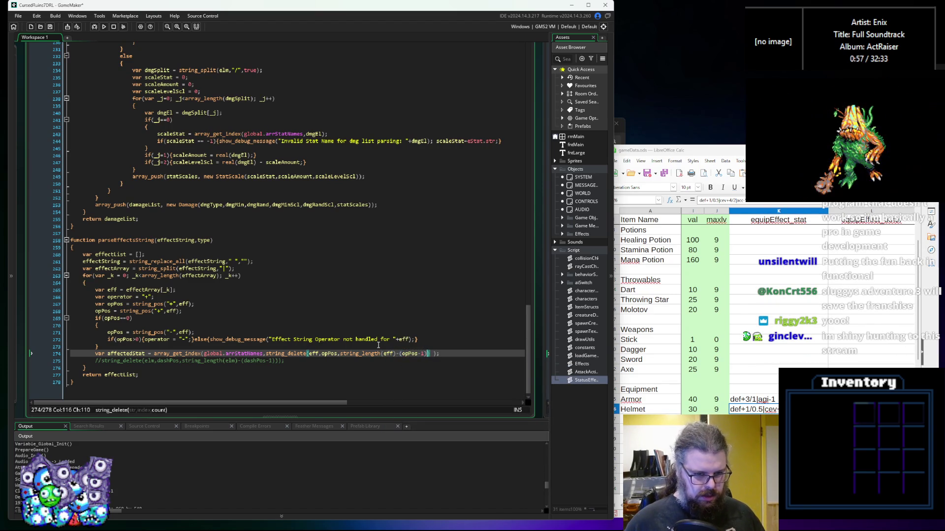
pyautogui.press('Right')
pyautogui.press('Delete')
pyautogui.press('Right')
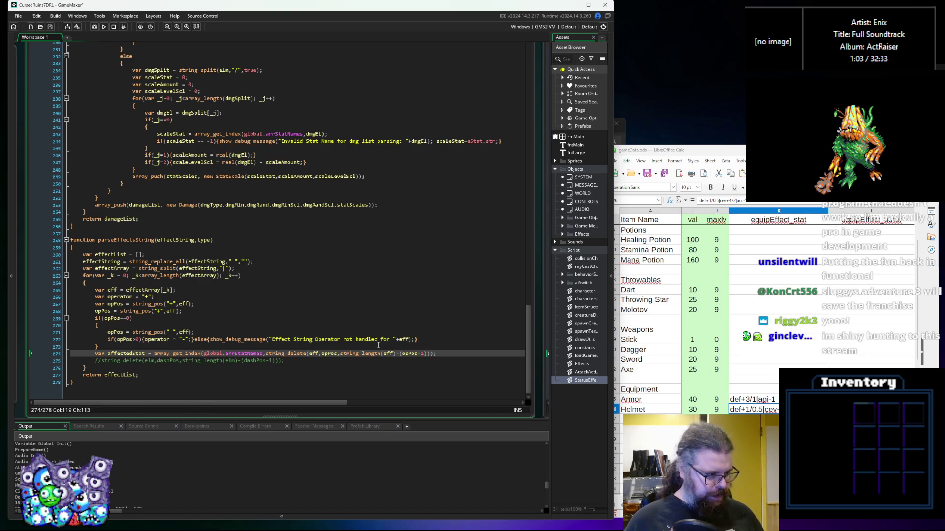
pyautogui.press('Return')
pyautogui.write('var calc')
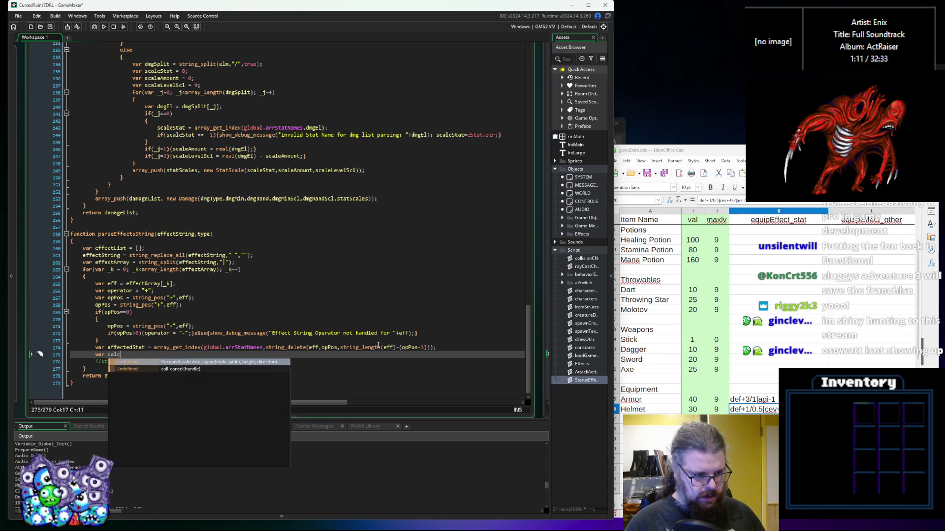
# Start the declaration var effNumbers = string_copy on the new line
pyautogui.press('BackSpace')
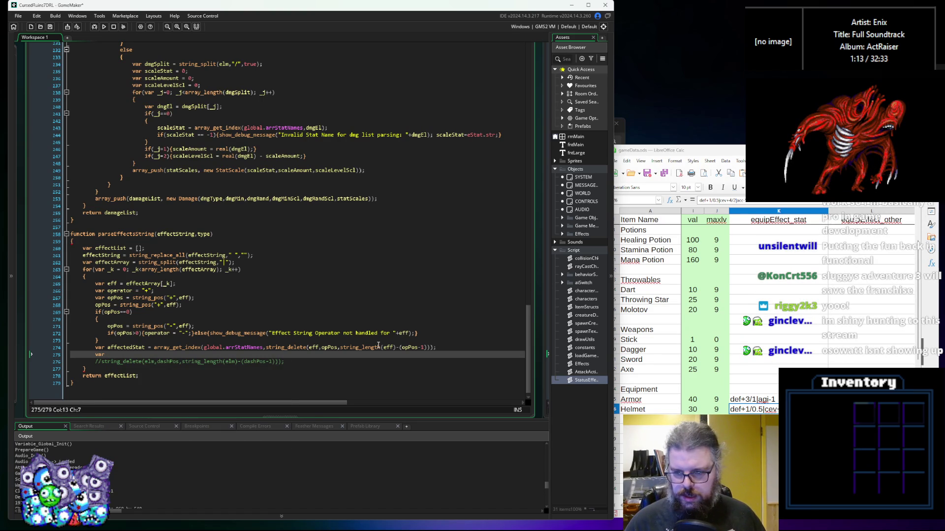
pyautogui.write('ef')
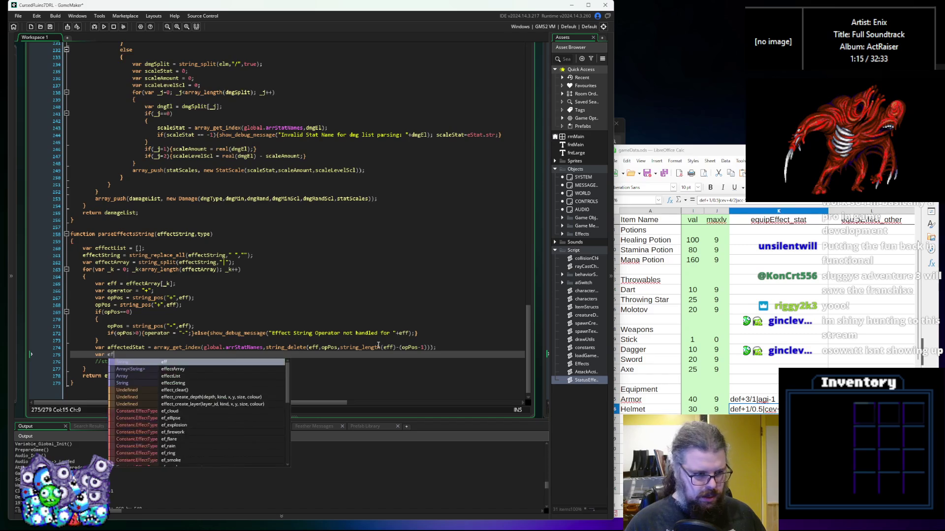
pyautogui.write('fNumbers =')
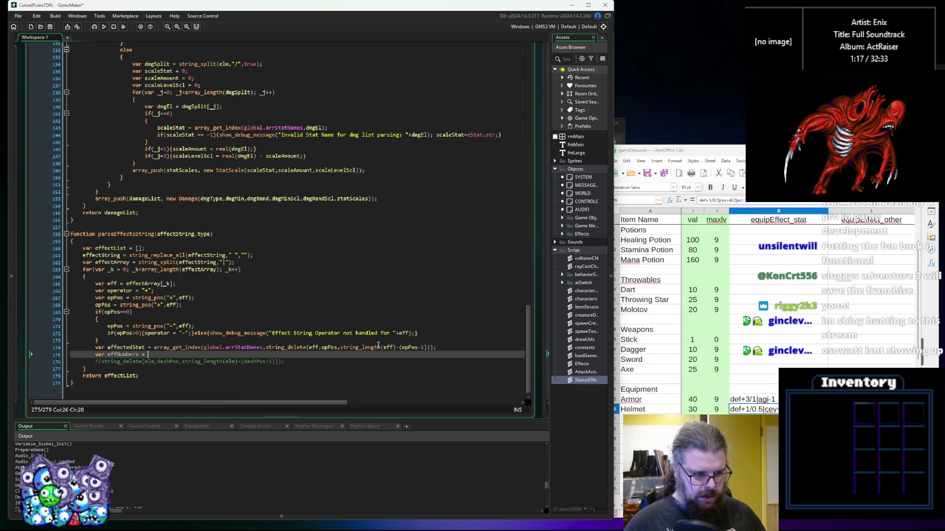
pyautogui.click(432, 347)
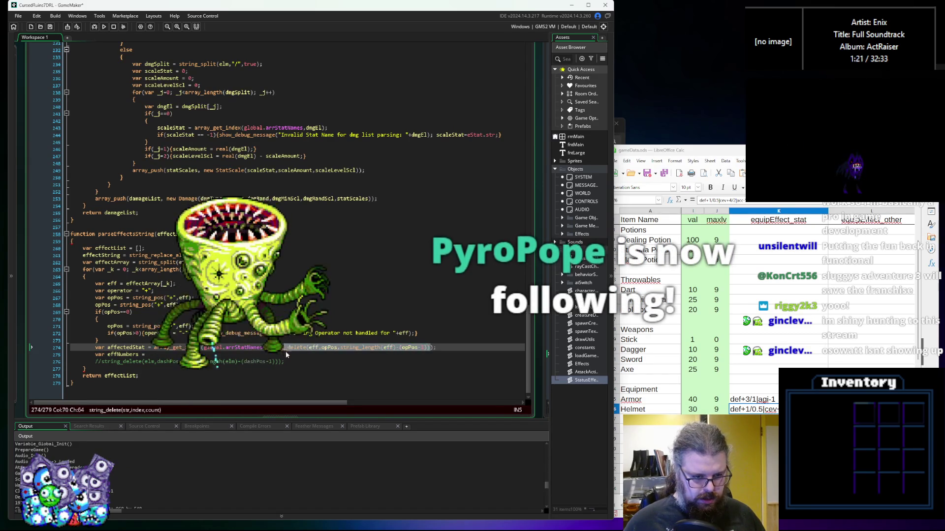
pyautogui.click(165, 355)
pyautogui.write('string_delete(eff,opPos,string_length(eff)-(opPos-1')
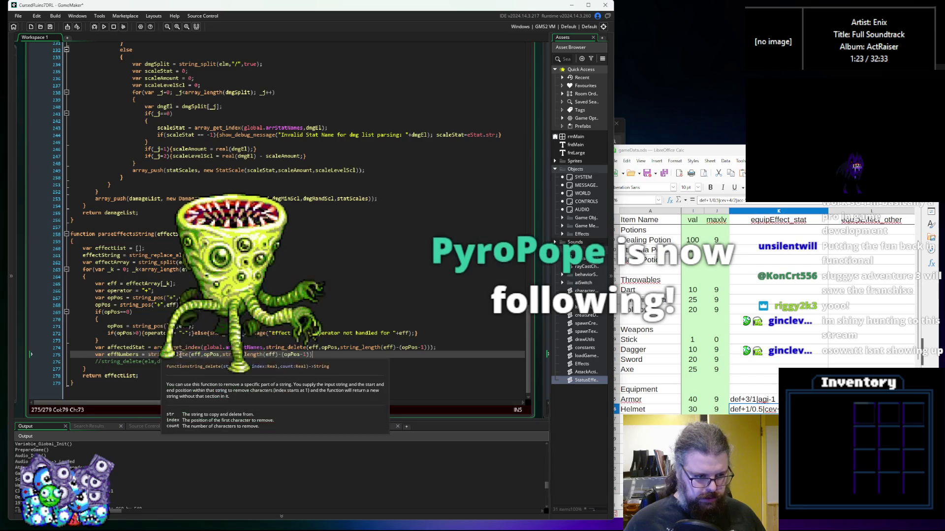
pyautogui.write('_cop')
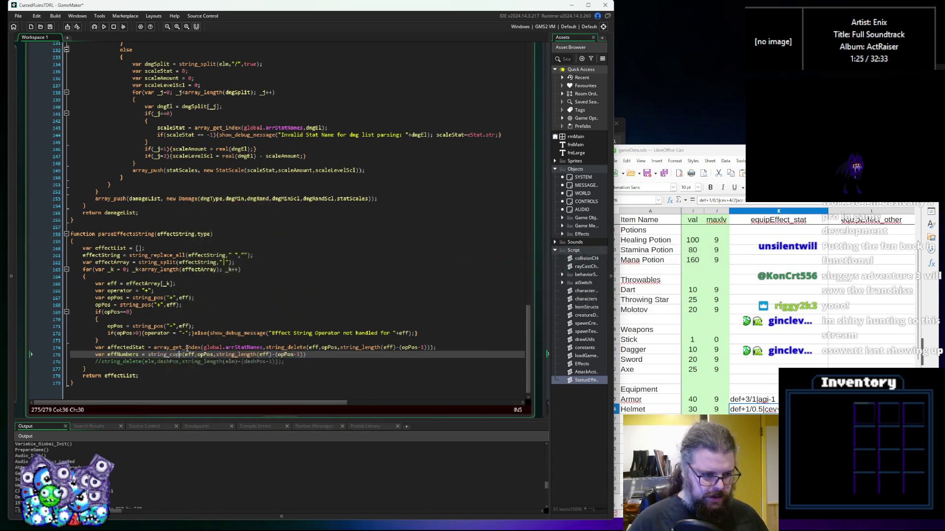
pyautogui.write('y')
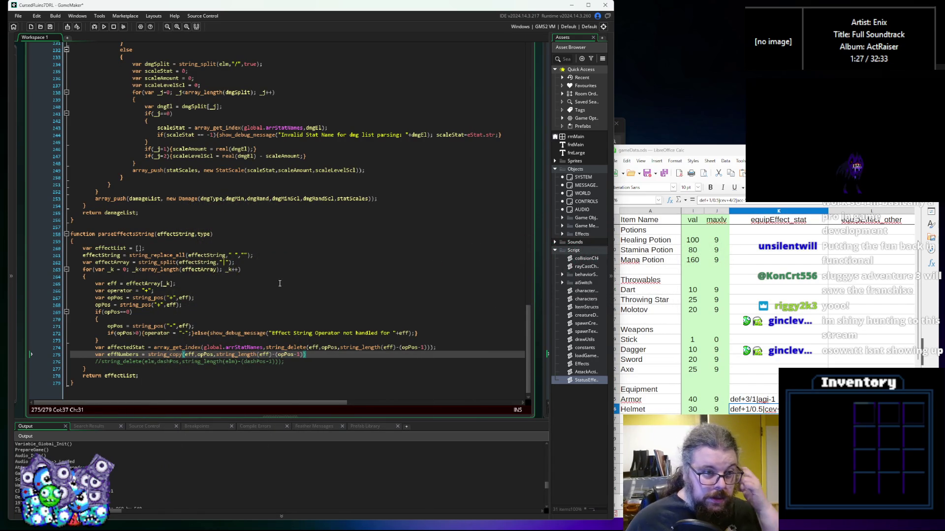
# Paste the old dmgMinScl string_copy line below as a // commented reference
pyautogui.scroll(5, 281, 282)
pyautogui.scroll(3, 281, 282)
pyautogui.moveTo(409, 206)
pyautogui.mouseDown()
pyautogui.moveTo(177, 207)
pyautogui.moveTo(202, 207)
pyautogui.mouseUp()
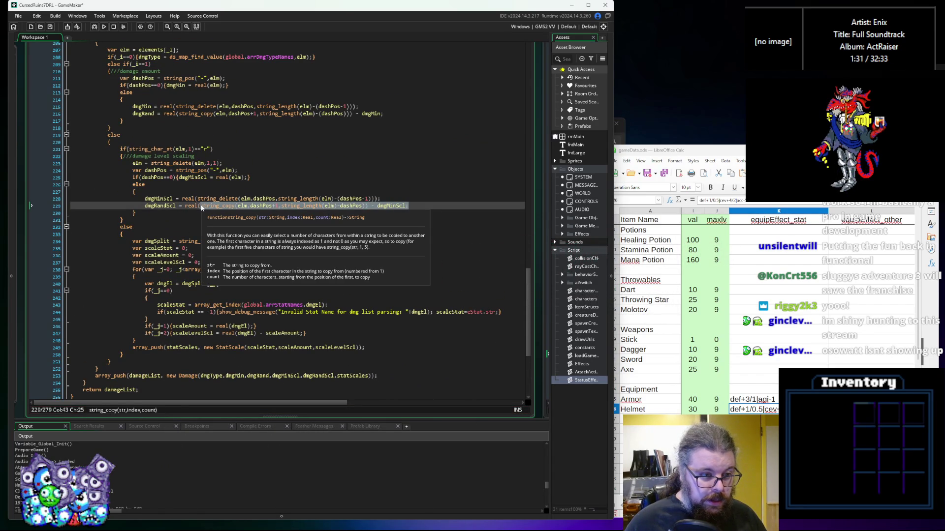
pyautogui.scroll(-8, 201, 208)
pyautogui.click(304, 357)
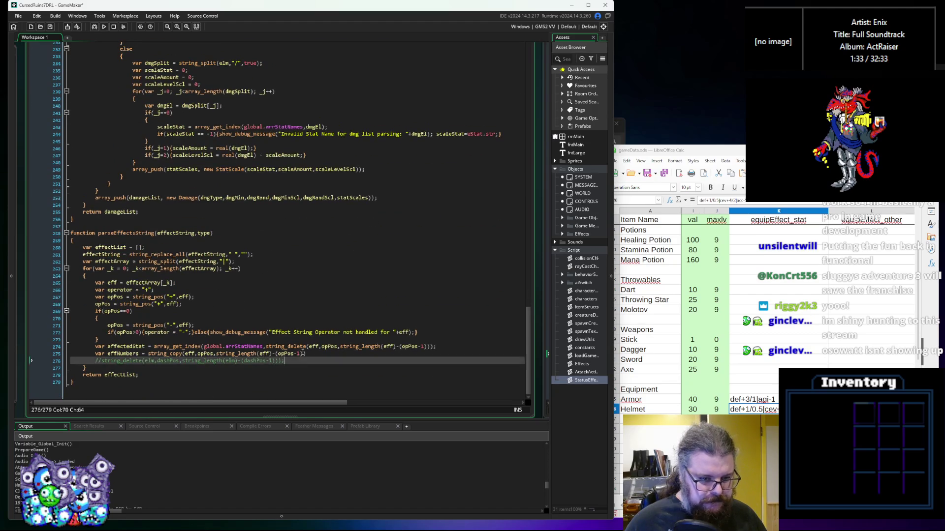
pyautogui.press('Return')
pyautogui.write('(string_copy(elm,dashPos+1,string_length(elm)-dashPos)) - dmgMinScl;')
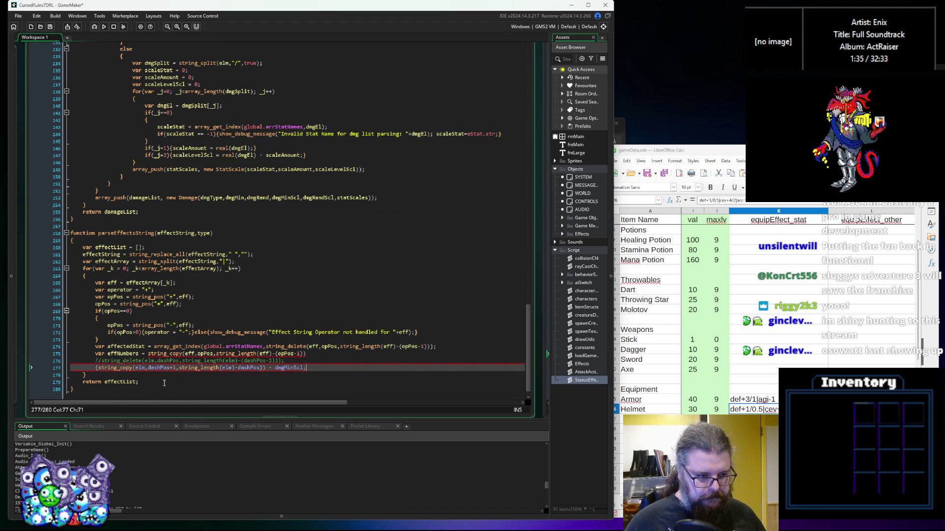
pyautogui.click(97, 368)
pyautogui.write('//')
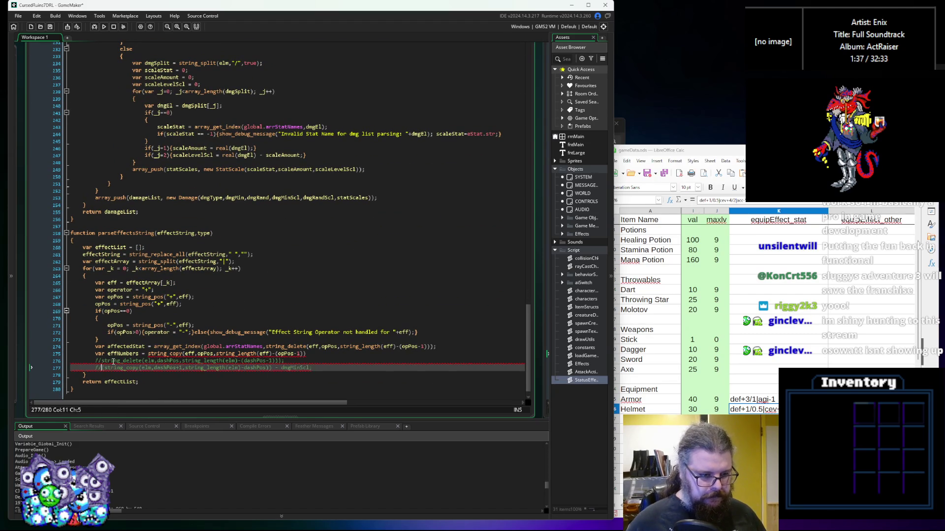
# Finish effNumbers as string_copy(eff,opPos+1,string_length(eff)-(opPos));
pyautogui.click(215, 354)
pyautogui.write('+1')
pyautogui.scroll(-1, 267, 345)
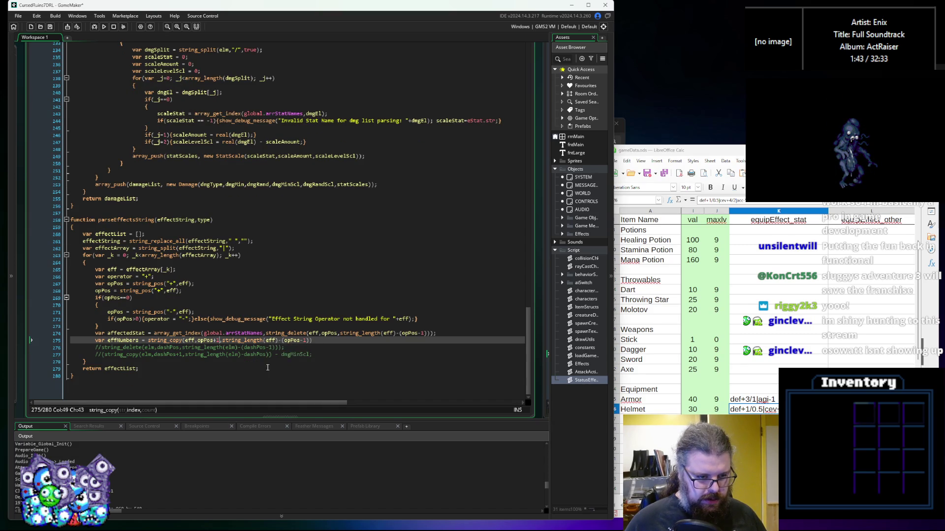
pyautogui.click(306, 341)
pyautogui.scroll(1, 305, 340)
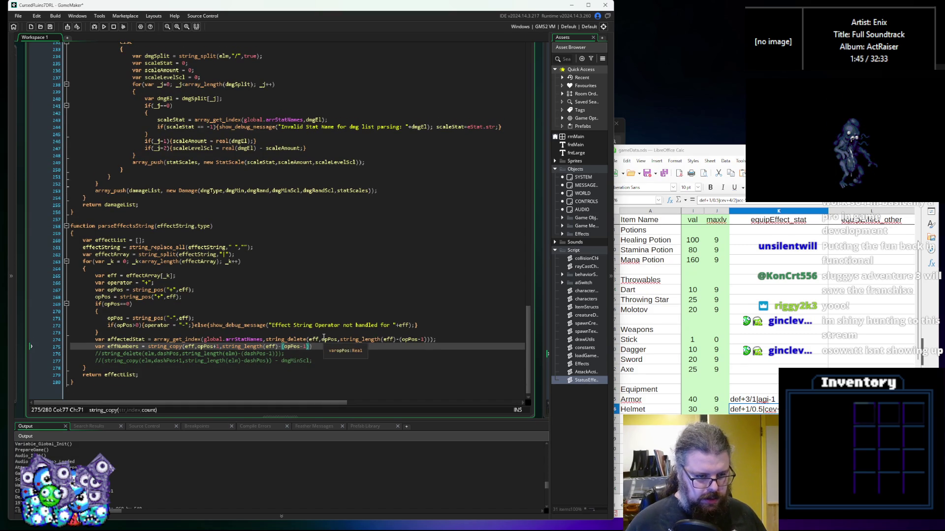
pyautogui.press('BackSpace')
pyautogui.press('BackSpace')
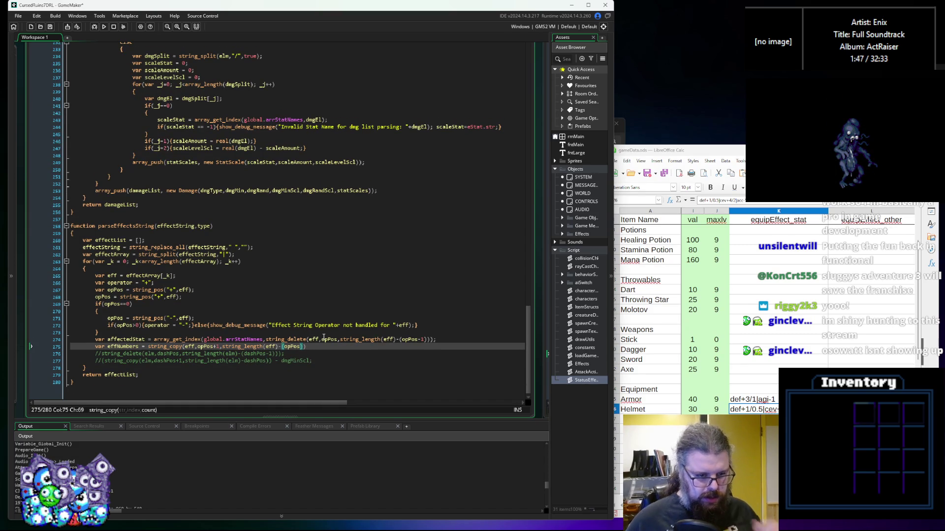
pyautogui.write(')')
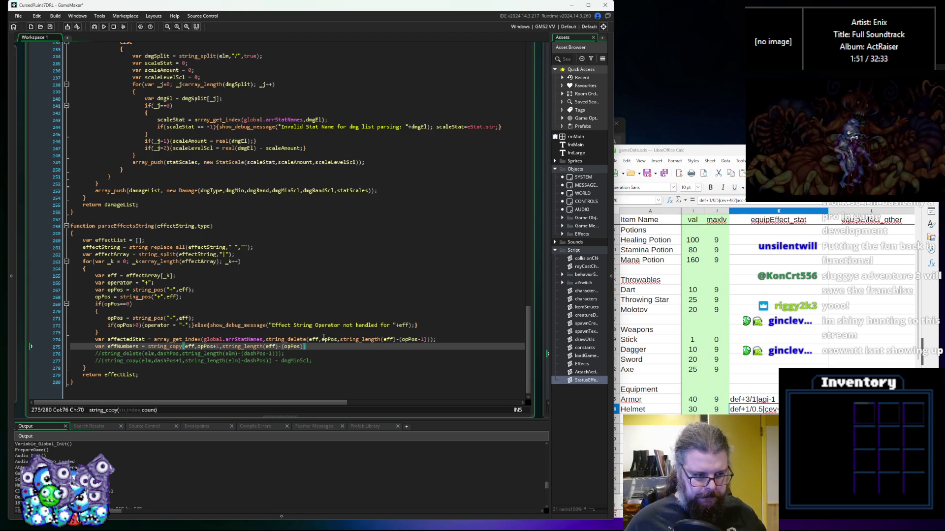
pyautogui.write(';;')
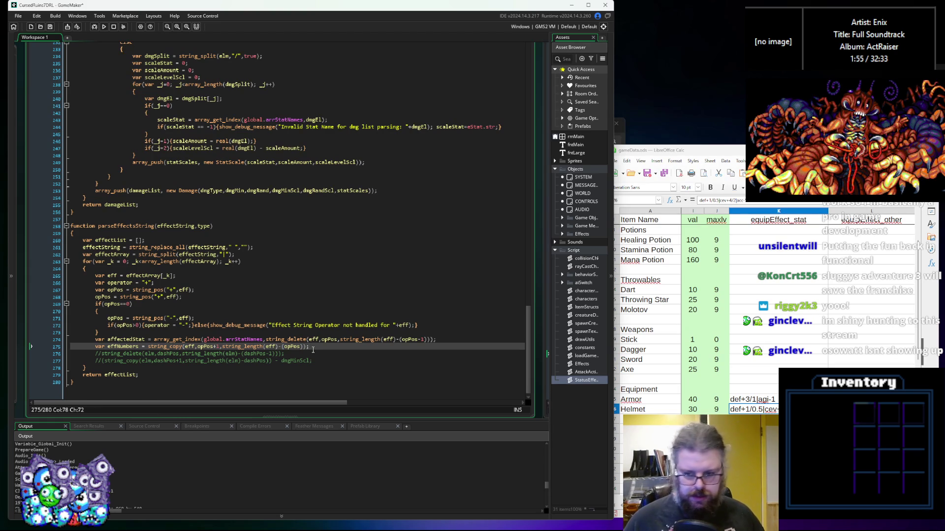
pyautogui.scroll(-1, 316, 348)
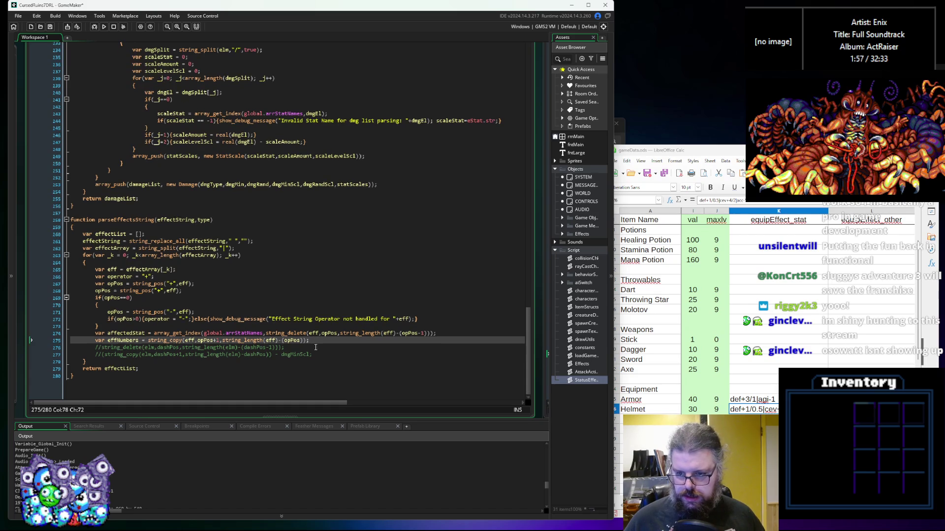
pyautogui.doubleClick(754, 399)
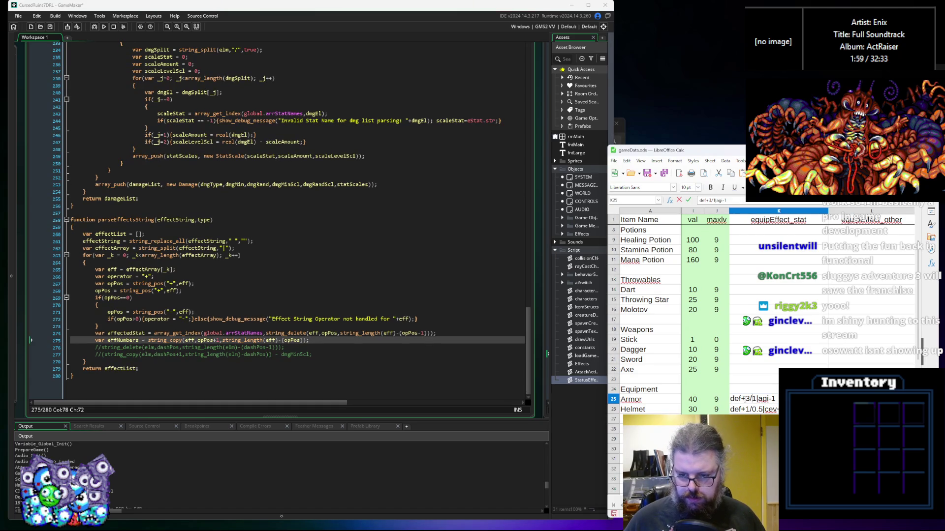
pyautogui.moveTo(748, 399); pyautogui.dragTo(756, 399)
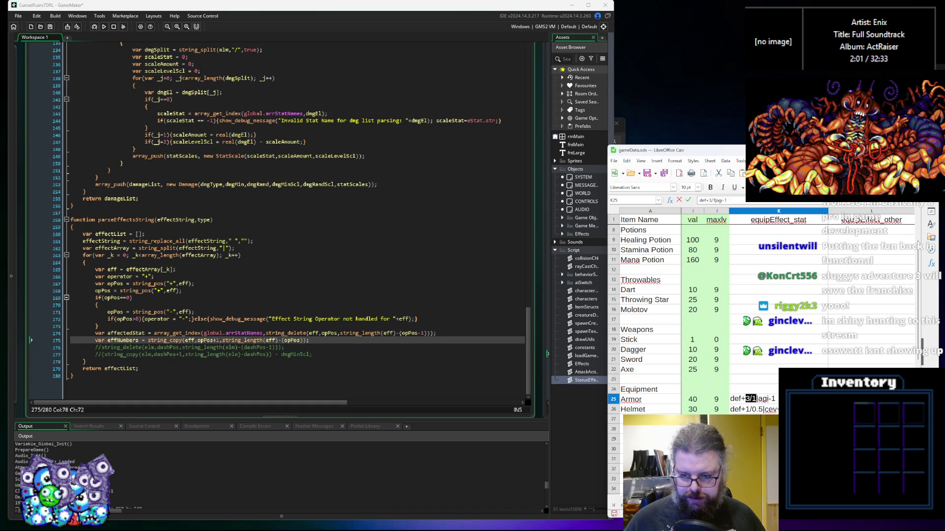
pyautogui.click(748, 409)
pyautogui.click(751, 391)
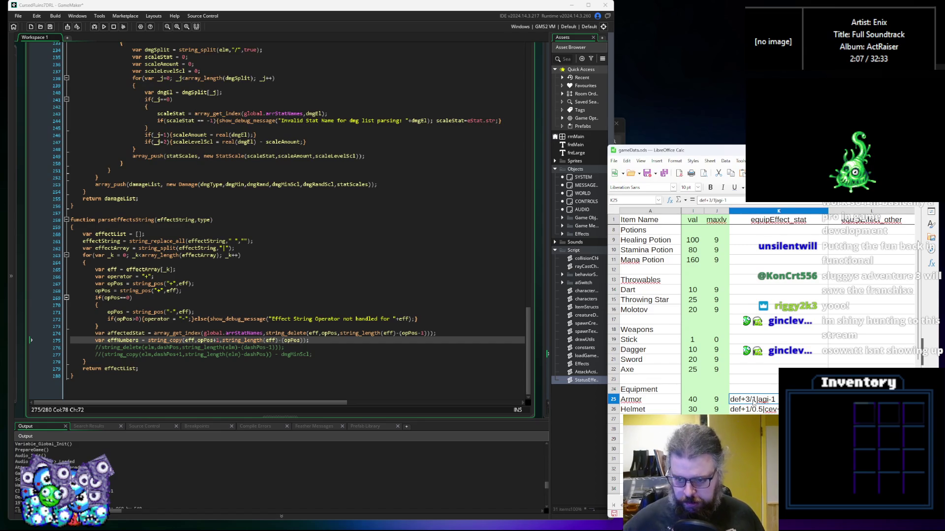
pyautogui.click(755, 410)
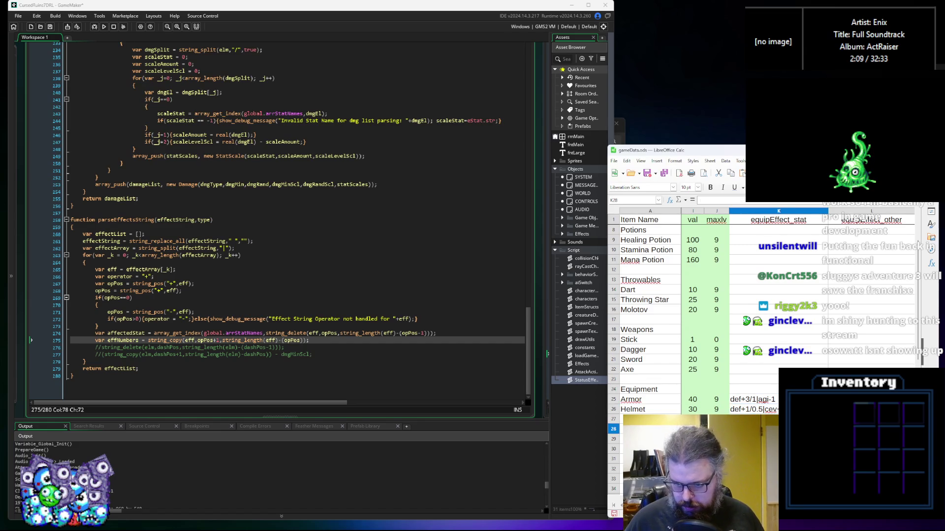
pyautogui.click(399, 347)
pyautogui.click(400, 341)
pyautogui.write('(')
pyautogui.click(399, 345)
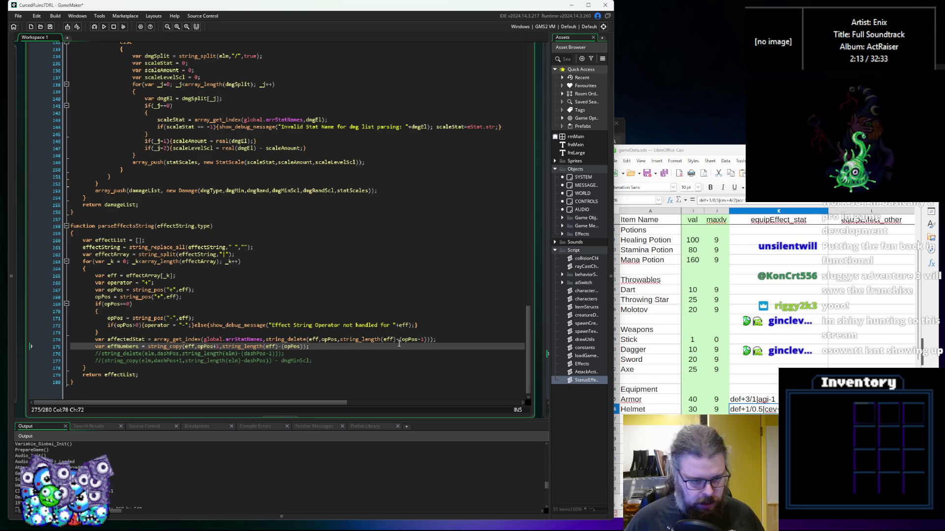
# Below effNumbers, declare var slashPos = string_pos("/",effNumbers);
pyautogui.press('Return')
pyautogui.press('Return')
pyautogui.press('Up')
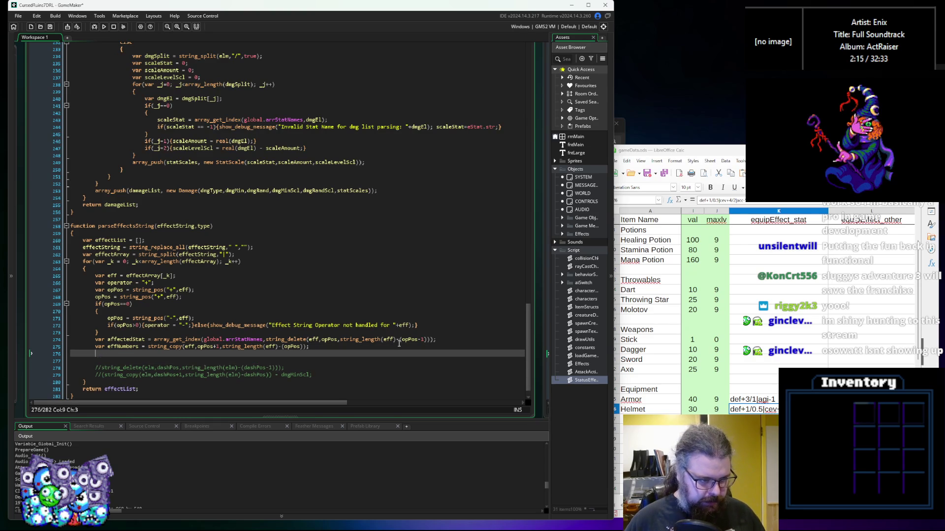
pyautogui.scroll(-1, 387, 342)
pyautogui.press('Down')
pyautogui.scroll(1, 380, 340)
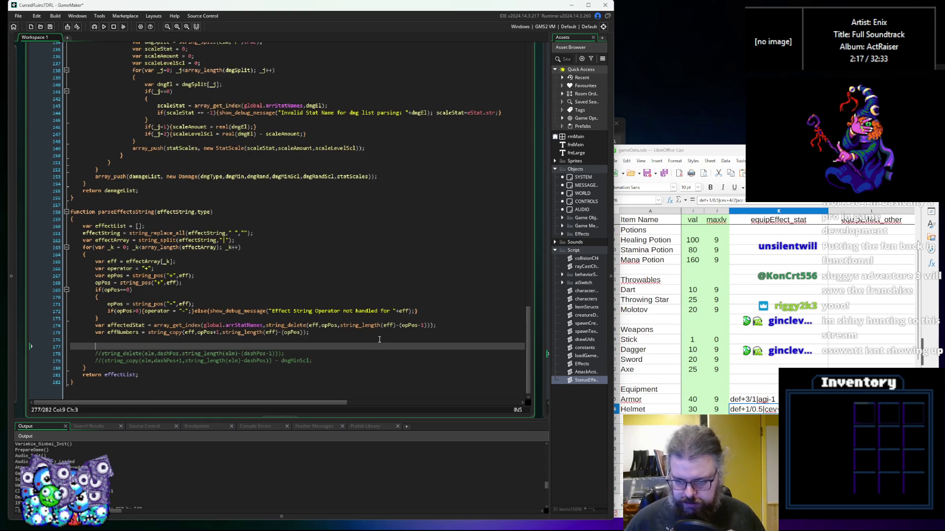
pyautogui.write('var')
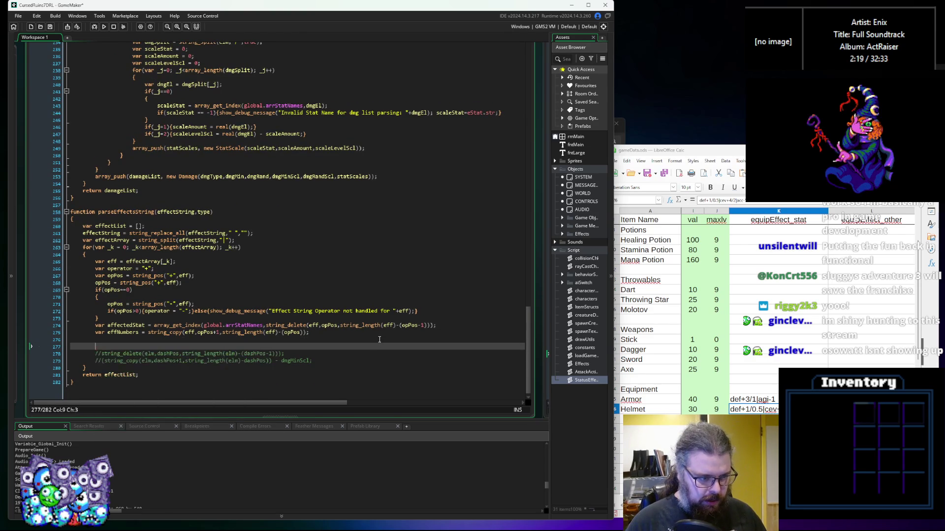
pyautogui.write(' slashPos')
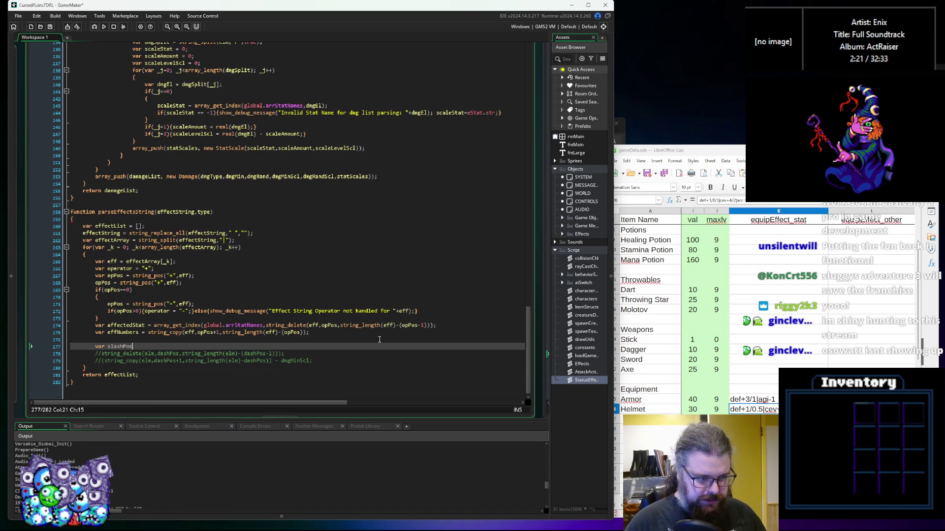
pyautogui.write(' = string_pos()')
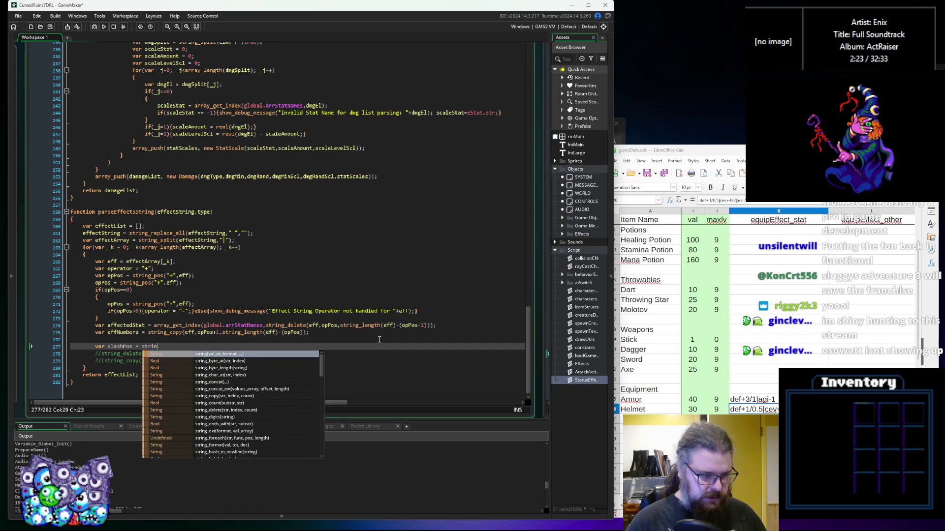
pyautogui.press('Left')
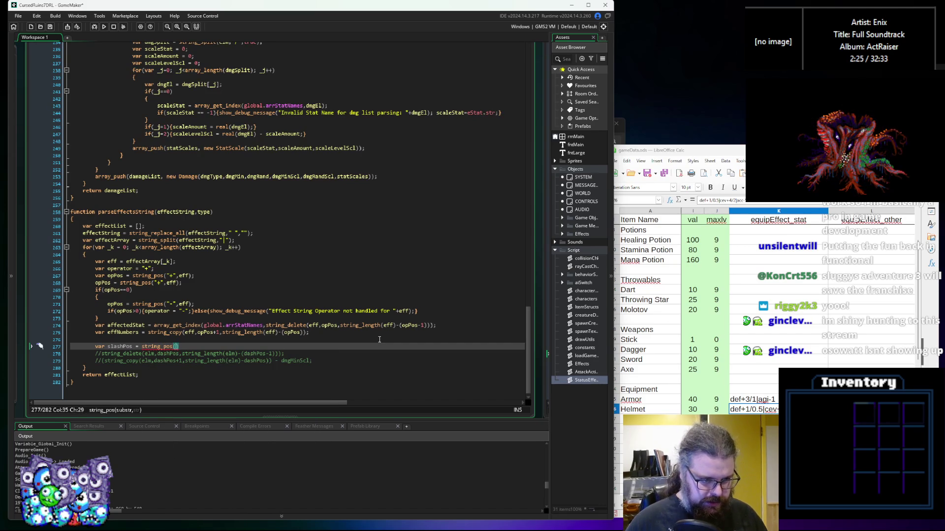
pyautogui.write('"/"')
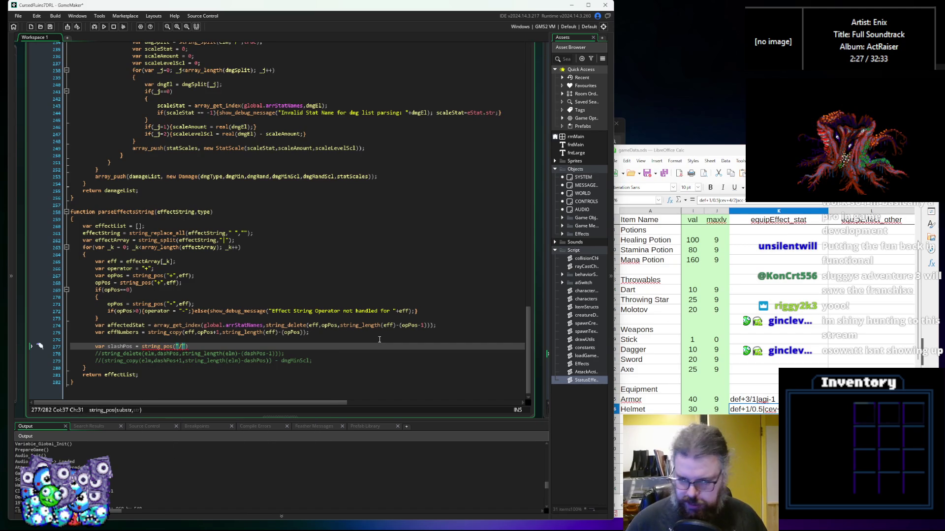
pyautogui.write(',')
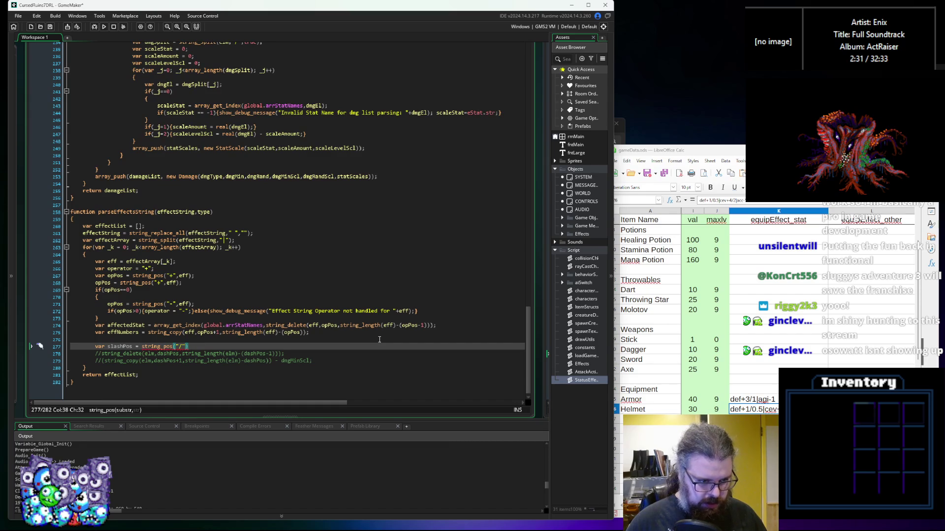
pyautogui.write('eff')
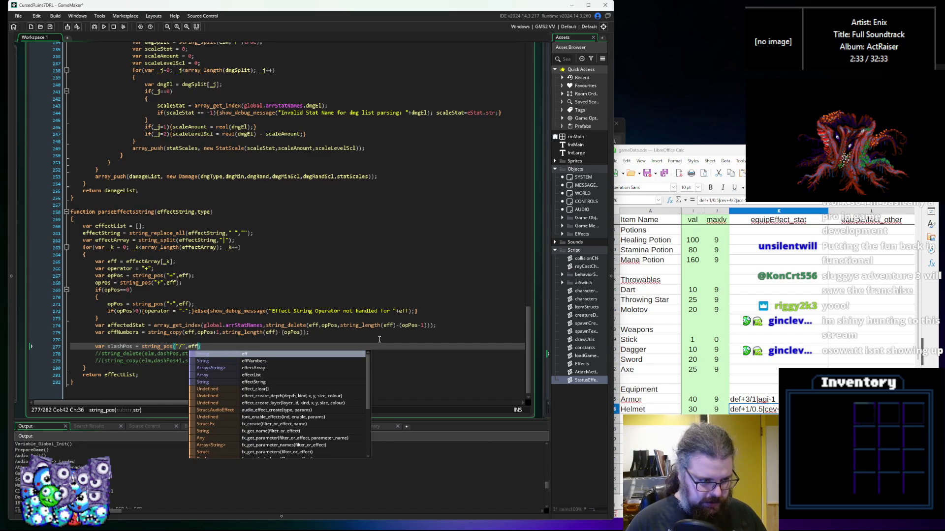
pyautogui.write('Numbers)')
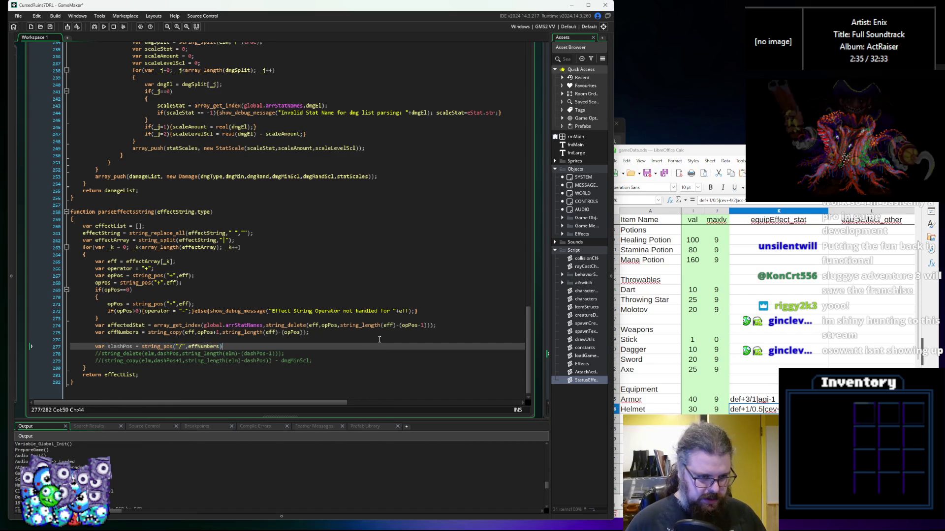
pyautogui.write(';')
pyautogui.press('Return')
# Begin an if(slashPos==0) check on the next line, using slashPos autocomplete
pyautogui.write('va')
pyautogui.press('BackSpace')
pyautogui.press('BackSpace')
pyautogui.write('if(slash')
pyautogui.press('Tab')
pyautogui.write('==0)')
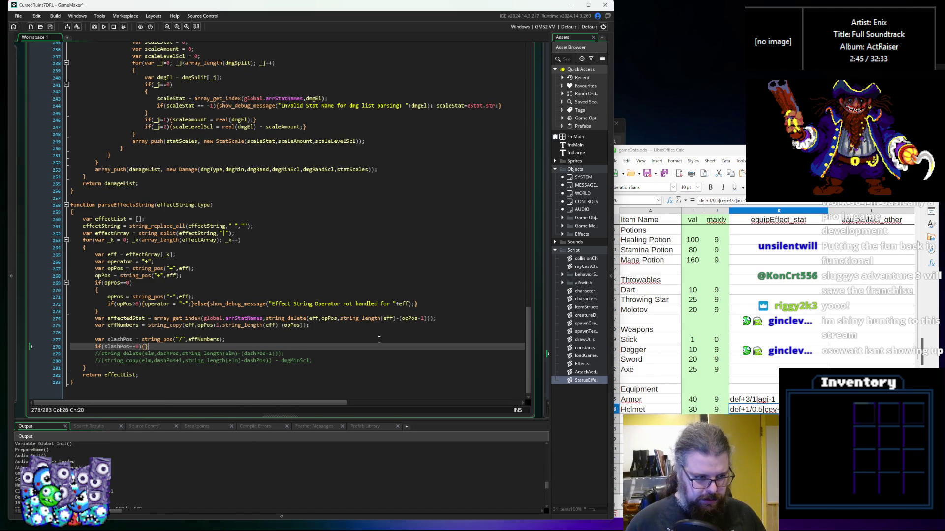
# Below the opPos line, declare var statChange = 0; and var statChanceScl
pyautogui.click(211, 268)
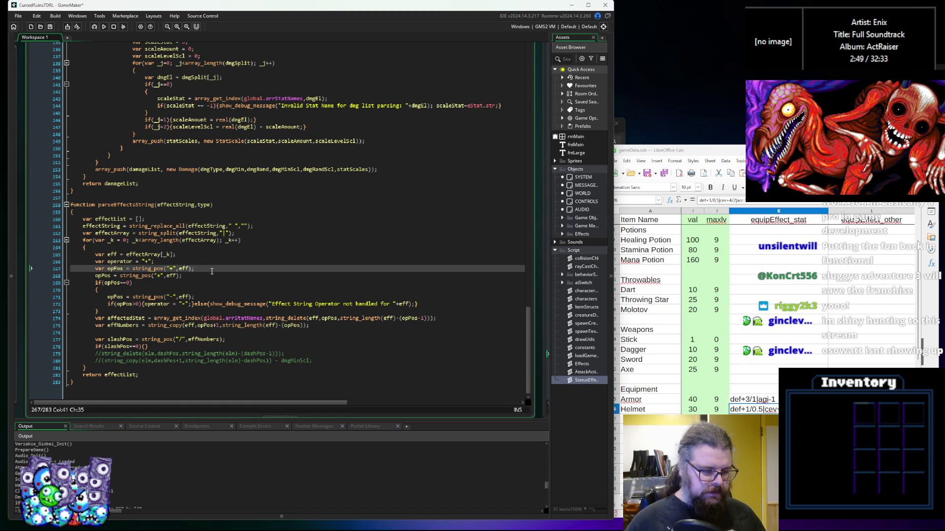
pyautogui.press('Return')
pyautogui.write('var ')
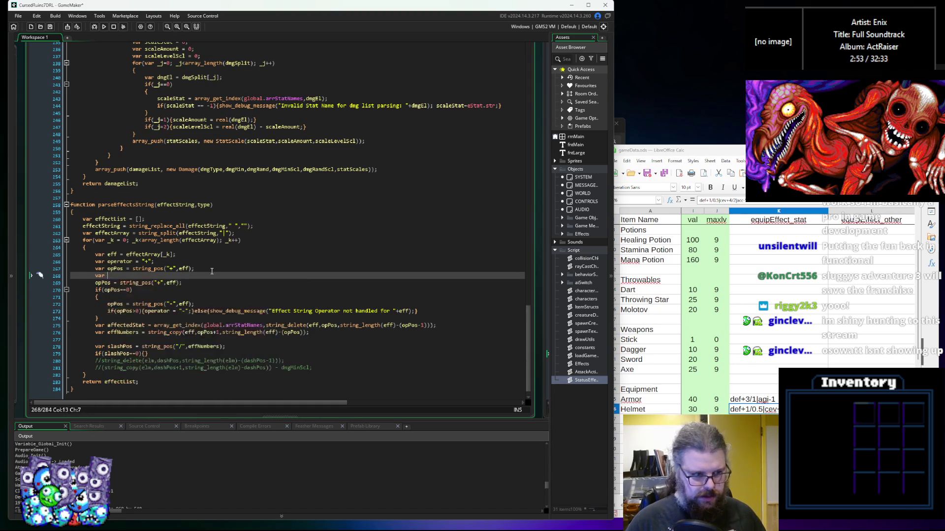
pyautogui.write('stat')
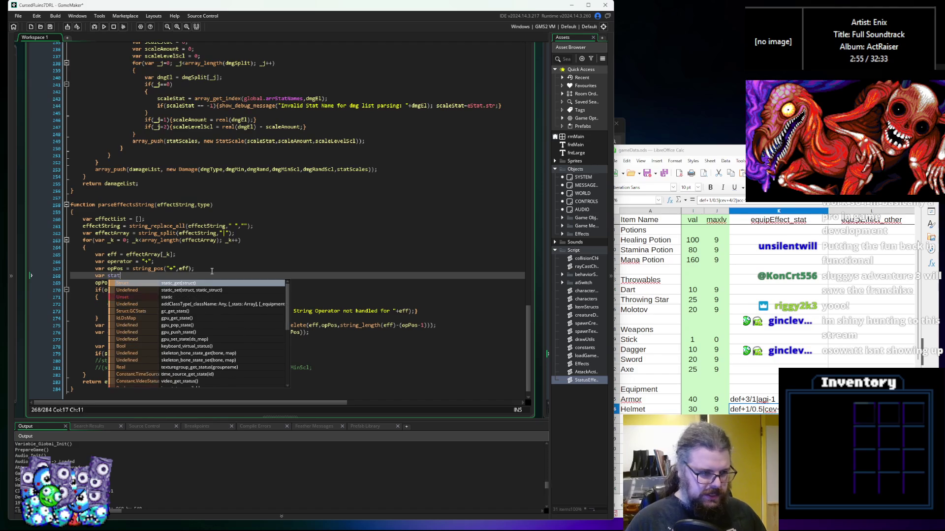
pyautogui.write('Change = 0;')
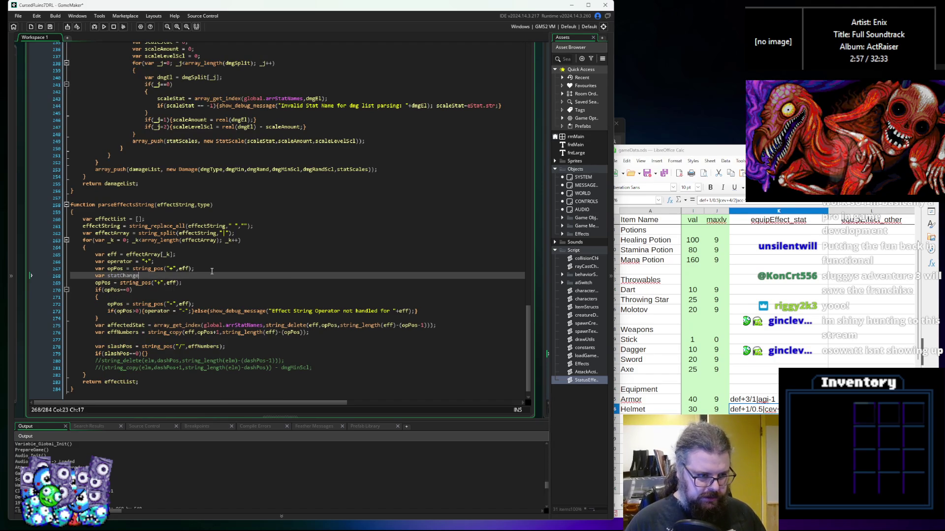
pyautogui.press('Return')
pyautogui.write('var sta')
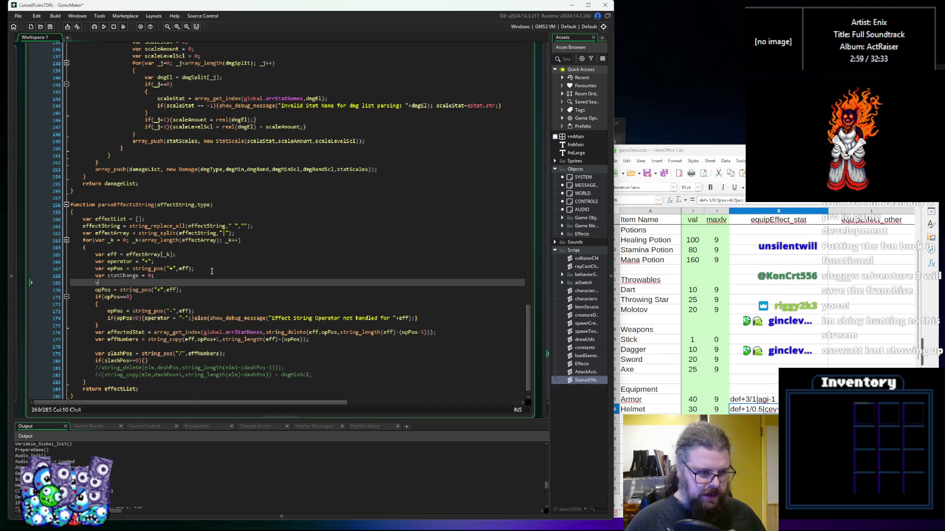
pyautogui.write('tChanceScl = 0;')
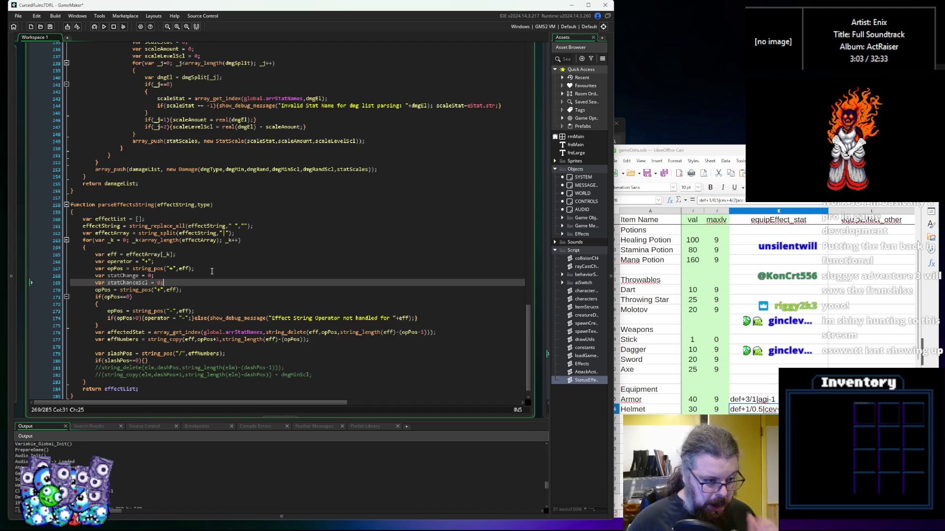
pyautogui.press('Return')
pyautogui.scroll(-2, 212, 271)
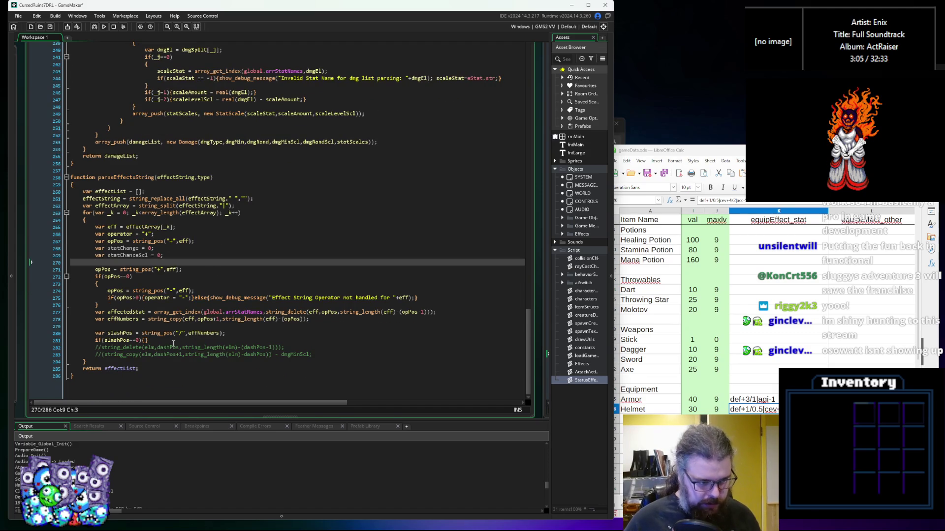
pyautogui.scroll(1, 108, 268)
# Inside the slashPos==0 braces, set statChange = real(effNumbers);
pyautogui.doubleClick(123, 255)
pyautogui.hotkey('ctrl', 'c')
pyautogui.click(145, 346)
pyautogui.hotkey('ctrl', 'v')
pyautogui.write('= ')
pyautogui.write('real()')
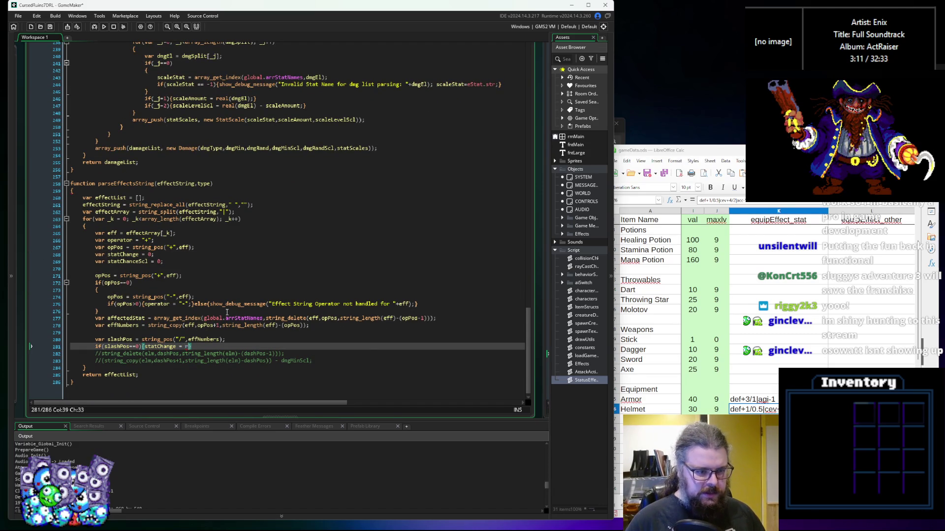
pyautogui.write(';')
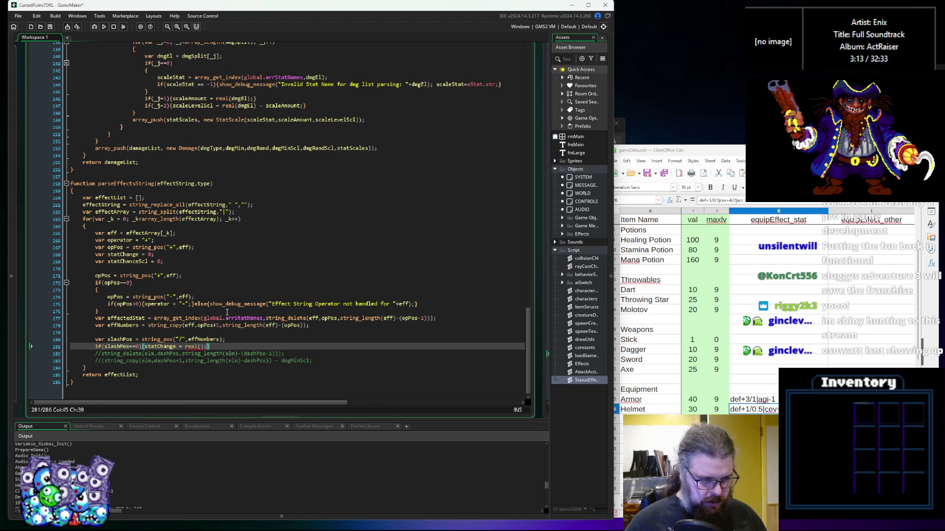
pyautogui.doubleClick(123, 325)
pyautogui.hotkey('ctrl', 'c')
pyautogui.click(203, 346)
pyautogui.hotkey('ctrl', 'v')
pyautogui.press('End')
pyautogui.write('}')
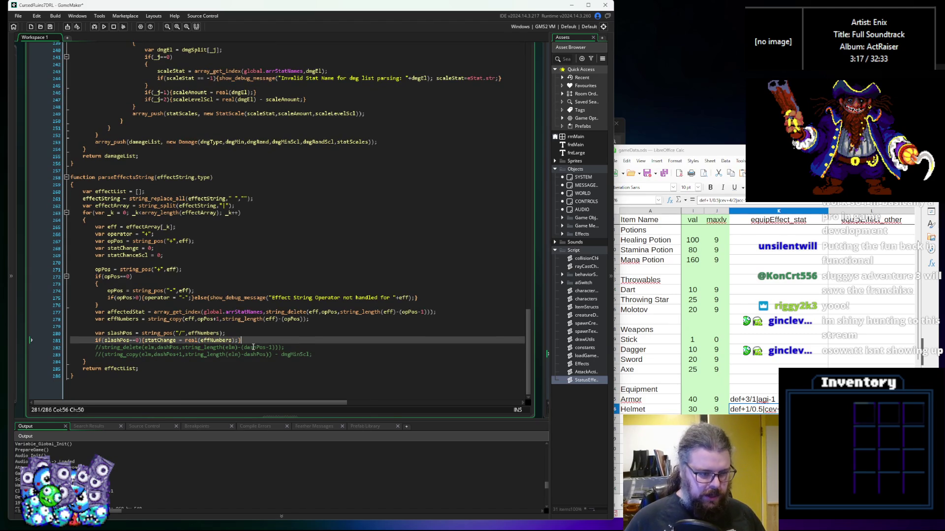
# Add an empty else block after the slash check
pyautogui.press('Return')
pyautogui.write('else')
pyautogui.press('Return')
pyautogui.write('{')
pyautogui.press('Return')
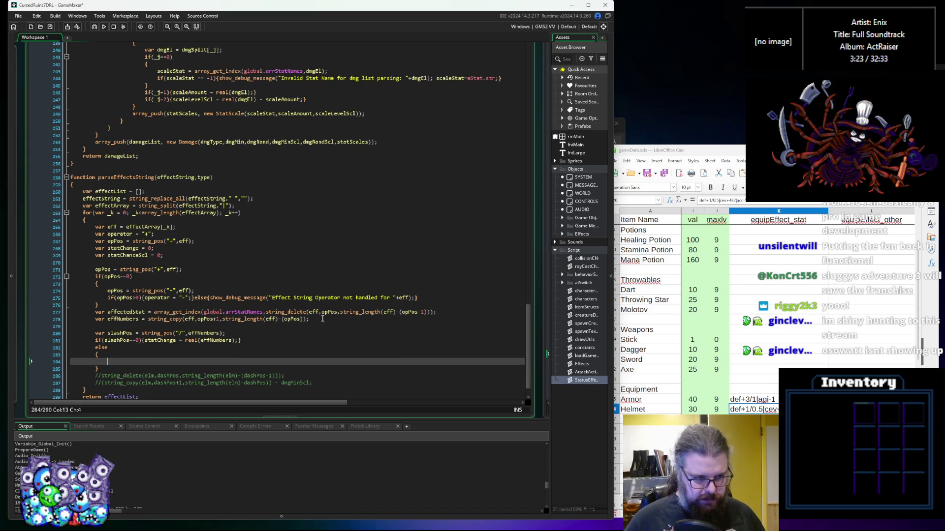
# Copy the affectedStat and effNumbers lines into the else block and indent them
pyautogui.moveTo(322, 319); pyautogui.dragTo(93, 316)
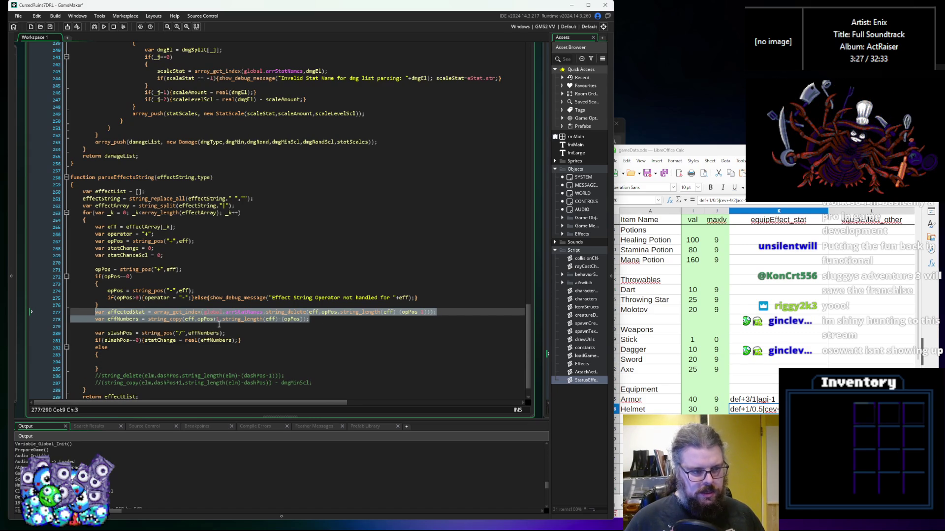
pyautogui.hotkey('ctrl', 'c')
pyautogui.click(134, 358)
pyautogui.hotkey('ctrl', 'v')
pyautogui.scroll(-2, 120, 351)
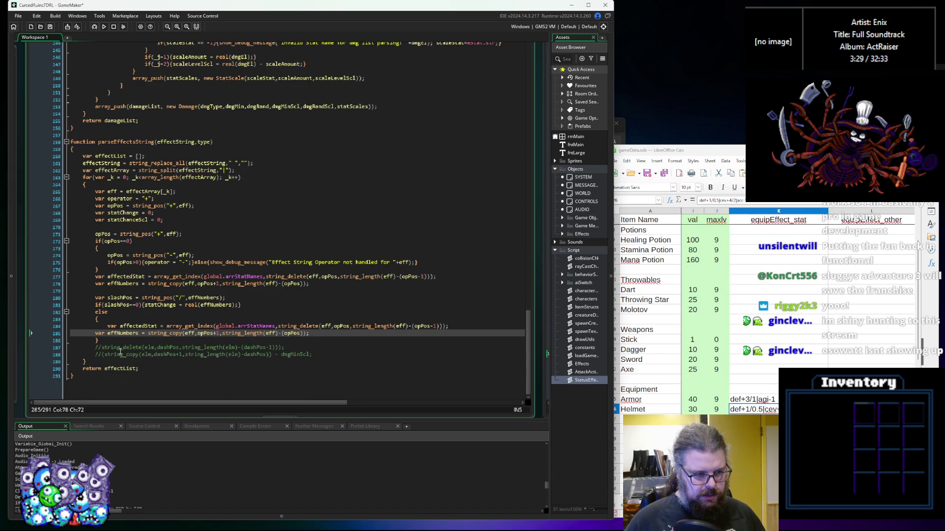
pyautogui.click(94, 332)
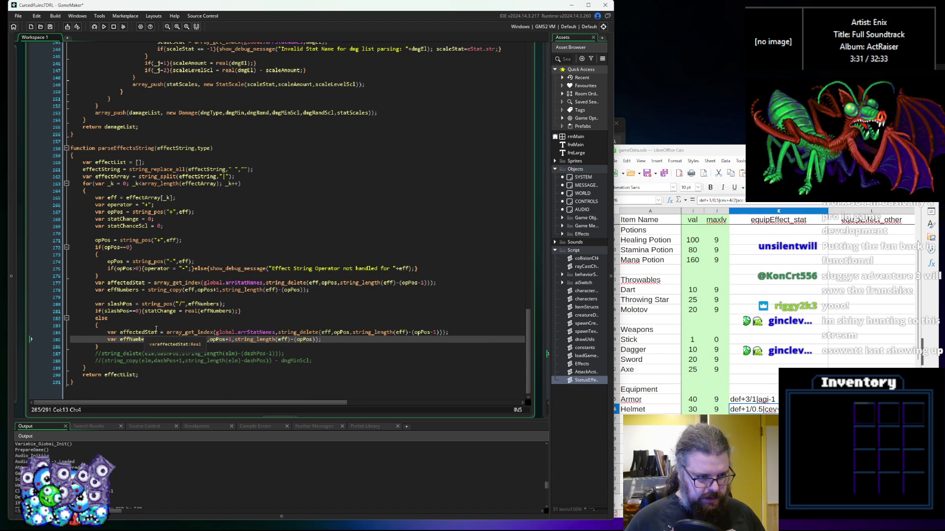
pyautogui.press('Tab')
pyautogui.scroll(1, 132, 314)
# Make those else-block lines assign statChange and statChanceScl instead of declaring new variables
pyautogui.click(129, 297)
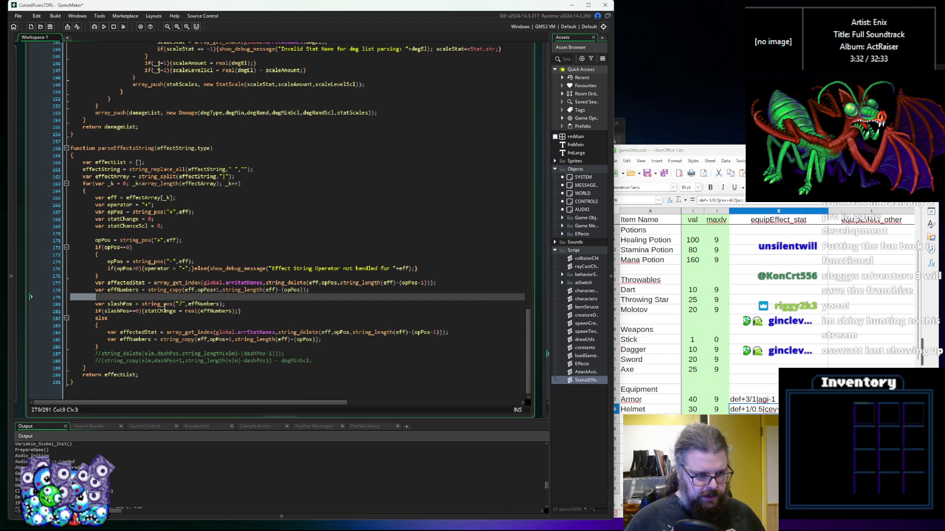
pyautogui.click(121, 219)
pyautogui.moveTo(157, 333); pyautogui.dragTo(107, 341)
pyautogui.hotkey('ctrl', 'v')
pyautogui.doubleClick(128, 225)
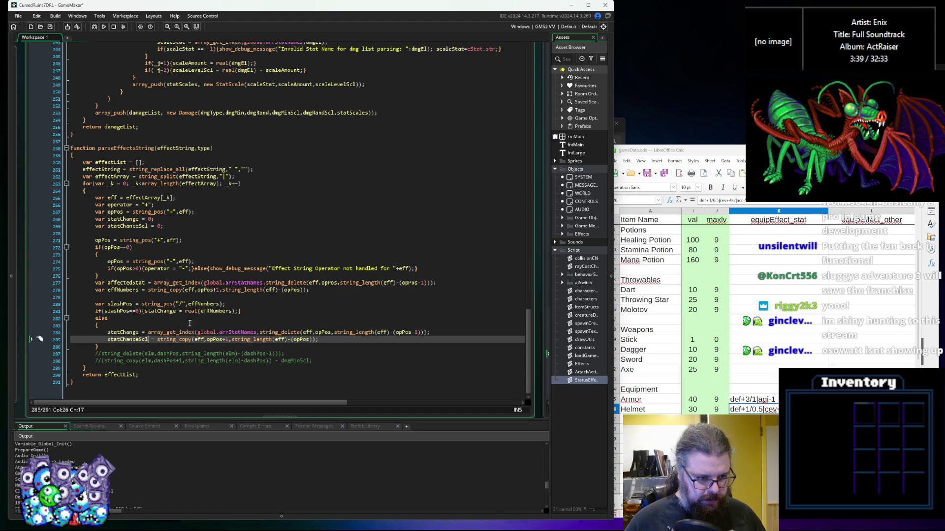
pyautogui.hotkey('ctrl', 'v')
pyautogui.click(259, 326)
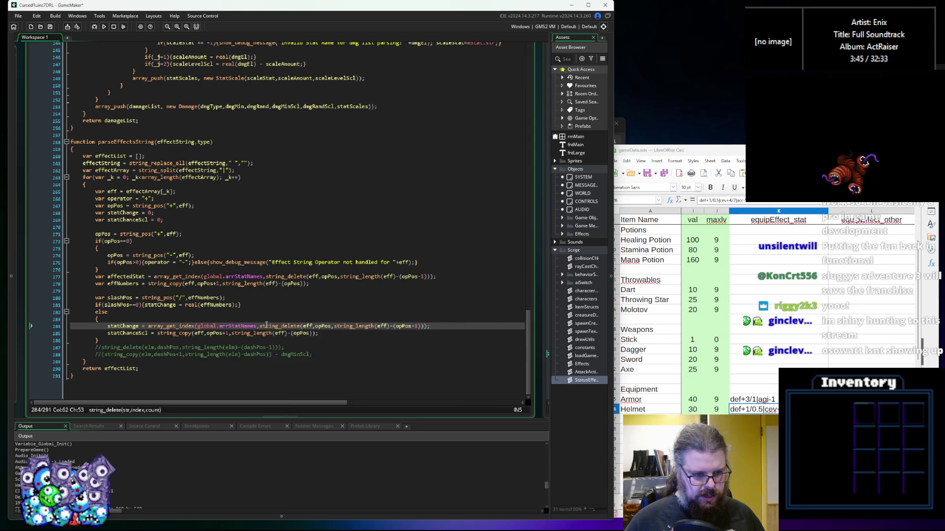
# Drop the array lookup and wrap the statChange and statChanceScl expressions in real()
pyautogui.keyDown('shift'); pyautogui.click(148, 326); pyautogui.keyUp('shift')
pyautogui.press('BackSpace')
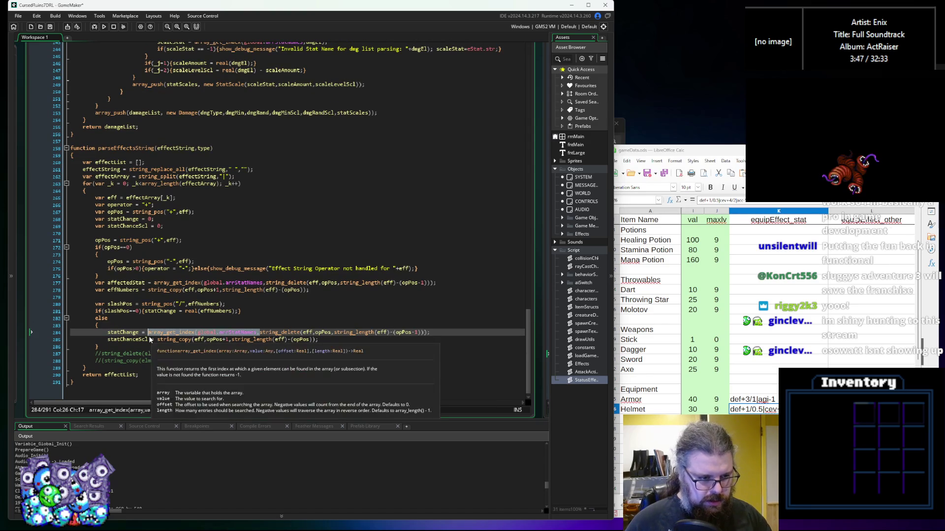
pyautogui.click(316, 332)
pyautogui.press('BackSpace')
pyautogui.click(151, 332)
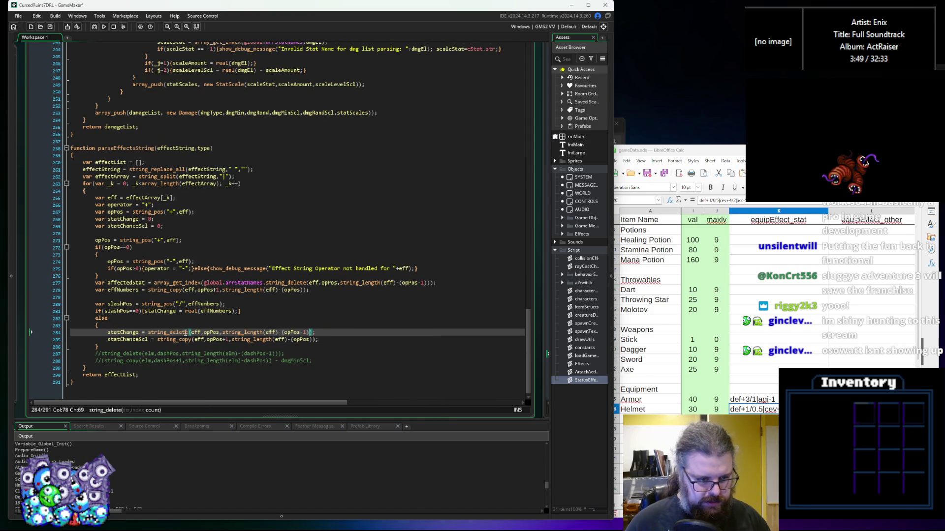
pyautogui.write('real(')
pyautogui.press('End')
pyautogui.write(')')
pyautogui.press('Down')
pyautogui.write('real(')
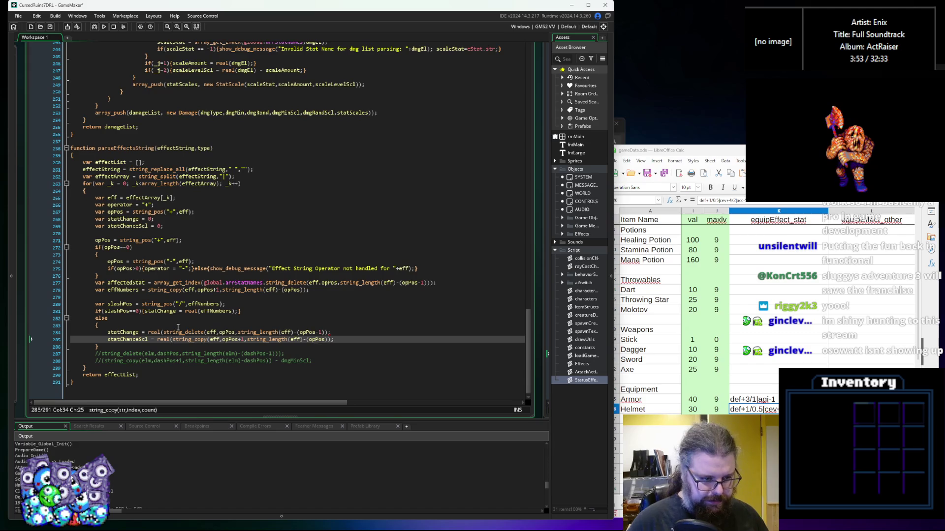
pyautogui.click(329, 333)
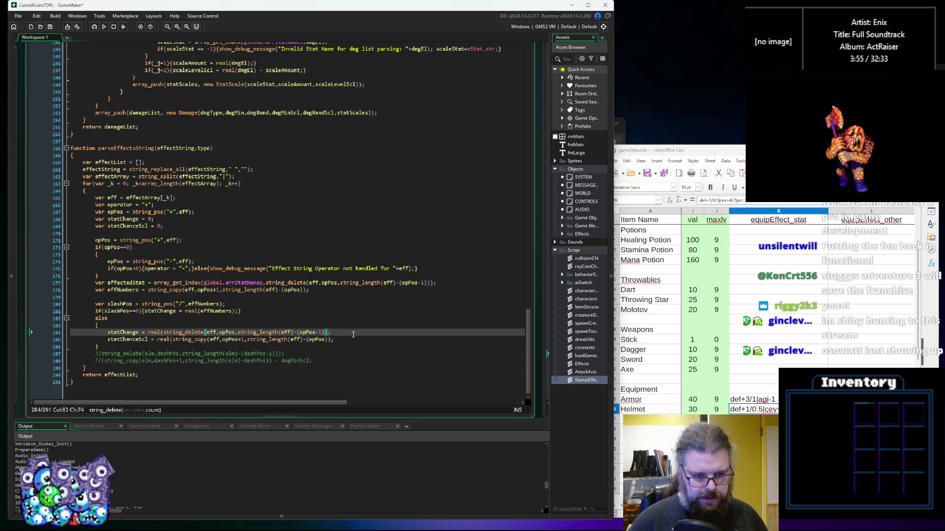
pyautogui.write(')')
pyautogui.click(353, 335)
pyautogui.write(')')
# Replace every opPos in the string_delete and string_copy calls with slashPos
pyautogui.click(300, 307)
pyautogui.click(179, 333)
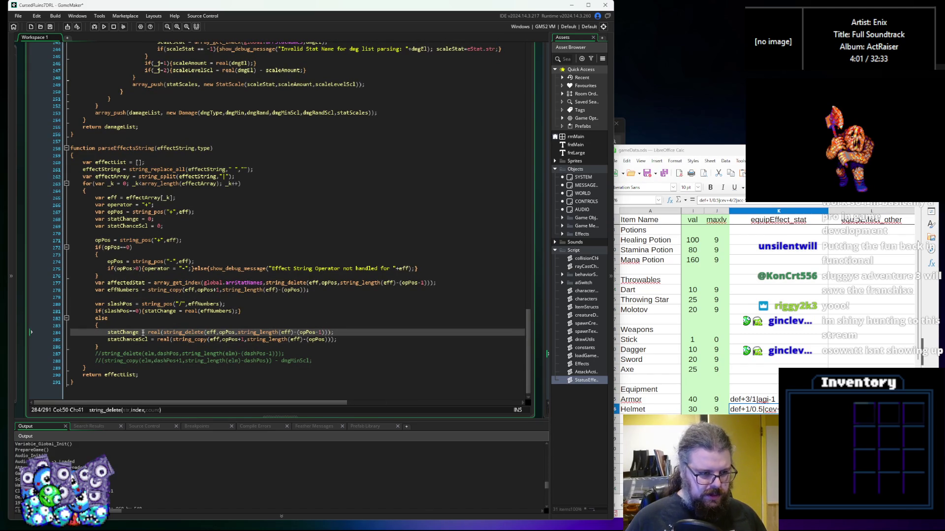
pyautogui.click(127, 312)
pyautogui.doubleClick(115, 311)
pyautogui.hotkey('ctrl', 'c')
pyautogui.doubleClick(182, 333)
pyautogui.hotkey('ctrl', 'v')
pyautogui.click(228, 340)
pyautogui.doubleClick(230, 340)
pyautogui.hotkey('ctrl', 'v')
pyautogui.click(320, 332)
pyautogui.doubleClick(320, 332)
pyautogui.hotkey('ctrl', 'v')
pyautogui.click(329, 340)
pyautogui.doubleClick(328, 341)
pyautogui.hotkey('ctrl', 'v')
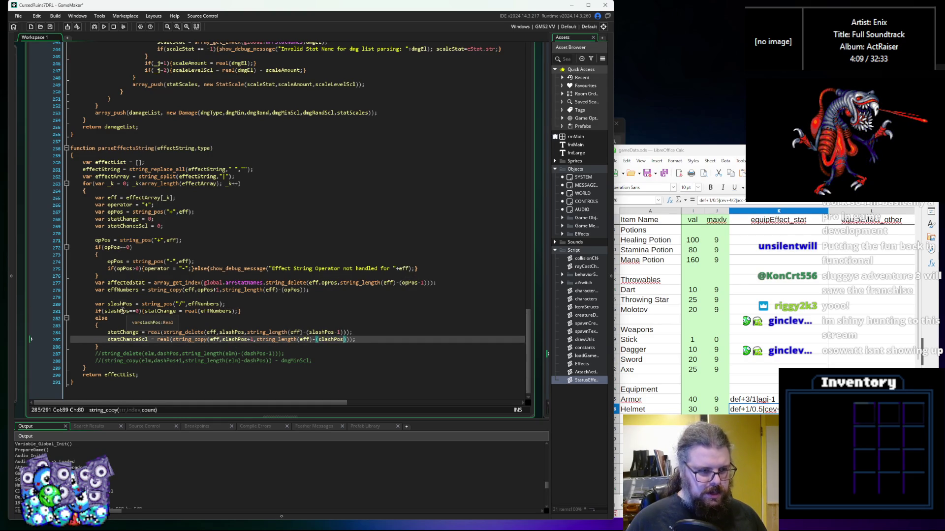
# Replace each eff in those calls with effNumbers
pyautogui.doubleClick(215, 311)
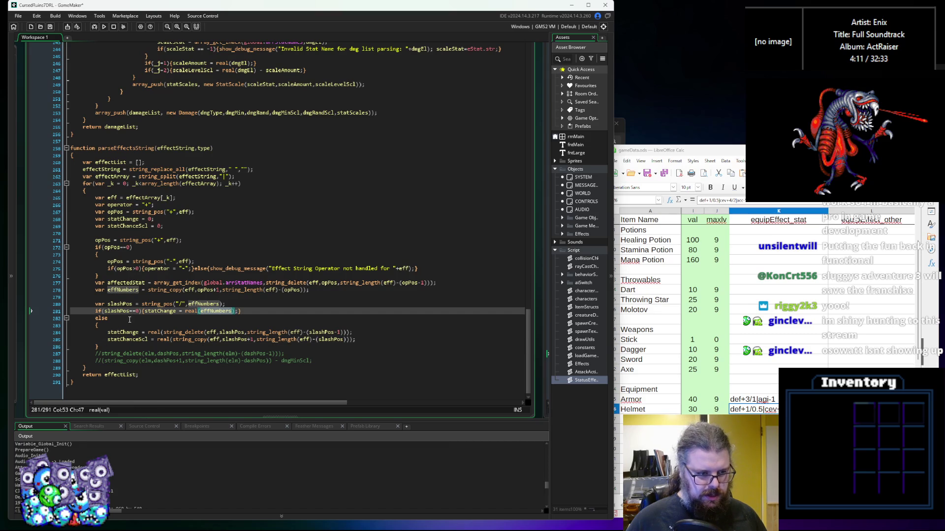
pyautogui.click(170, 326)
pyautogui.click(130, 298)
pyautogui.doubleClick(123, 290)
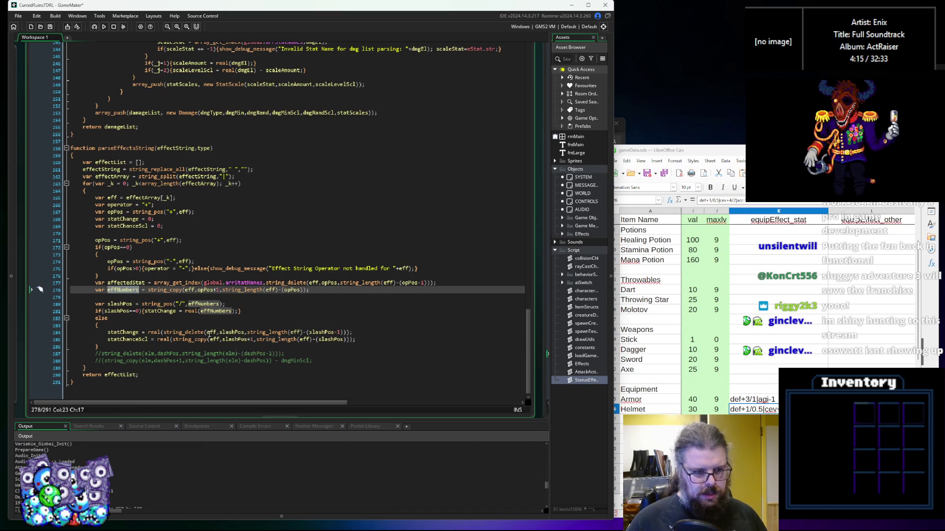
pyautogui.doubleClick(211, 332)
pyautogui.hotkey('ctrl', 'v')
pyautogui.doubleClick(213, 340)
pyautogui.hotkey('ctrl', 'v')
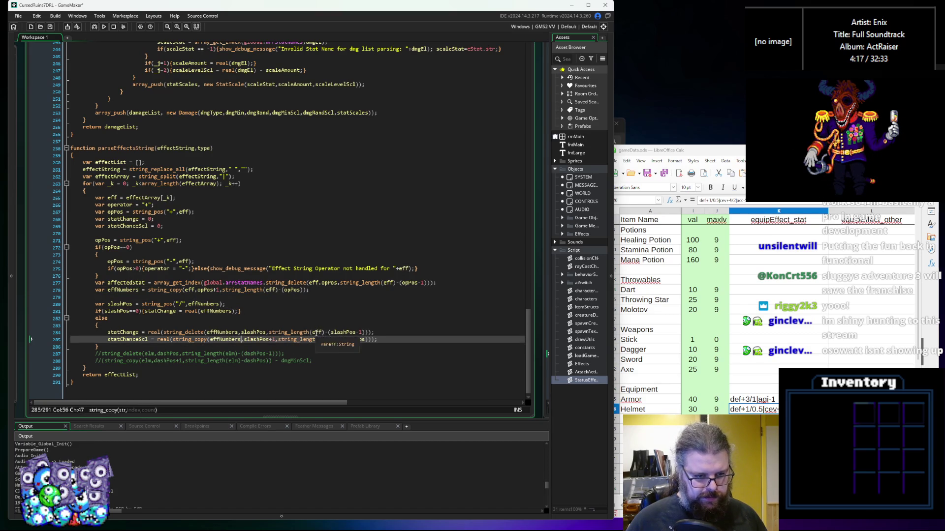
pyautogui.doubleClick(316, 333)
pyautogui.hotkey('ctrl', 'v')
pyautogui.doubleClick(326, 339)
pyautogui.hotkey('ctrl', 'v')
# Delete the two old commented-out lines below the else branch
pyautogui.click(406, 340)
pyautogui.moveTo(339, 357); pyautogui.dragTo(101, 352)
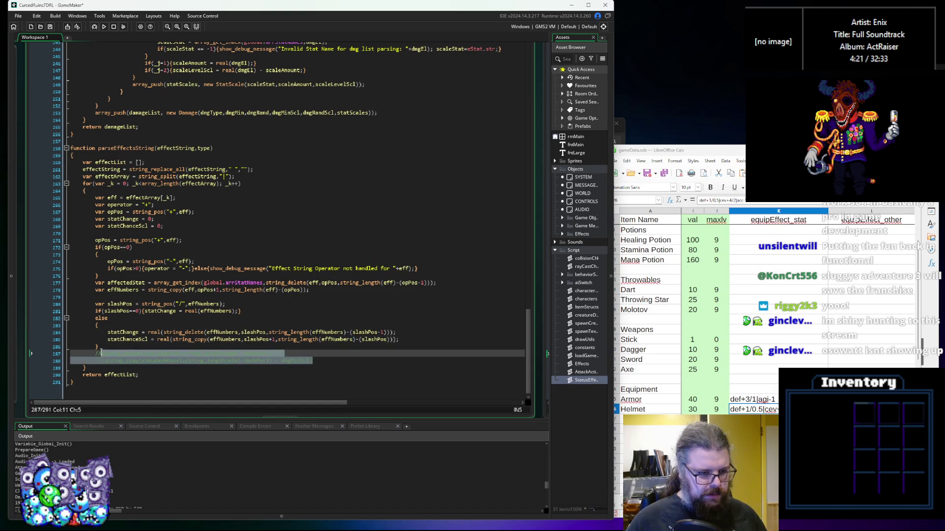
pyautogui.press('BackSpace')
pyautogui.press('BackSpace')
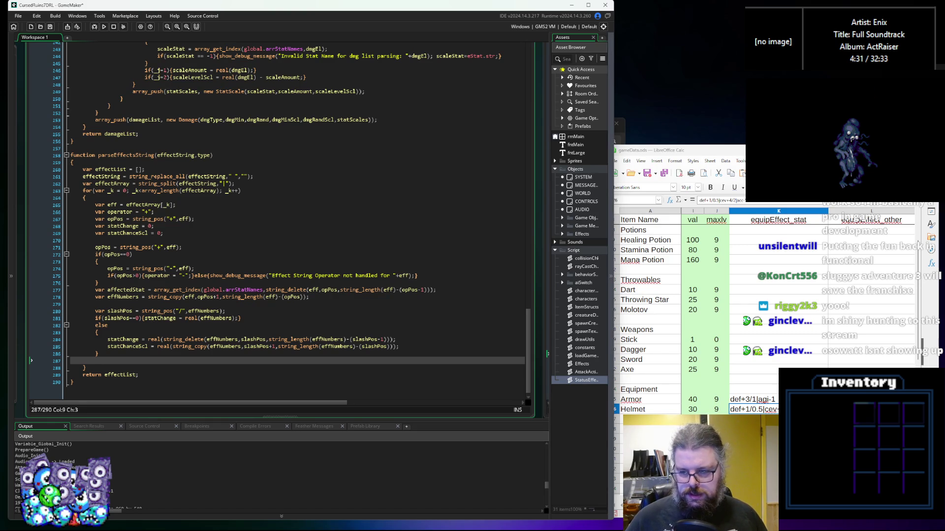
pyautogui.click(124, 353)
pyautogui.press('Down')
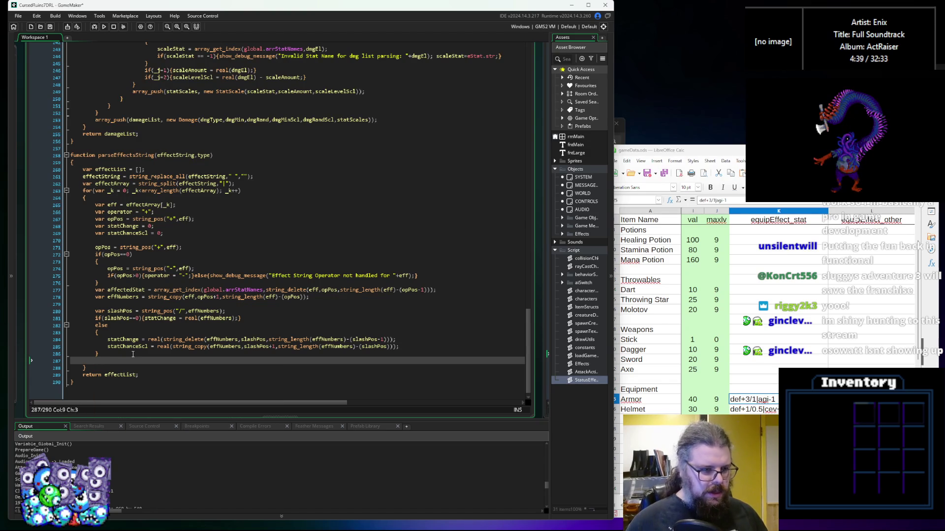
pyautogui.scroll(-3, 197, 320)
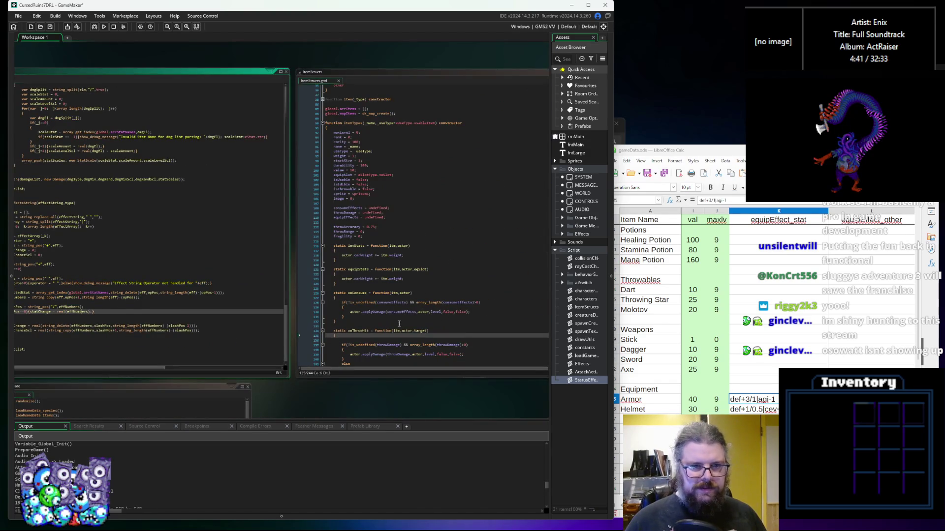
# Open the Effects script from the Asset Browser
pyautogui.moveTo(399, 324); pyautogui.dragTo(394, 208)
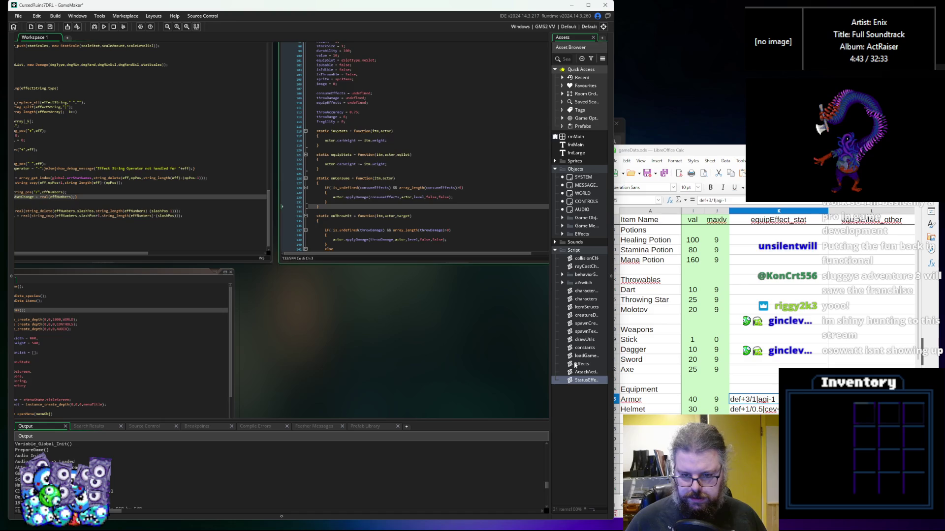
pyautogui.doubleClick(582, 363)
pyautogui.scroll(-5, 320, 382)
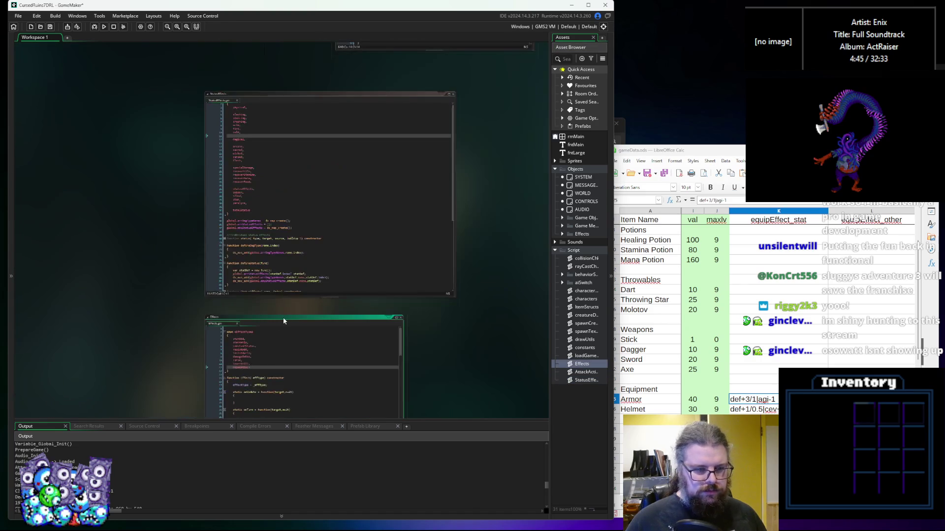
# Arrange the Effects editor beside the loader code and highlight the effStatAdd constructor
pyautogui.moveTo(152, 353)
pyautogui.mouseDown()
pyautogui.moveTo(169, 321)
pyautogui.moveTo(132, 79)
pyautogui.moveTo(86, 329)
pyautogui.mouseUp()
pyautogui.moveTo(199, 173)
pyautogui.mouseDown()
pyautogui.moveTo(153, 136)
pyautogui.moveTo(87, 109)
pyautogui.mouseUp()
pyautogui.moveTo(119, 332)
pyautogui.mouseDown()
pyautogui.moveTo(232, 177)
pyautogui.moveTo(259, 154)
pyautogui.moveTo(274, 159)
pyautogui.mouseUp()
pyautogui.scroll(3, 345, 296)
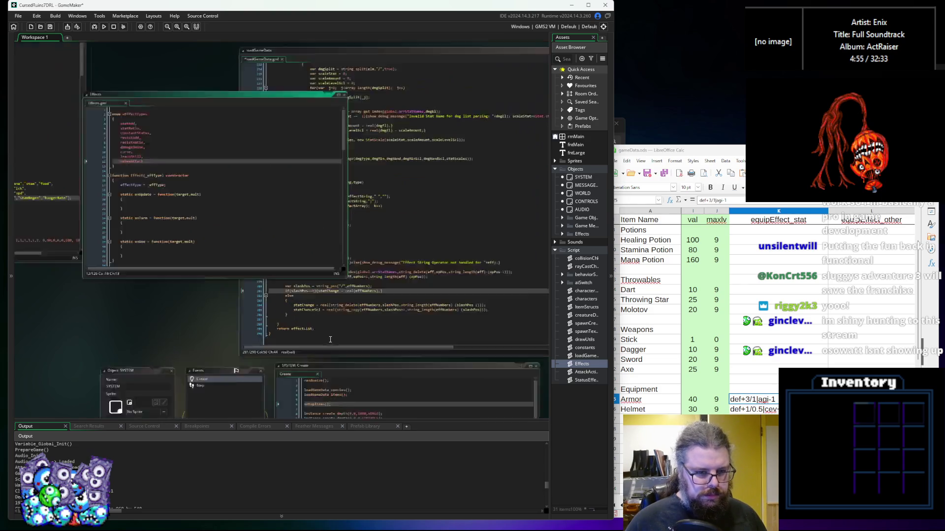
pyautogui.moveTo(352, 264); pyautogui.dragTo(251, 350)
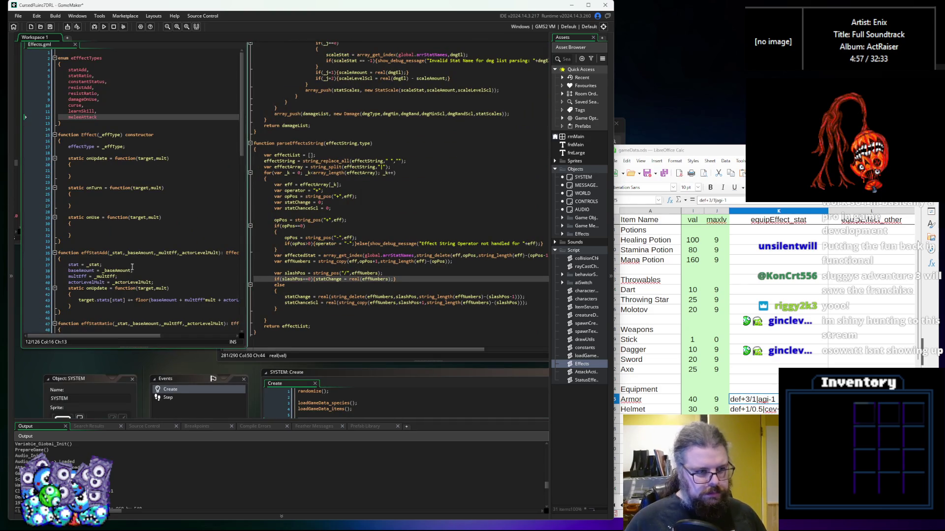
pyautogui.scroll(1, 152, 273)
pyautogui.scroll(-1, 152, 273)
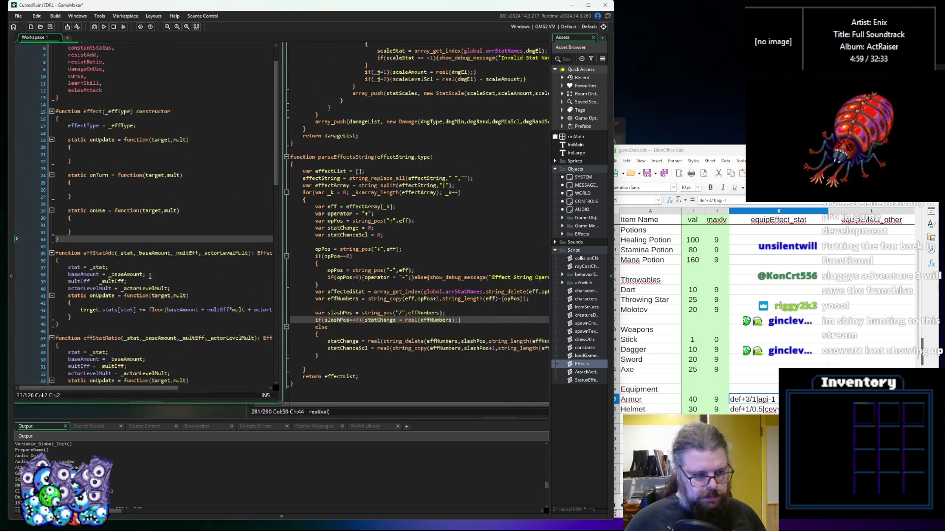
pyautogui.hscroll(1, 84, 251)
pyautogui.doubleClick(84, 251)
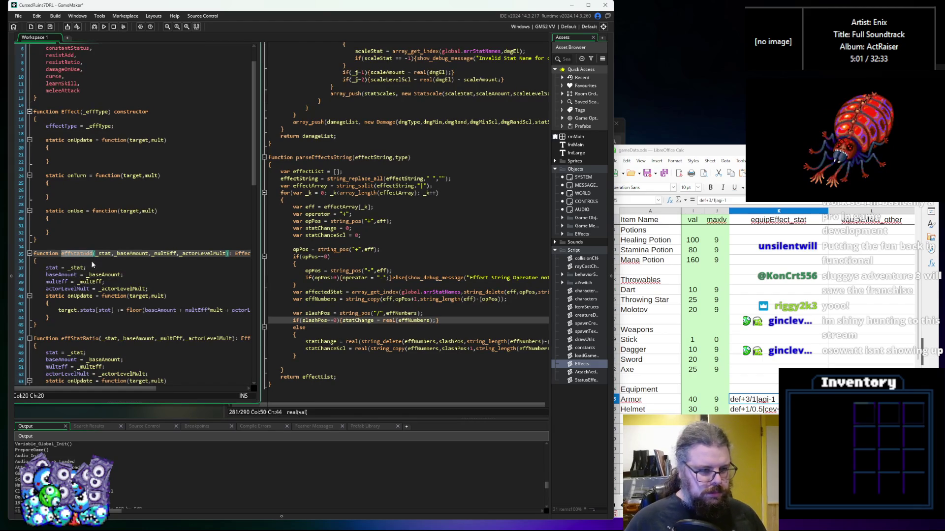
pyautogui.click(359, 358)
# Start line 287 with array_push(effectList, new effStatAdd()) after the else block
pyautogui.click(343, 365)
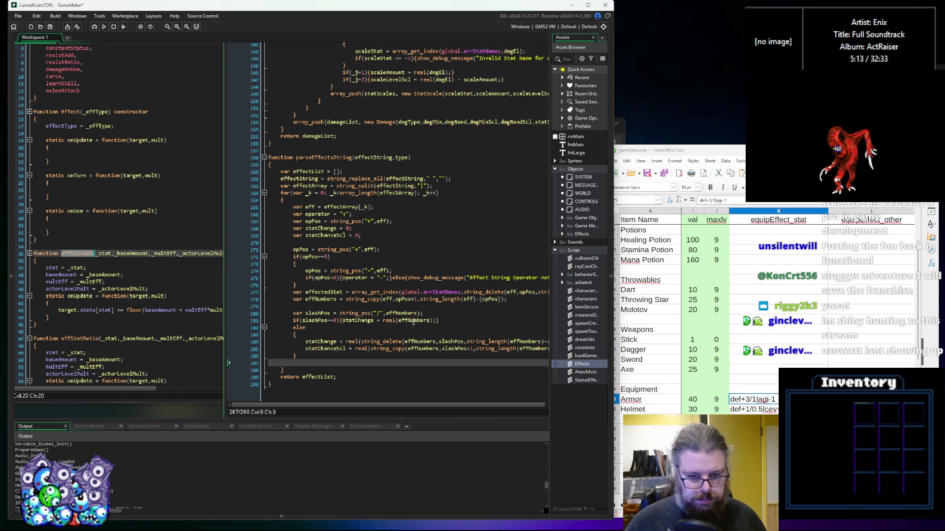
pyautogui.click(301, 367)
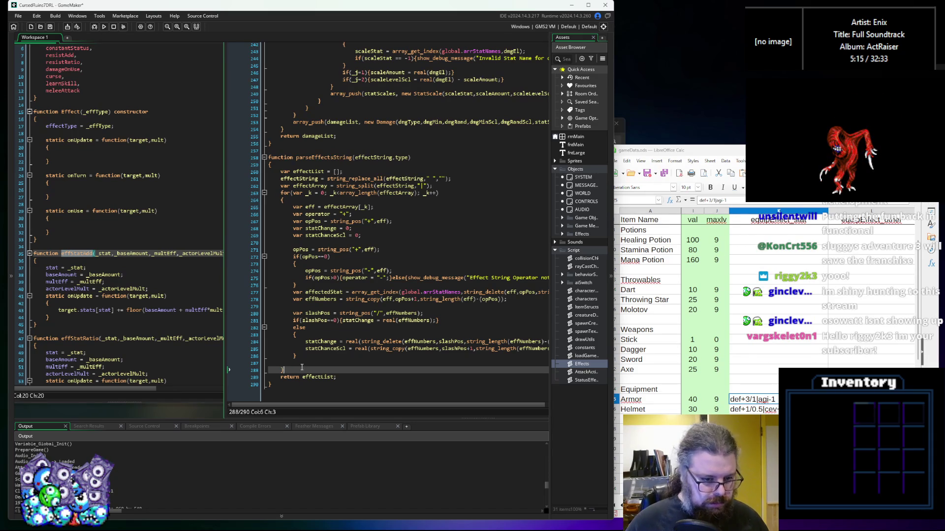
pyautogui.click(312, 363)
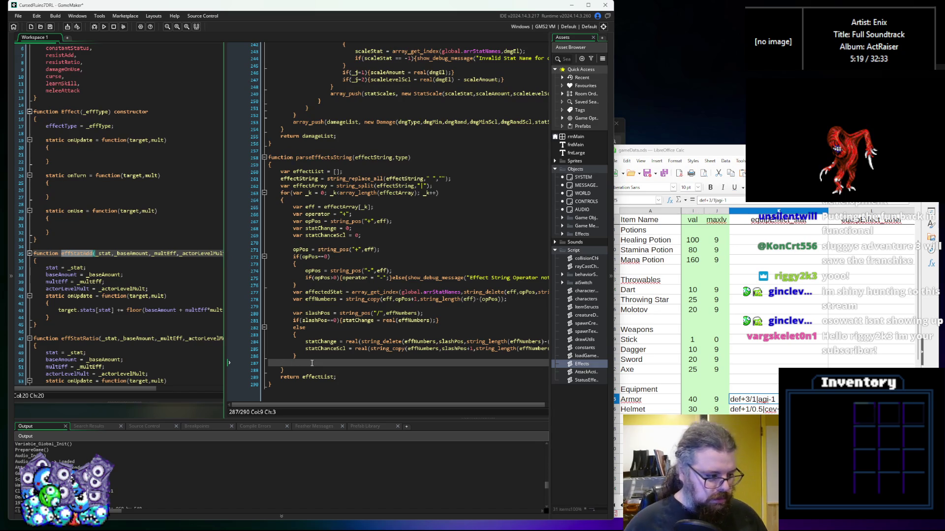
pyautogui.press('Tab')
pyautogui.write('if')
pyautogui.press('BackSpace')
pyautogui.press('BackSpace')
pyautogui.press('BackSpace')
pyautogui.write('var')
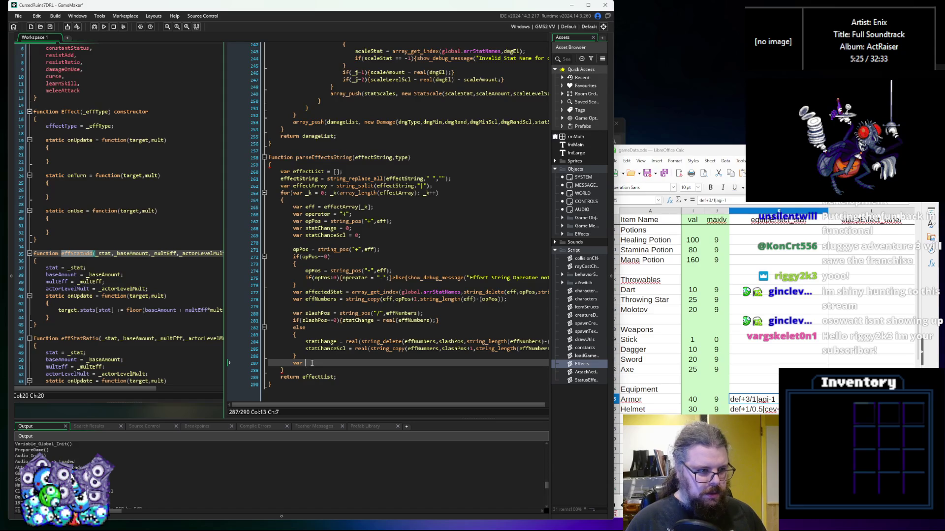
pyautogui.press('BackSpace')
pyautogui.press('BackSpace')
pyautogui.press('BackSpace')
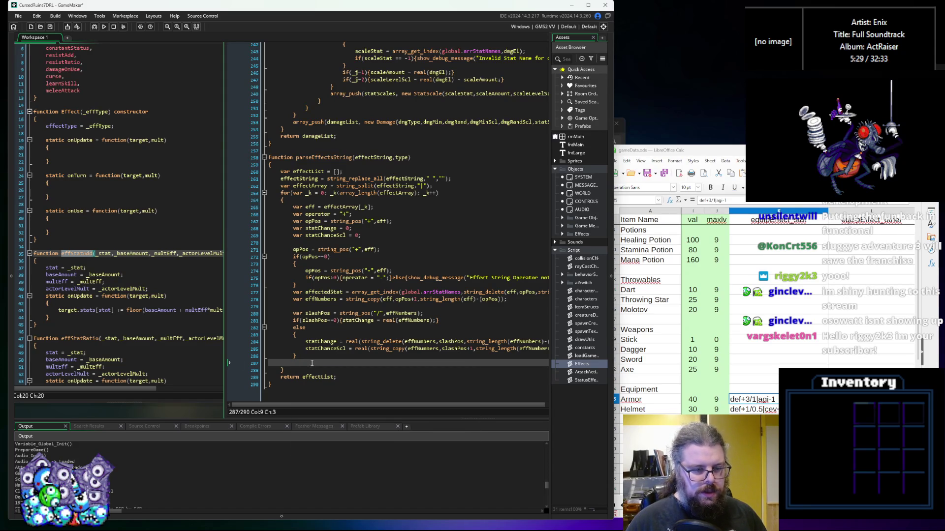
pyautogui.write('array_')
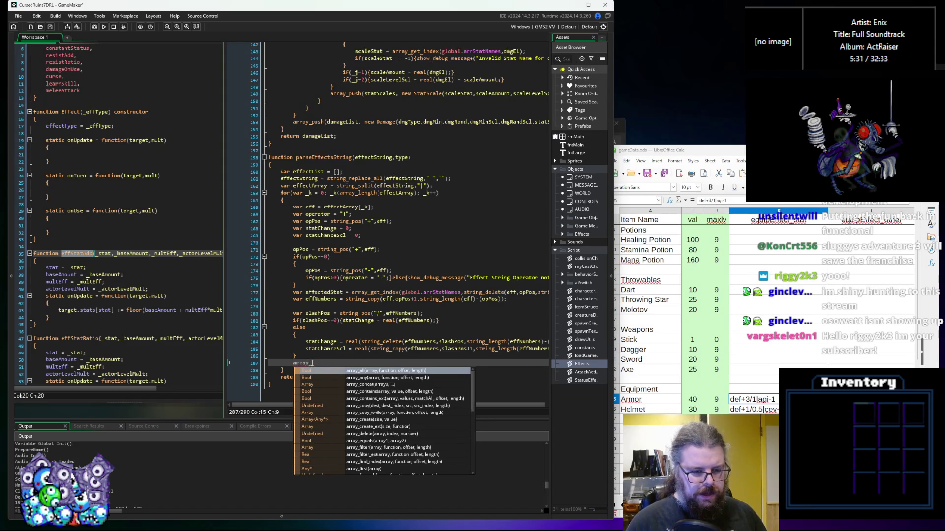
pyautogui.write('push(effec')
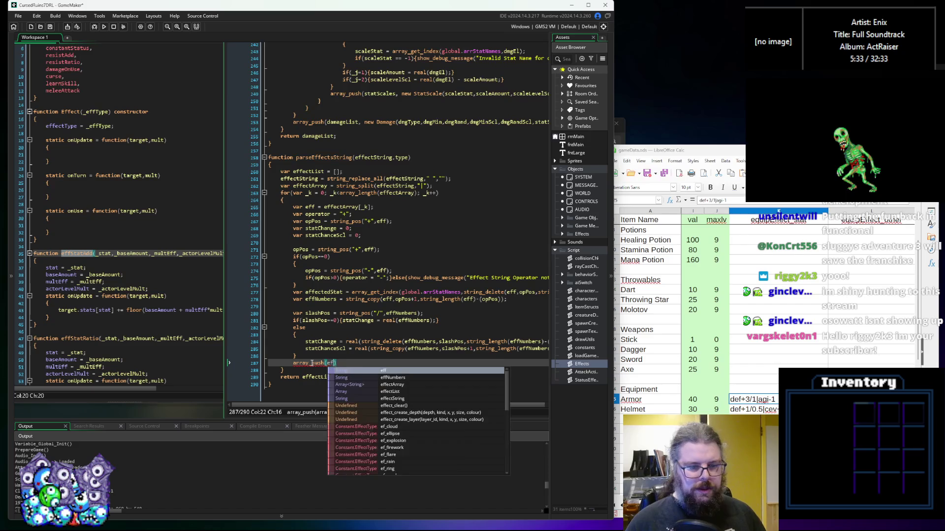
pyautogui.write('tList)')
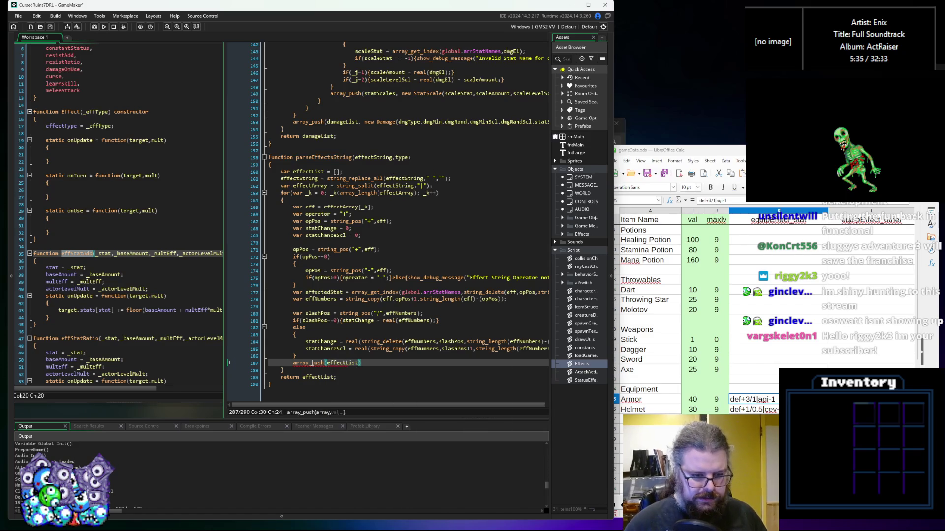
pyautogui.write(', newe')
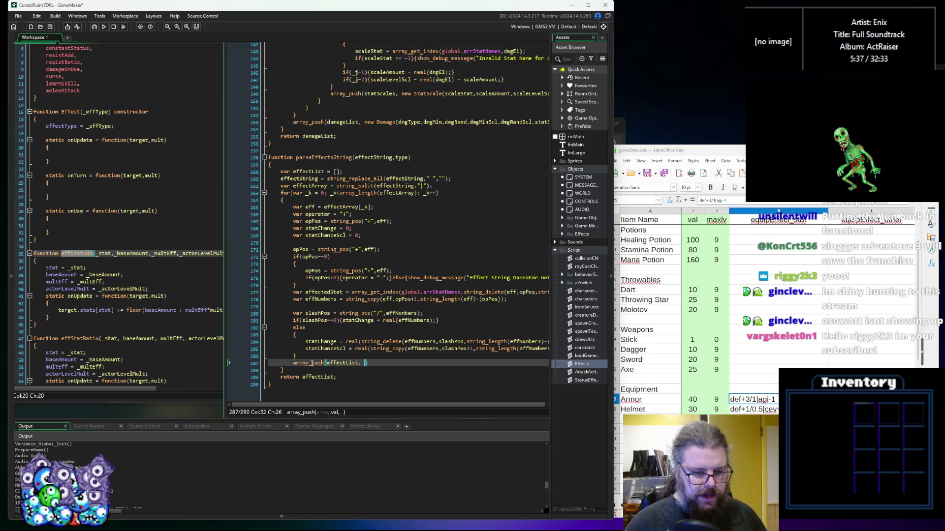
pyautogui.press('BackSpace')
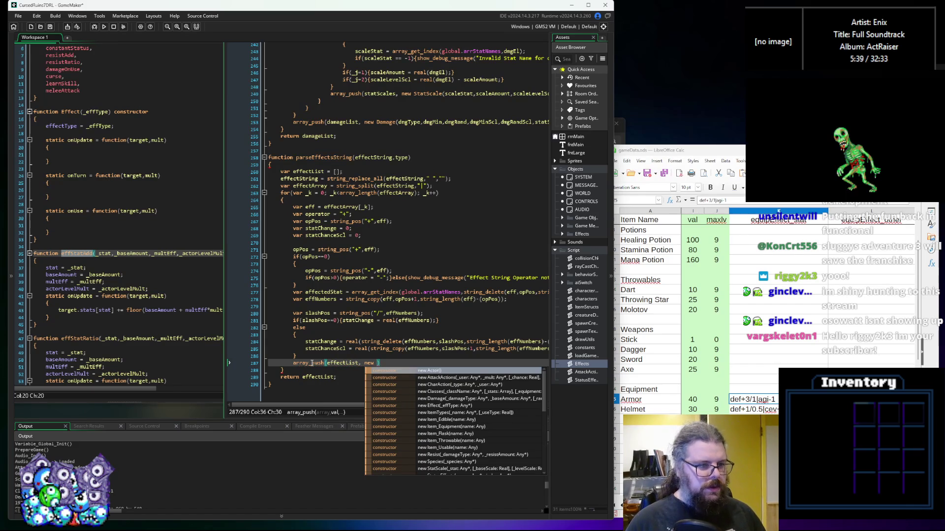
pyautogui.write('effSt')
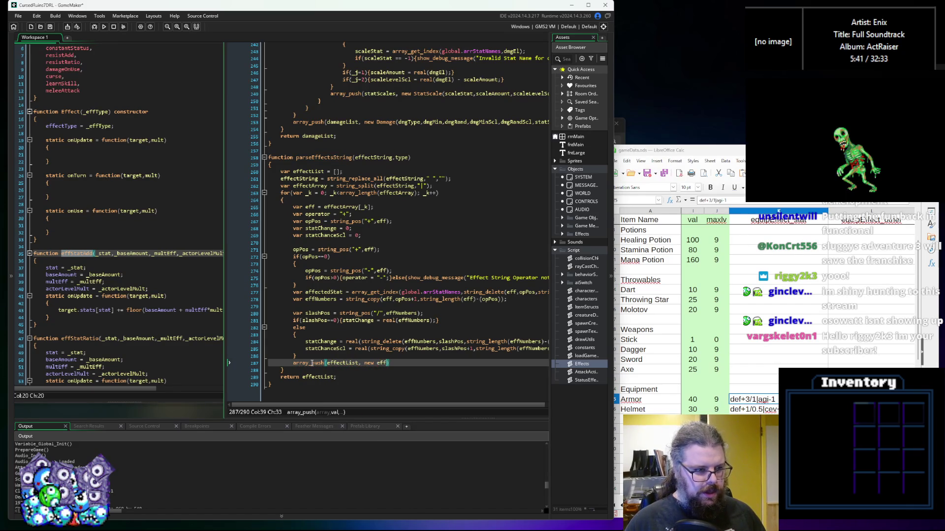
pyautogui.write('atA')
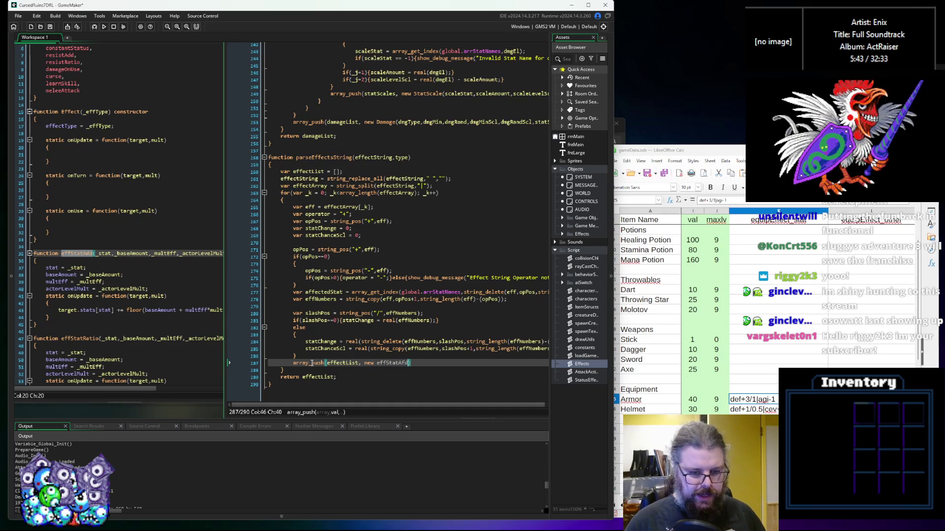
pyautogui.write('dd()')
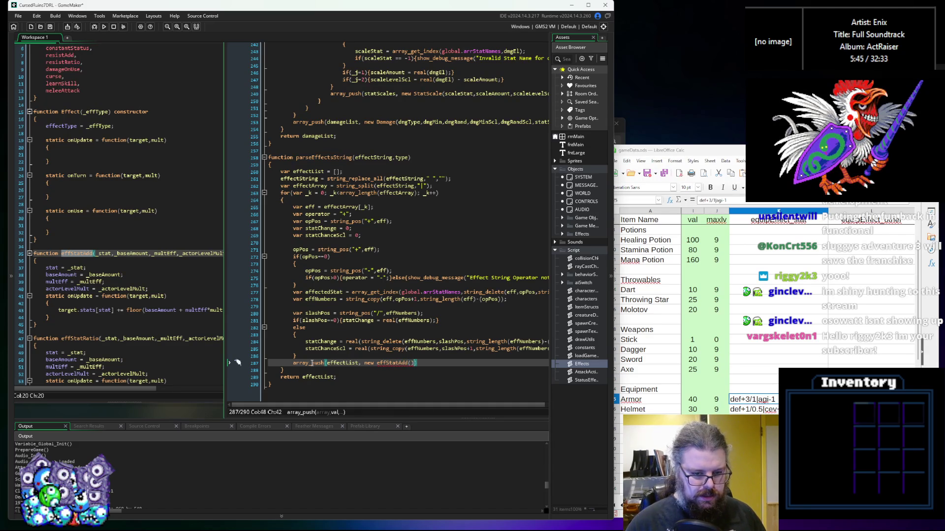
# Fill effStatAdd with affectedStat, statChange, statChanceScl, 0 and close the line with );
pyautogui.press('Left')
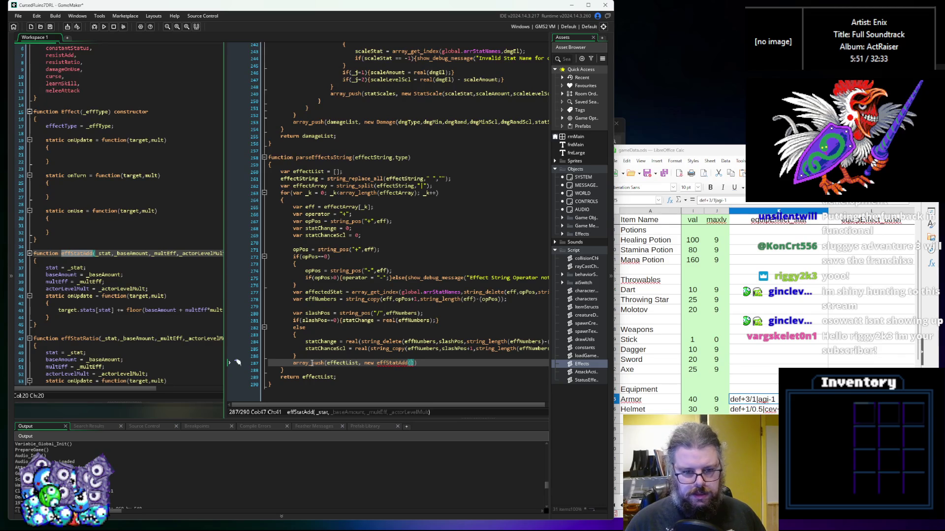
pyautogui.write('affectedStat,')
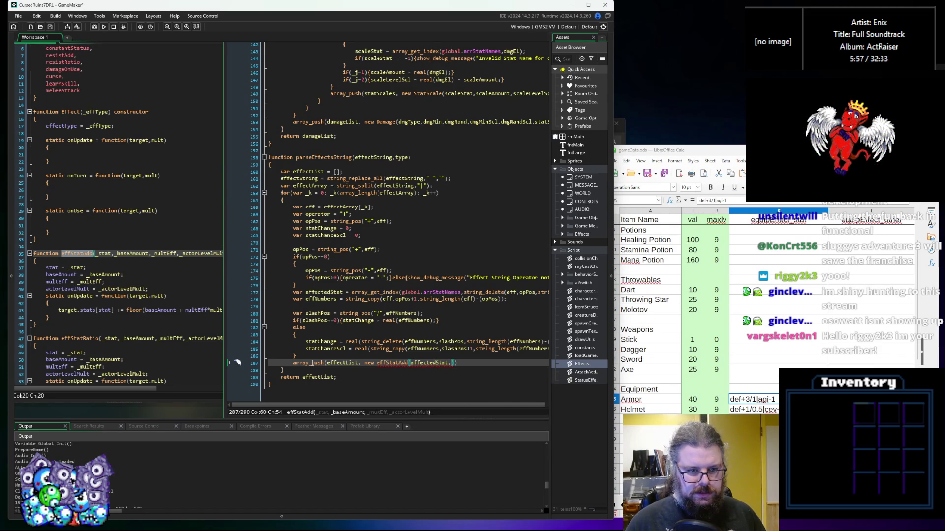
pyautogui.write('statChance')
pyautogui.press('BackSpace')
pyautogui.press('BackSpace')
pyautogui.write('ge,')
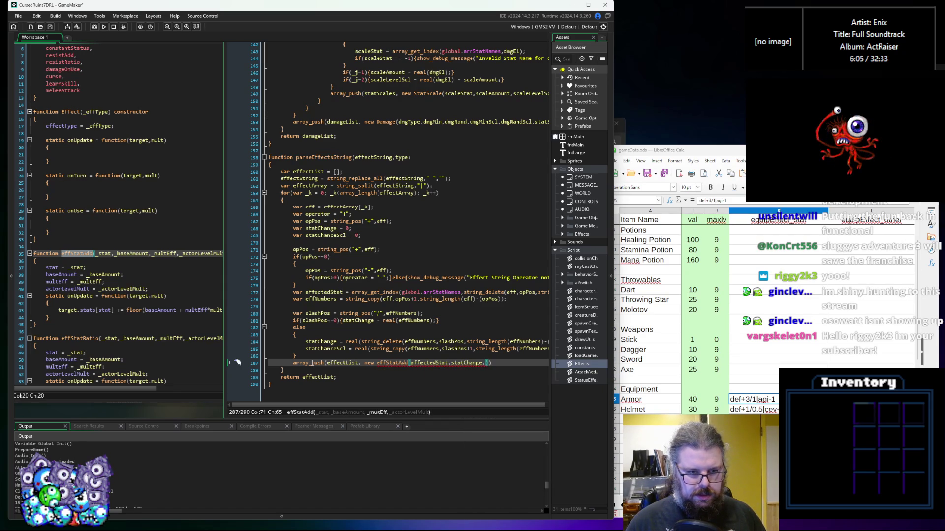
pyautogui.write('statCha')
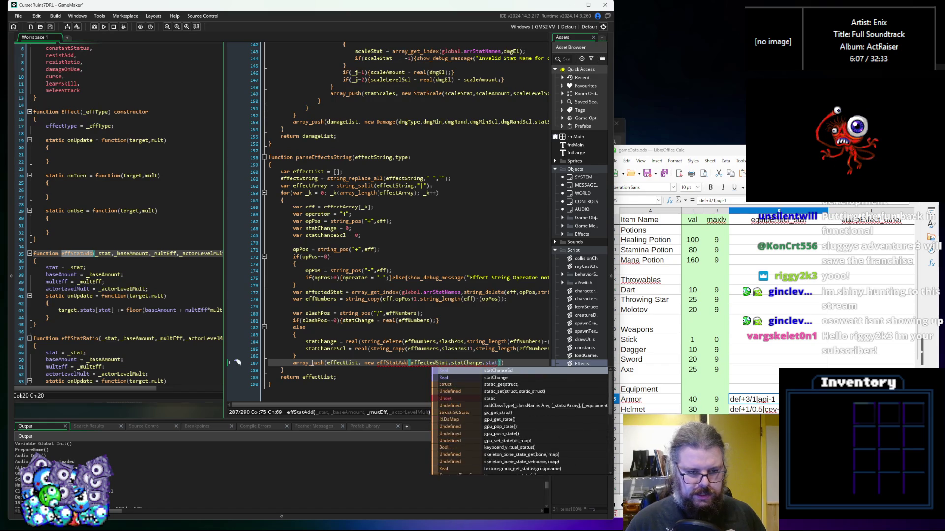
pyautogui.write('nceScl')
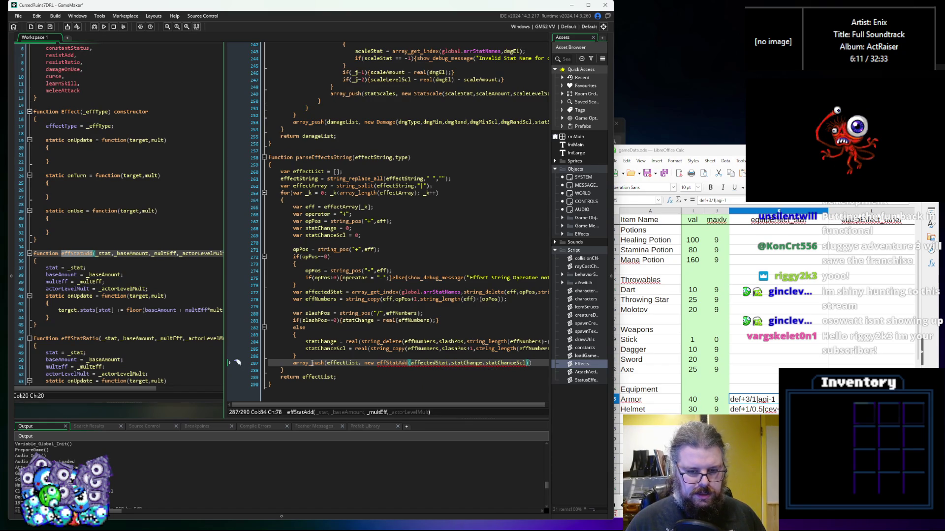
pyautogui.write(',0')
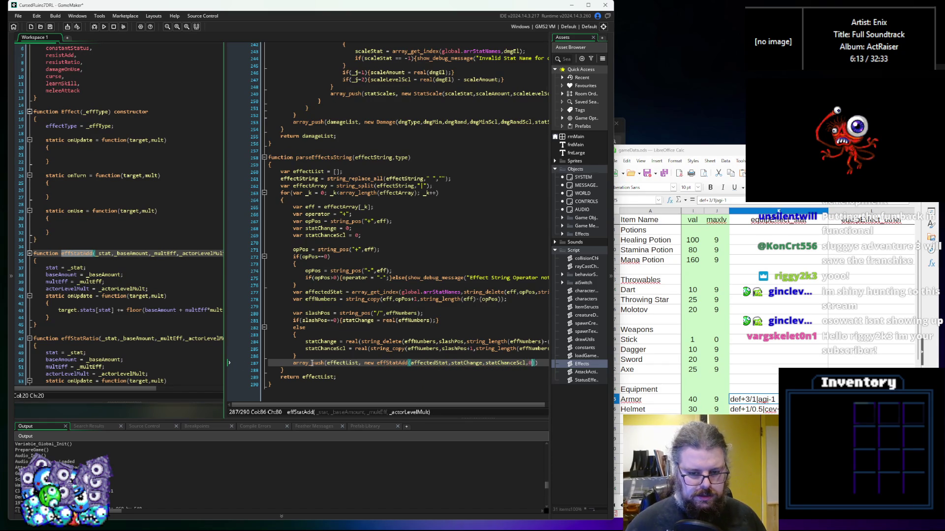
pyautogui.moveTo(614, 315); pyautogui.dragTo(689, 315)
pyautogui.click(580, 349)
pyautogui.press('Down')
pyautogui.press('Down')
pyautogui.write(');')
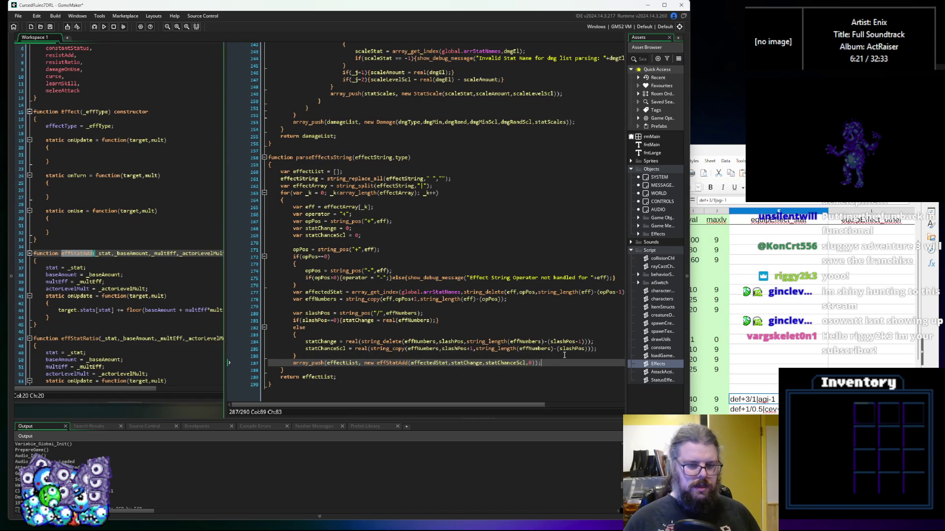
# Add if(operator == "-"){statChange = 0-statChange;} above the array_push line
pyautogui.press('Home')
pyautogui.press('Return')
pyautogui.press('Up')
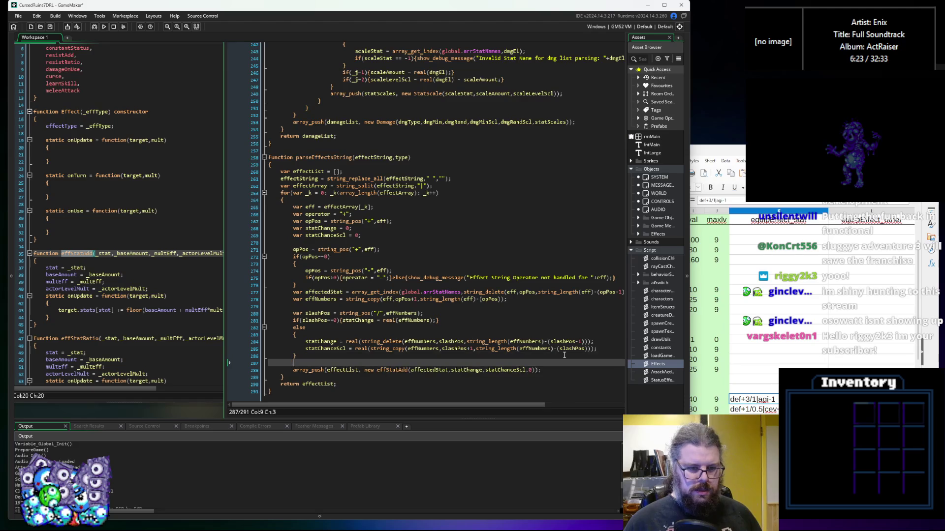
pyautogui.write('if(op')
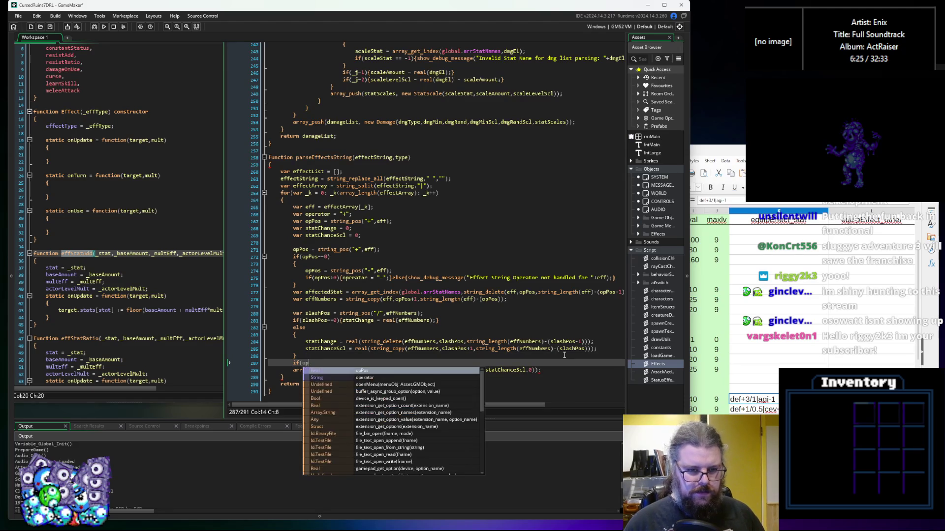
pyautogui.write('erato')
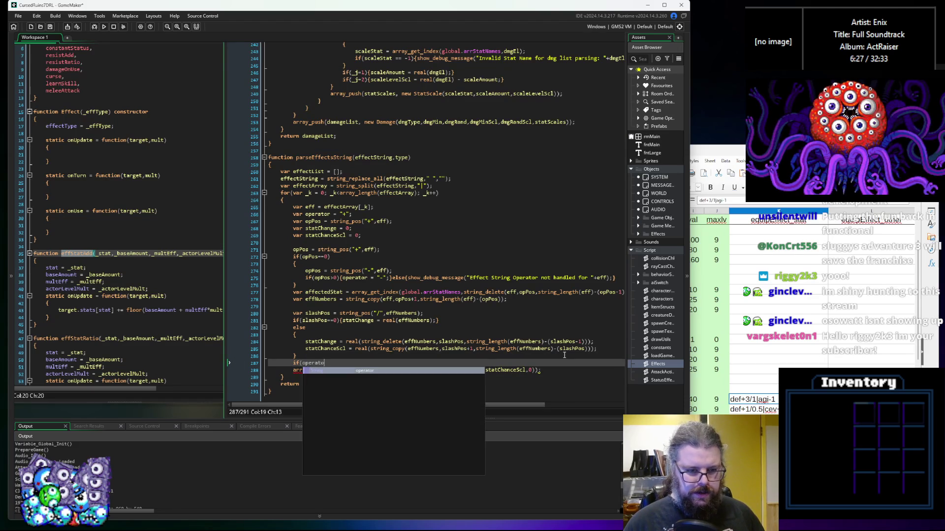
pyautogui.write('r= "')
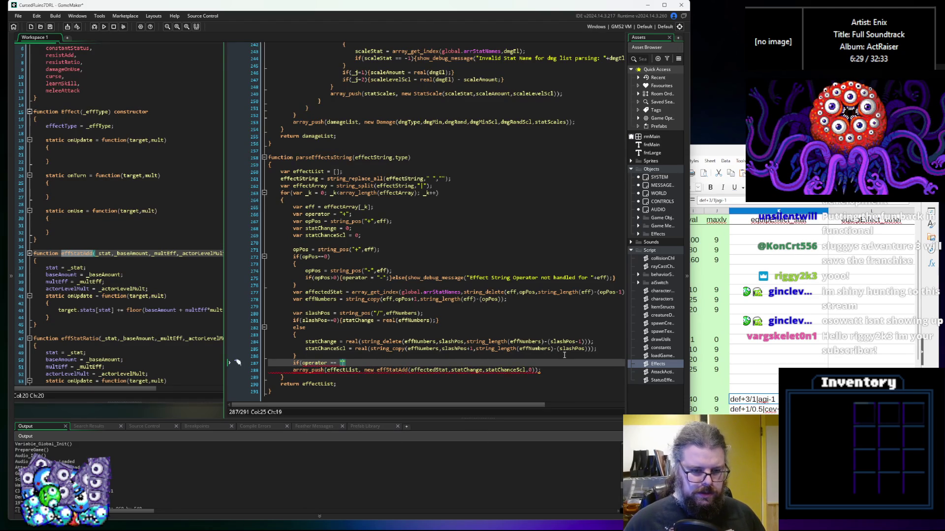
pyautogui.write('0')
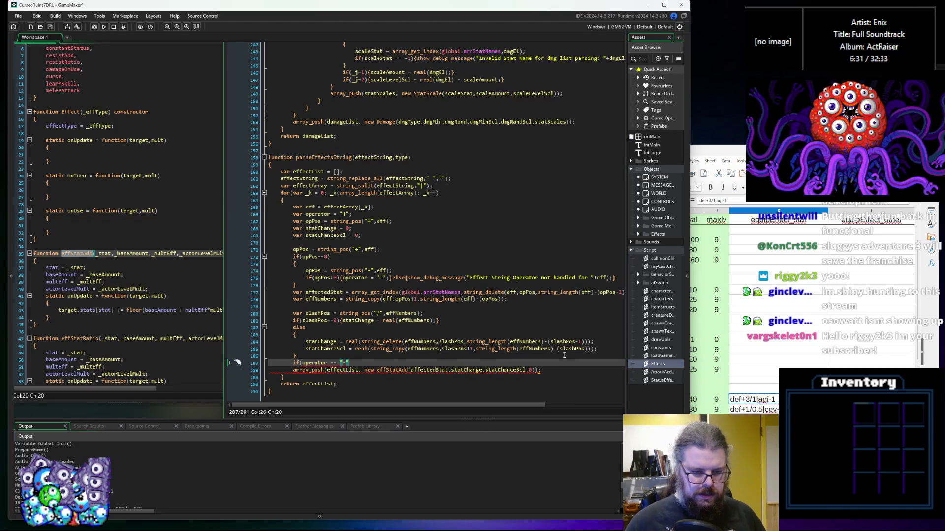
pyautogui.write('{}')
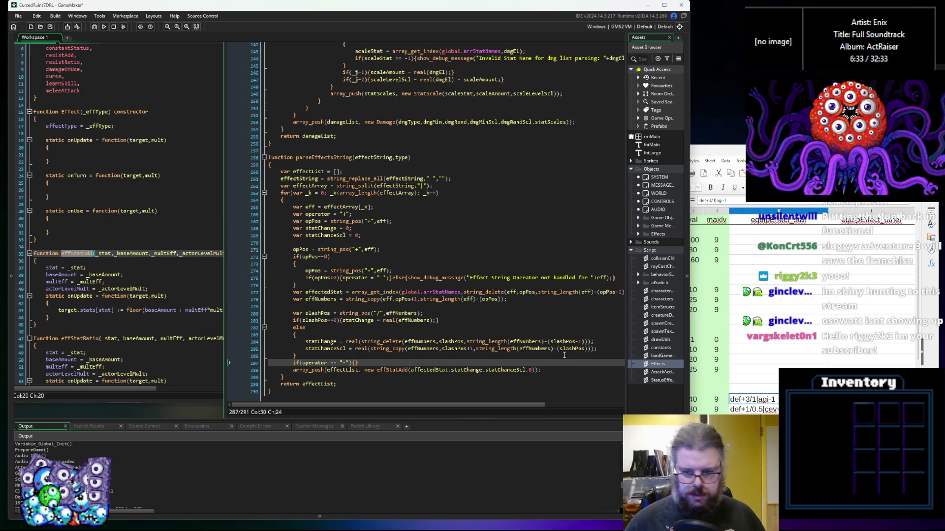
pyautogui.press('Left')
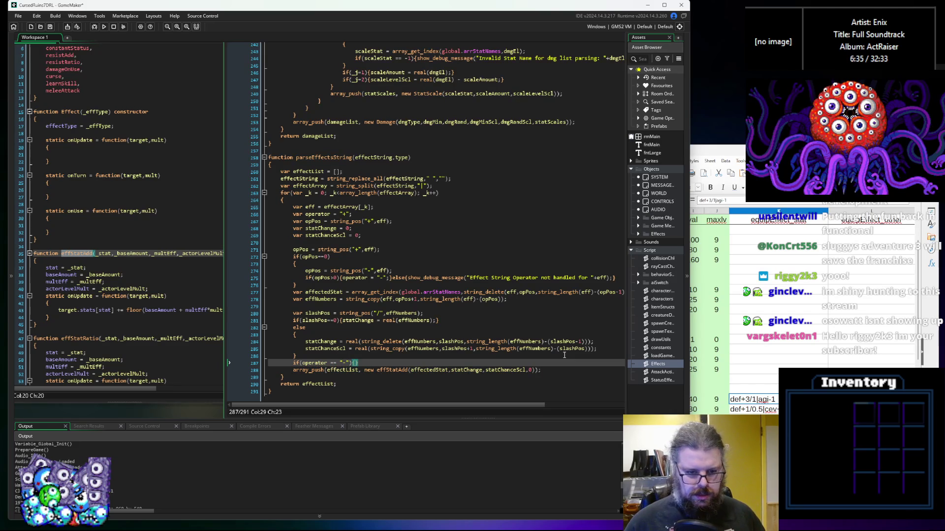
pyautogui.write('statChange')
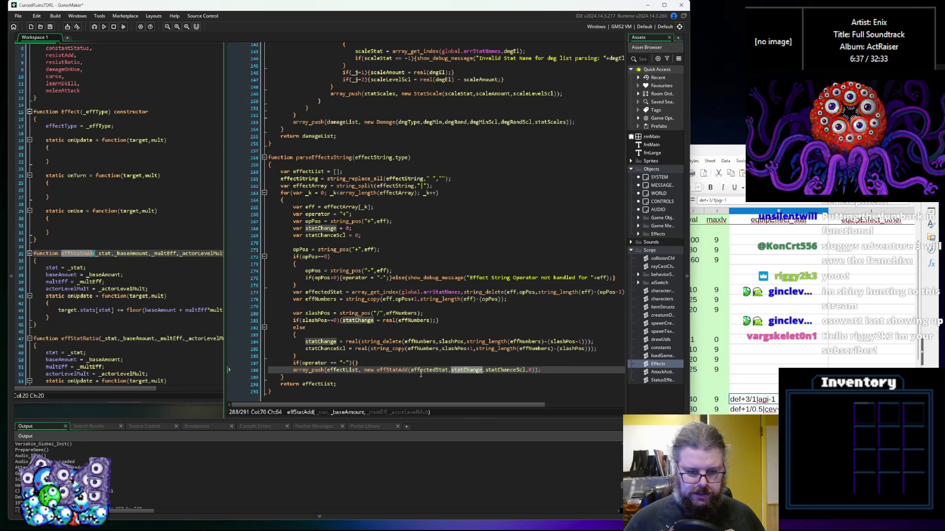
pyautogui.write(' = statChange')
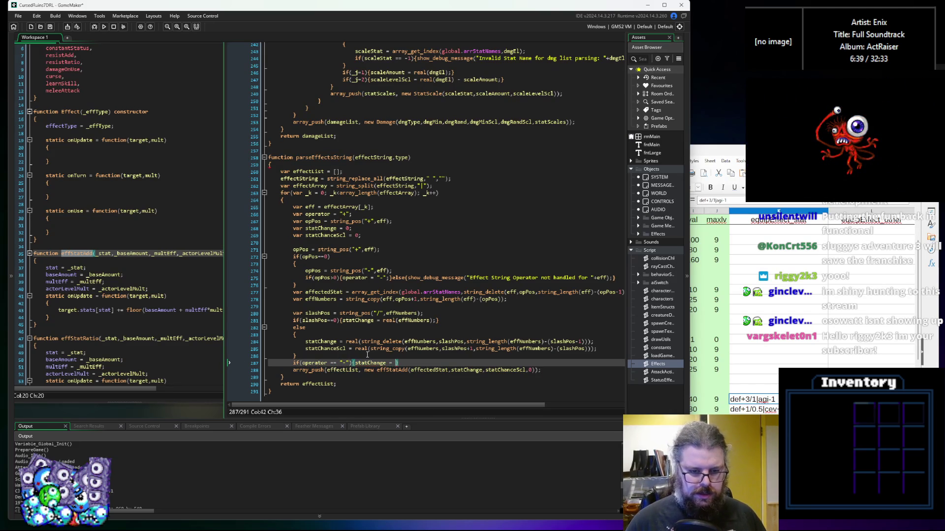
pyautogui.press('Left')
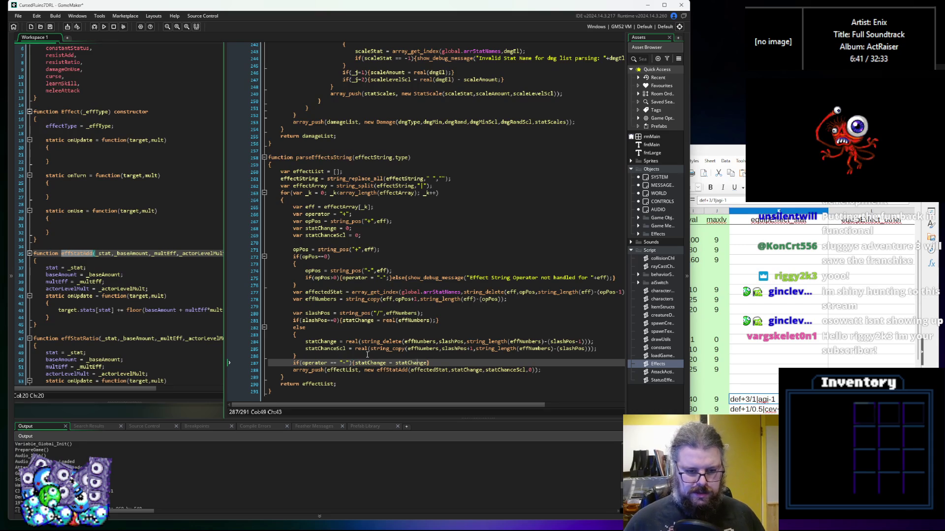
pyautogui.write('0-')
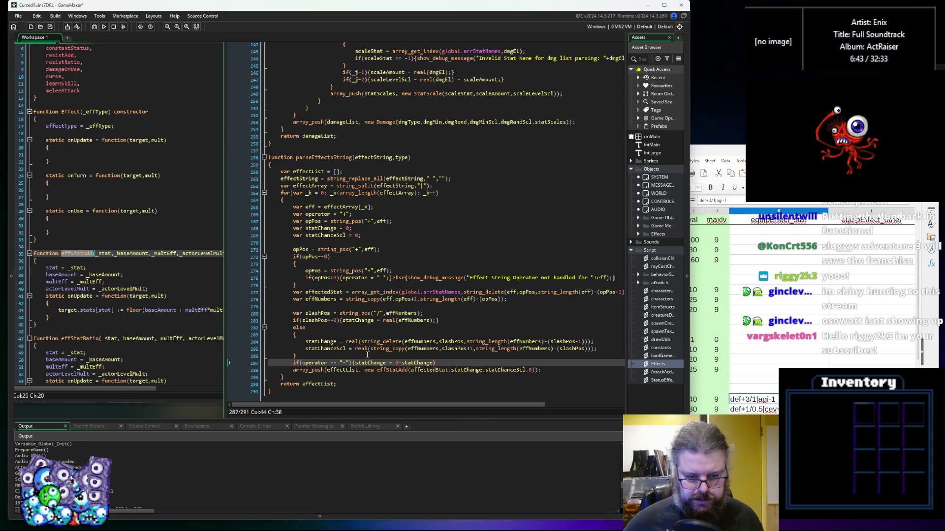
pyautogui.hotkey('ctrl', 'Right')
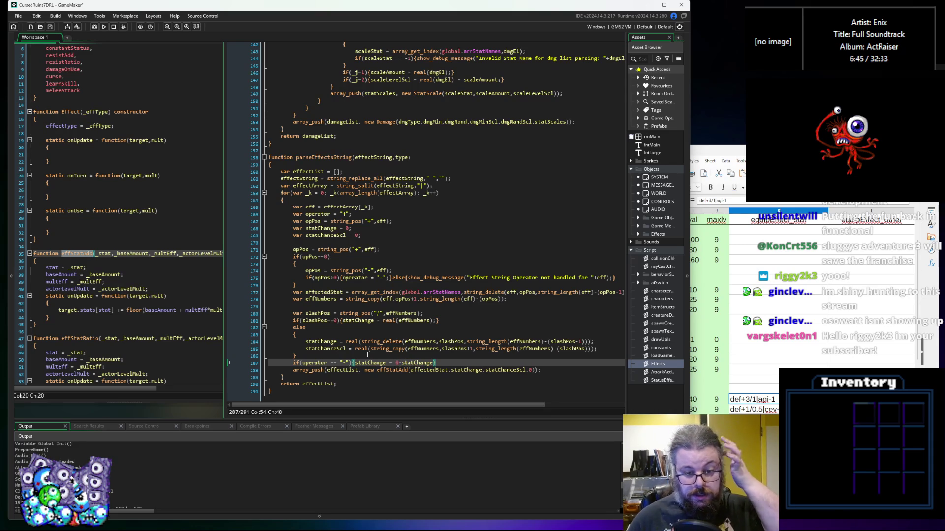
pyautogui.write(';')
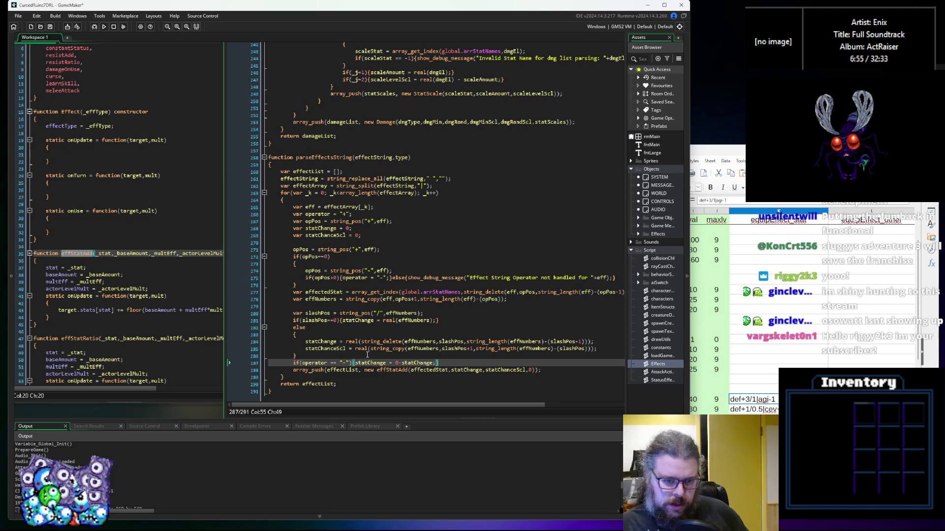
# Check the Armor effect entry in cell K25 of the gameData sheet, then return
pyautogui.scroll(-1, 394, 351)
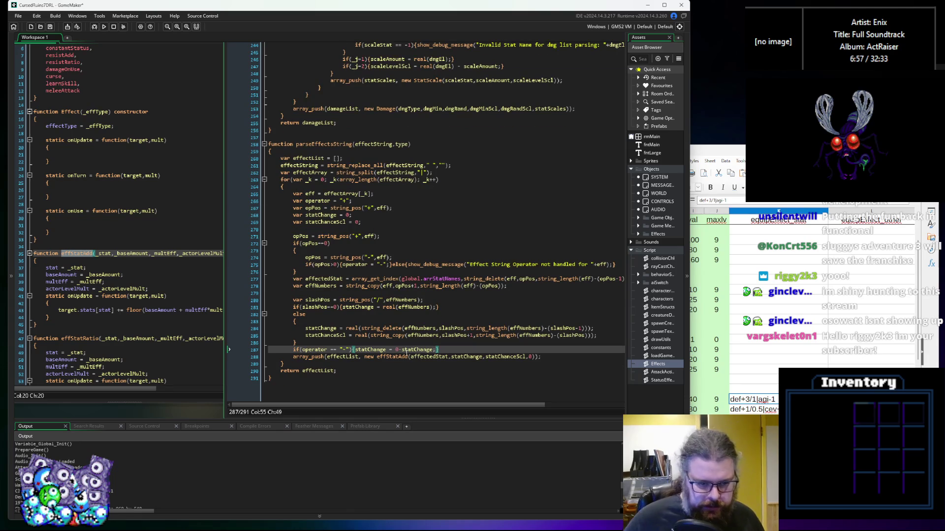
pyautogui.hotkey('alt', 'Tab')
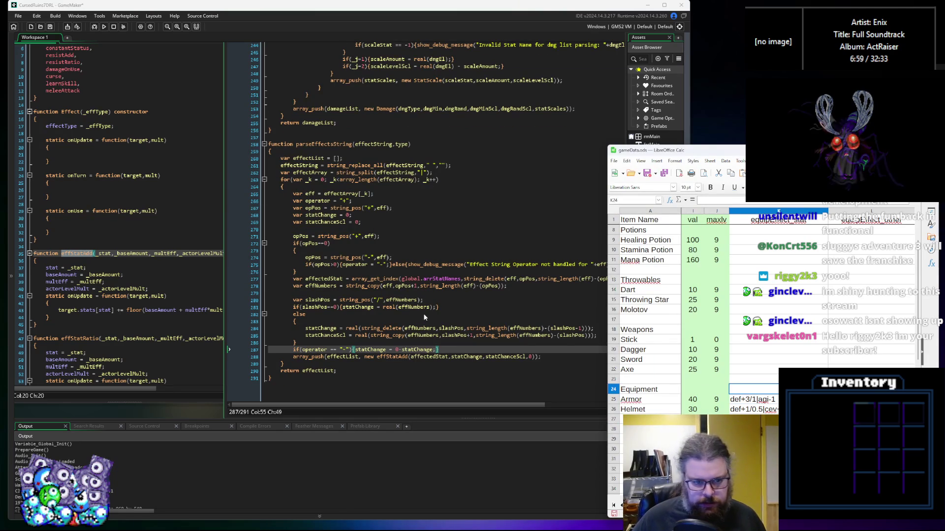
pyautogui.click(755, 402)
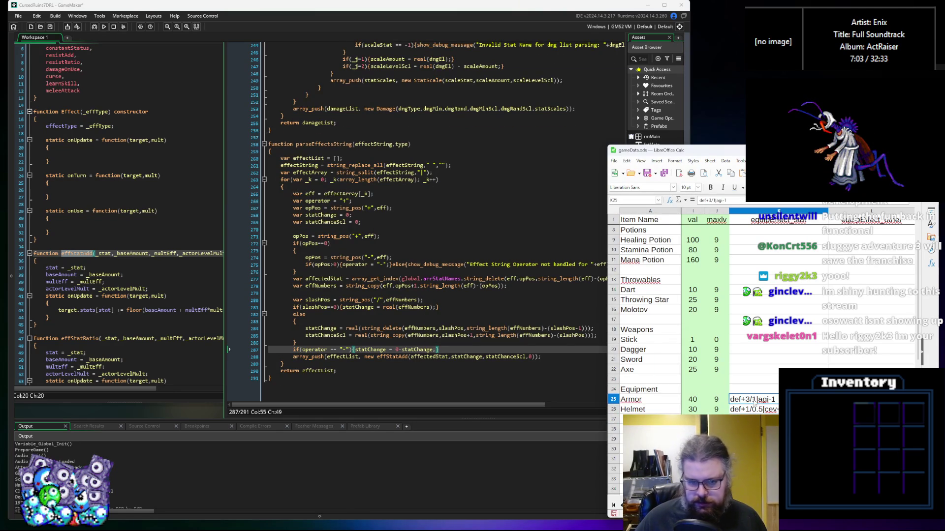
pyautogui.click(384, 240)
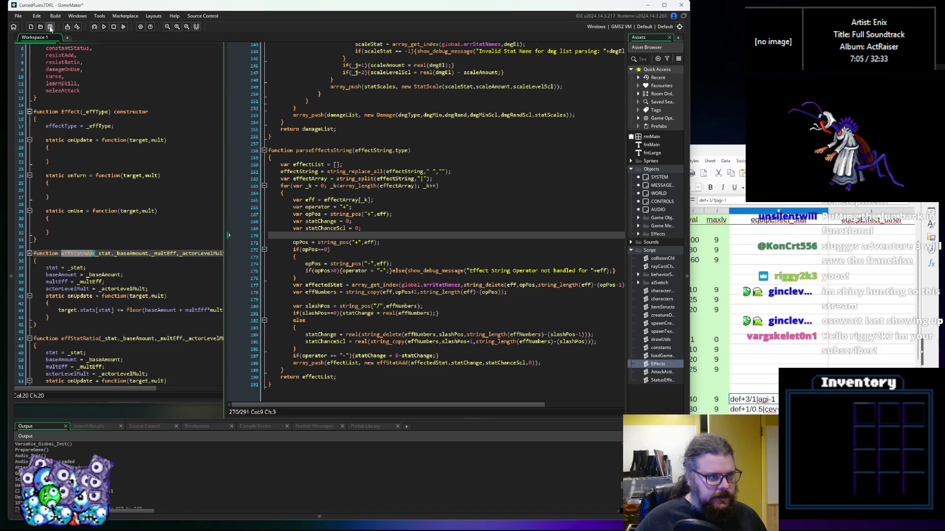
pyautogui.press('Down')
pyautogui.press('Down')
pyautogui.press('Down')
pyautogui.click(444, 245)
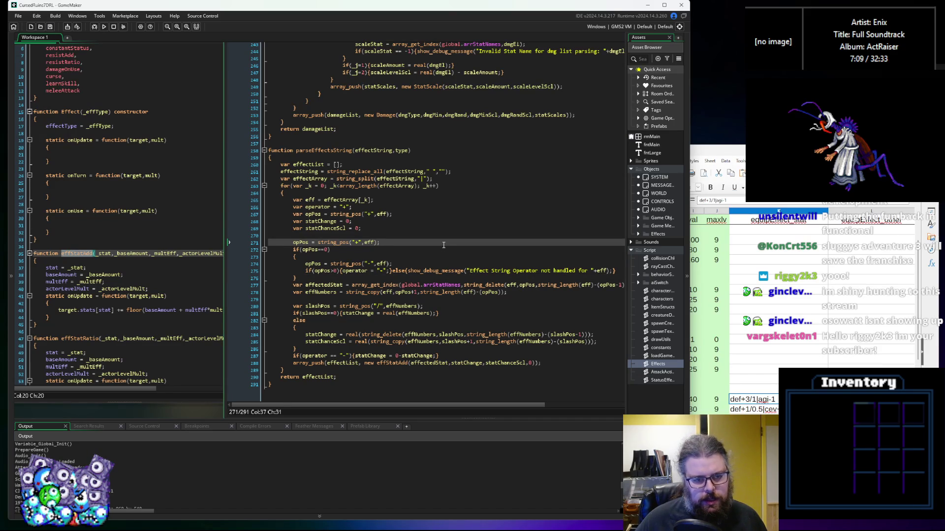
# Break line 275 before 'else' so the debug-message branch starts its own line
pyautogui.click(451, 306)
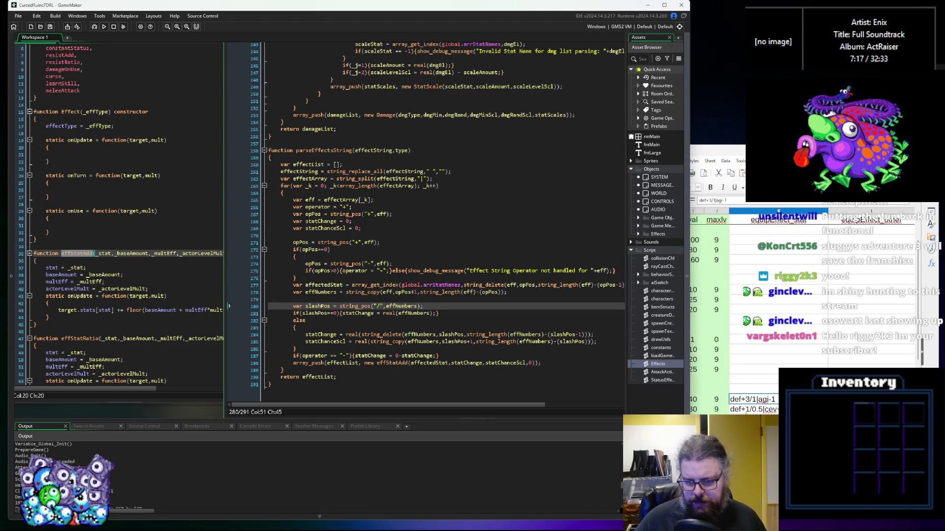
pyautogui.click(427, 266)
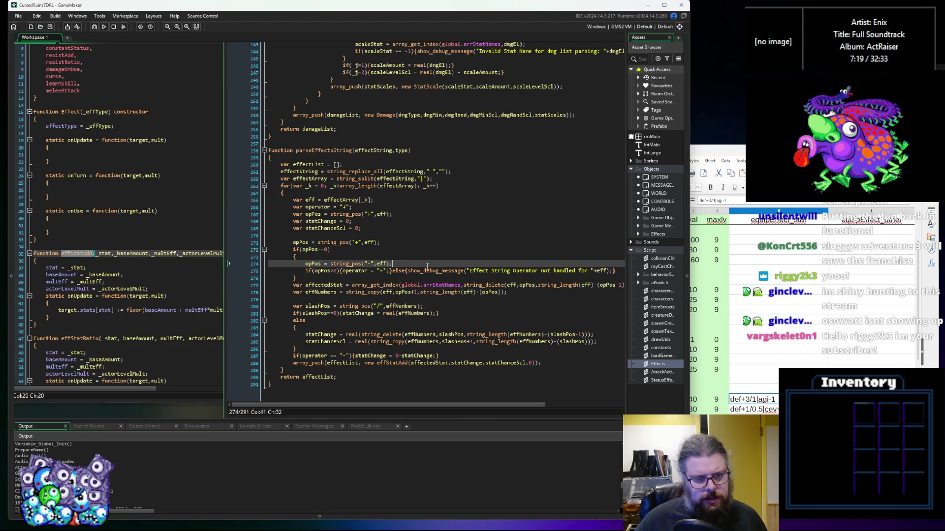
pyautogui.moveTo(690, 290); pyautogui.dragTo(745, 290)
pyautogui.click(633, 271)
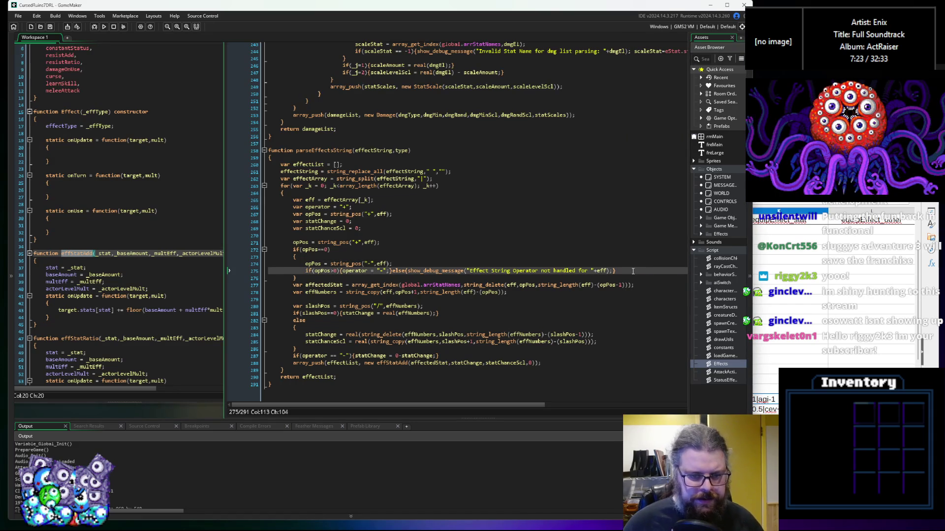
pyautogui.click(643, 262)
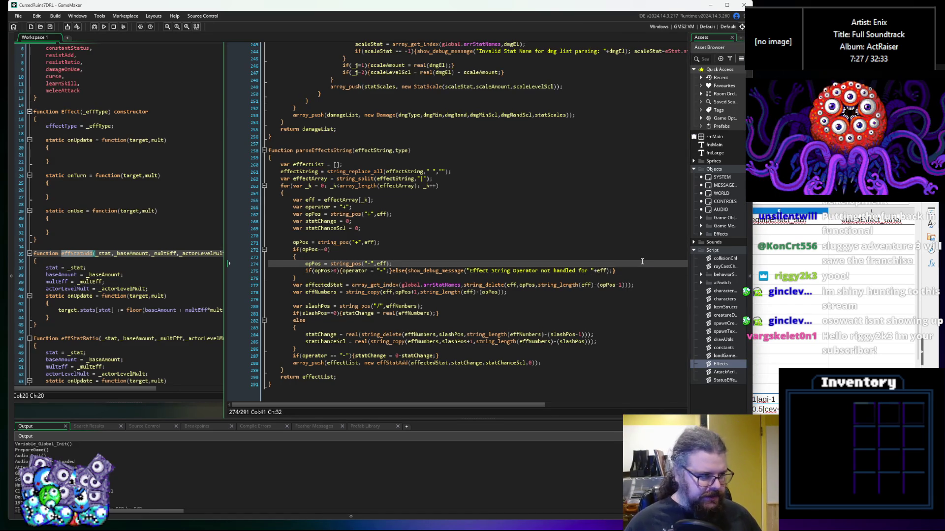
pyautogui.click(629, 270)
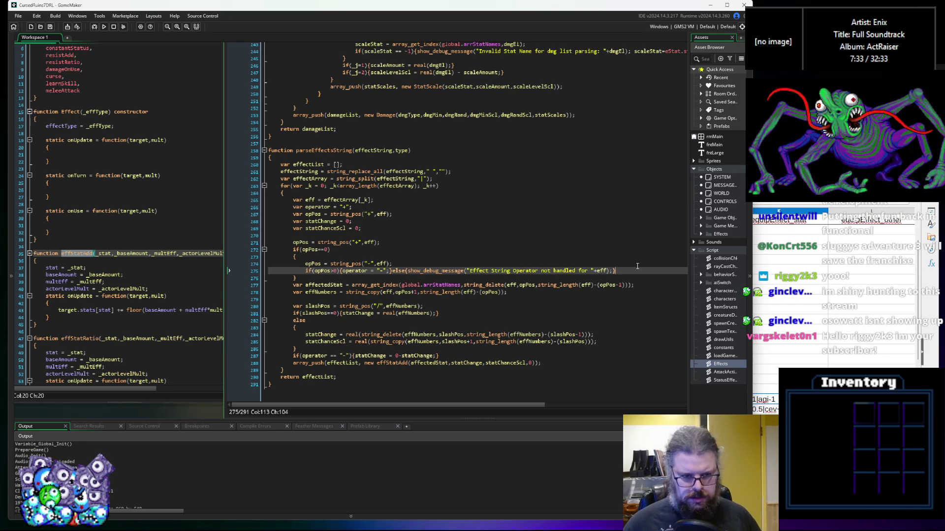
pyautogui.click(404, 270)
pyautogui.moveTo(642, 274); pyautogui.dragTo(394, 275)
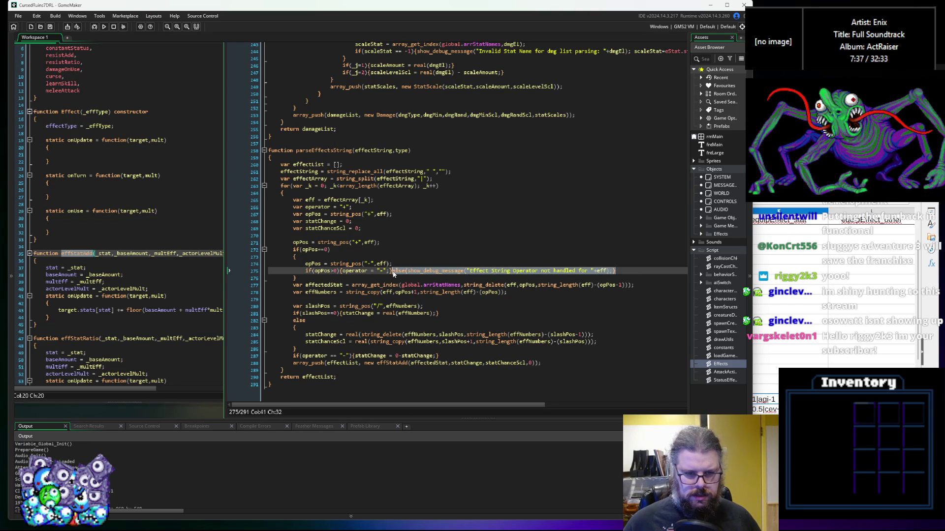
pyautogui.press('Left')
pyautogui.press('Right')
pyautogui.press('Right')
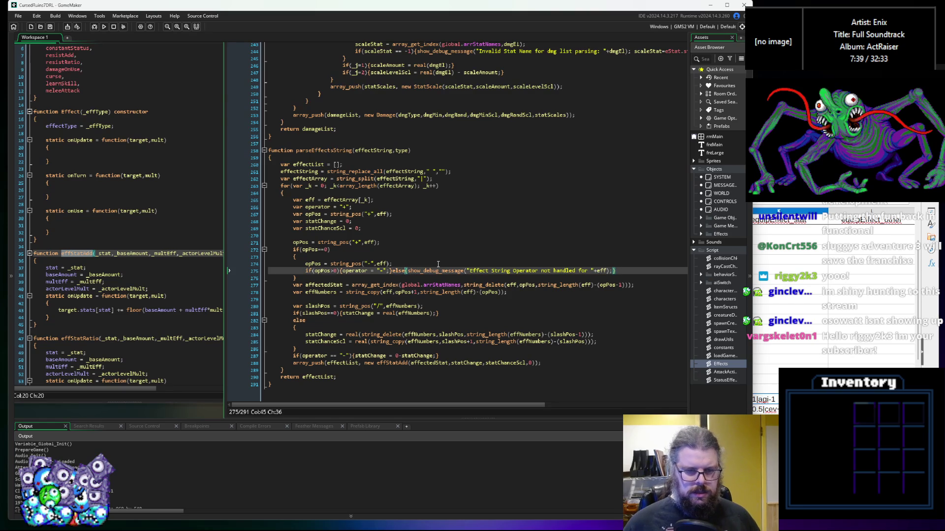
pyautogui.press('Left')
pyautogui.press('Left')
pyautogui.press('Left')
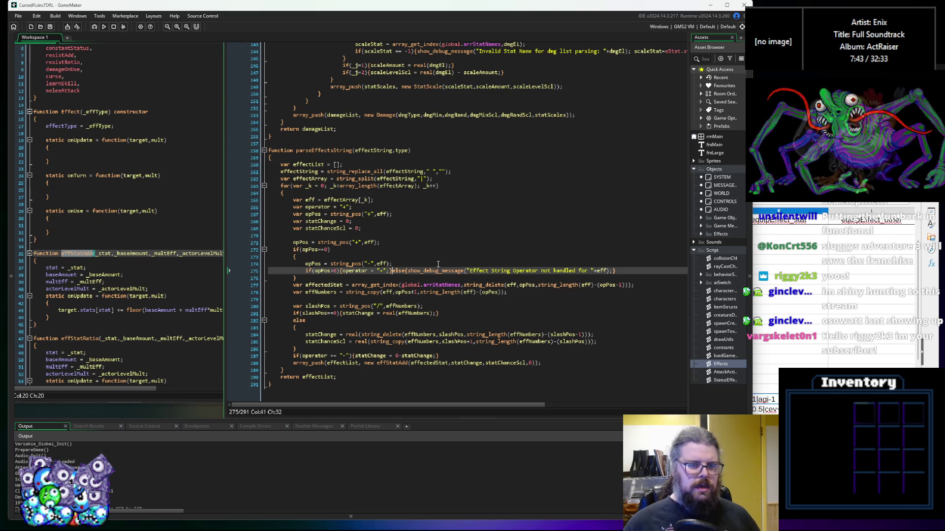
pyautogui.press('Return')
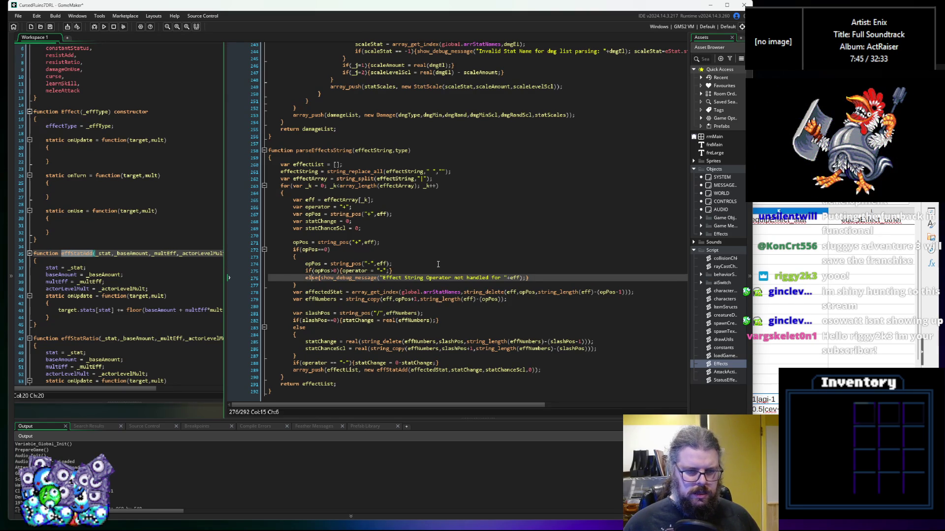
# Wrap the else's debug message in a braced block
pyautogui.press('Return')
pyautogui.press('Return')
pyautogui.hotkey('ctrl', 'v')
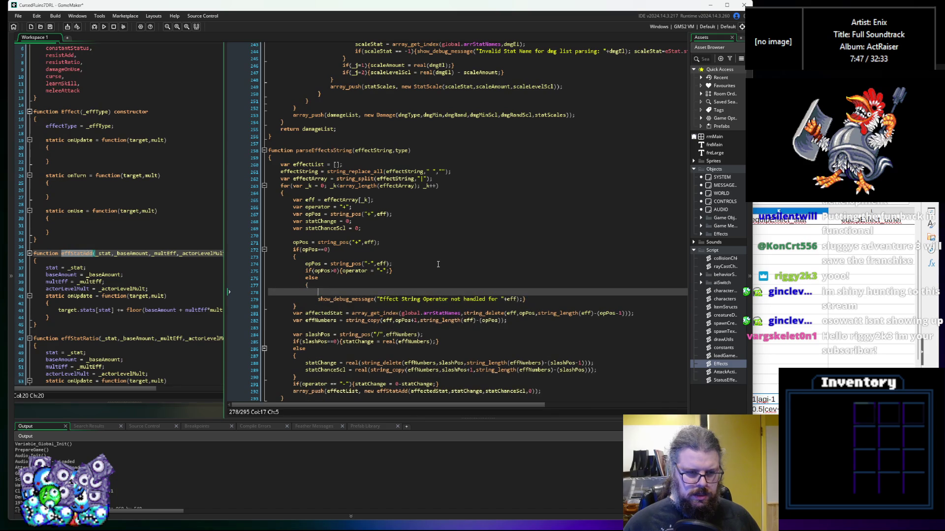
pyautogui.hotkey('ctrl', 'z')
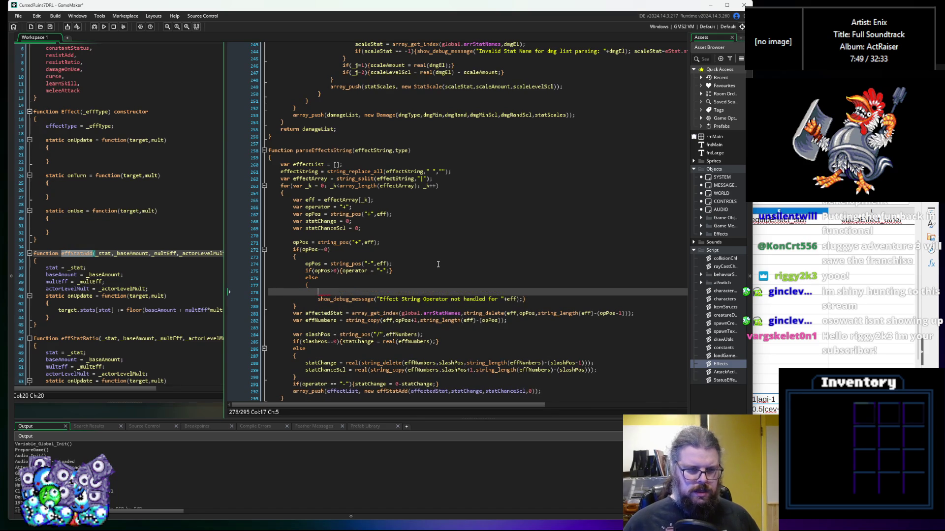
pyautogui.write(' i')
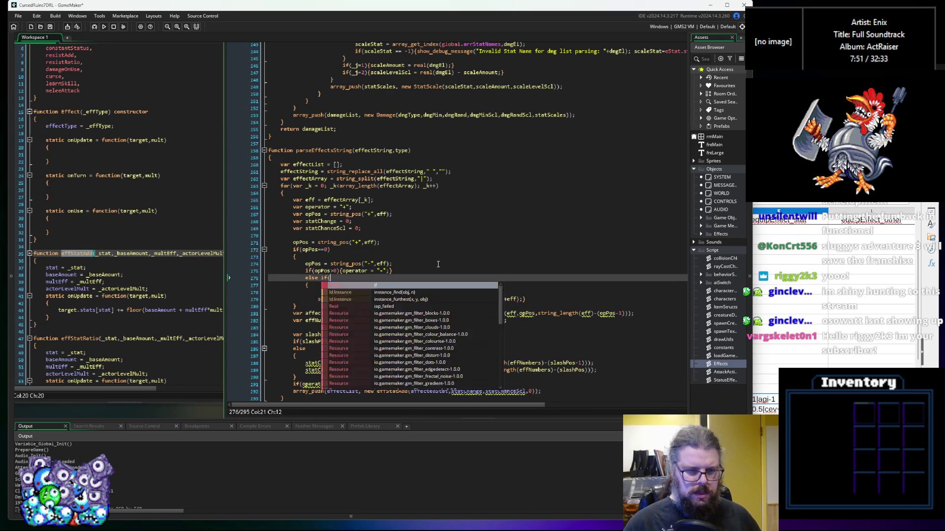
pyautogui.press('BackSpace')
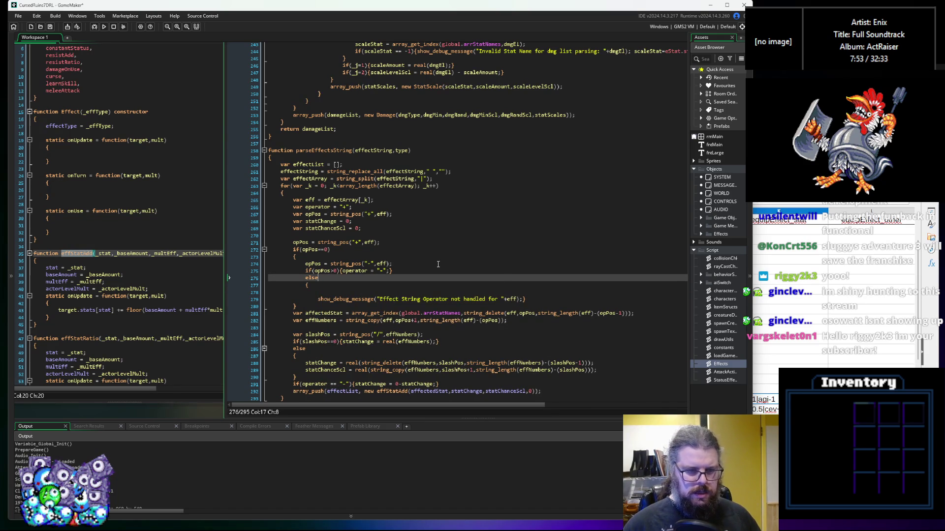
pyautogui.click(528, 299)
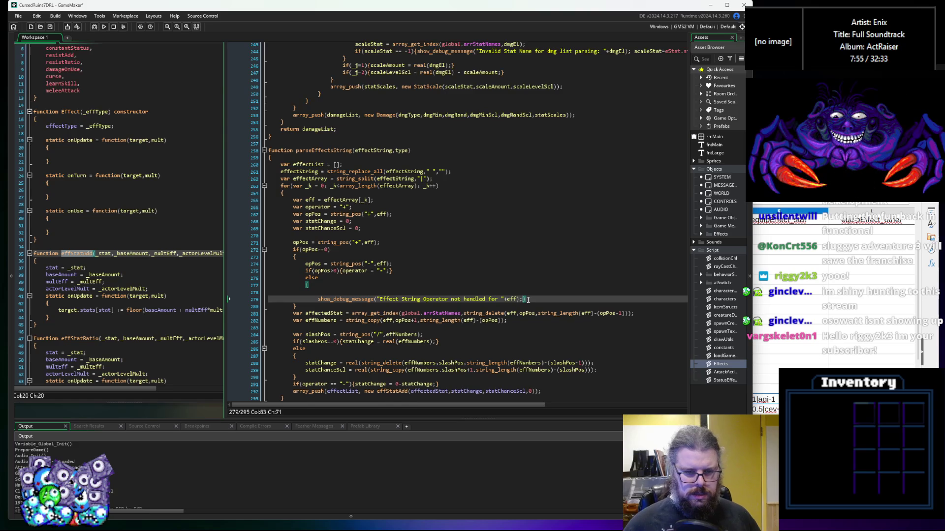
pyautogui.press('Return')
pyautogui.write('}')
pyautogui.press('Up')
pyautogui.press('Up')
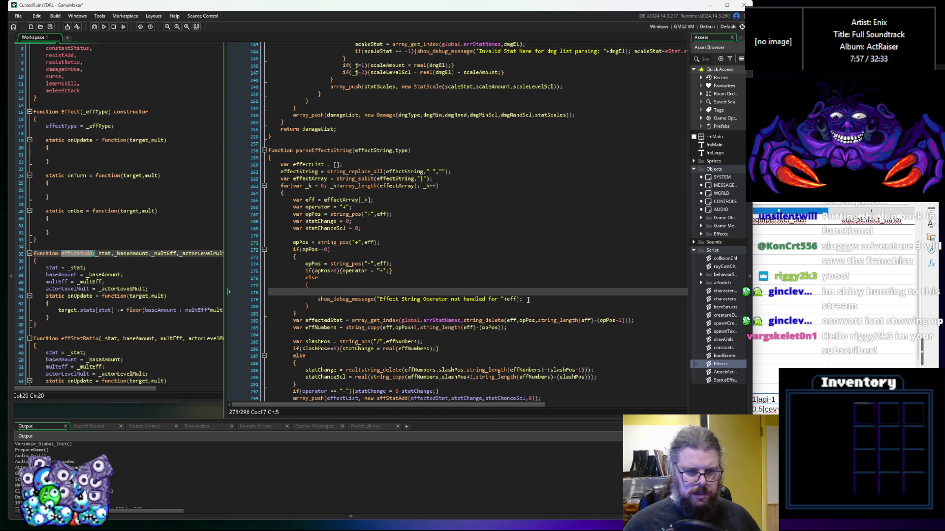
# Add opPos = string_pos("*",eff); and if(opPos>0){operator = "*"; inside the block
pyautogui.write('opPos = string_pos()')
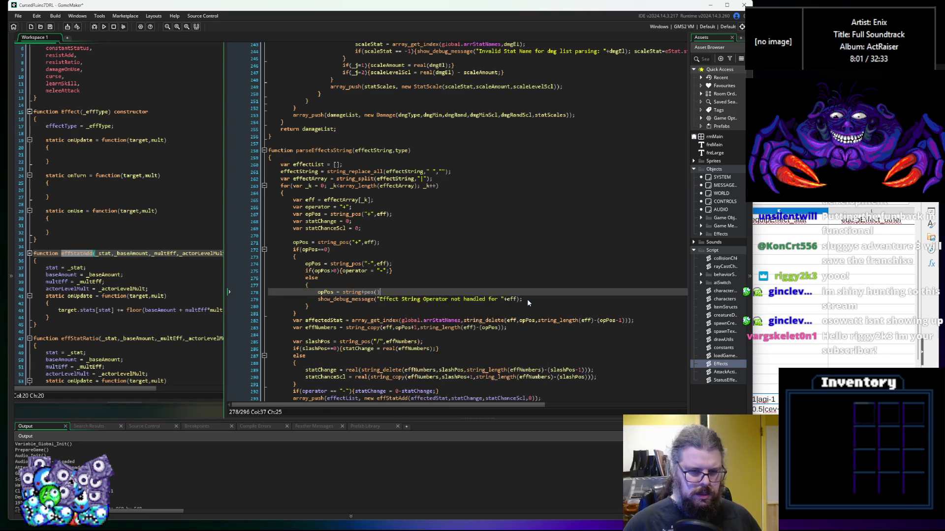
pyautogui.press('Left')
pyautogui.press('Left')
pyautogui.press('Left')
pyautogui.press('Right')
pyautogui.press('Right')
pyautogui.press('Right')
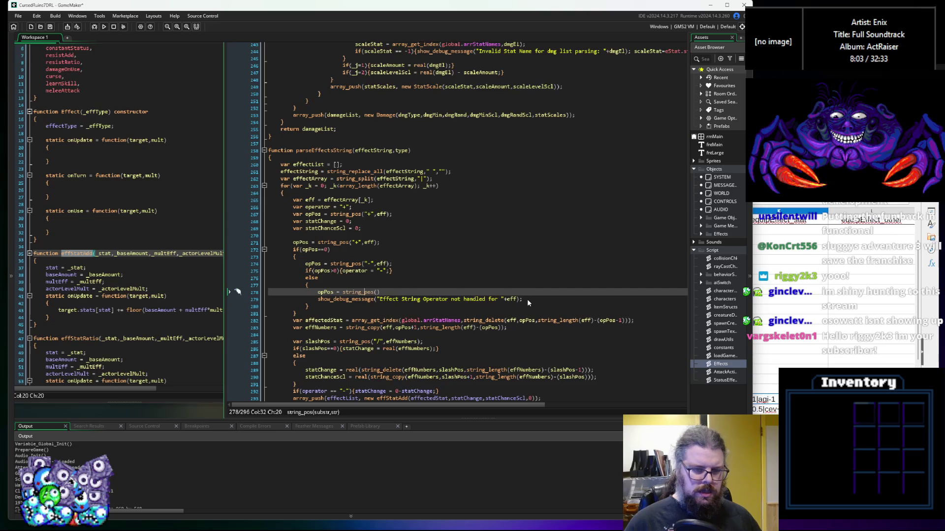
pyautogui.write('"*')
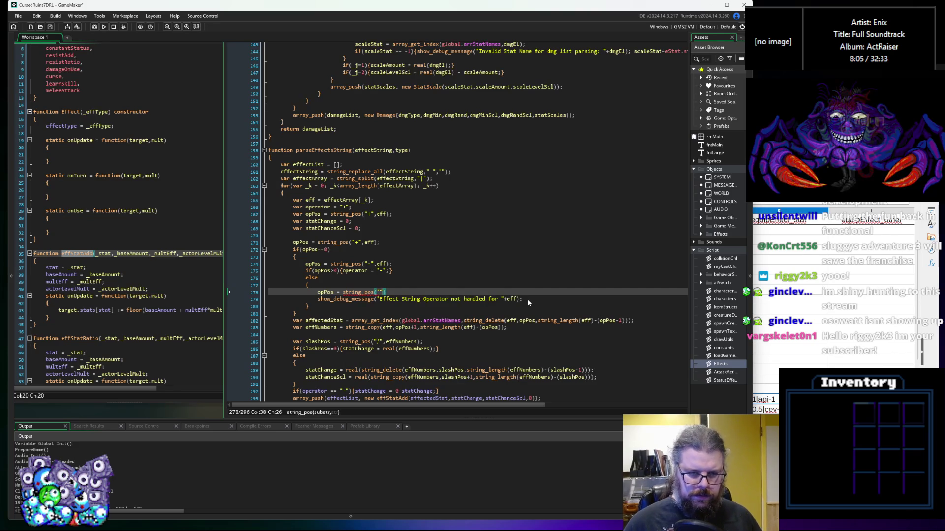
pyautogui.write('",eff);')
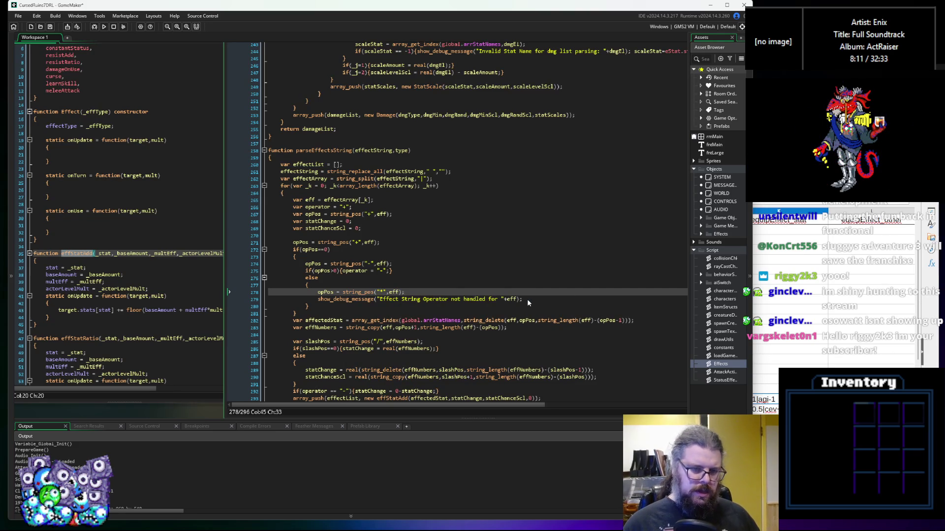
pyautogui.press('Return')
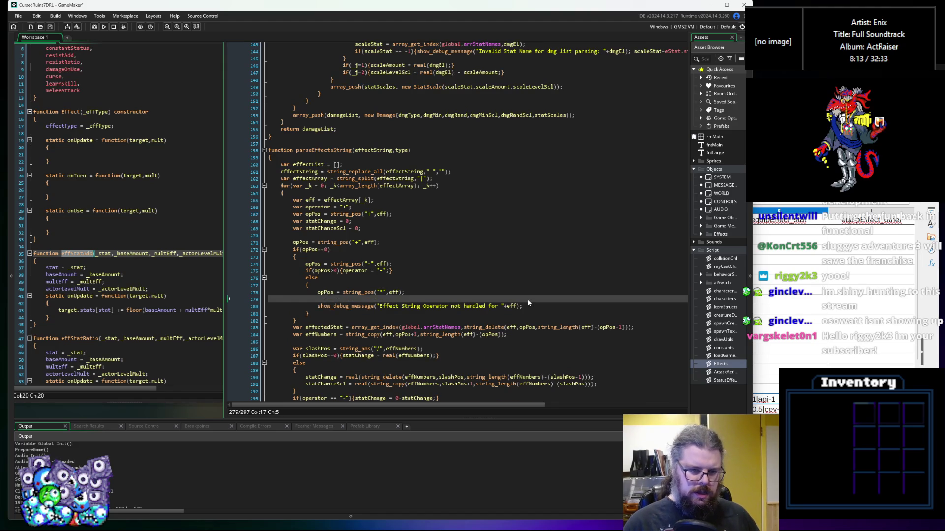
pyautogui.write('if(opPos>')
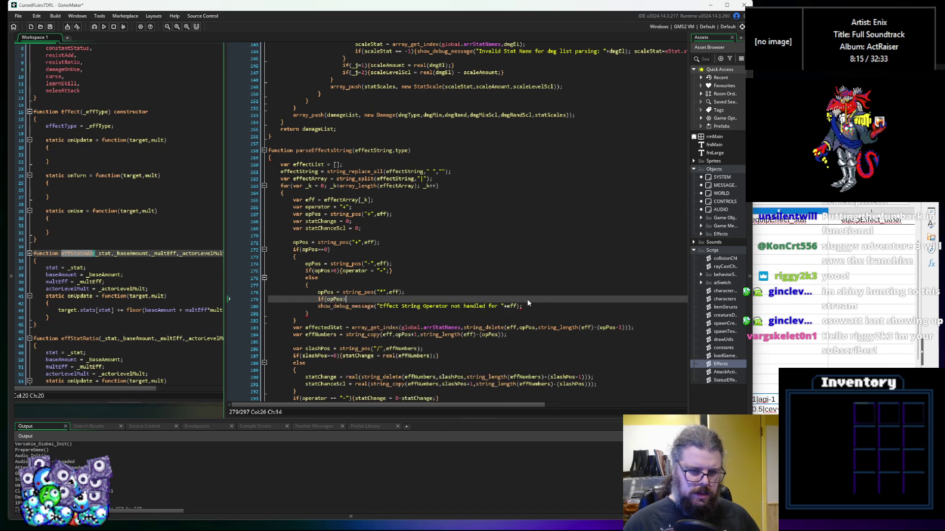
pyautogui.write('0){op')
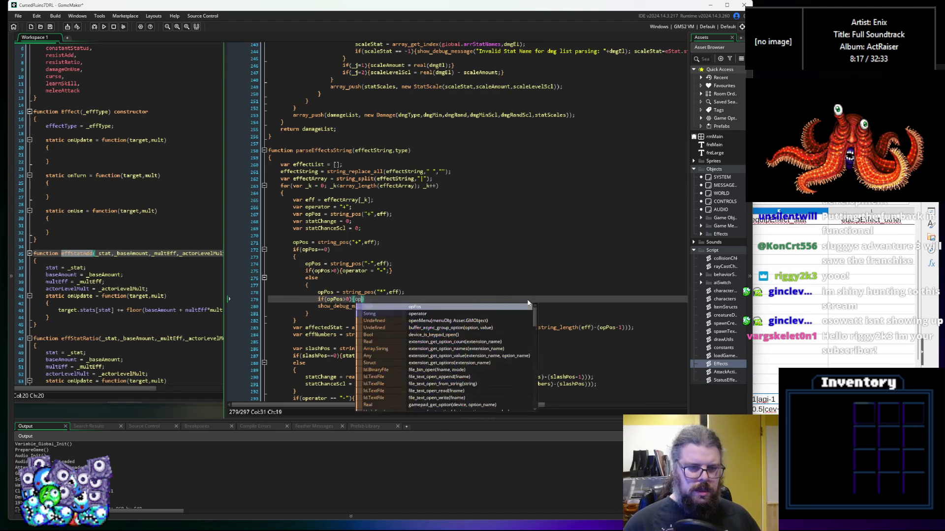
pyautogui.write('erator = "')
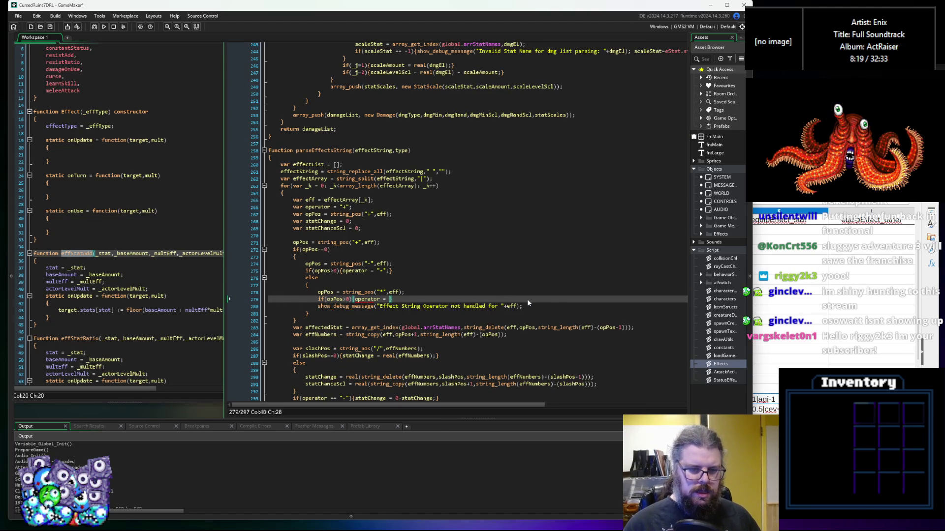
pyautogui.write('*";')
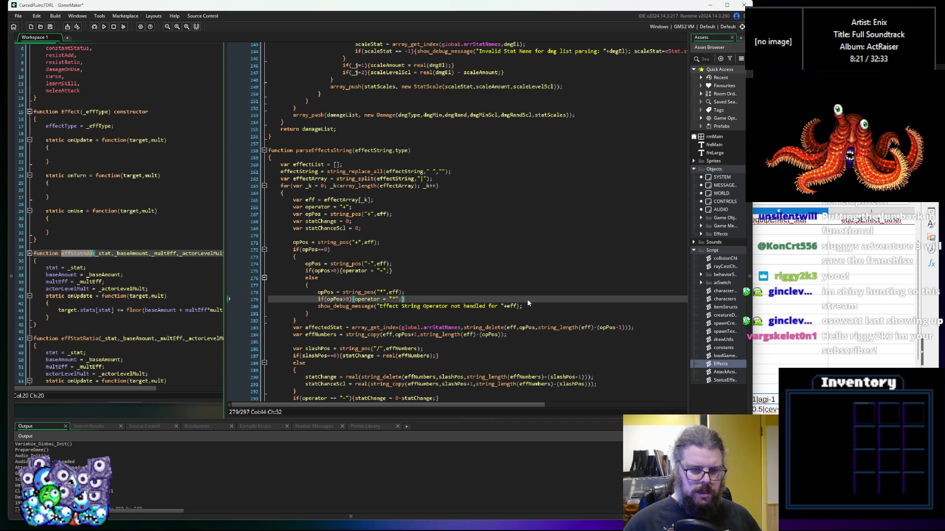
# Prefix the debug message with else and close the * check's brace
pyautogui.click(319, 306)
pyautogui.write('else{')
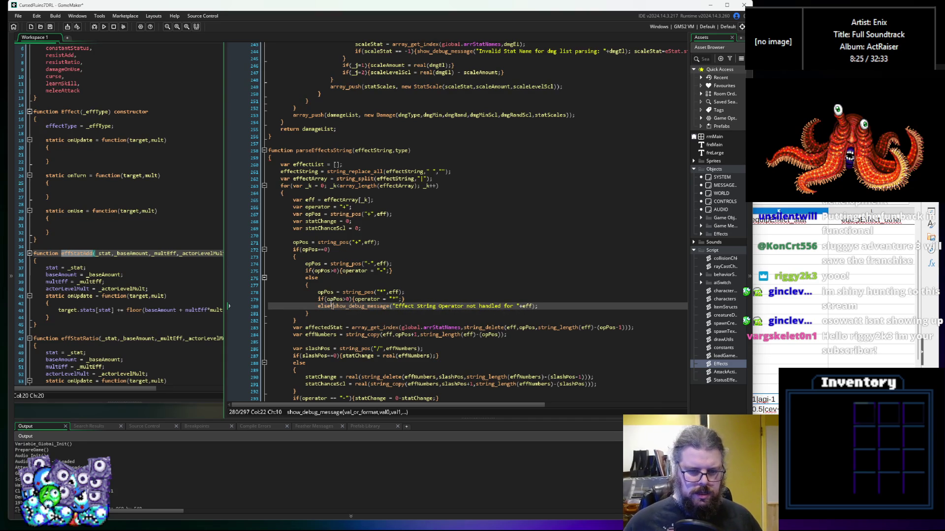
pyautogui.click(542, 306)
pyautogui.write('}')
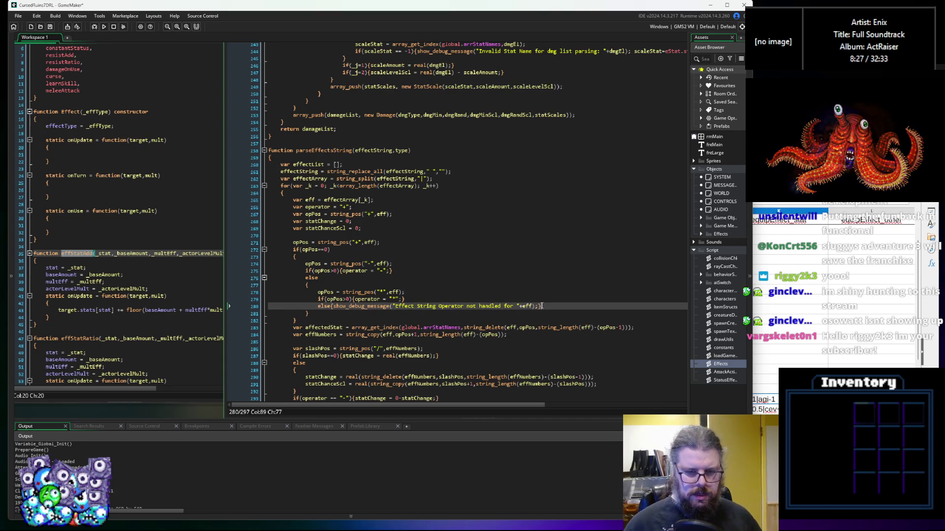
pyautogui.press('Up')
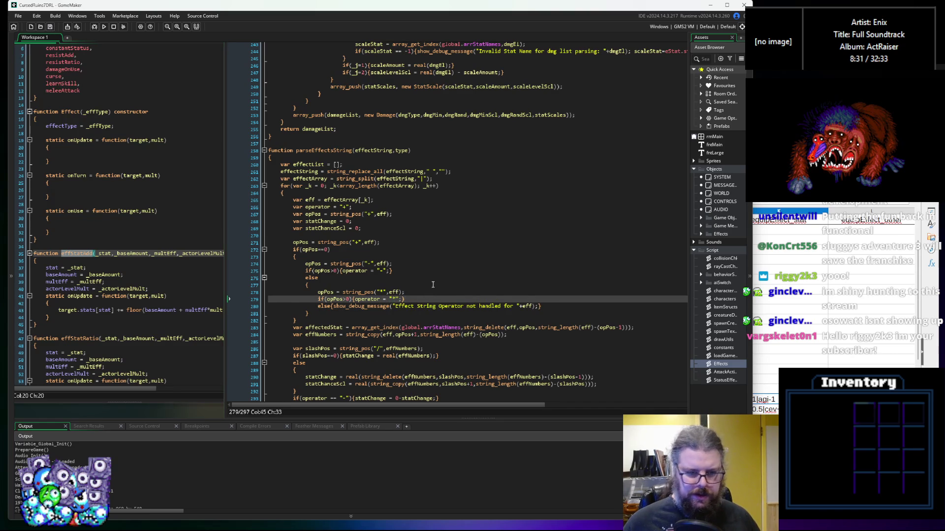
pyautogui.scroll(-3, 431, 284)
pyautogui.click(452, 350)
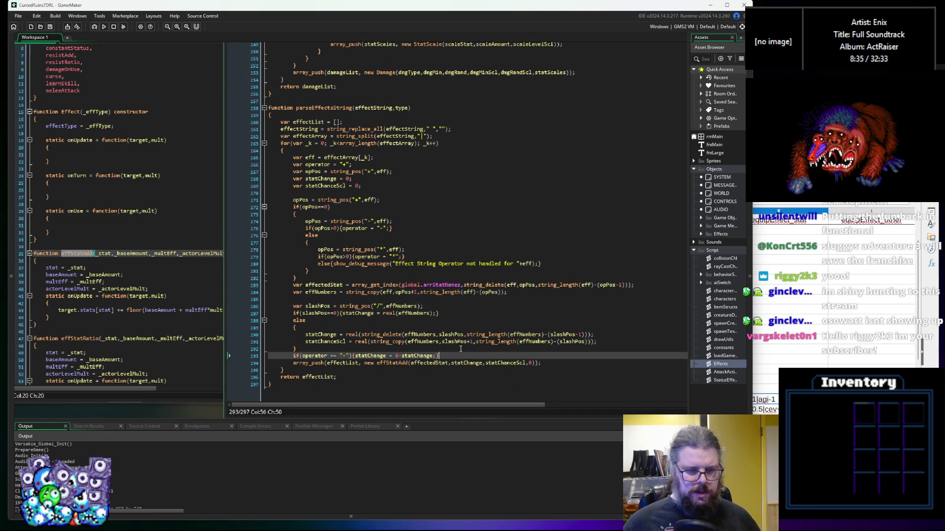
# Add an if(operator == "*") branch and put the existing effStatAdd array_push line in an else block
pyautogui.press('Return')
pyautogui.write('if(operator == "*"){}{')
pyautogui.press('Left')
pyautogui.press('Right')
pyautogui.write('e')
pyautogui.press('Return')
pyautogui.write('{')
pyautogui.scroll(-2, 512, 344)
pyautogui.click(549, 357)
pyautogui.press('Return')
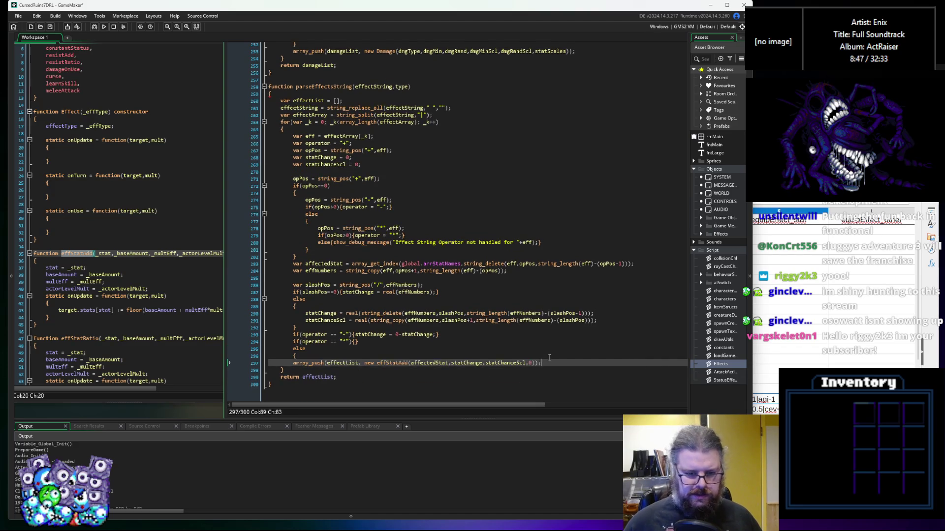
pyautogui.write('}')
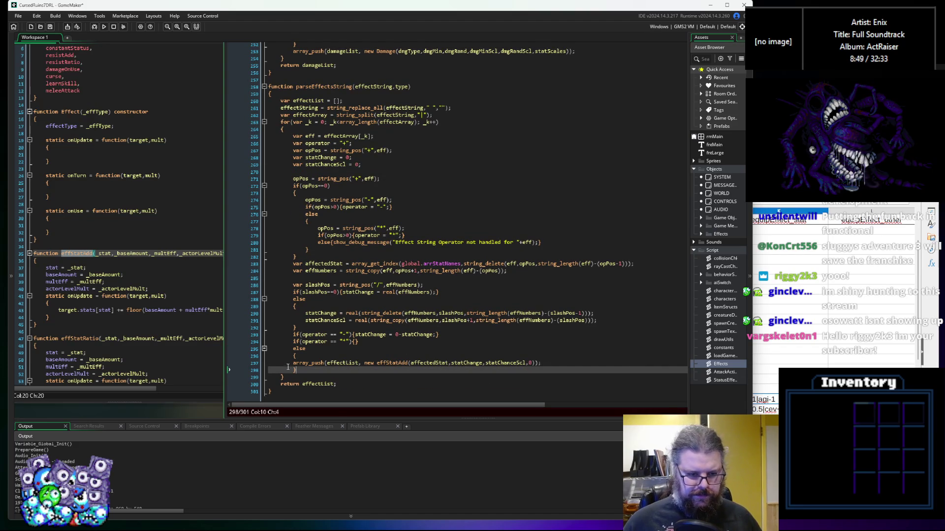
pyautogui.press('Up')
pyautogui.press('Home')
pyautogui.press('Tab')
# Copy the array_push line into the * branch and change its constructor to effStatRatio
pyautogui.click(353, 341)
pyautogui.press('Left')
pyautogui.press('Return')
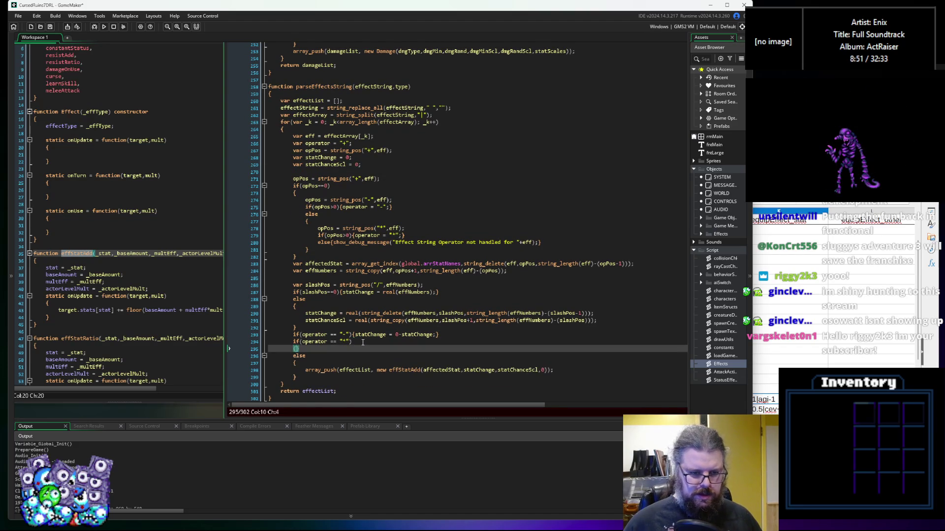
pyautogui.press('Right')
pyautogui.press('Return')
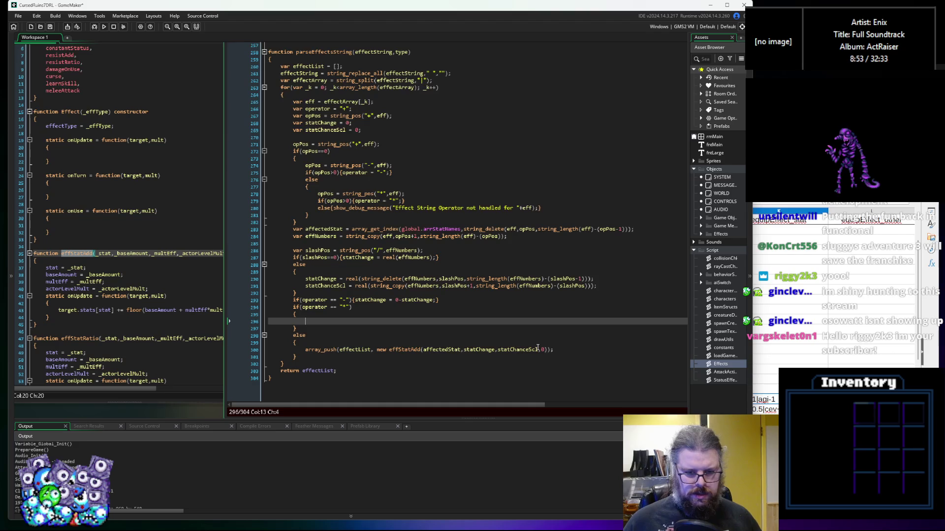
pyautogui.moveTo(553, 349); pyautogui.dragTo(305, 349)
pyautogui.hotkey('ctrl', 'c')
pyautogui.click(349, 329)
pyautogui.hotkey('ctrl', 'v')
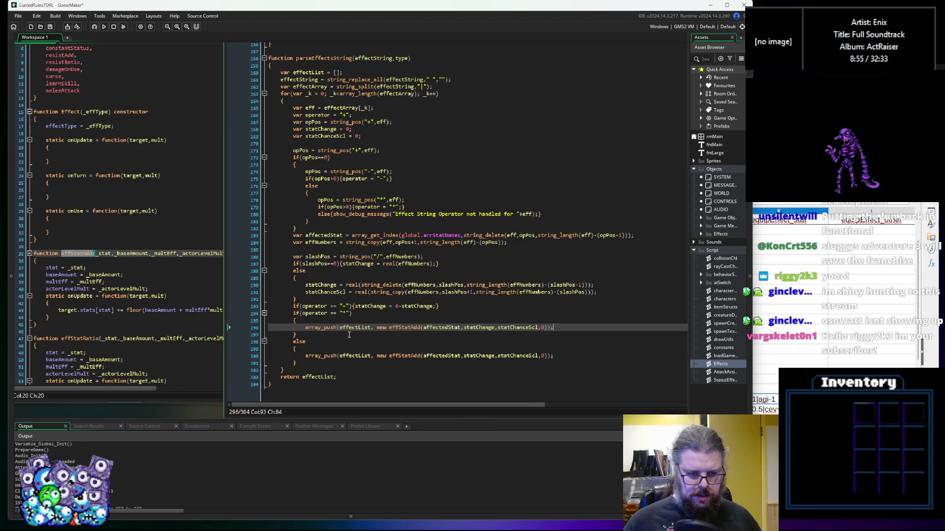
pyautogui.click(423, 329)
pyautogui.press('BackSpace')
pyautogui.press('BackSpace')
pyautogui.press('BackSpace')
pyautogui.write('Rati')
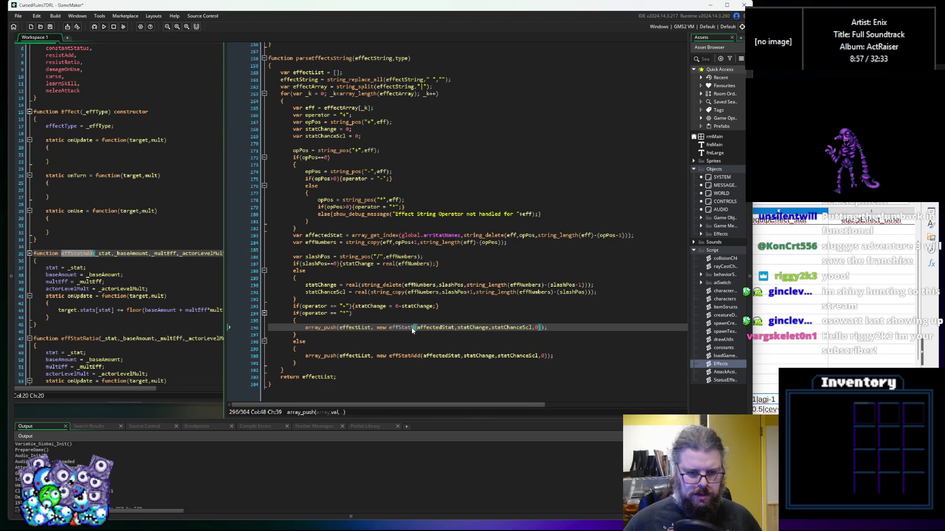
pyautogui.write('o')
pyautogui.press('Right')
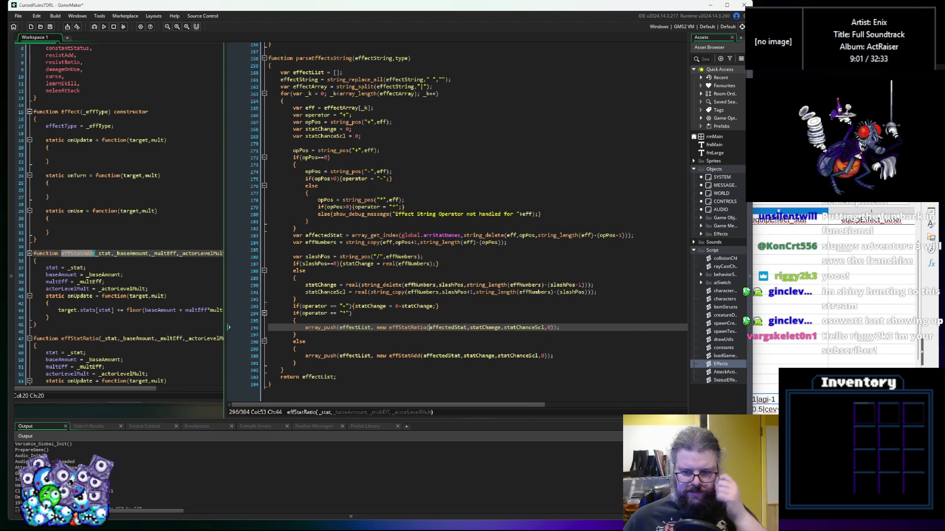
# Highlight every use of statChange and multEff in the Effects script
pyautogui.hotkey('alt', 'Tab')
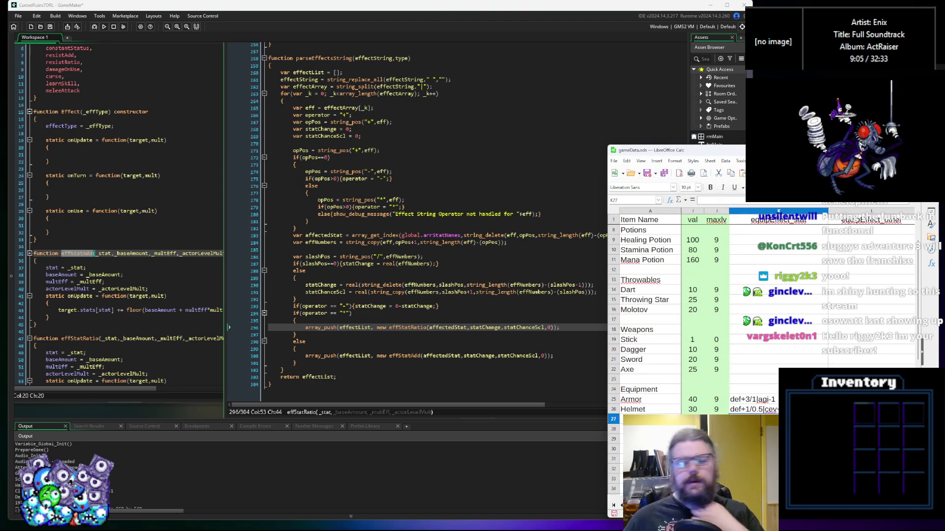
pyautogui.doubleClick(494, 329)
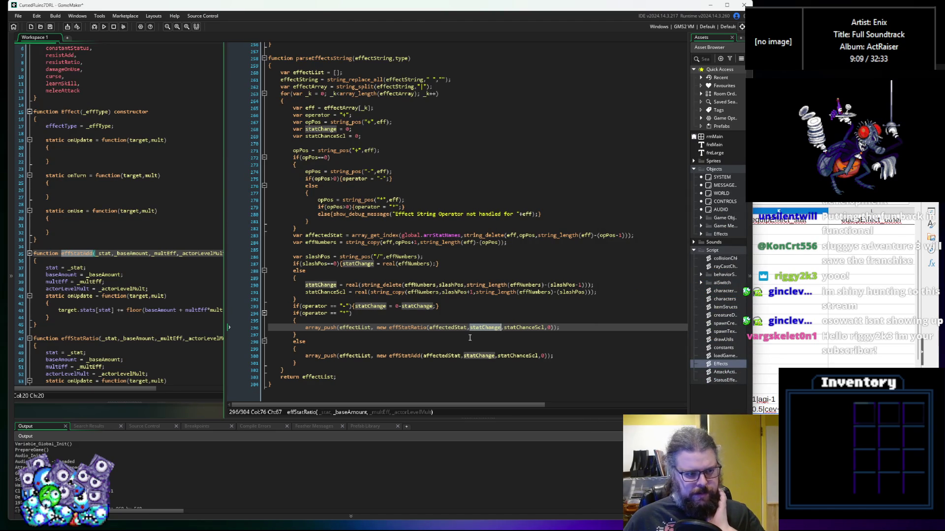
pyautogui.click(194, 315)
pyautogui.scroll(-3, 194, 314)
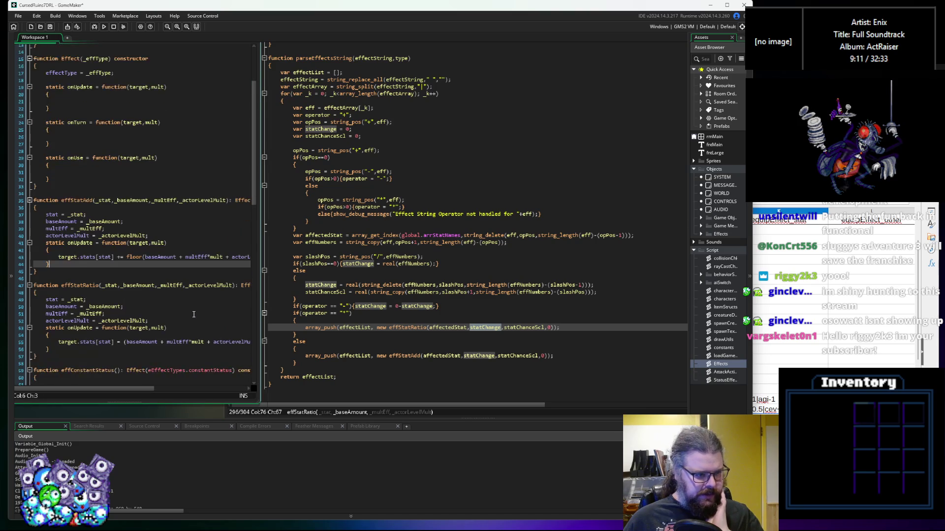
pyautogui.doubleClick(177, 342)
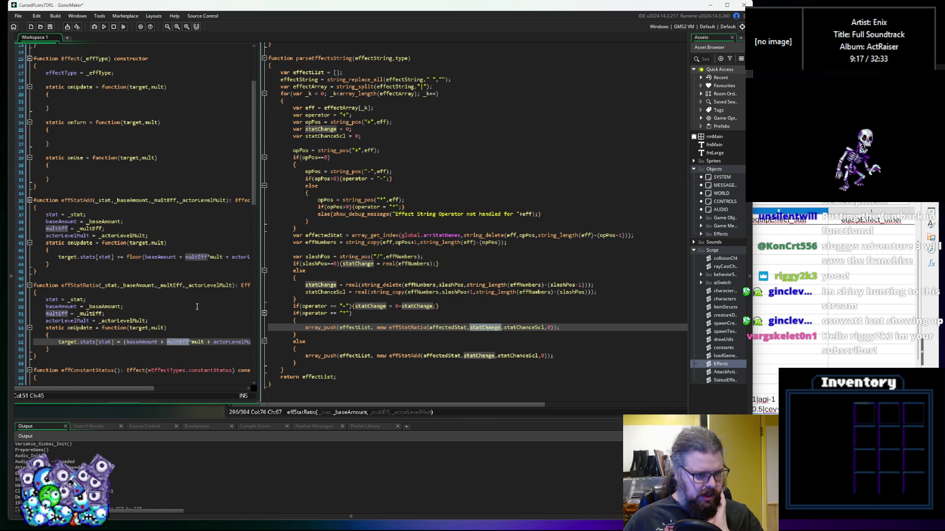
# Check which effStatRatio parameters the statChange and statChanceScl arguments fill
pyautogui.moveTo(262, 291); pyautogui.dragTo(227, 291)
pyautogui.click(479, 328)
pyautogui.click(483, 328)
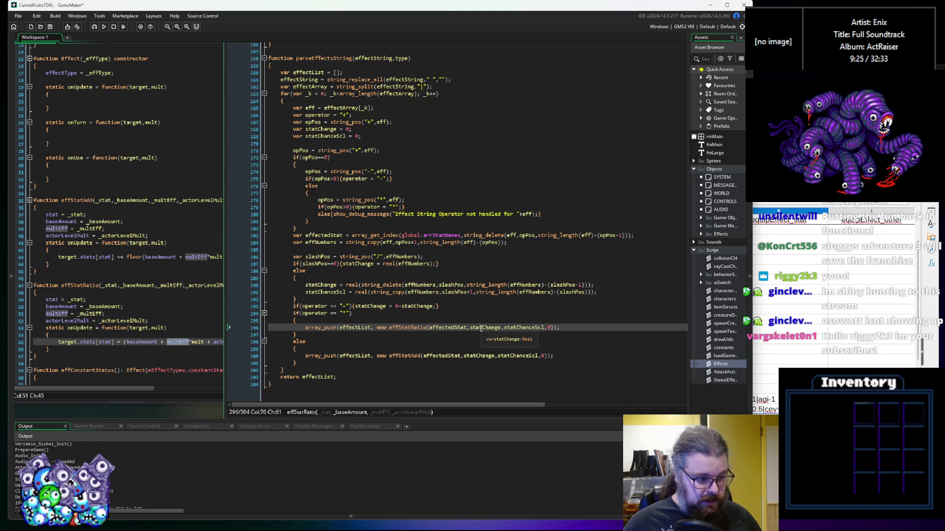
pyautogui.click(516, 328)
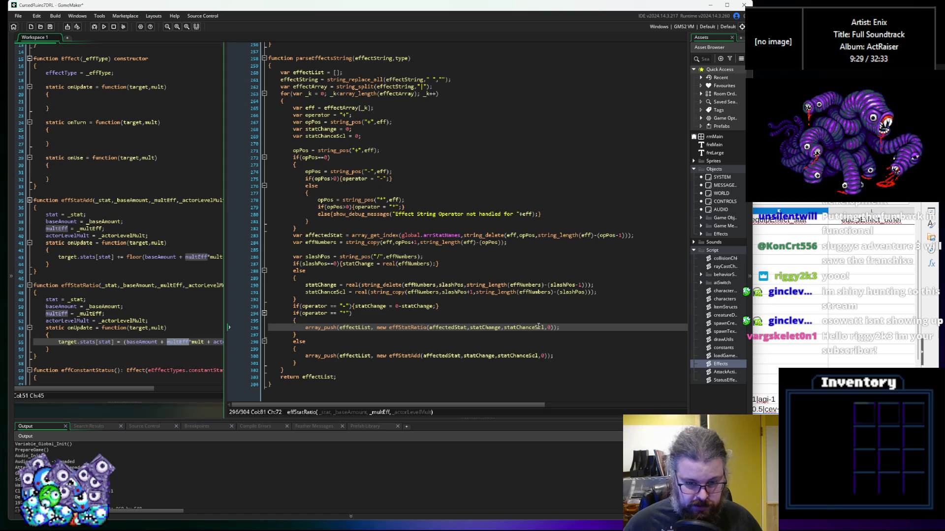
pyautogui.click(186, 350)
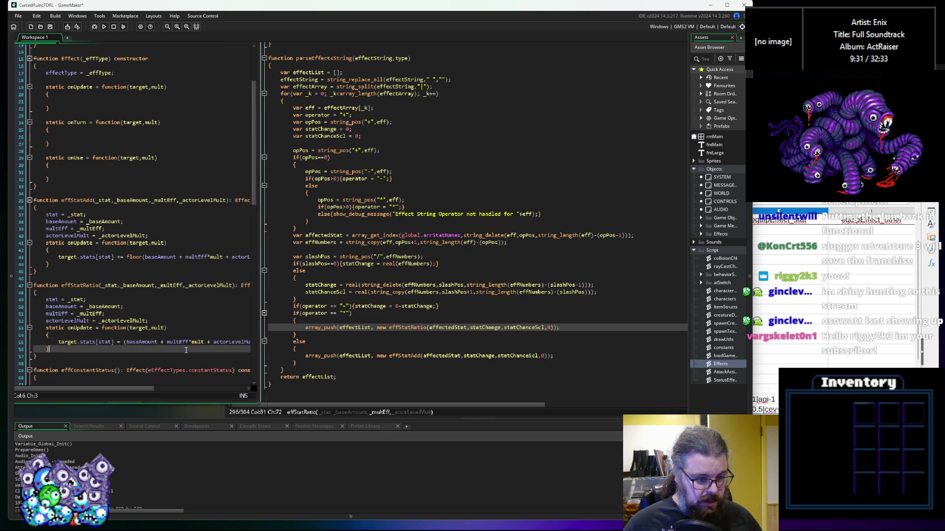
pyautogui.click(526, 328)
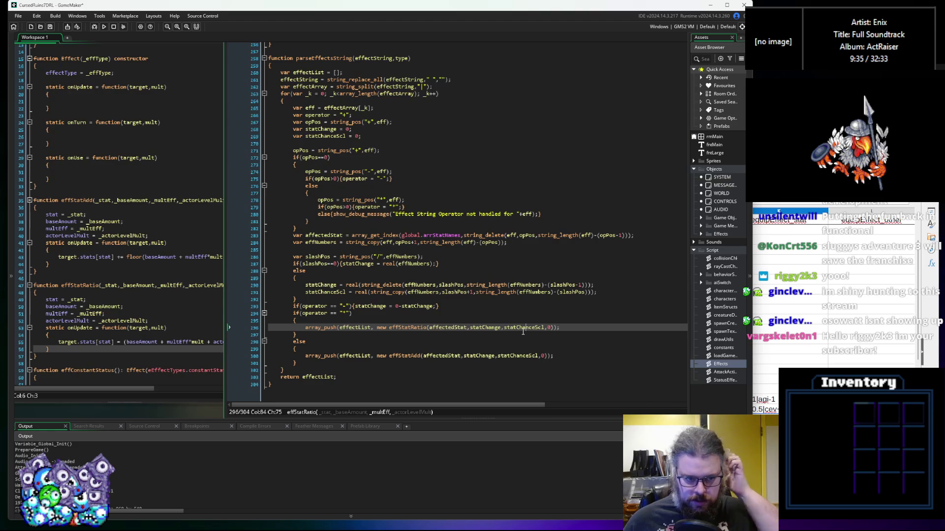
# Review the operator check and else branch, then open parseEffectsString's definition in loadGameData
pyautogui.press('Up')
pyautogui.press('Up')
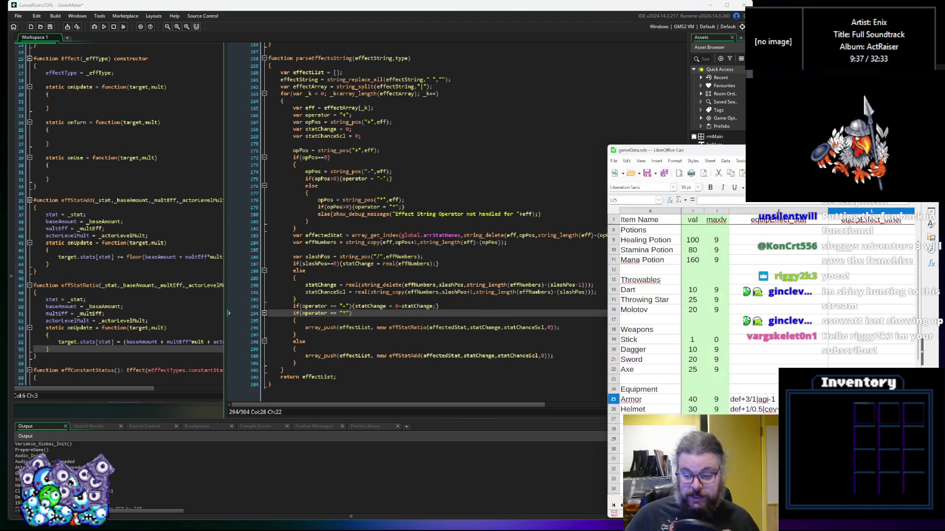
pyautogui.press('Down')
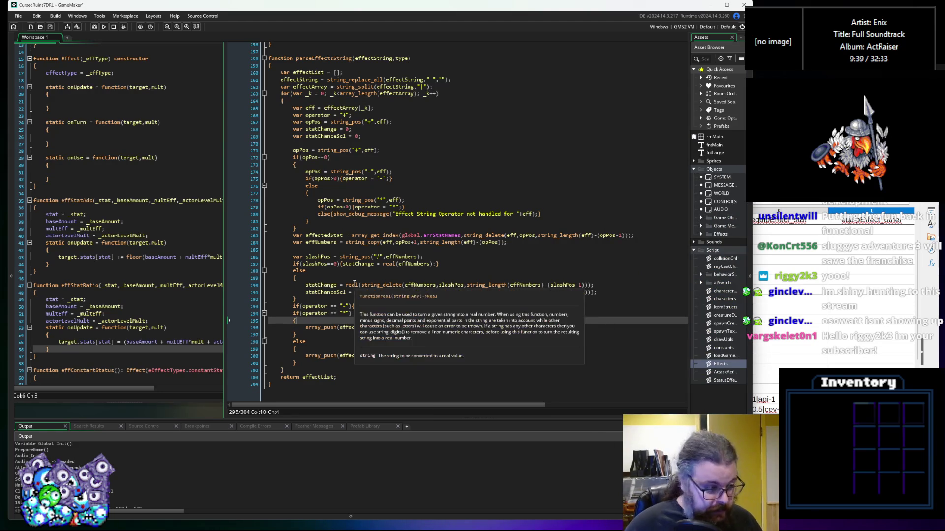
pyautogui.click(418, 242)
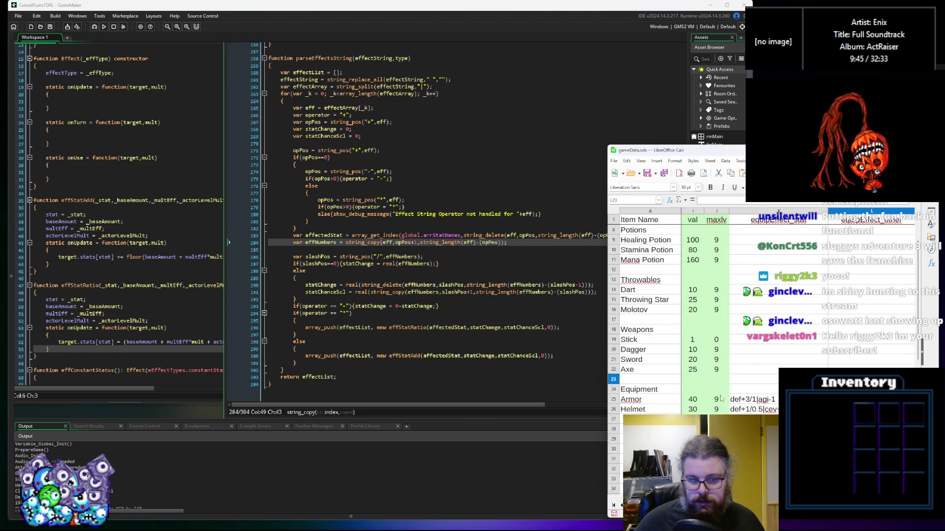
pyautogui.click(379, 349)
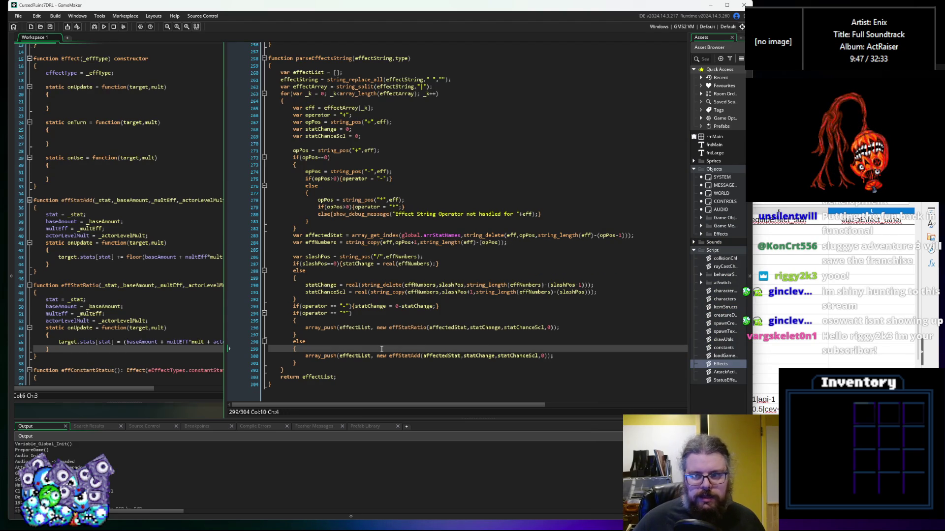
pyautogui.hotkey('ctrl', 'z')
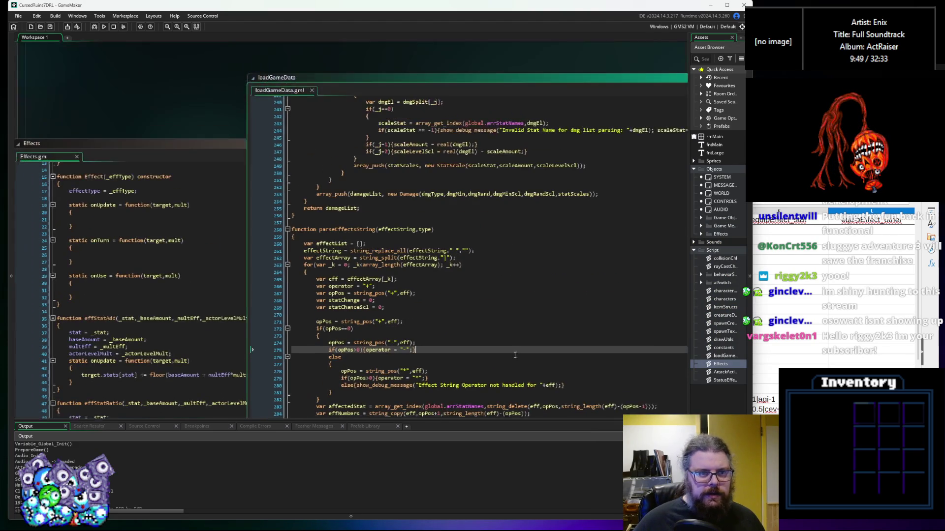
# Scroll up to the item switch block and highlight every use of equipEffects
pyautogui.scroll(3, 452, 296)
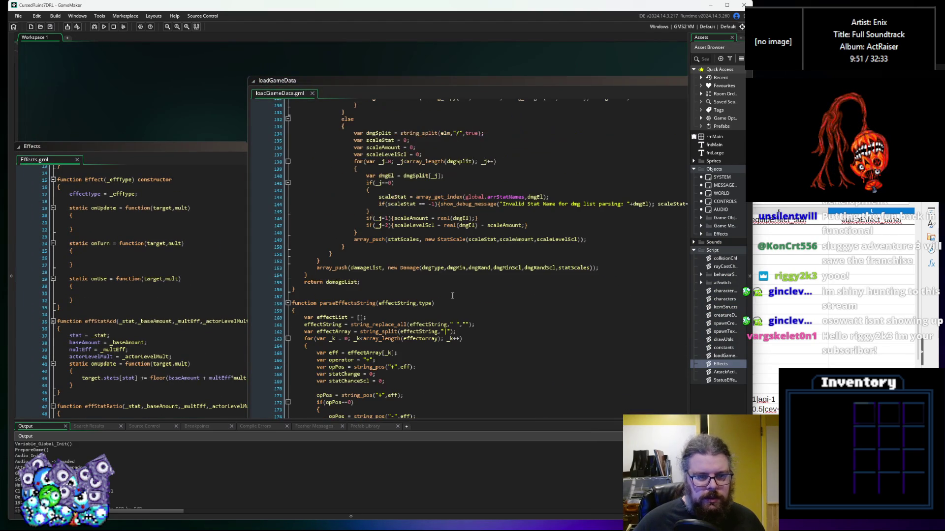
pyautogui.scroll(-5, 452, 296)
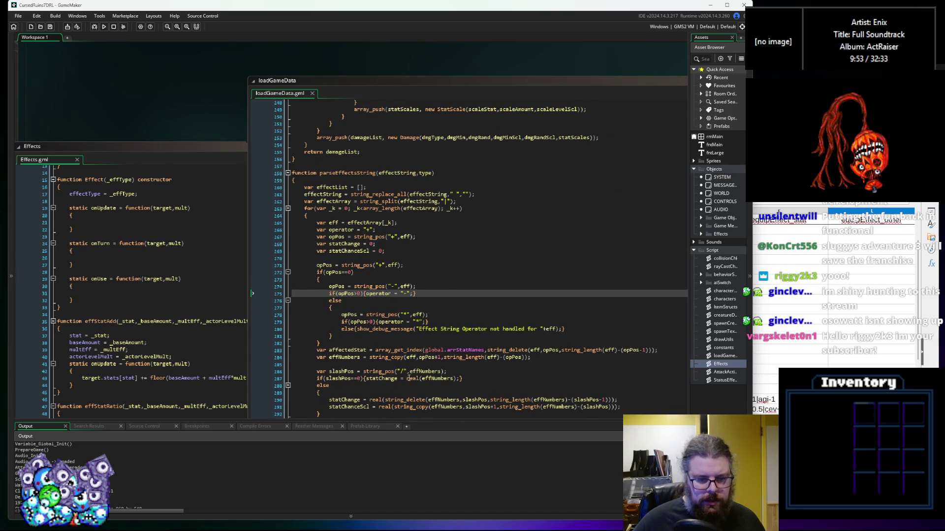
pyautogui.scroll(7, 408, 378)
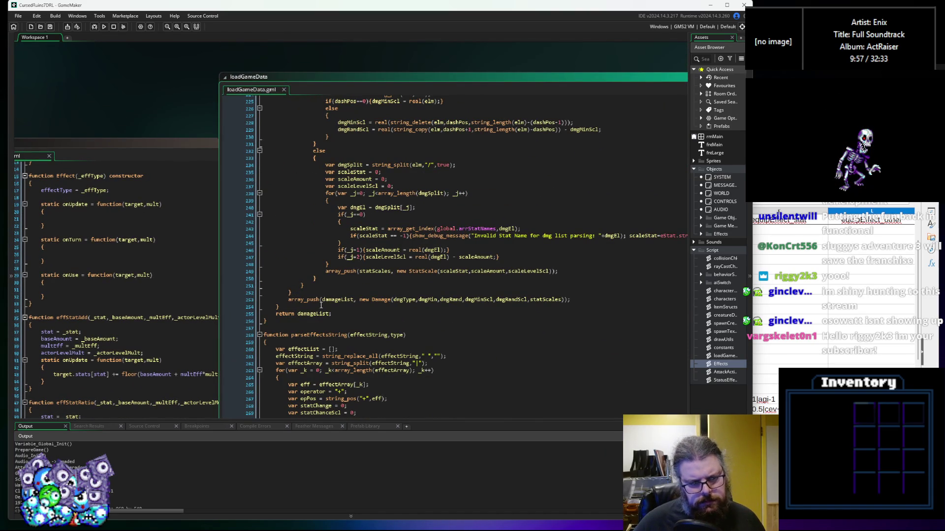
pyautogui.click(348, 300)
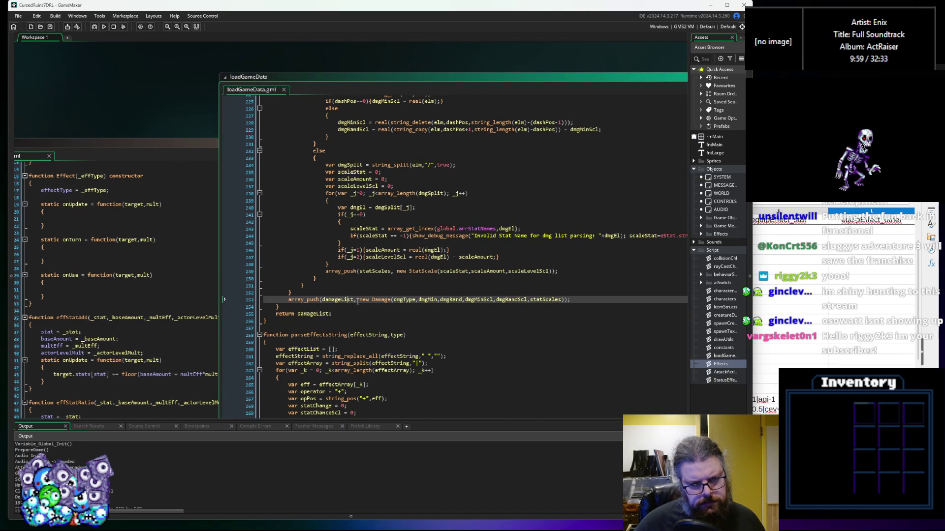
pyautogui.scroll(20, 347, 313)
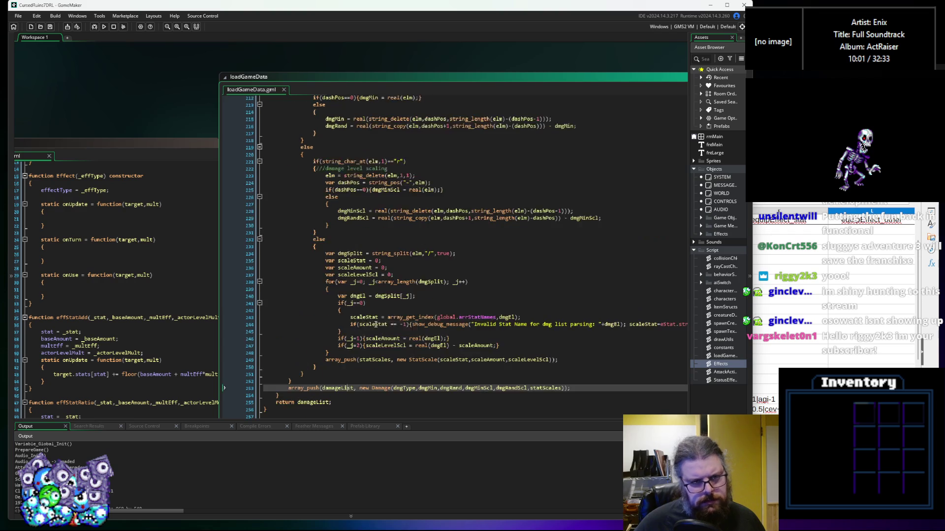
pyautogui.scroll(3, 389, 330)
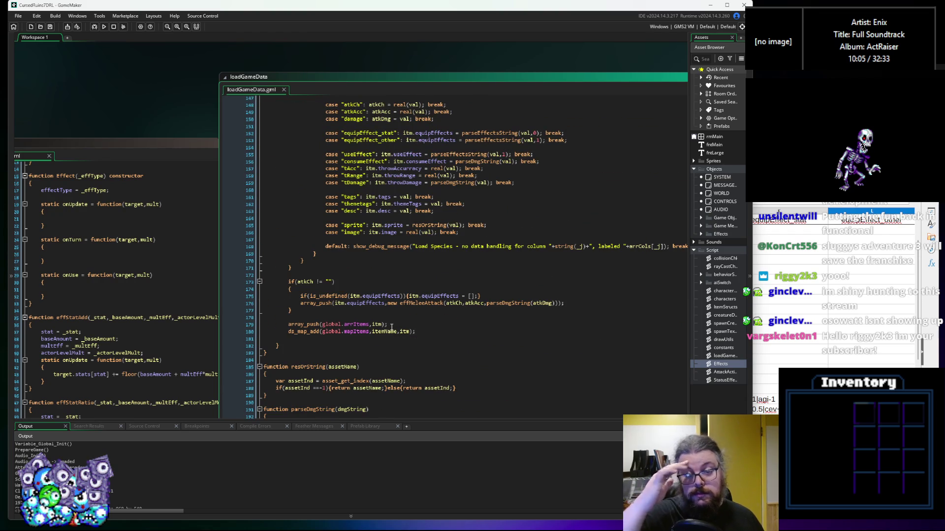
pyautogui.scroll(3, 433, 333)
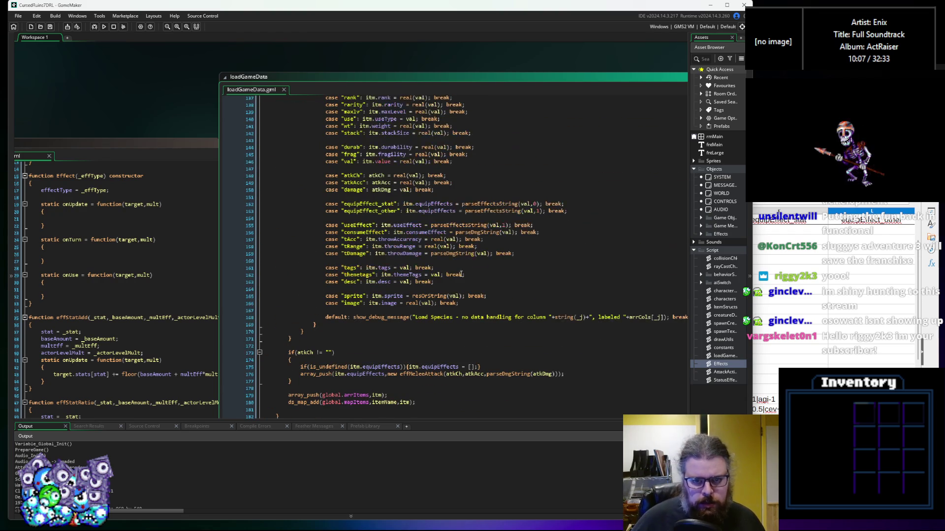
pyautogui.scroll(2, 465, 265)
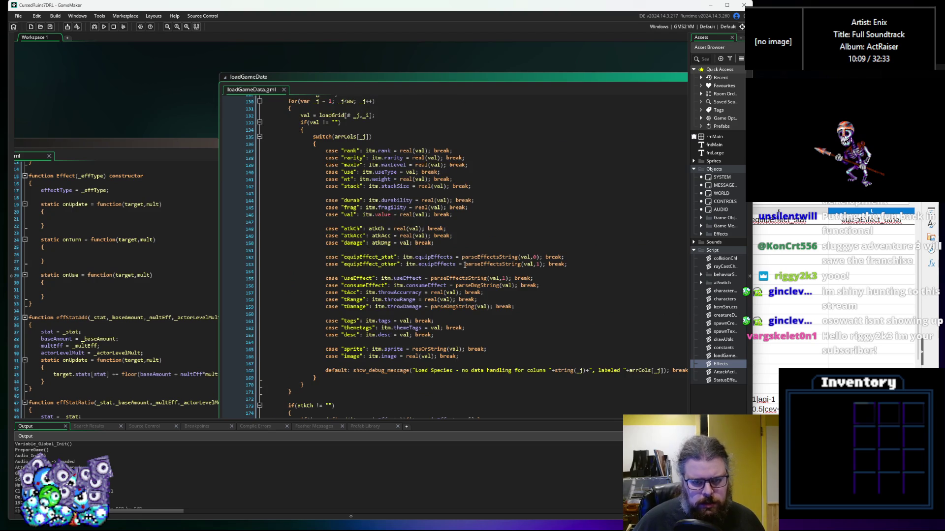
pyautogui.moveTo(488, 261)
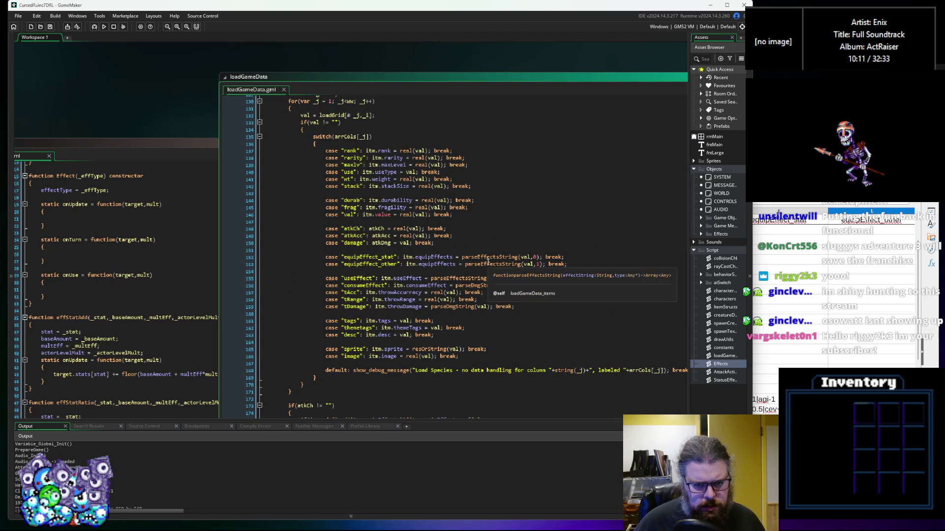
pyautogui.moveTo(438, 261)
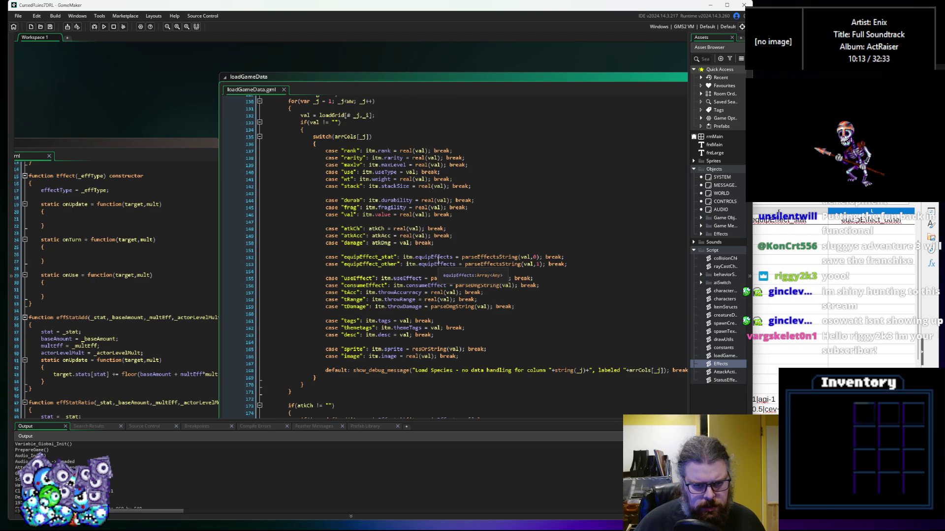
pyautogui.click(444, 257)
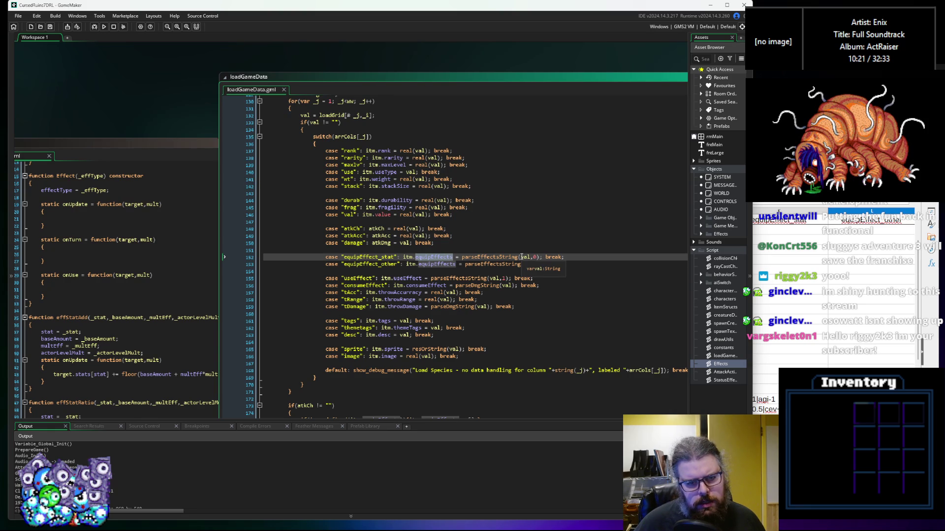
# End the equipEffect_other case with parseEffectsString(val,1); break; and put the caret before the call
pyautogui.write('(val,1); break;')
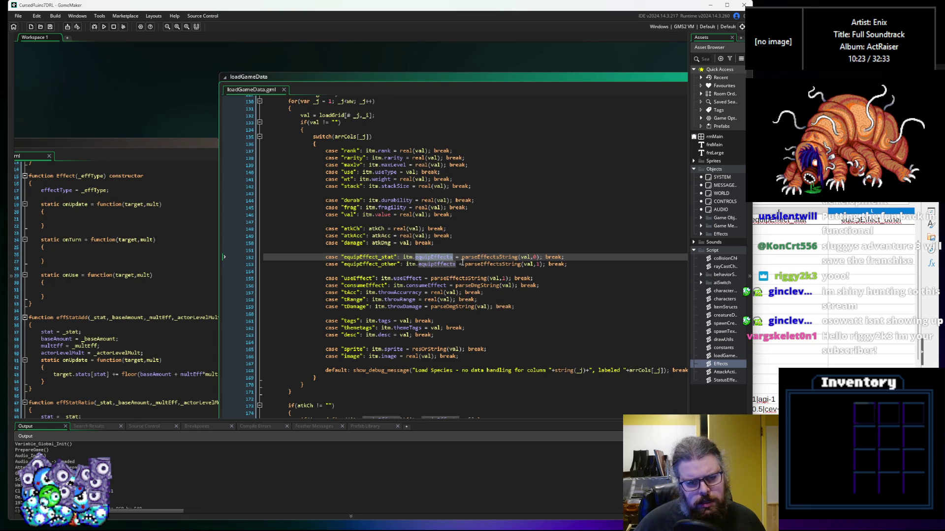
pyautogui.click(461, 257)
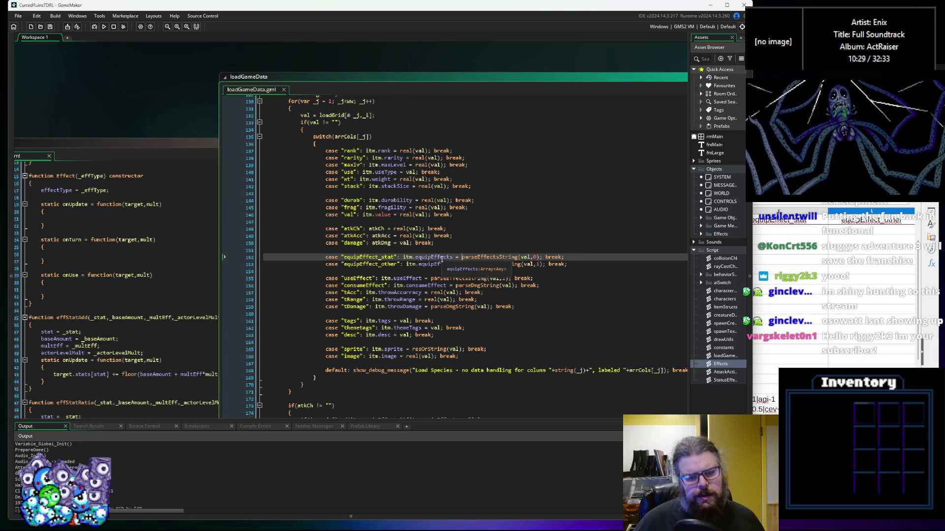
pyautogui.click(572, 264)
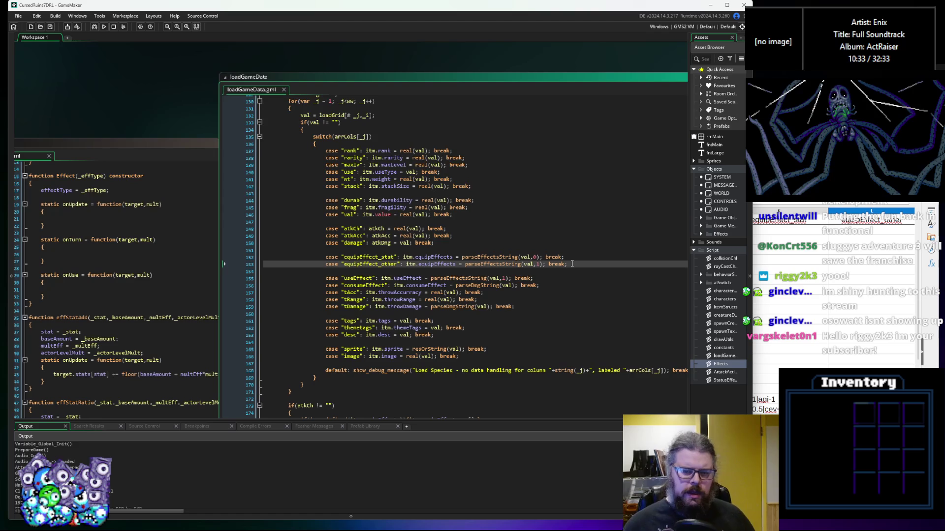
pyautogui.hotkey('ctrl', 'Left')
pyautogui.hotkey('ctrl', 'Left')
pyautogui.hotkey('ctrl', 'Left')
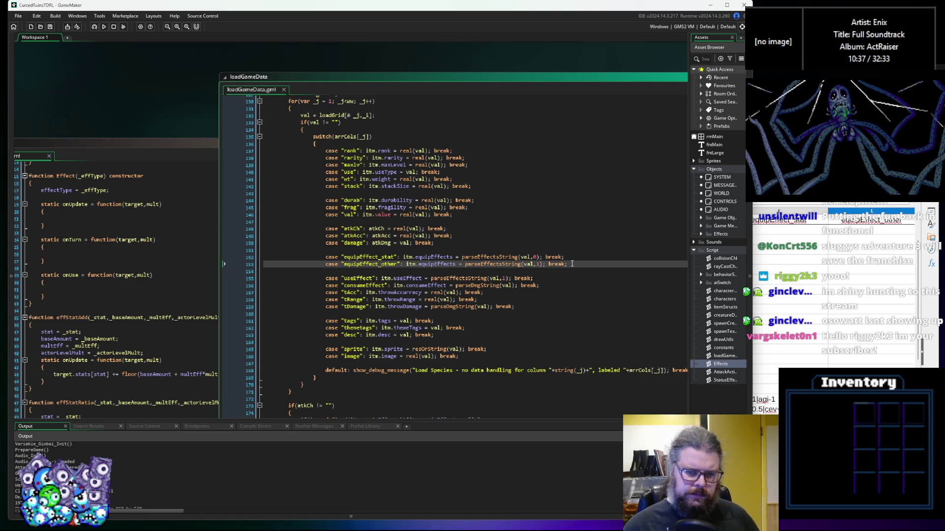
# Set line 153 to array_concat(equipEffects,parseEffectsString(val,1)) with corrected closing brackets
pyautogui.write('arra')
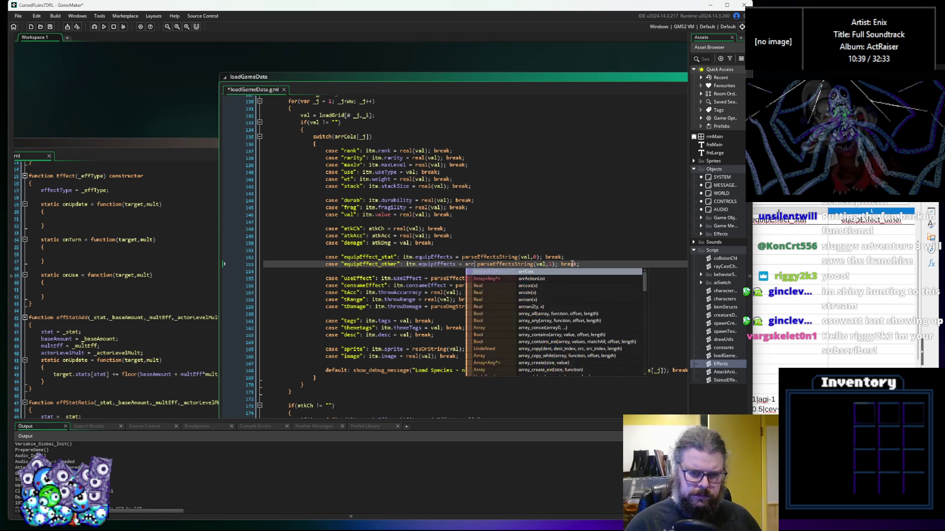
pyautogui.write('y_c')
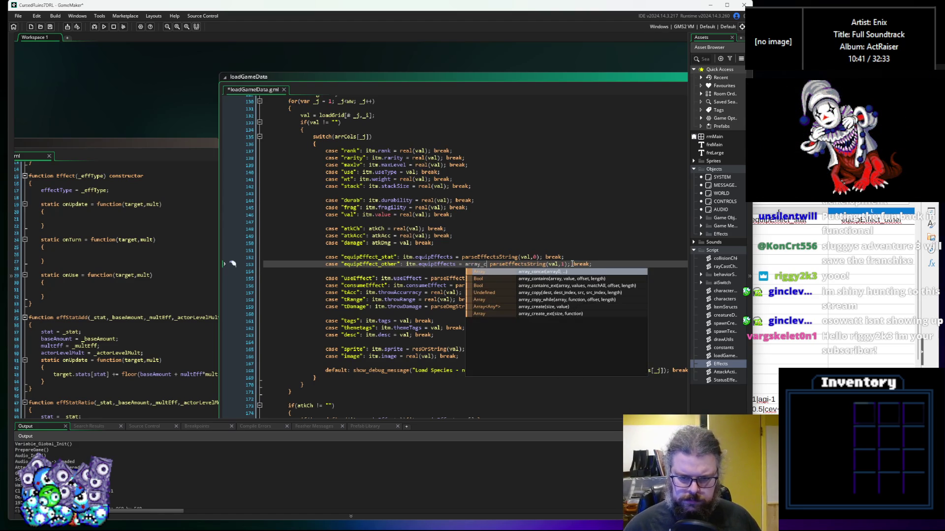
pyautogui.press('Return')
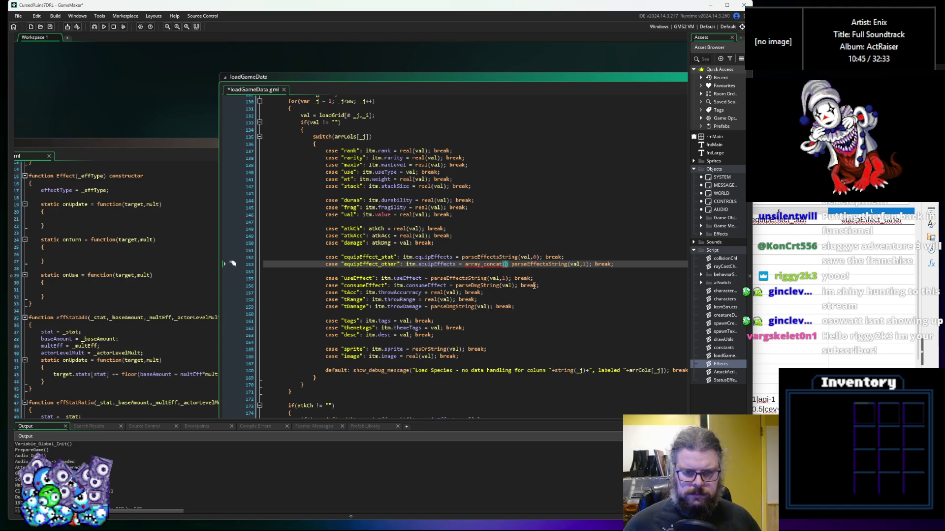
pyautogui.doubleClick(372, 176)
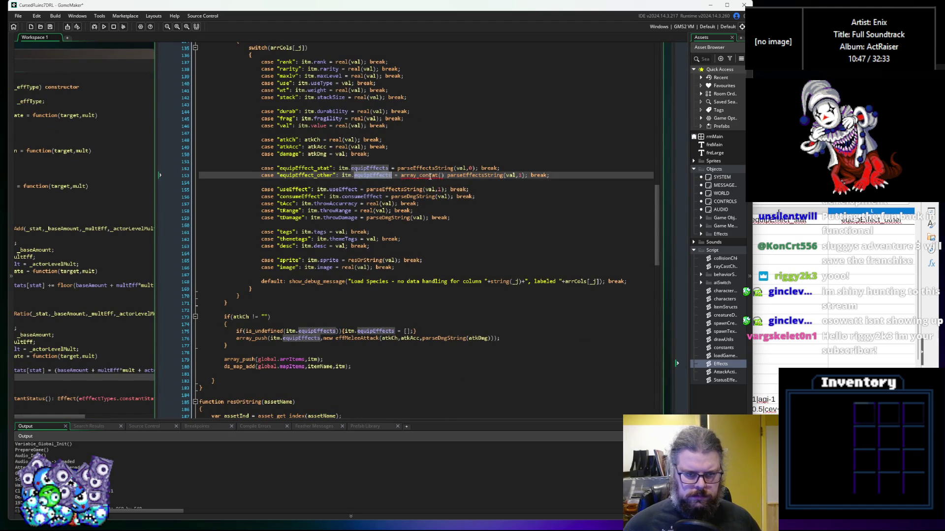
pyautogui.click(441, 176)
pyautogui.write('equipEffects,')
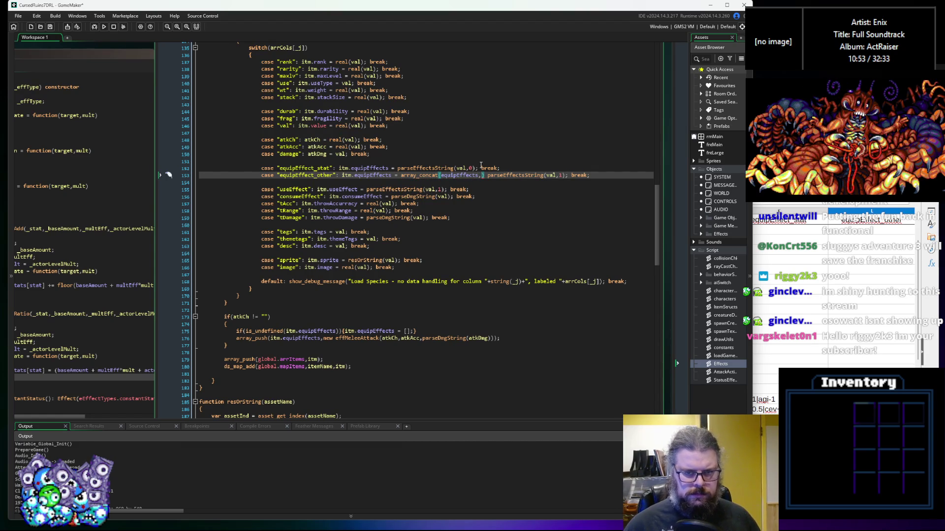
pyautogui.press('BackSpace')
pyautogui.press('BackSpace')
pyautogui.write(')')
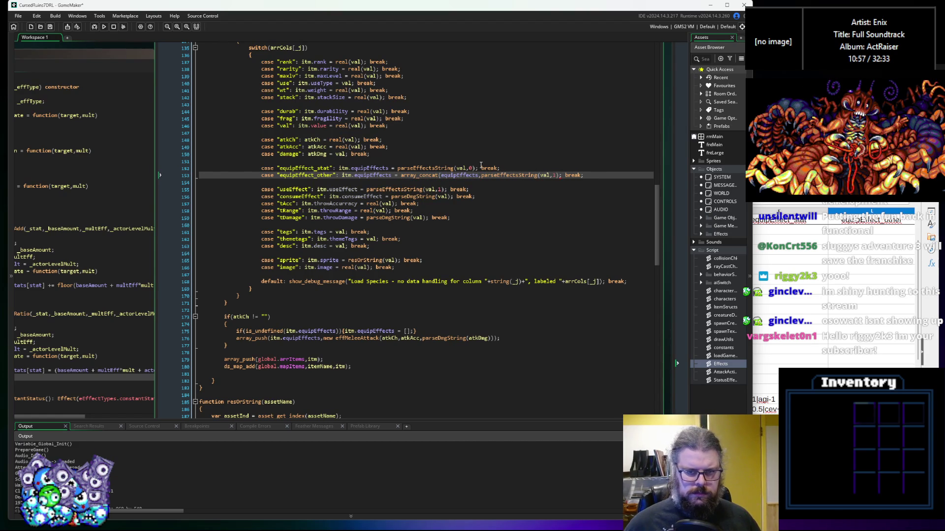
pyautogui.write(')')
pyautogui.hotkey('ctrl', 'Left')
pyautogui.hotkey('ctrl', 'Left')
pyautogui.hotkey('ctrl', 'Left')
pyautogui.press('Left')
pyautogui.press('Left')
pyautogui.press('Left')
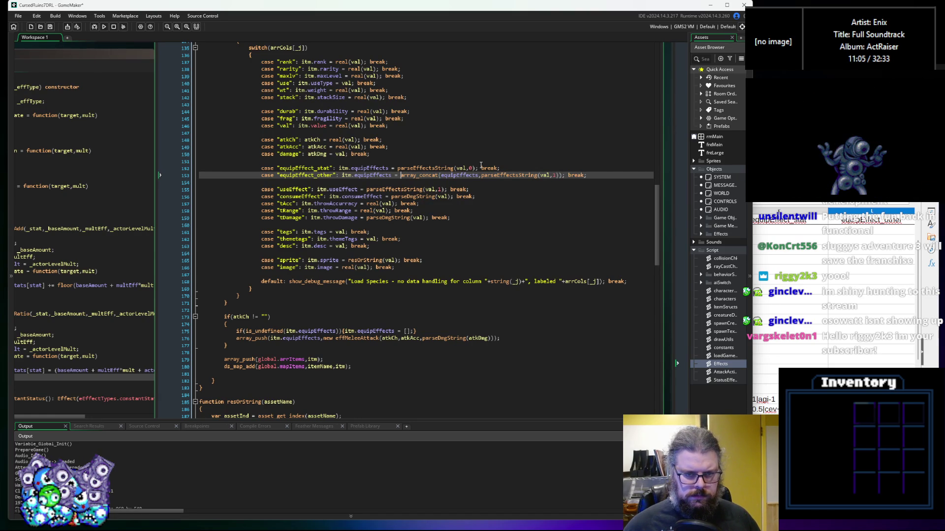
pyautogui.moveTo(409, 179)
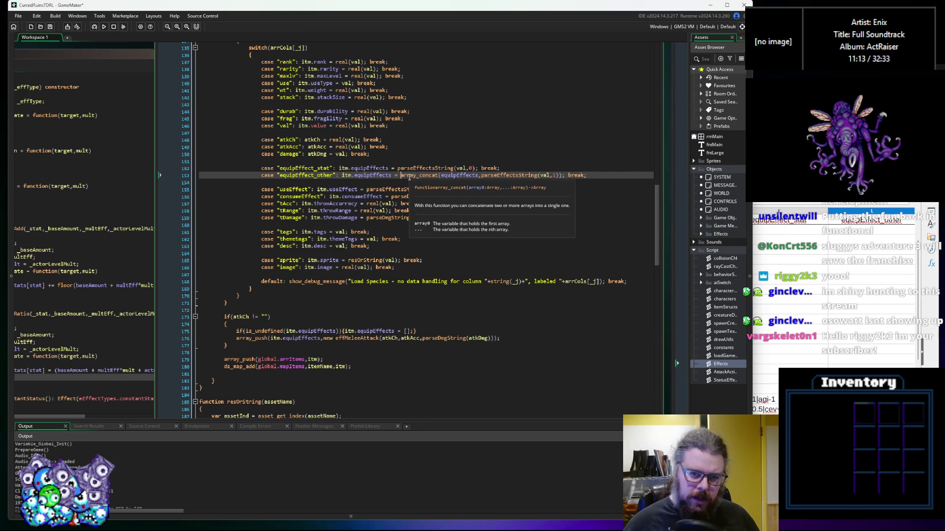
pyautogui.doubleClick(410, 176)
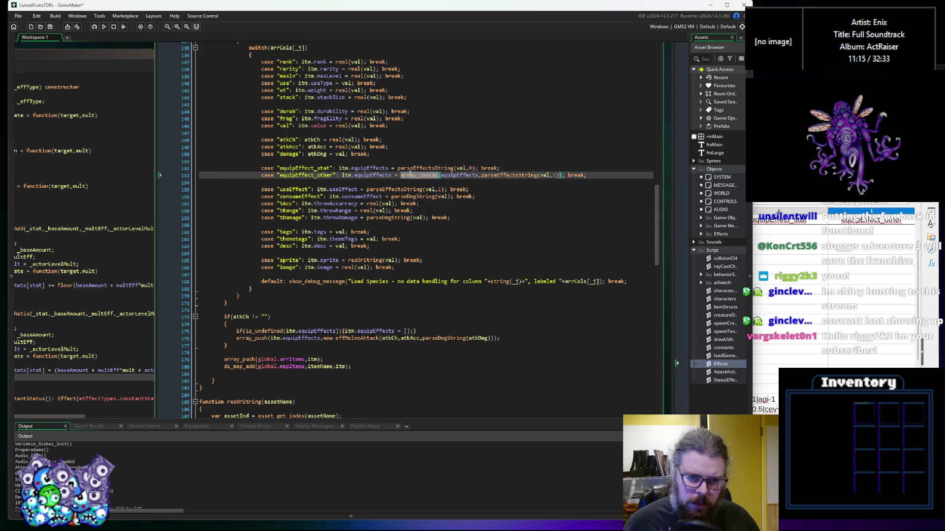
pyautogui.moveTo(441, 175); pyautogui.dragTo(400, 180)
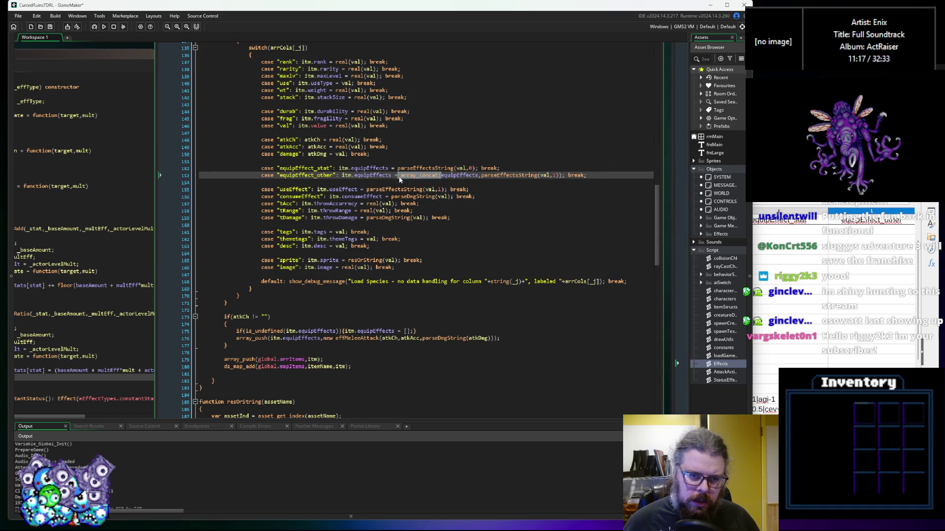
# Insert if(is_undefined(itm.equipEffects)){itm.equipEffects = [];} before the assignment on line 153
pyautogui.scroll(2, 399, 206)
pyautogui.click(397, 221)
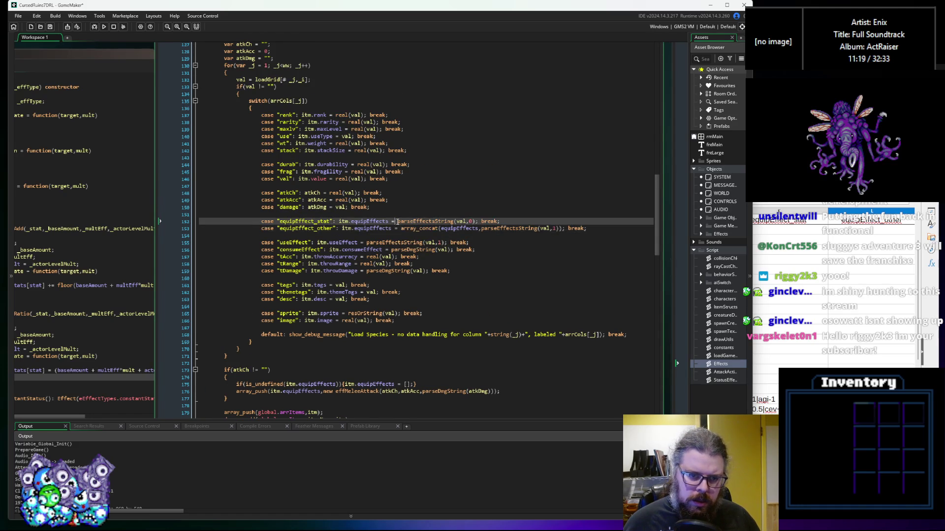
pyautogui.click(343, 228)
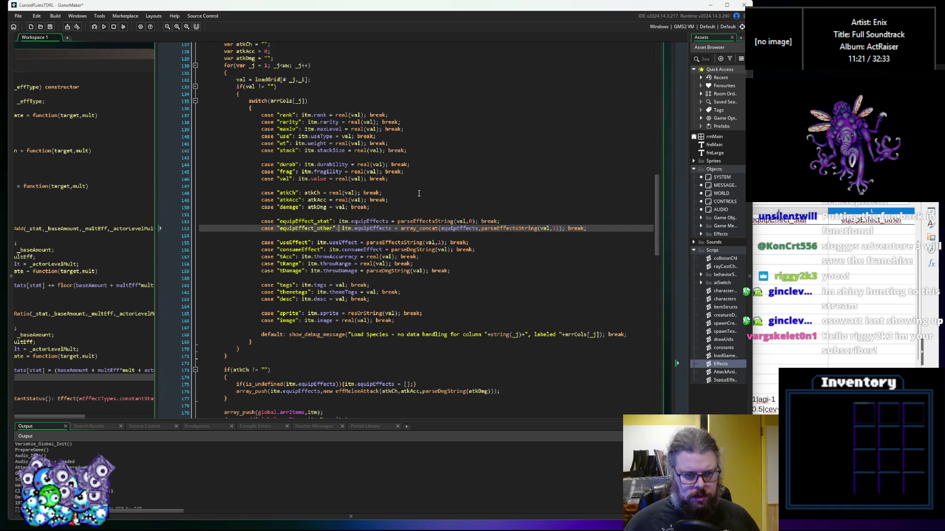
pyautogui.write('if(is')
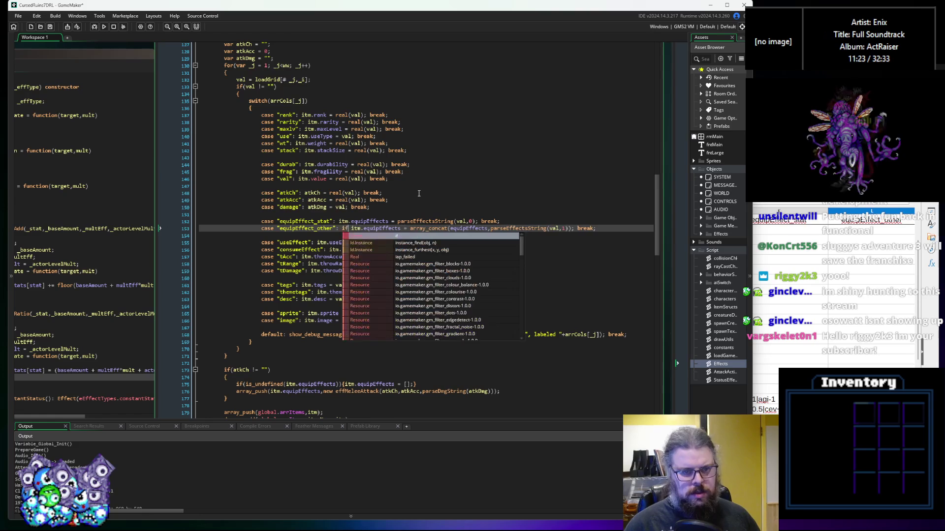
pyautogui.write('_undefined){')
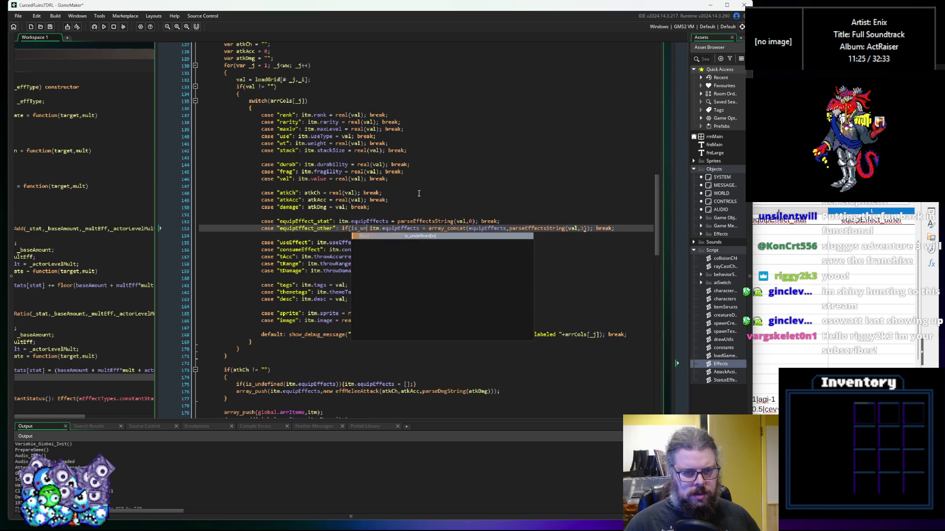
pyautogui.press('BackSpace')
pyautogui.press('BackSpace')
pyautogui.write('(itm.equipEffects)){} ')
pyautogui.write('itm.equipE')
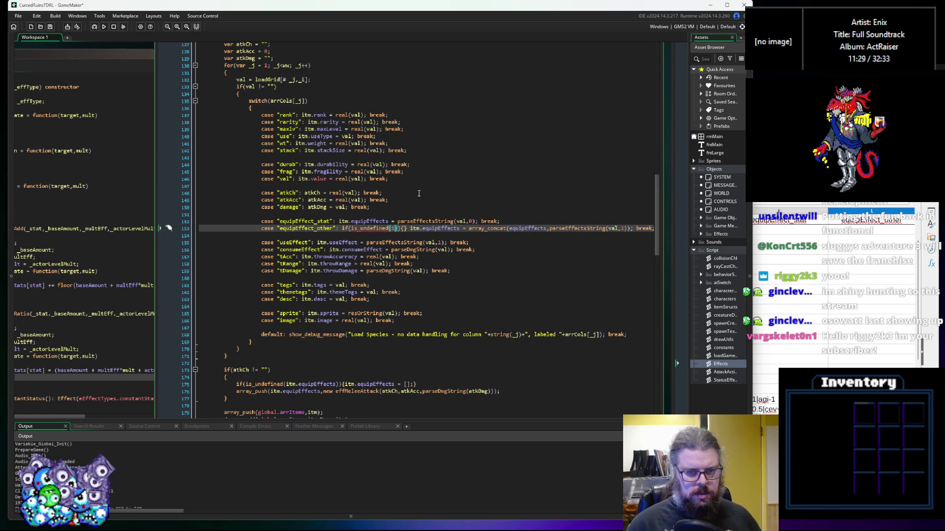
pyautogui.write('ffects')
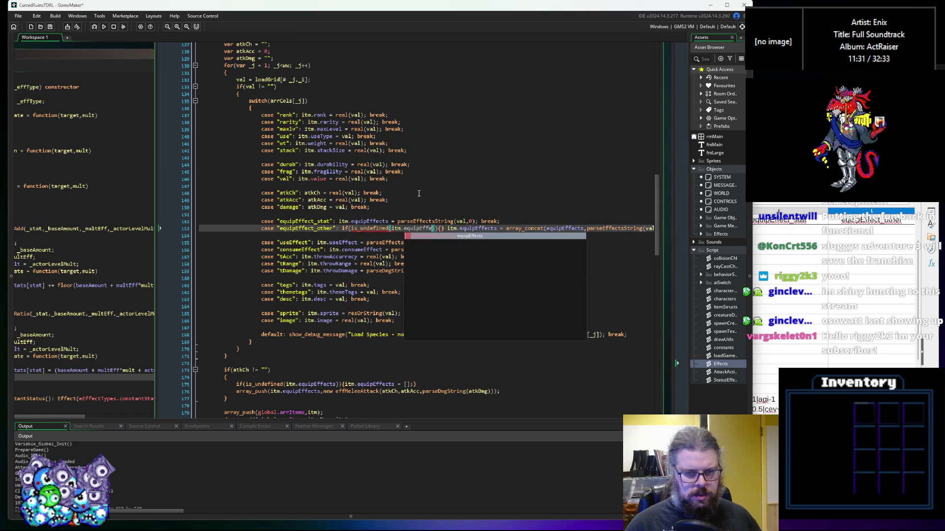
pyautogui.press('Right')
pyautogui.press('Right')
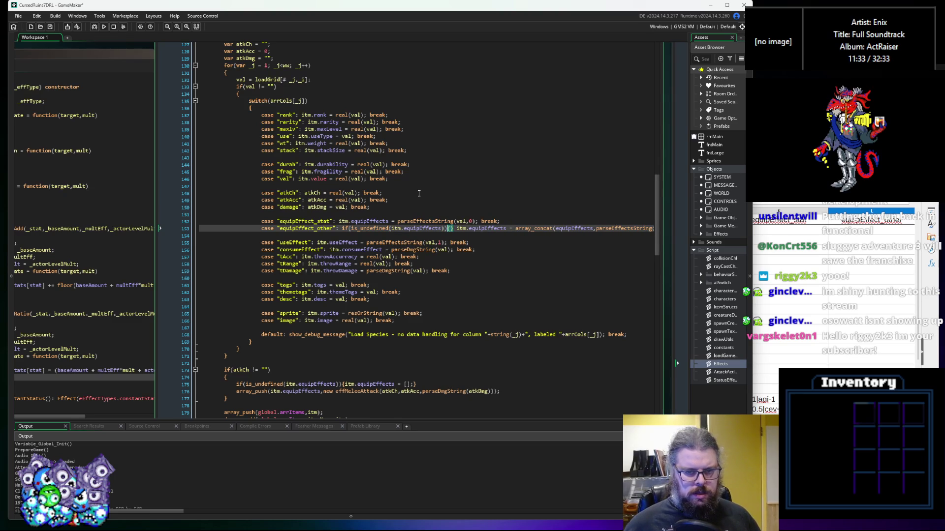
pyautogui.write('itm.equip')
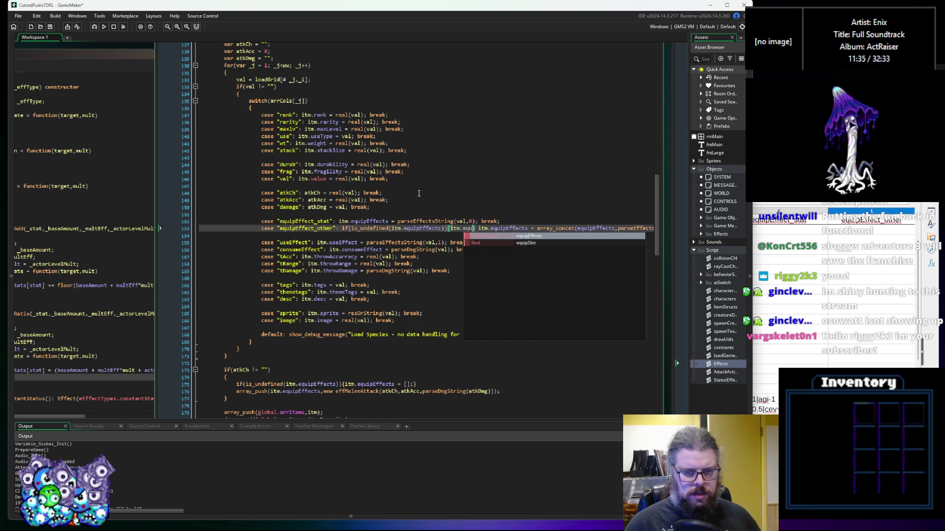
pyautogui.write('Effects = [')
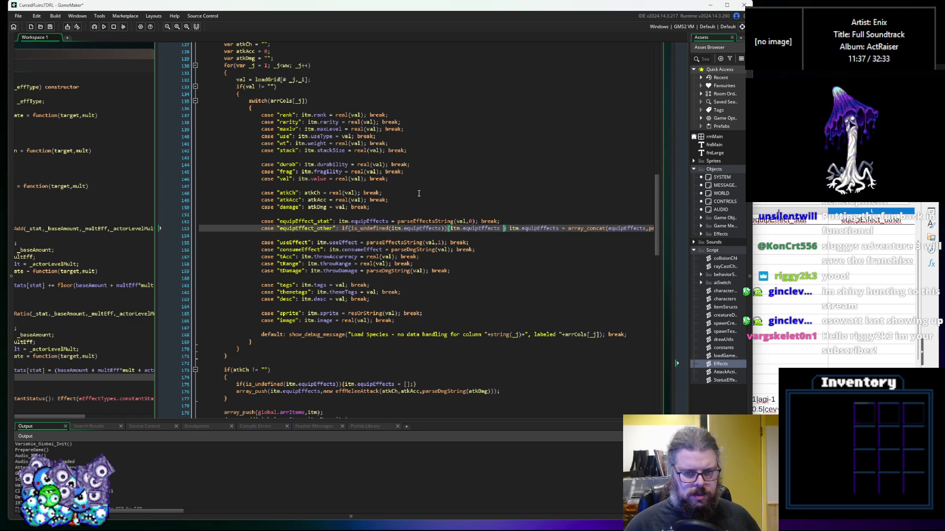
pyautogui.write('];')
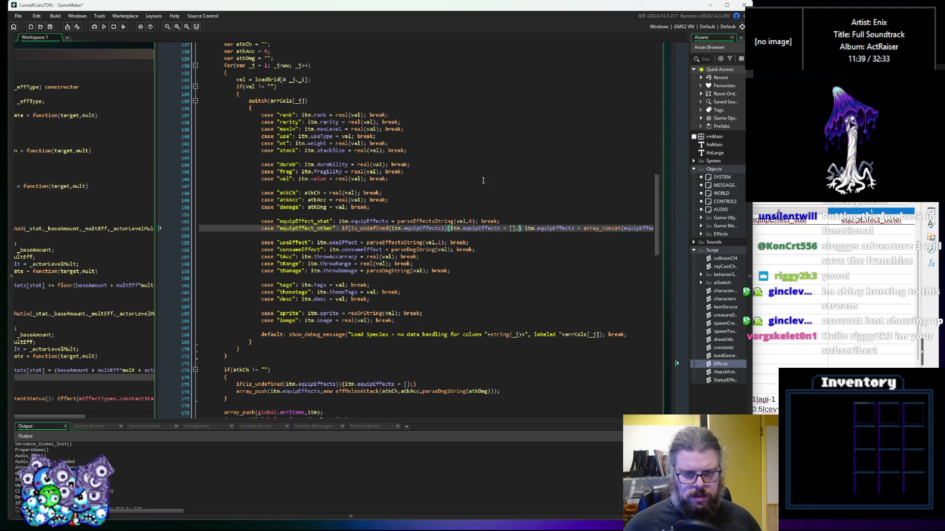
# Copy the undefined check onto line 152 and widen the window to show ItemTypes
pyautogui.moveTo(525, 228); pyautogui.dragTo(340, 230)
pyautogui.hotkey('ctrl', 'c')
pyautogui.click(337, 221)
pyautogui.hotkey('ctrl', 'v')
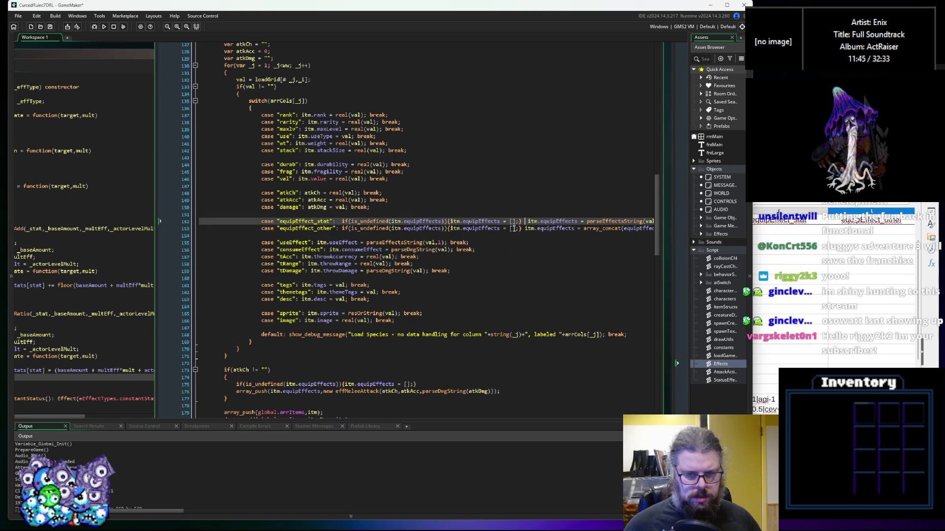
pyautogui.press('Delete')
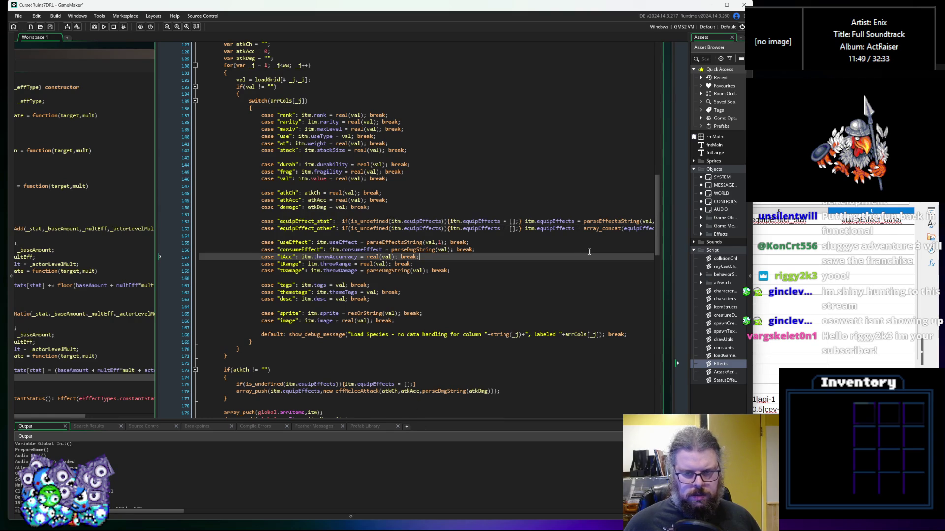
pyautogui.press('Down')
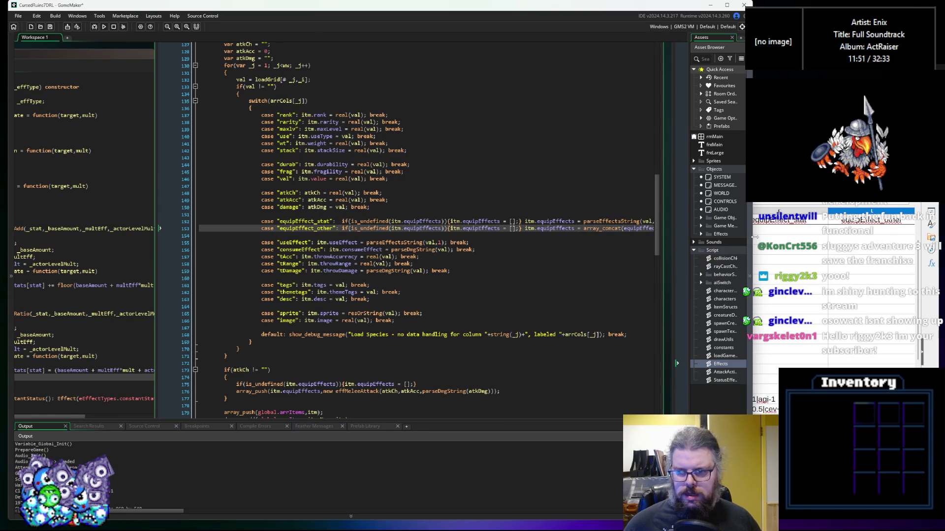
pyautogui.moveTo(756, 237); pyautogui.dragTo(823, 237)
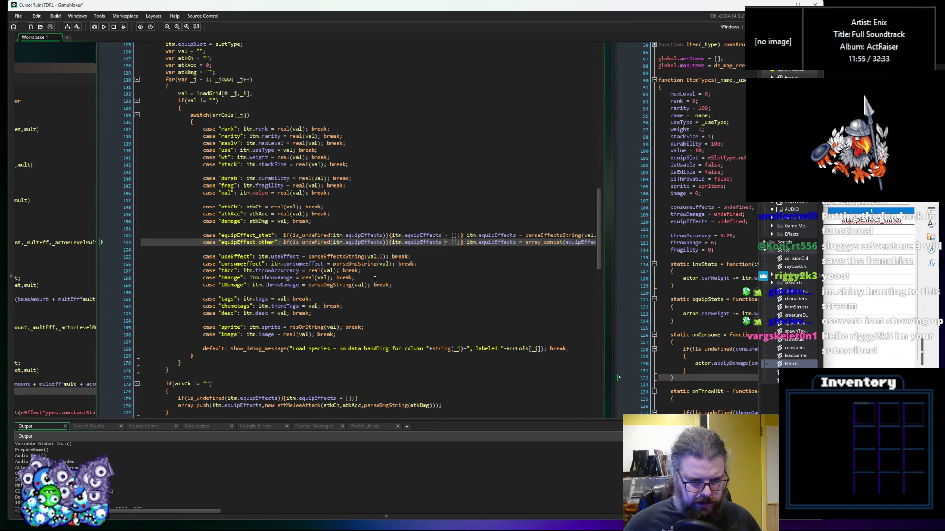
# Review the parseEffectsString and useEffect lines around line 155, then save the project
pyautogui.click(346, 256)
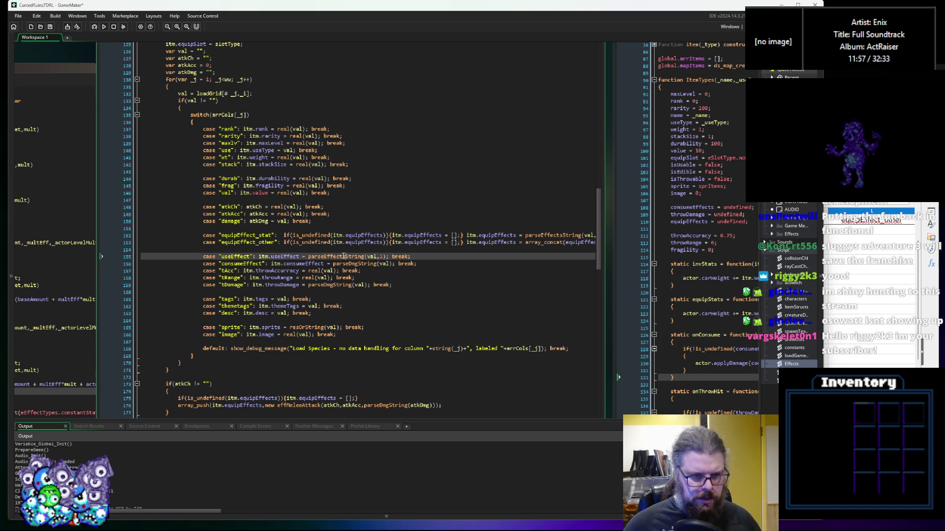
pyautogui.doubleClick(343, 257)
pyautogui.doubleClick(284, 256)
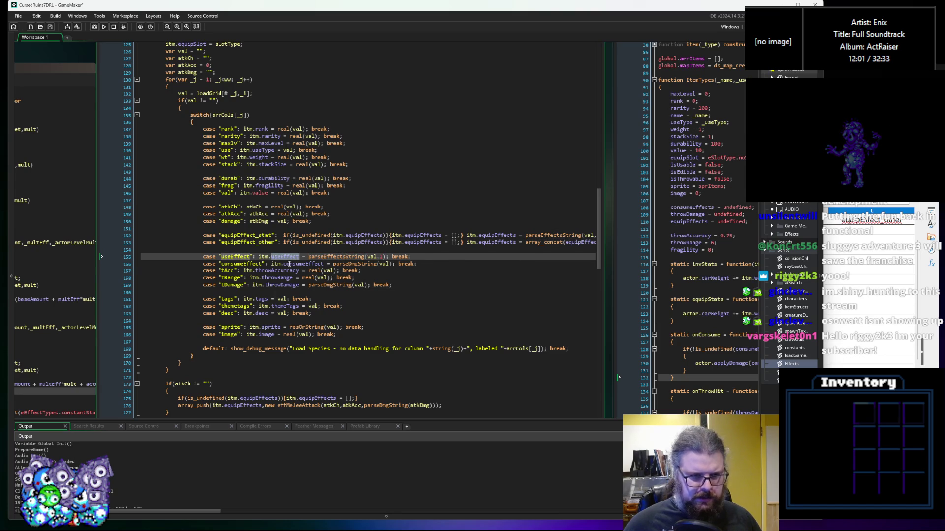
pyautogui.click(290, 264)
pyautogui.click(428, 290)
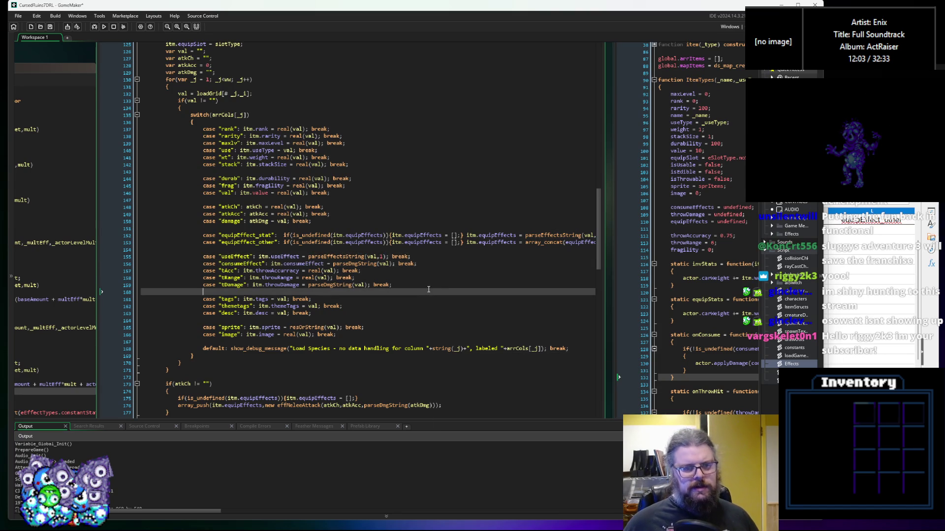
pyautogui.click(50, 28)
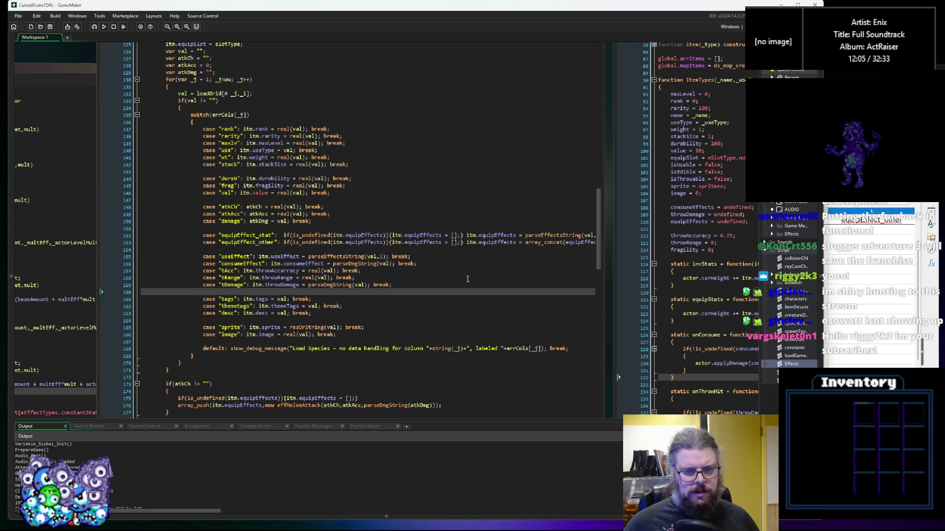
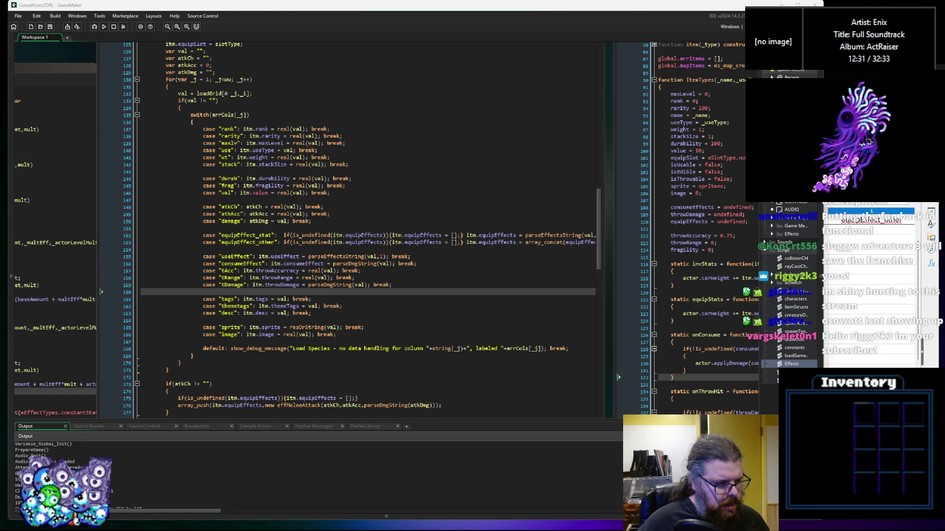
# Review the effect parsing in loadGameData and the ItemStructs equipEffects default, then start a debug run
pyautogui.click(203, 228)
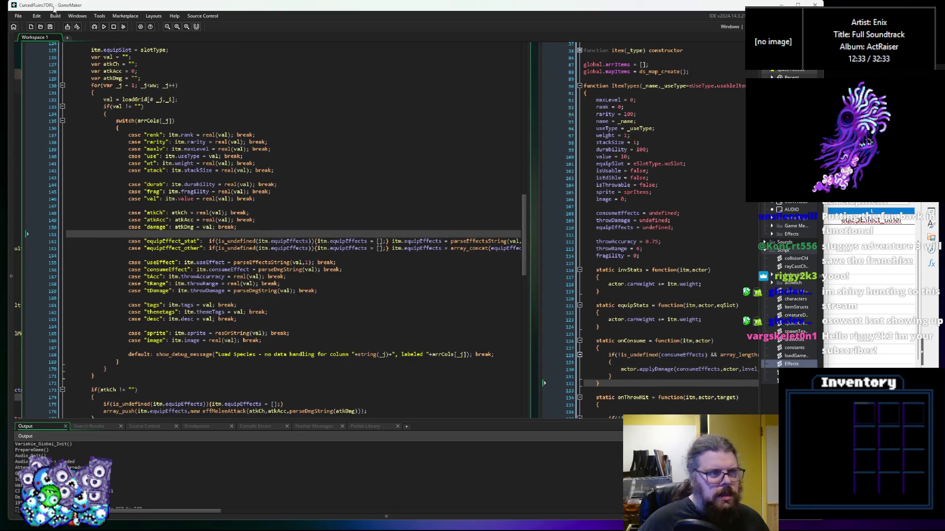
pyautogui.scroll(-4, 328, 260)
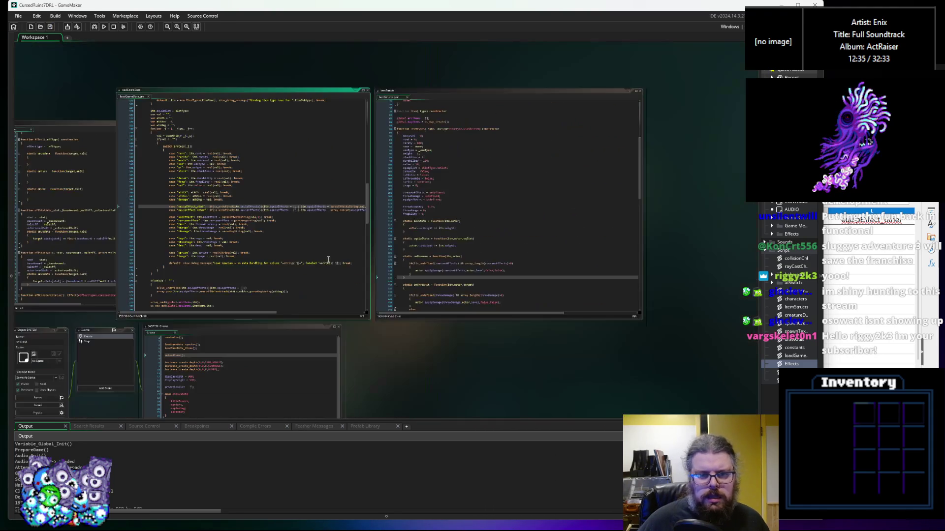
pyautogui.scroll(3, 207, 140)
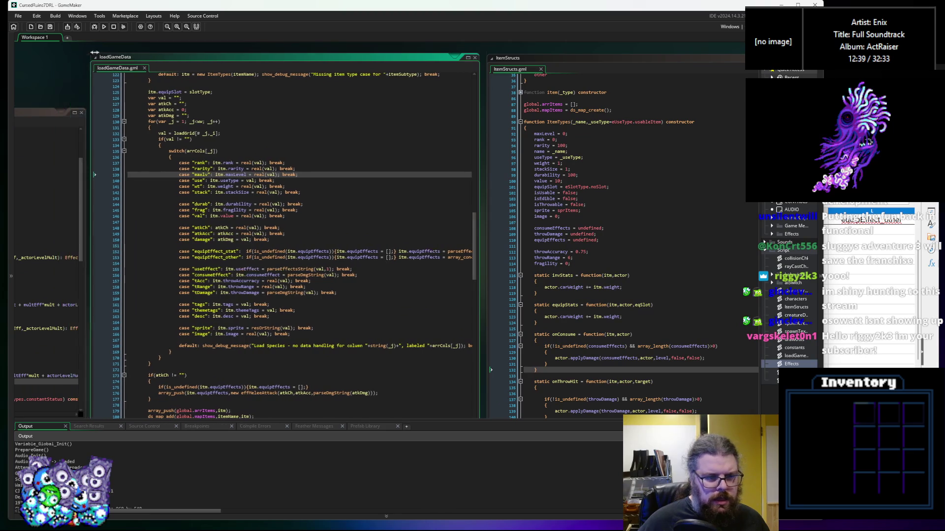
pyautogui.click(435, 244)
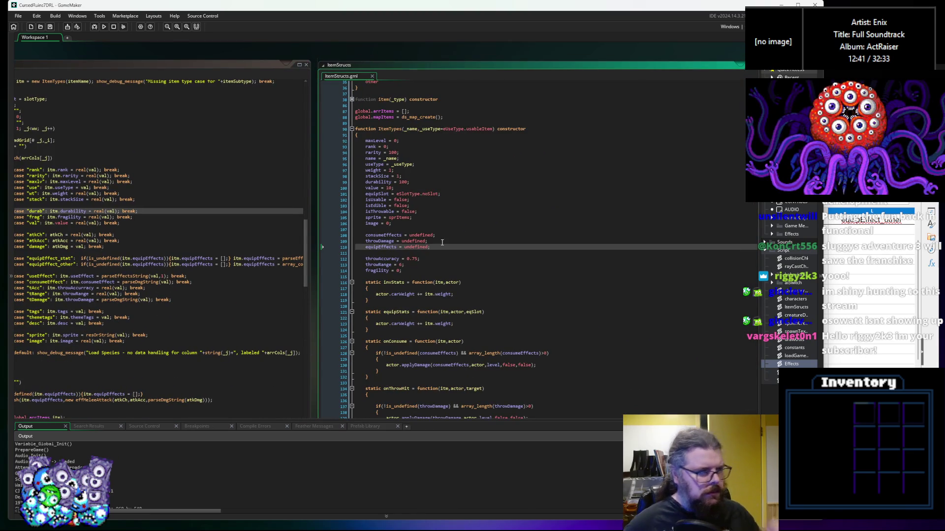
pyautogui.click(201, 276)
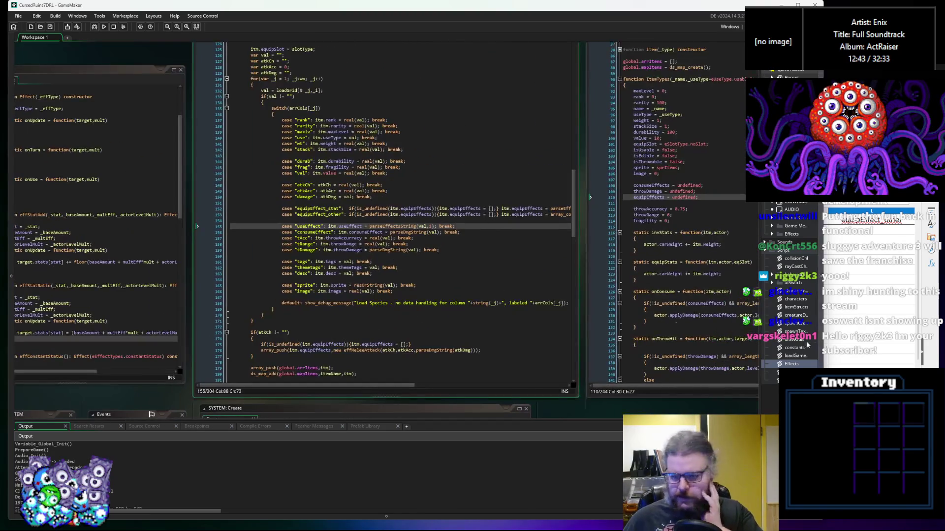
pyautogui.click(94, 28)
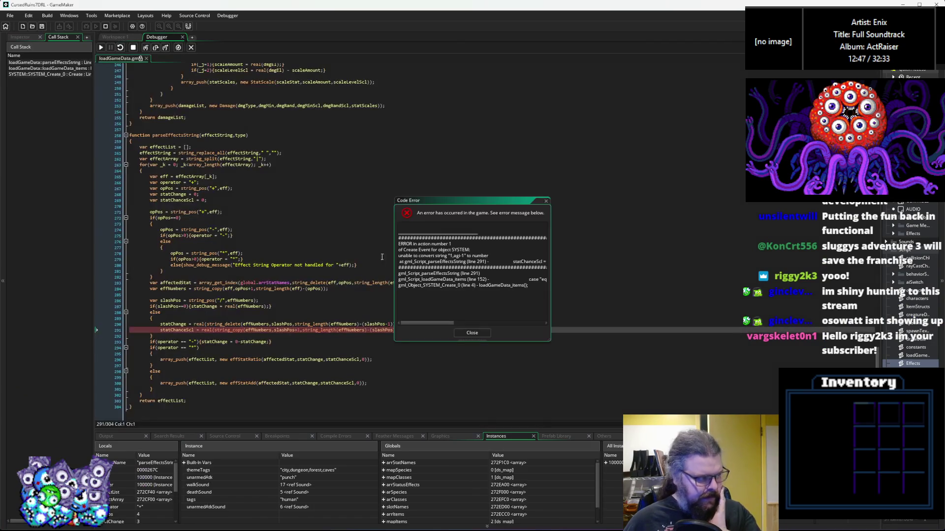
# Check statChange and effNumbers on failing line 293, then bring gameData.ods in front
pyautogui.click(243, 342)
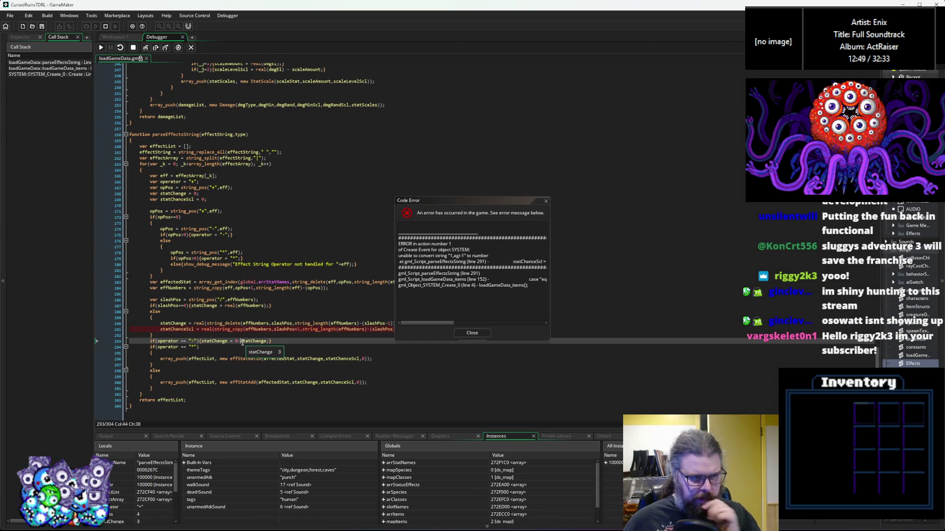
pyautogui.moveTo(218, 329)
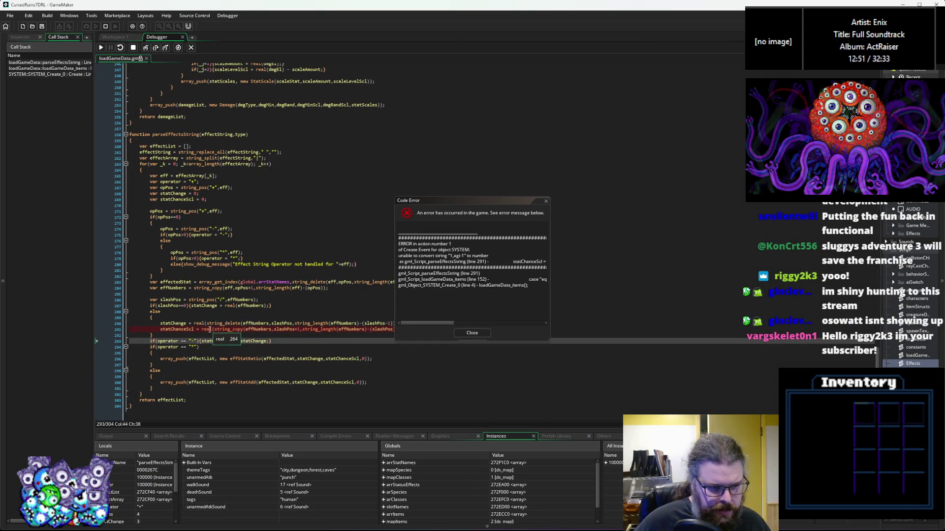
pyautogui.moveTo(171, 322)
pyautogui.moveTo(259, 332)
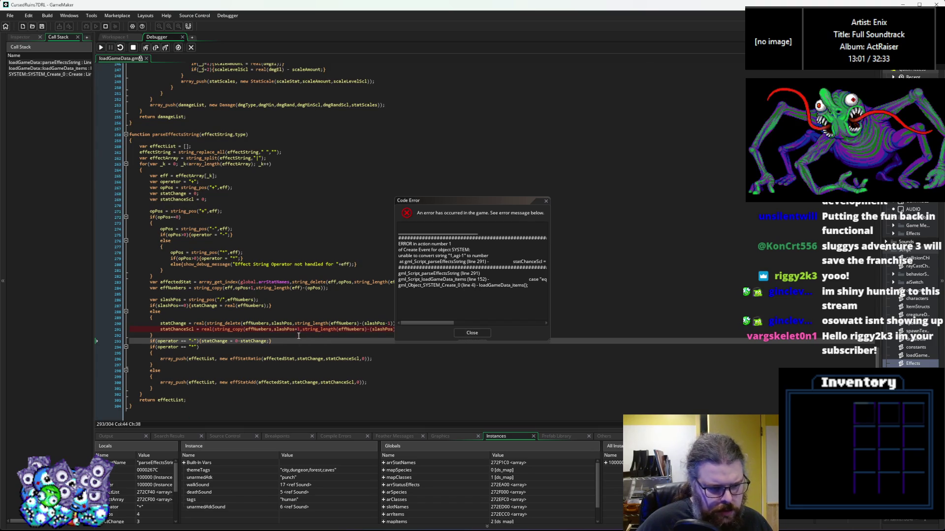
pyautogui.hotkey('alt', 'Tab')
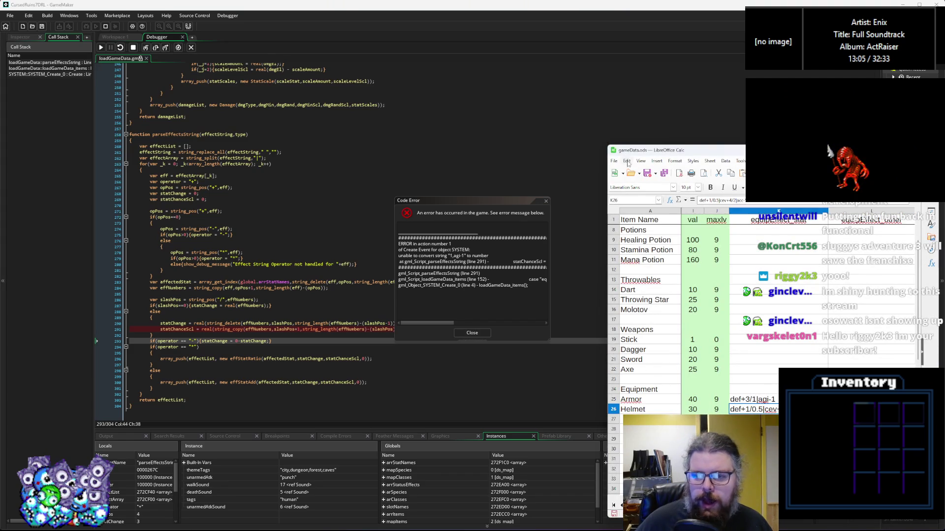
# Dismiss the code error and export the gameData sheets to CSV from Calc
pyautogui.click(479, 333)
pyautogui.click(481, 333)
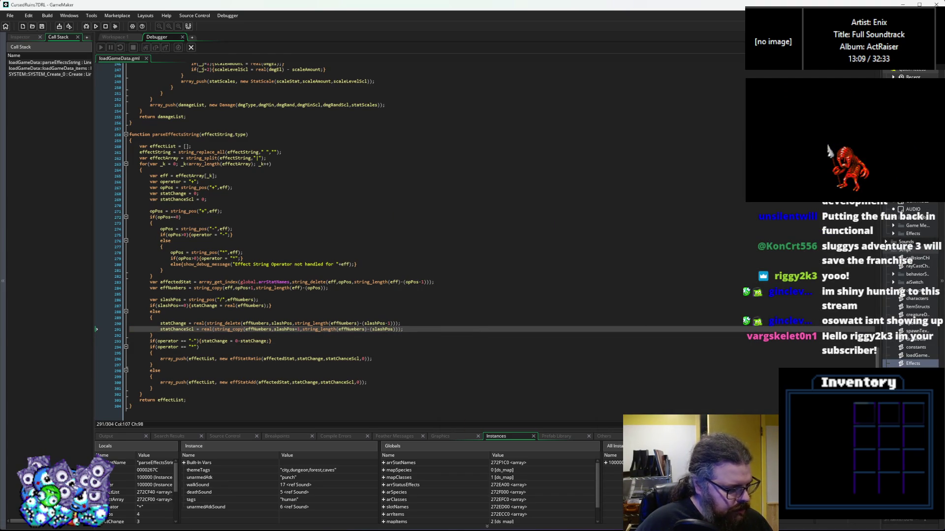
pyautogui.hotkey('alt', 'Tab')
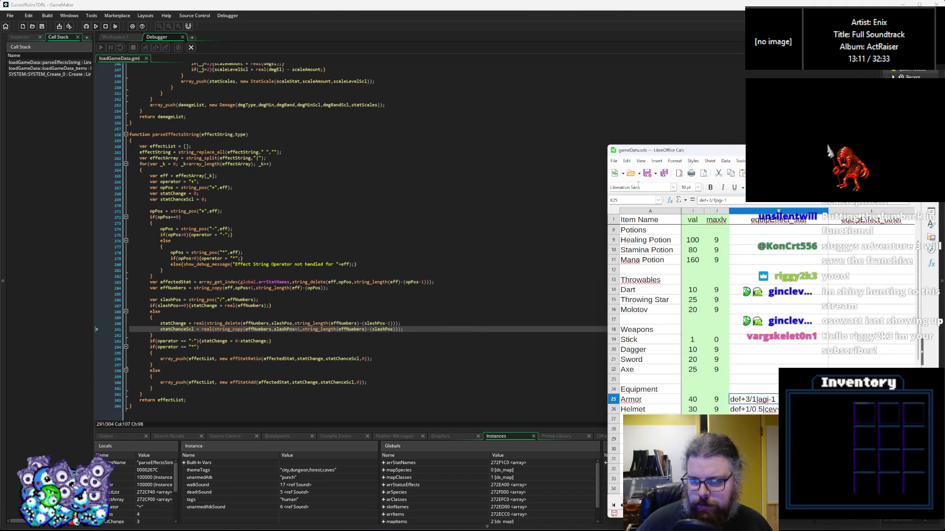
pyautogui.click(664, 173)
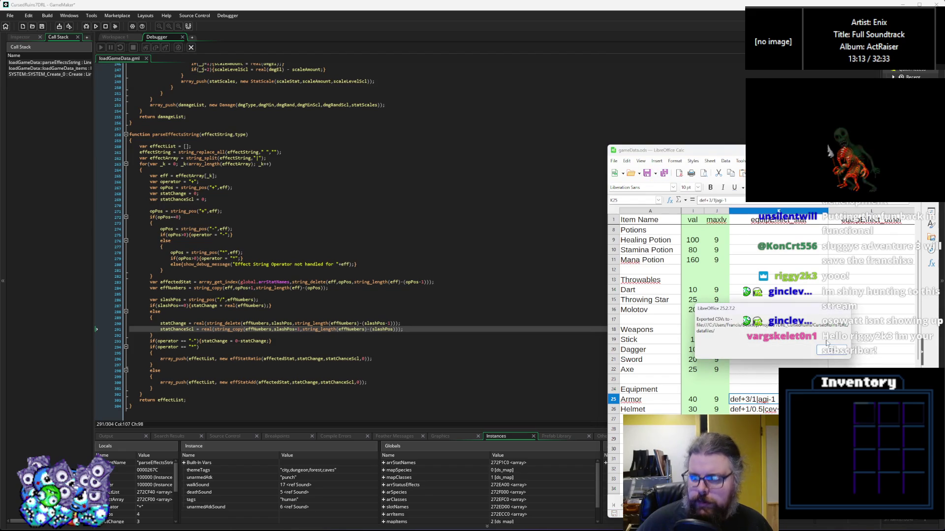
pyautogui.click(828, 347)
# Back in GameMaker, stop the debug session and rebuild the game in debug mode
pyautogui.click(42, 26)
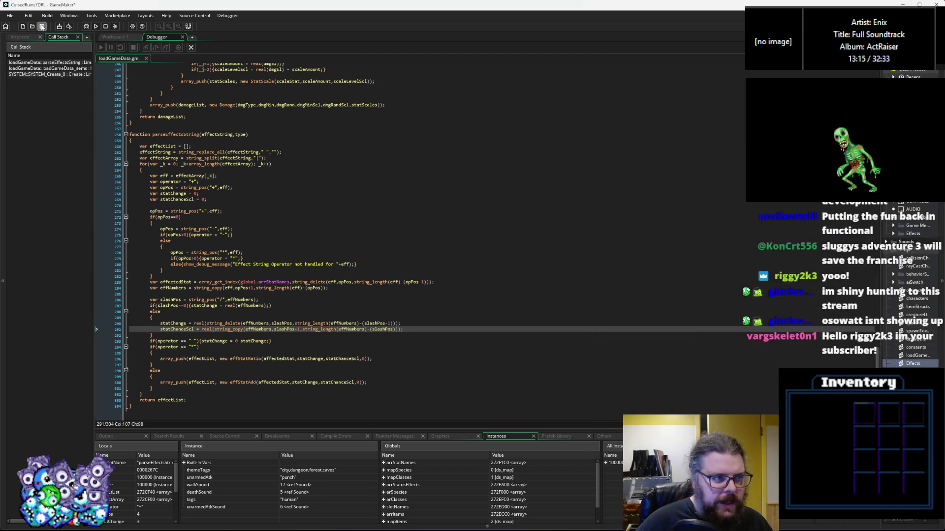
pyautogui.click(220, 105)
pyautogui.click(191, 47)
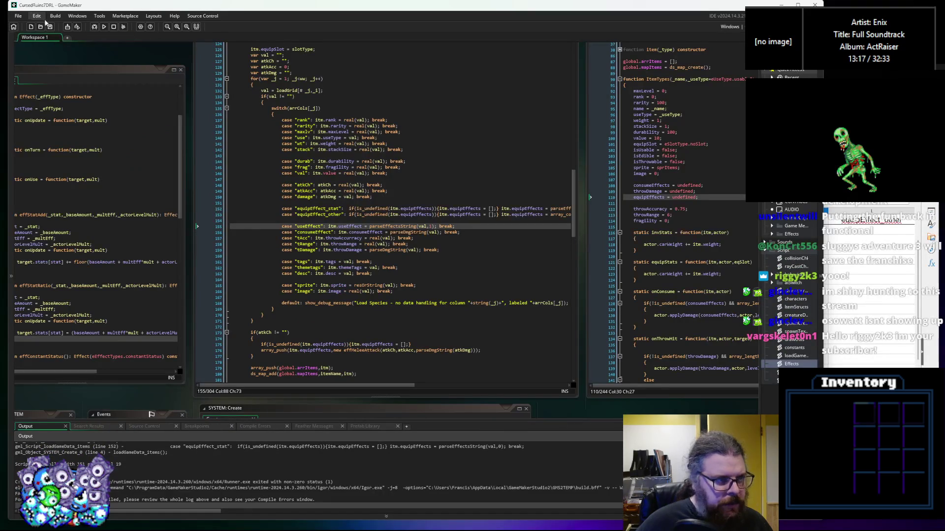
pyautogui.click(94, 27)
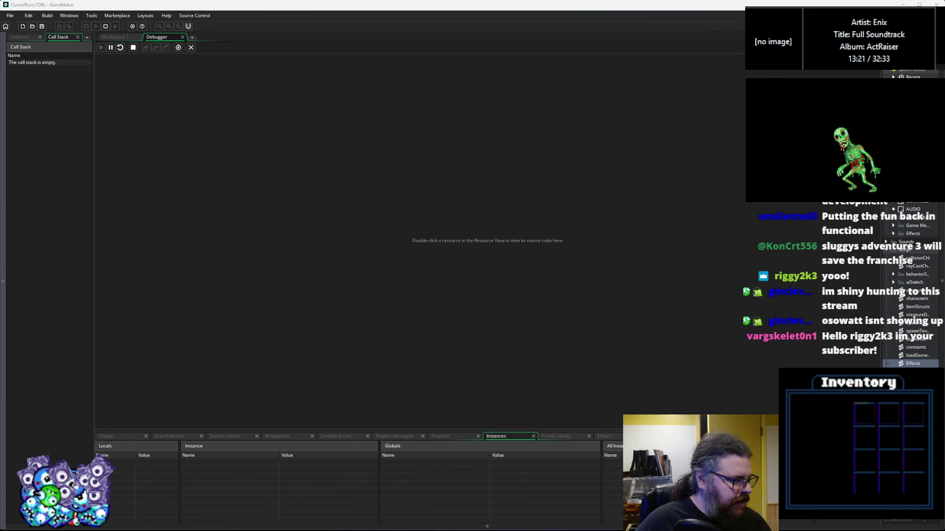
# Send the game window back, enlarge the variables panel, and switch to the gameData spreadsheet
pyautogui.click(285, 411)
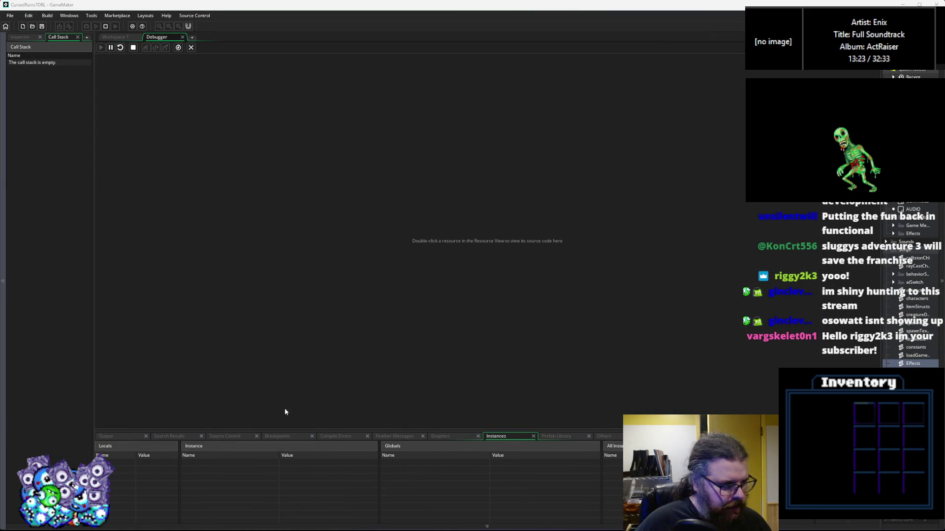
pyautogui.moveTo(392, 431); pyautogui.dragTo(382, 294)
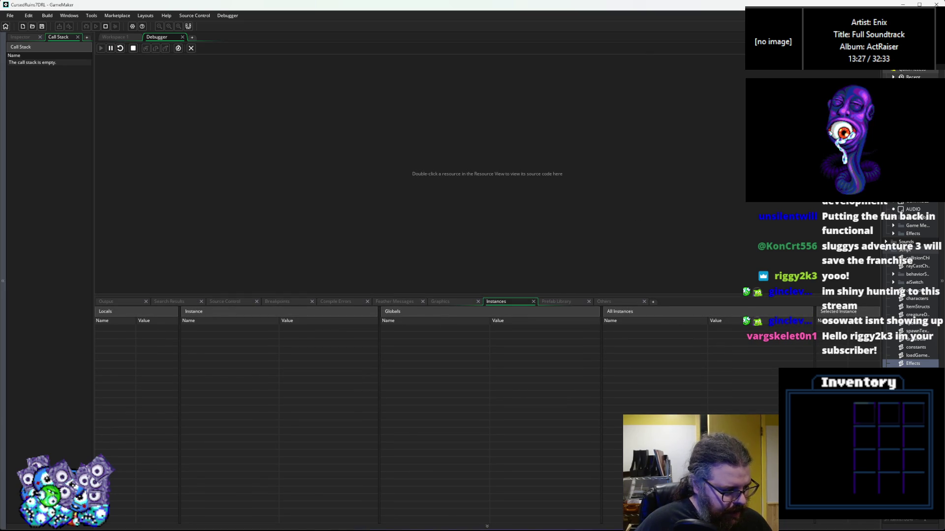
pyautogui.hotkey('alt', 'Tab')
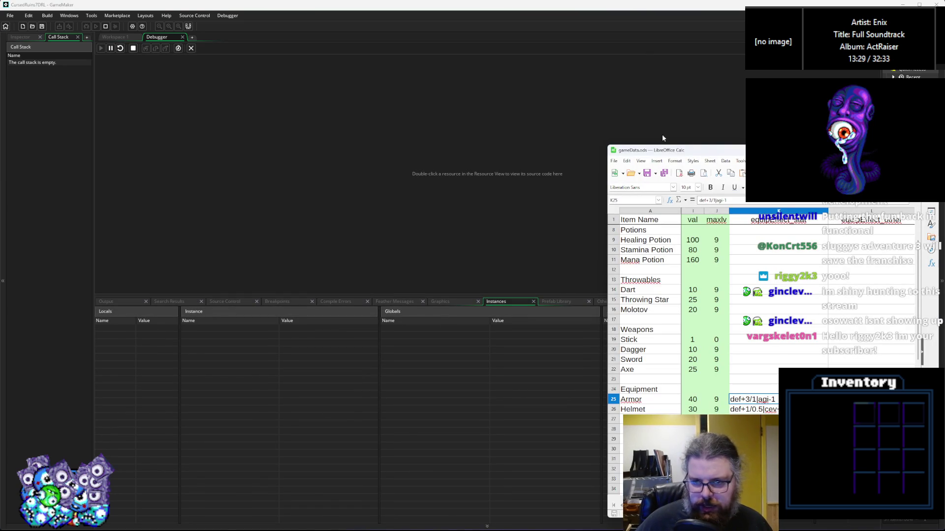
# Center and enlarge the Calc window to review ItemsData equip effects, then return to the debugger
pyautogui.moveTo(665, 154)
pyautogui.mouseDown()
pyautogui.moveTo(362, 67)
pyautogui.moveTo(292, 59)
pyautogui.mouseUp()
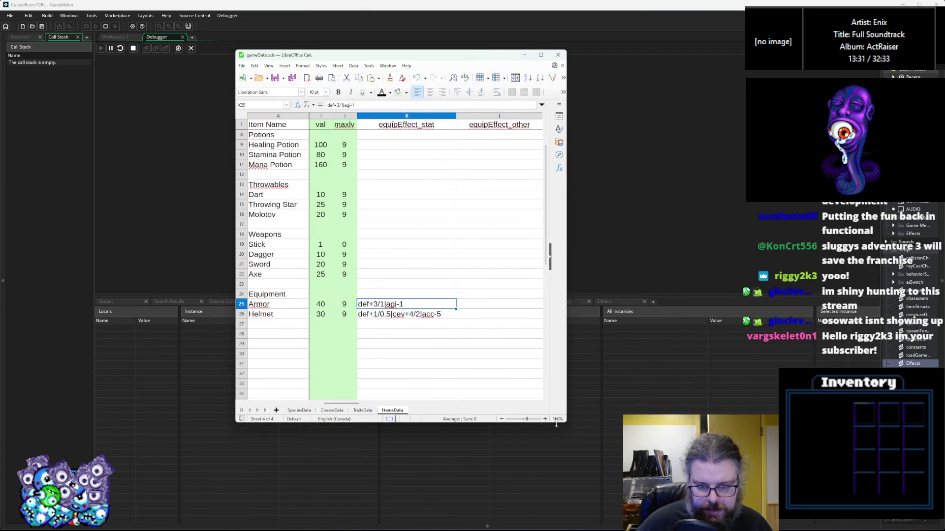
pyautogui.moveTo(566, 424); pyautogui.dragTo(783, 510)
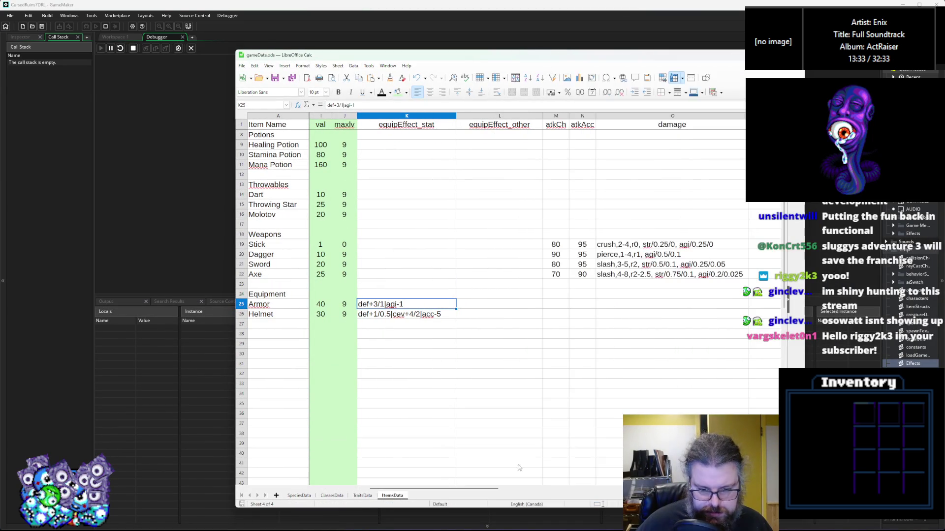
pyautogui.moveTo(453, 488); pyautogui.dragTo(328, 479)
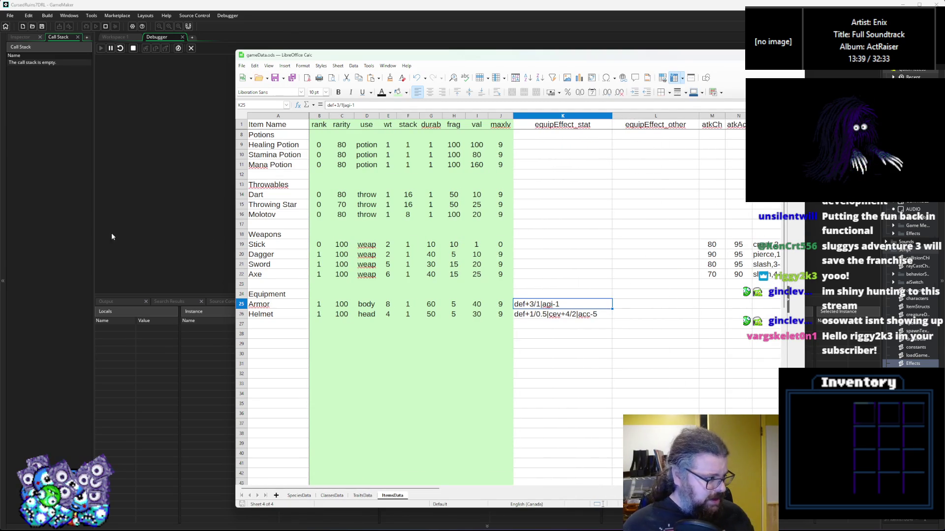
pyautogui.click(189, 269)
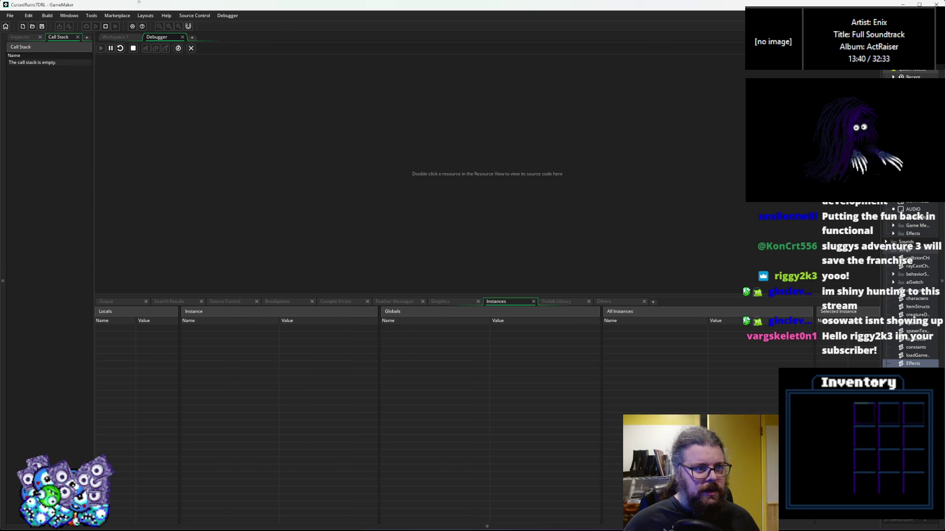
# Pause the game and inspect the Armor item's first equip effect baseAmount in global arrItems
pyautogui.click(111, 48)
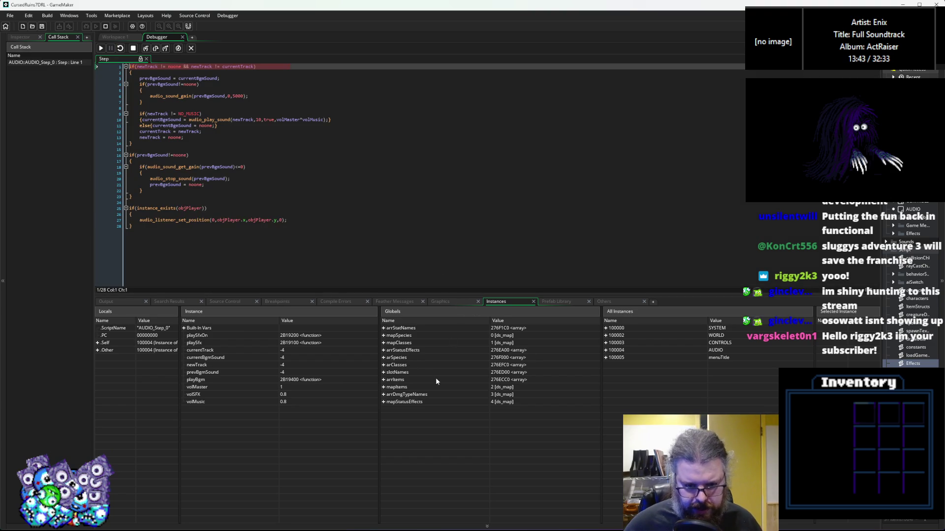
pyautogui.click(391, 374)
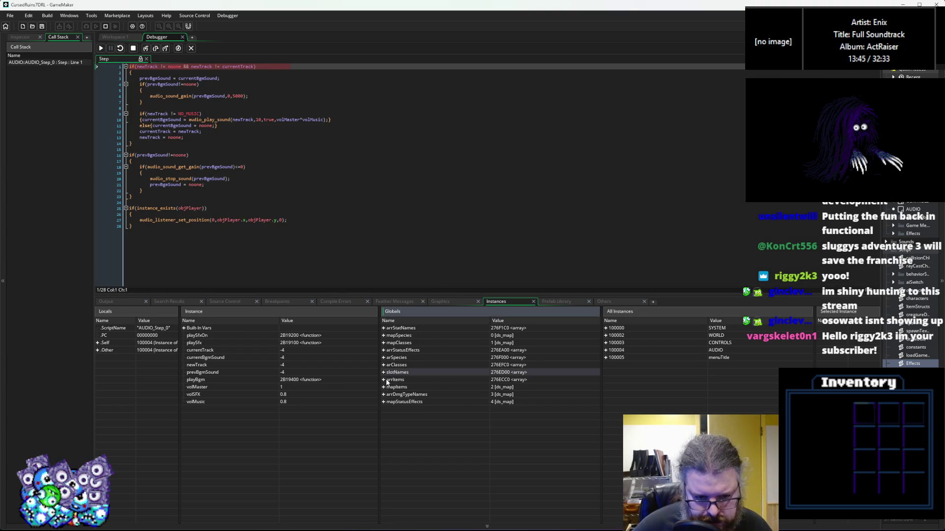
pyautogui.click(384, 380)
pyautogui.scroll(-3, 391, 387)
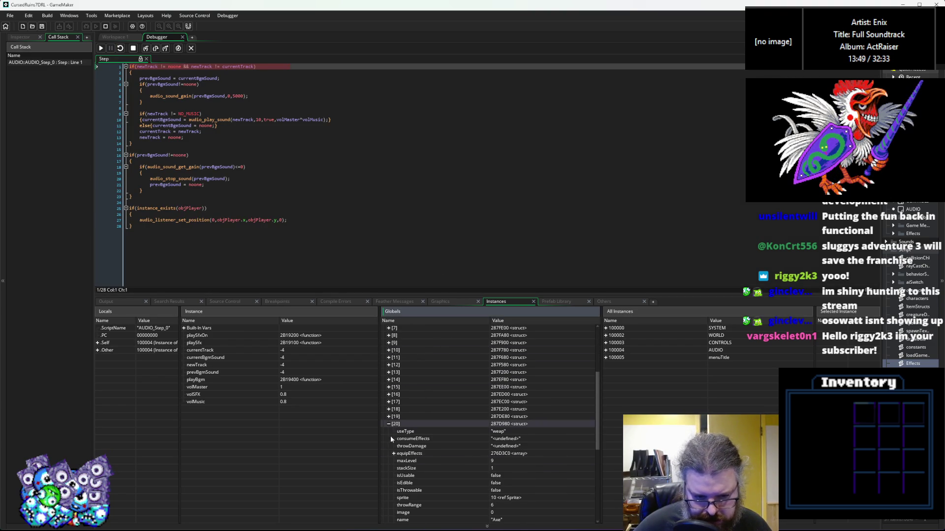
pyautogui.click(389, 490)
pyautogui.scroll(-6, 401, 466)
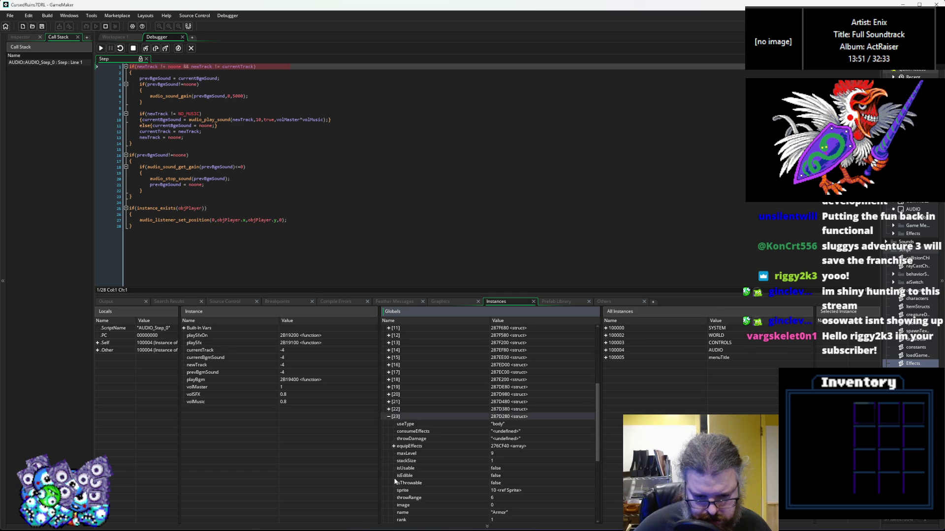
pyautogui.click(393, 388)
pyautogui.click(399, 395)
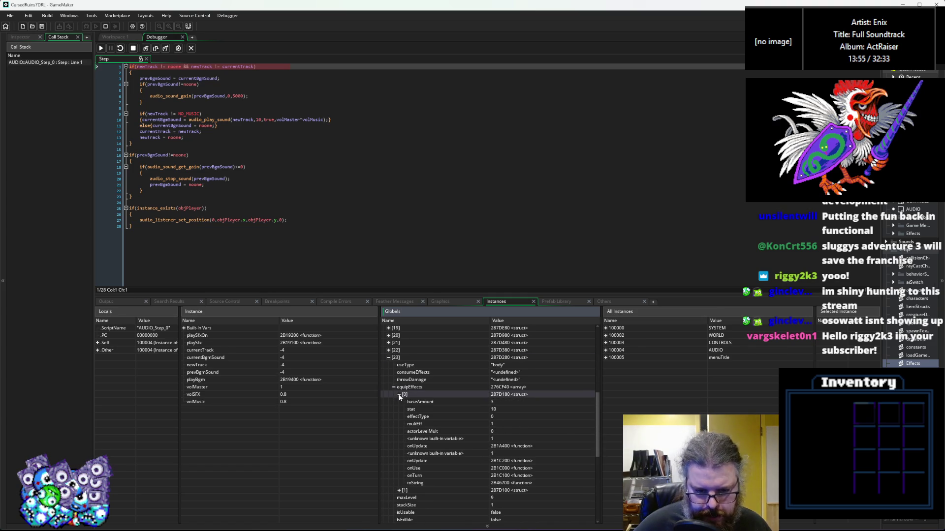
pyautogui.click(430, 403)
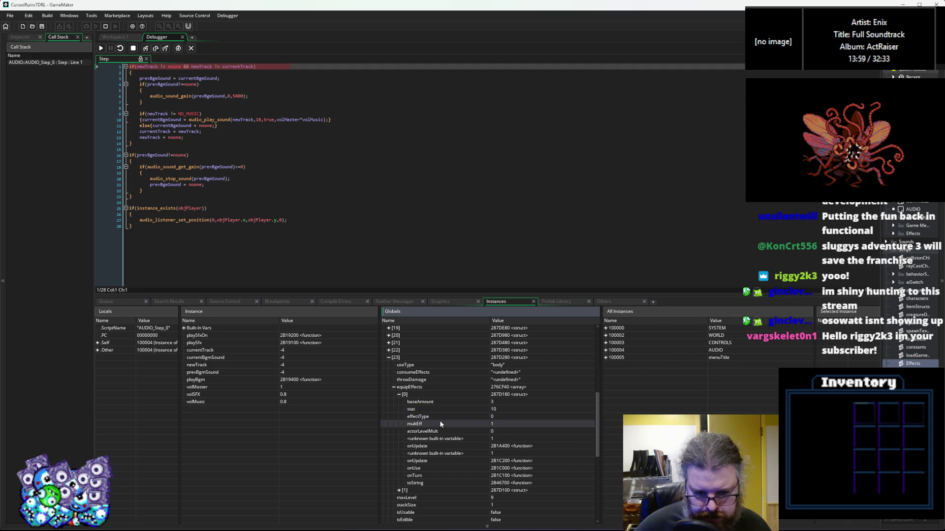
pyautogui.scroll(-2, 439, 421)
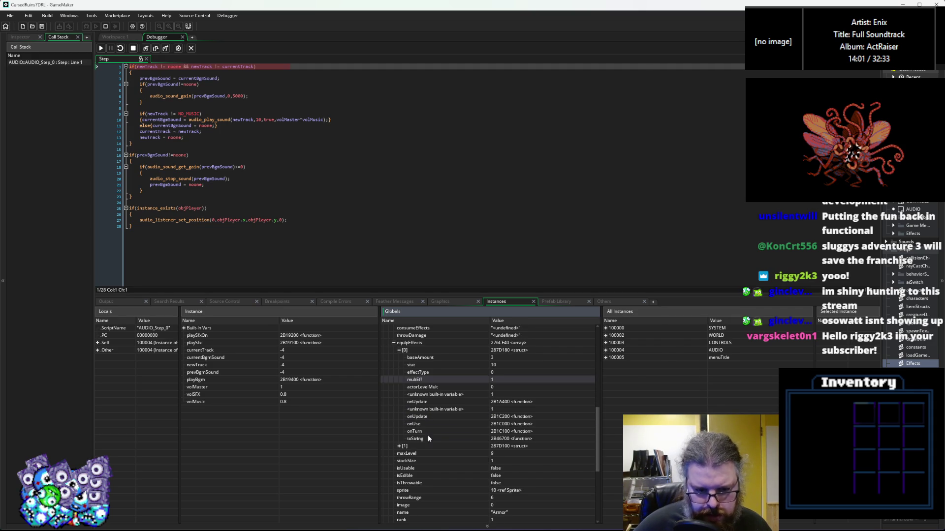
pyautogui.scroll(3, 433, 434)
# Collapse the Globals entries, shrink the debug dock, resume, and return to Workspace 1
pyautogui.click(393, 402)
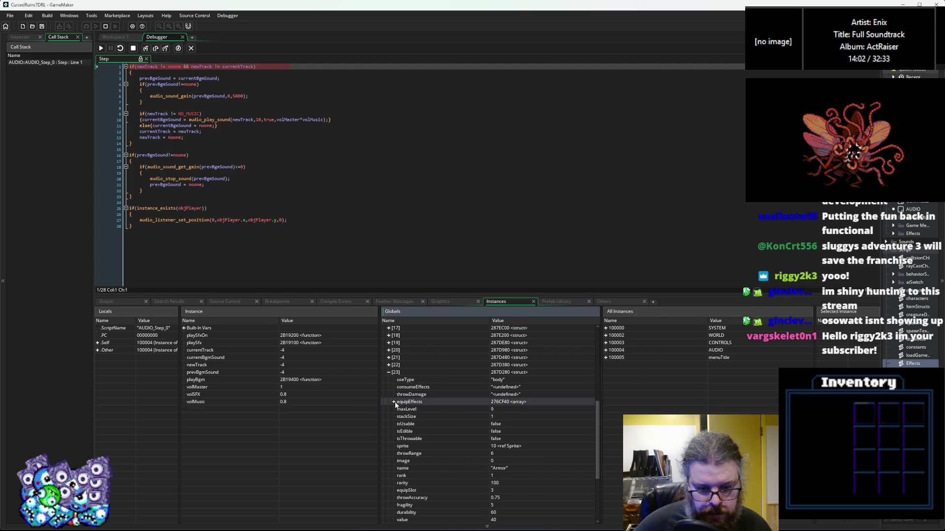
pyautogui.click(388, 373)
pyautogui.moveTo(396, 297); pyautogui.dragTo(397, 426)
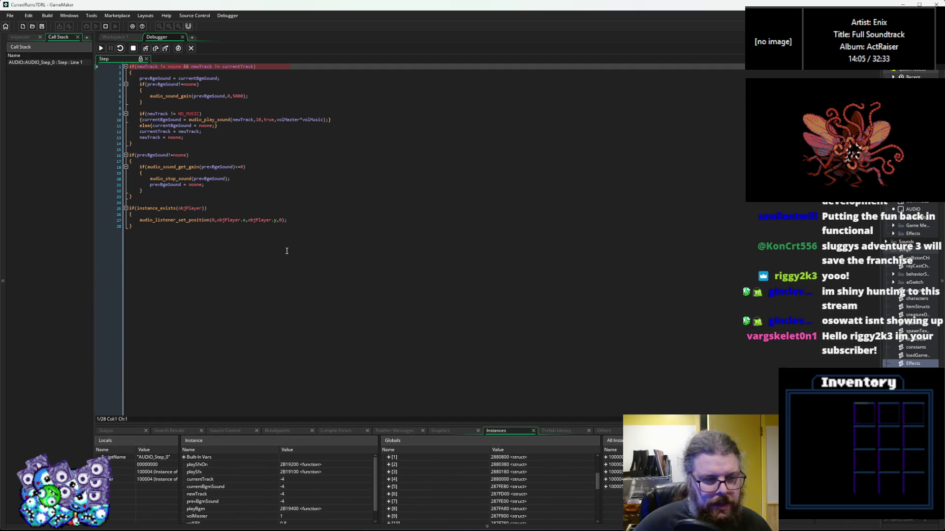
pyautogui.click(100, 48)
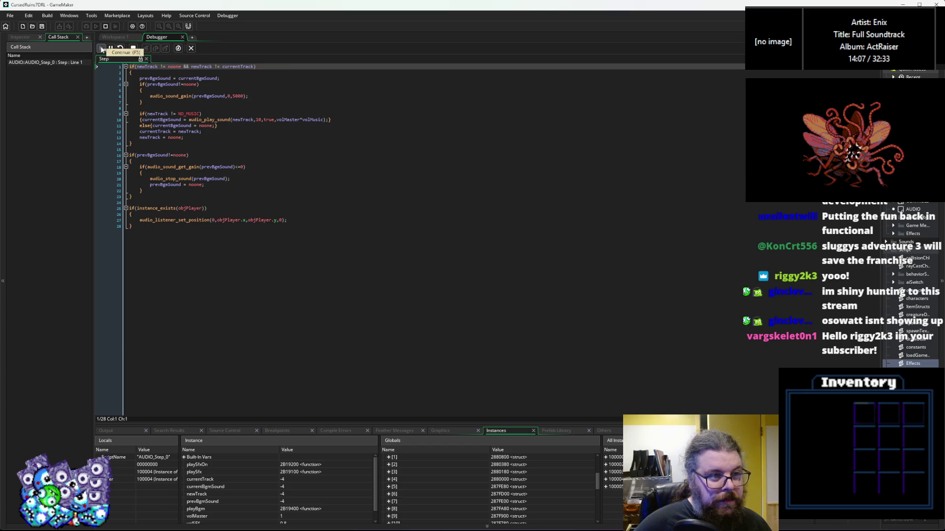
pyautogui.click(126, 37)
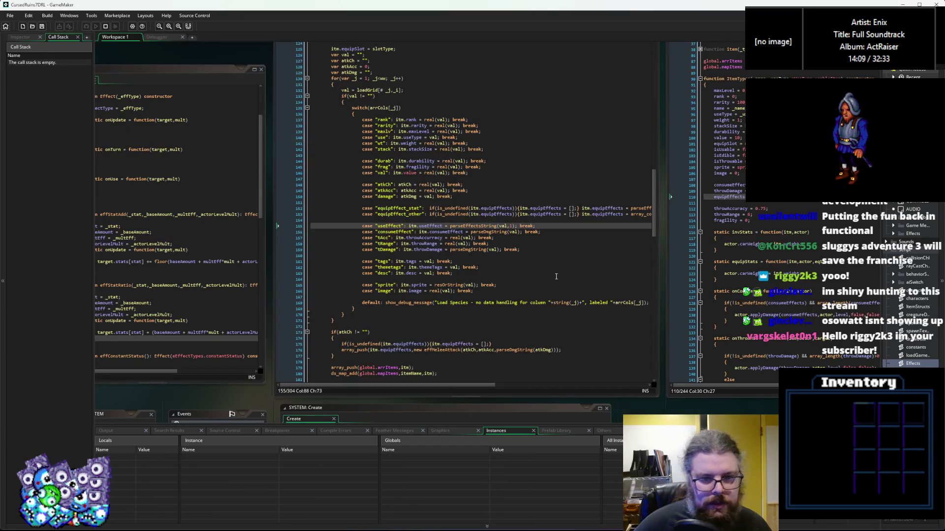
# Bring ItemStructs into view at line 131, rerun, and reveal the level error at line 54
pyautogui.moveTo(574, 305); pyautogui.dragTo(369, 301)
pyautogui.moveTo(608, 311)
pyautogui.mouseDown()
pyautogui.moveTo(478, 319)
pyautogui.moveTo(649, 285)
pyautogui.moveTo(640, 283)
pyautogui.mouseUp()
pyautogui.click(537, 290)
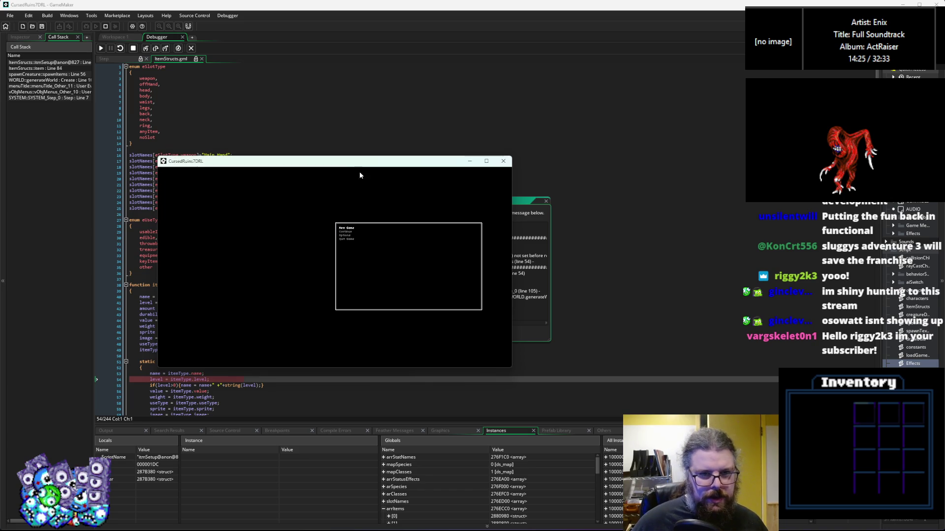
pyautogui.moveTo(354, 165); pyautogui.dragTo(728, 159)
pyautogui.click(217, 350)
pyautogui.scroll(-4, 217, 350)
pyautogui.moveTo(201, 305)
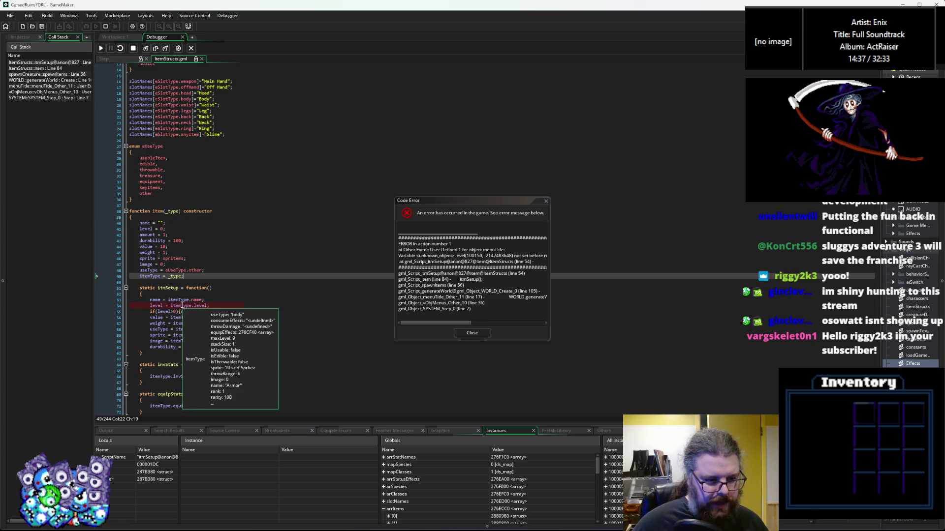
# Dismiss the error, stop debugging, and delete 'level = itemType.level;' from itemSetup
pyautogui.click(472, 333)
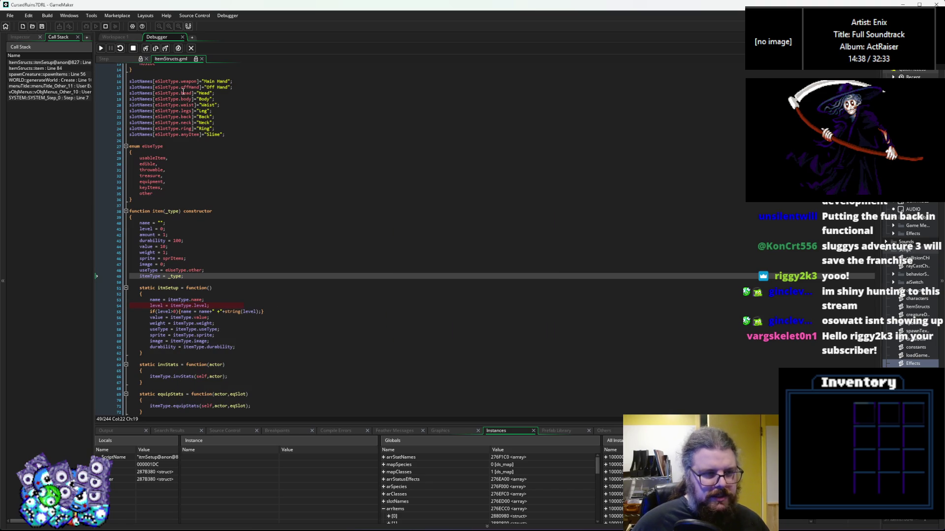
pyautogui.click(133, 48)
pyautogui.click(220, 310)
pyautogui.moveTo(210, 305); pyautogui.dragTo(116, 310)
pyautogui.press('BackSpace')
pyautogui.press('BackSpace')
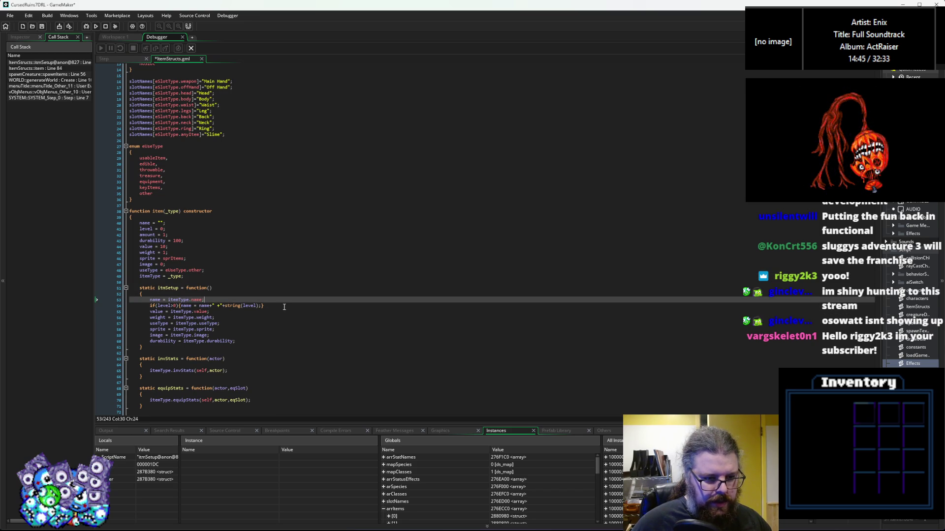
# Review the if(level>0) name line and the weight line in itemSetup
pyautogui.click(281, 308)
pyautogui.moveTo(280, 308); pyautogui.dragTo(114, 312)
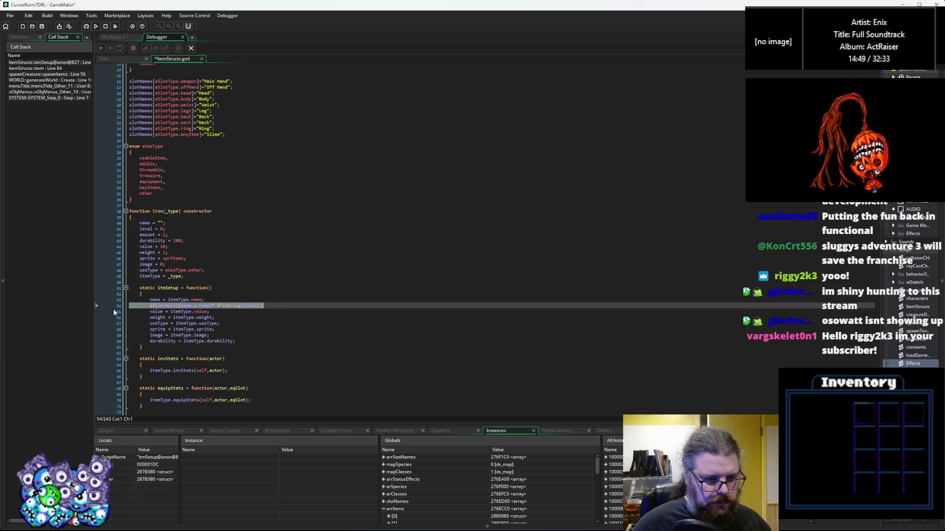
pyautogui.press('F10')
pyautogui.press('F10')
pyautogui.press('F10')
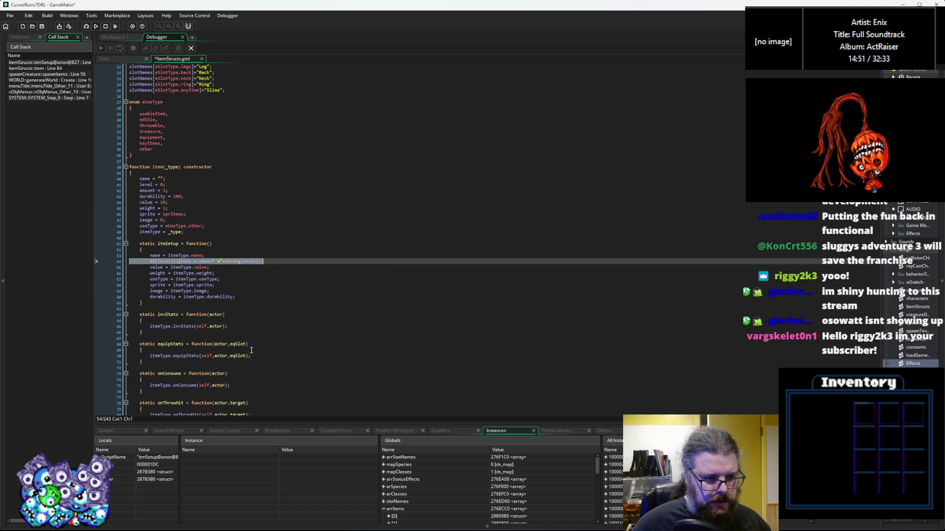
pyautogui.click(281, 260)
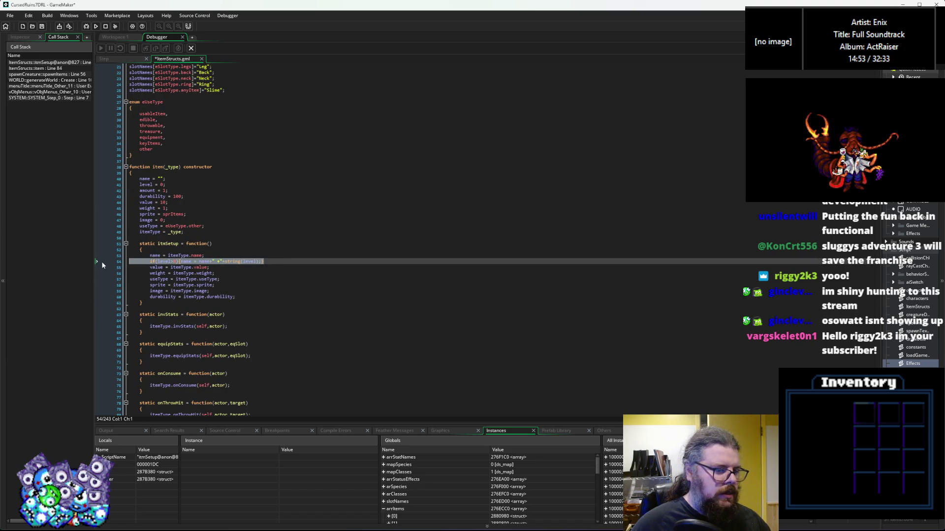
pyautogui.click(181, 292)
pyautogui.moveTo(208, 262)
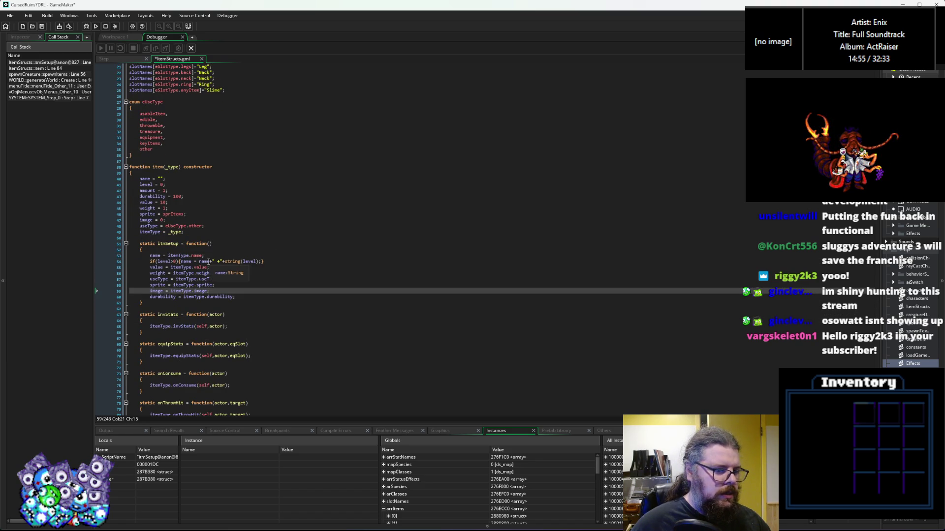
pyautogui.moveTo(250, 264)
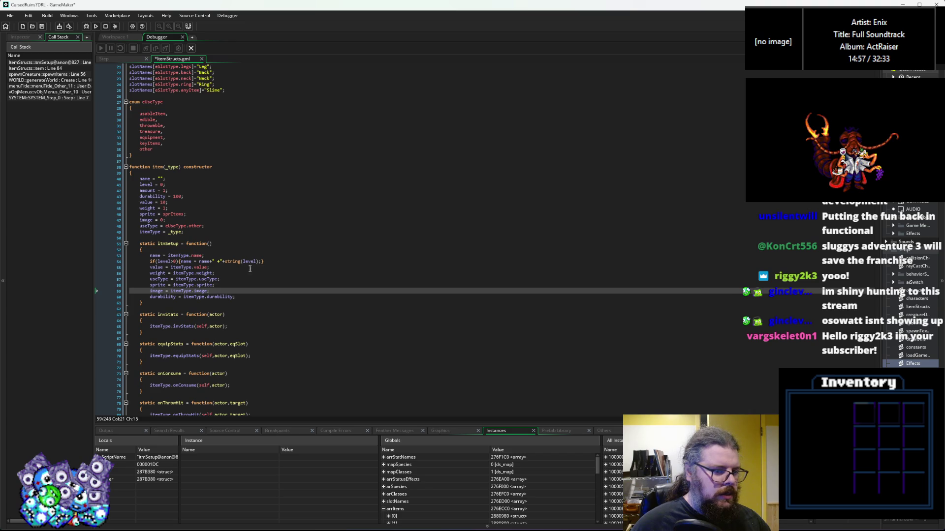
pyautogui.click(219, 272)
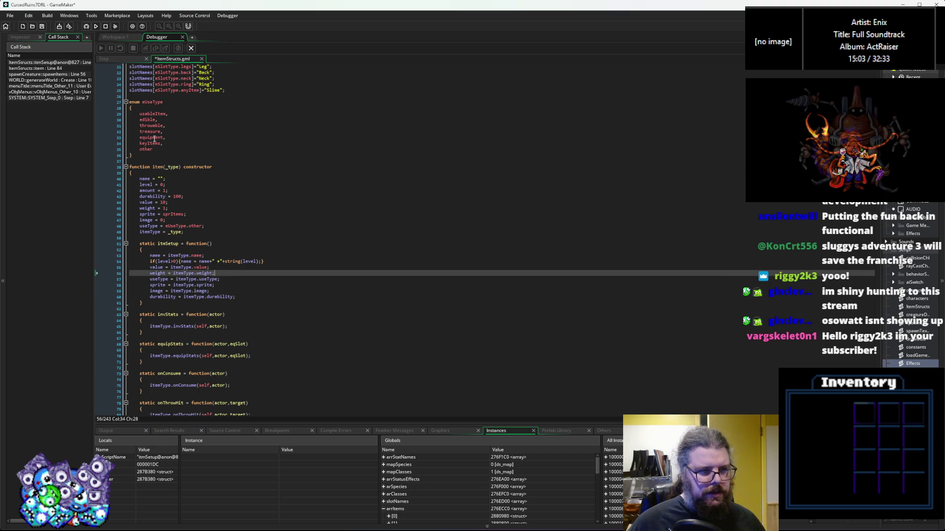
# Save the ItemStructs script and run the game again with the fix
pyautogui.hotkey('ctrl', 's')
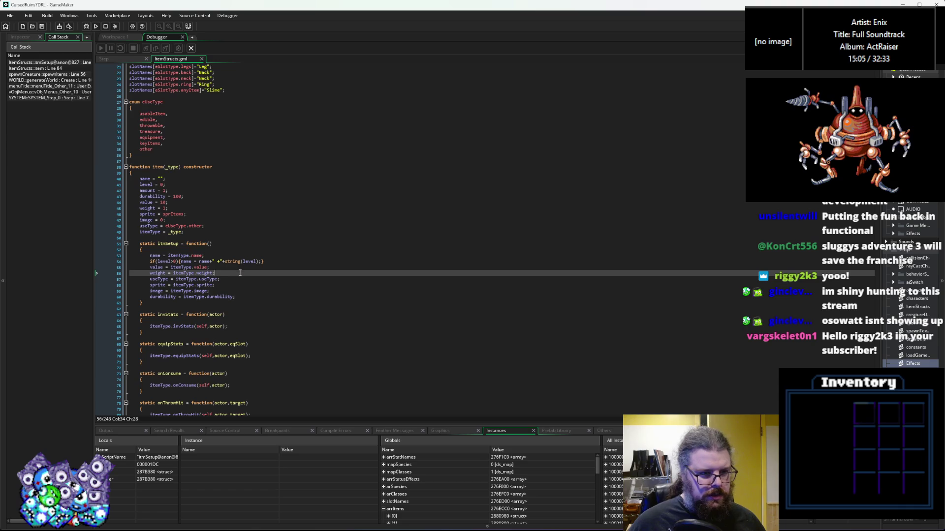
pyautogui.click(253, 270)
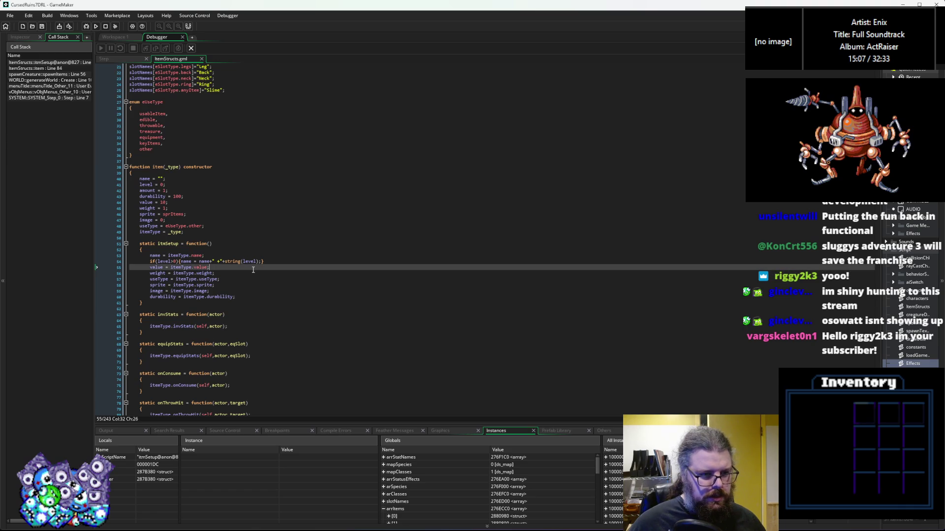
pyautogui.click(133, 48)
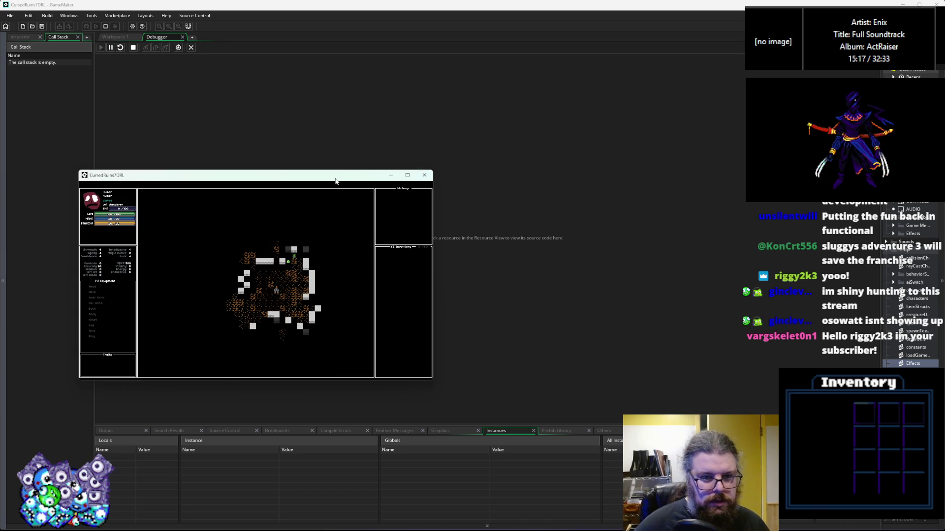
# Maximize the game and fight the adjacent creature while moving up through the cave
pyautogui.click(408, 176)
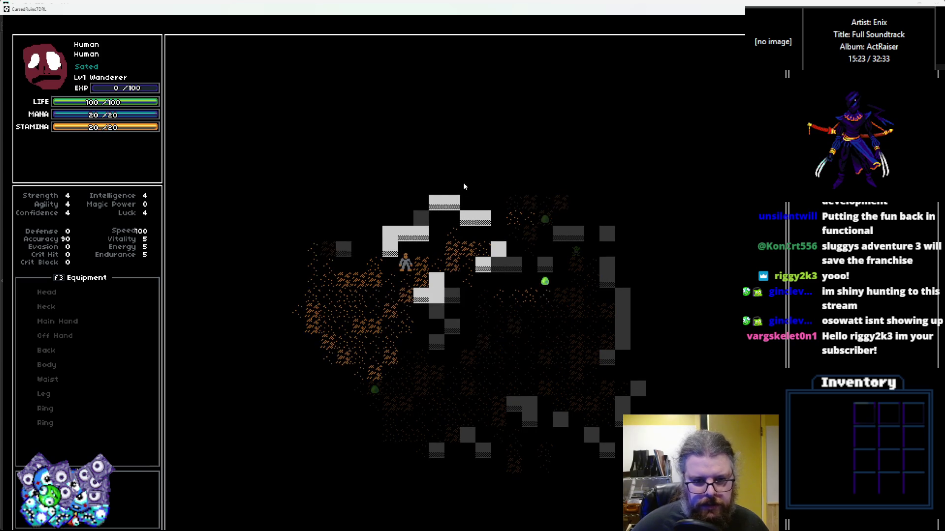
pyautogui.press('Right')
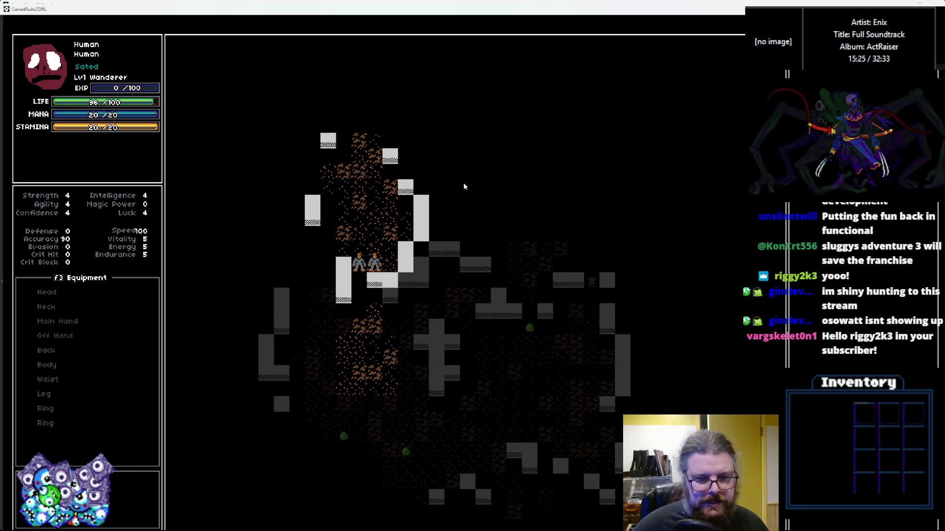
pyautogui.press('Right')
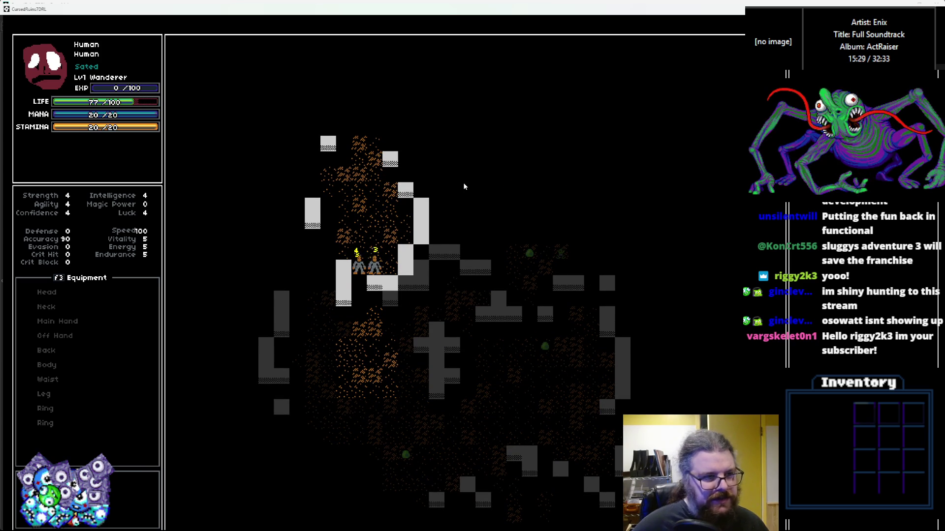
pyautogui.press('Right')
pyautogui.press('Up')
pyautogui.press('Up')
pyautogui.press('Up')
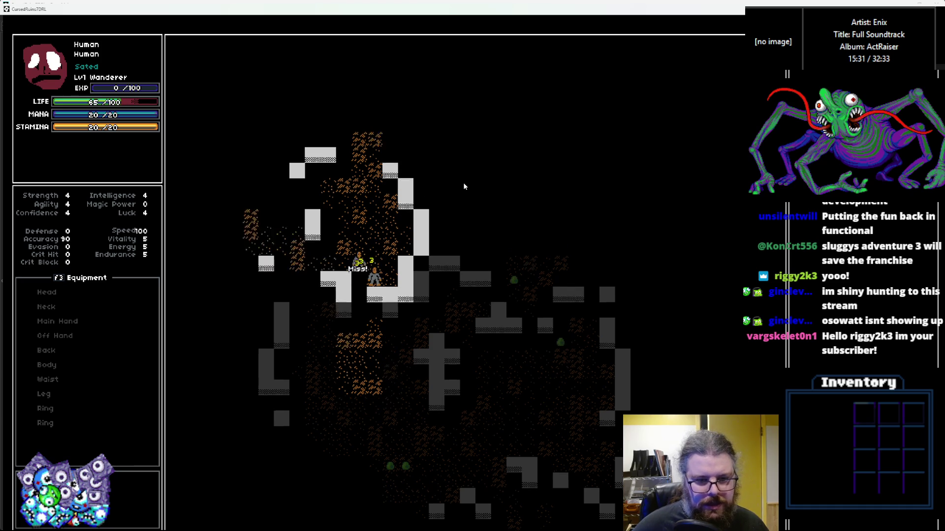
pyautogui.press('Up')
pyautogui.press('Up')
pyautogui.press('Up')
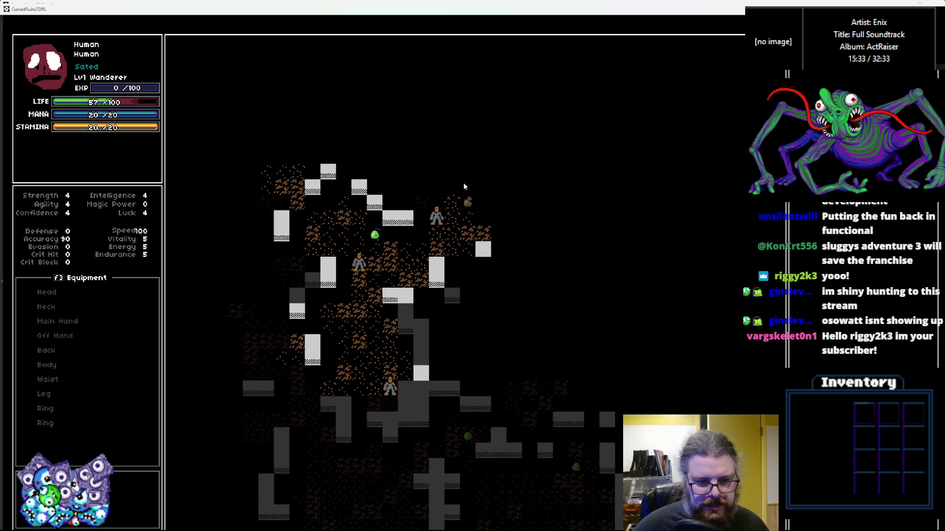
pyautogui.press('Up')
pyautogui.press('Up')
pyautogui.press('Up')
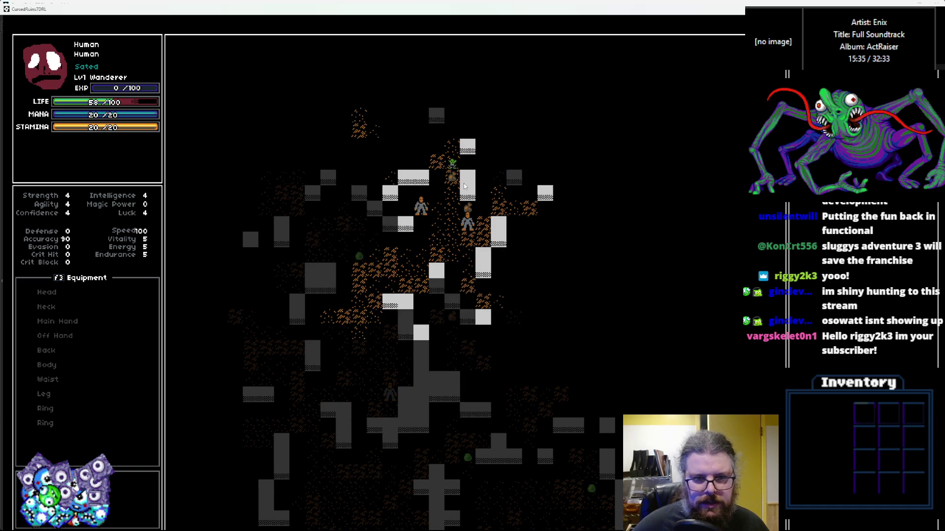
pyautogui.press('Up')
pyautogui.press('Up')
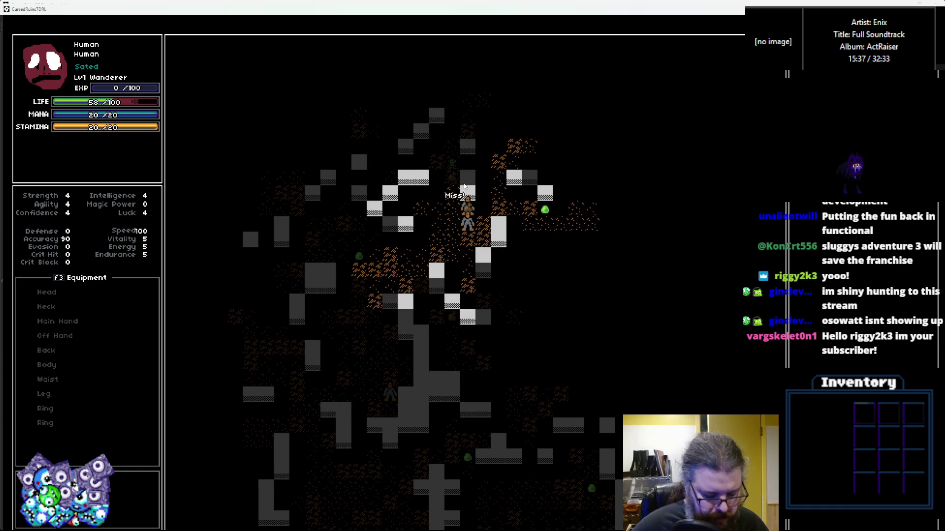
pyautogui.press('Up')
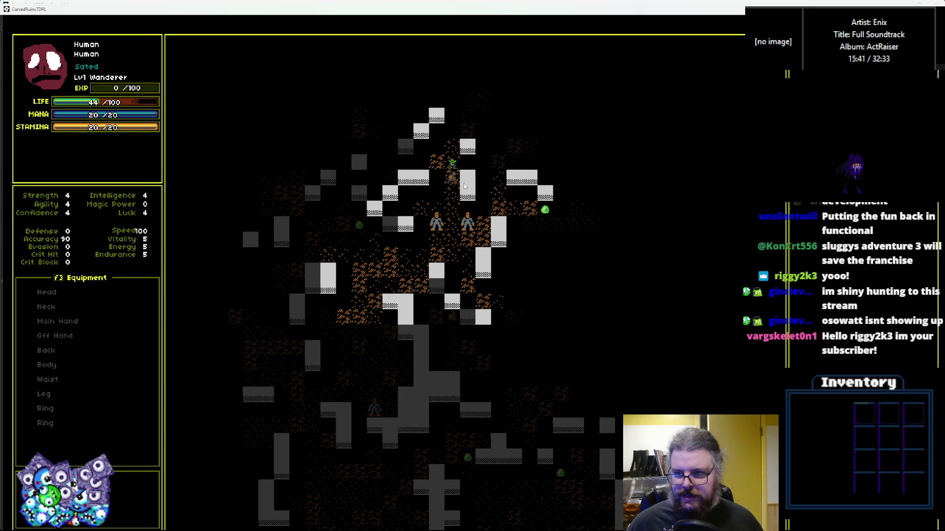
pyautogui.press('Right')
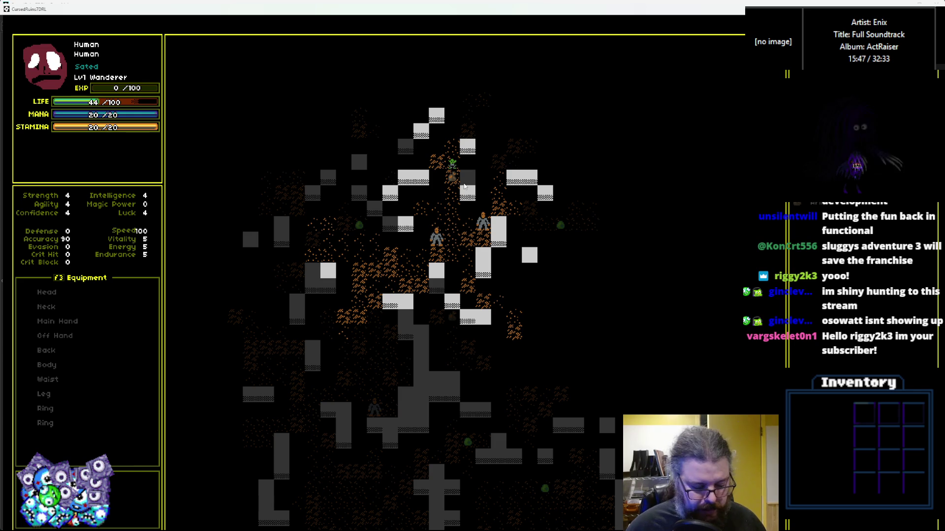
# Equip the armor on the body, step left, and drag the game window aside
pyautogui.press('1')
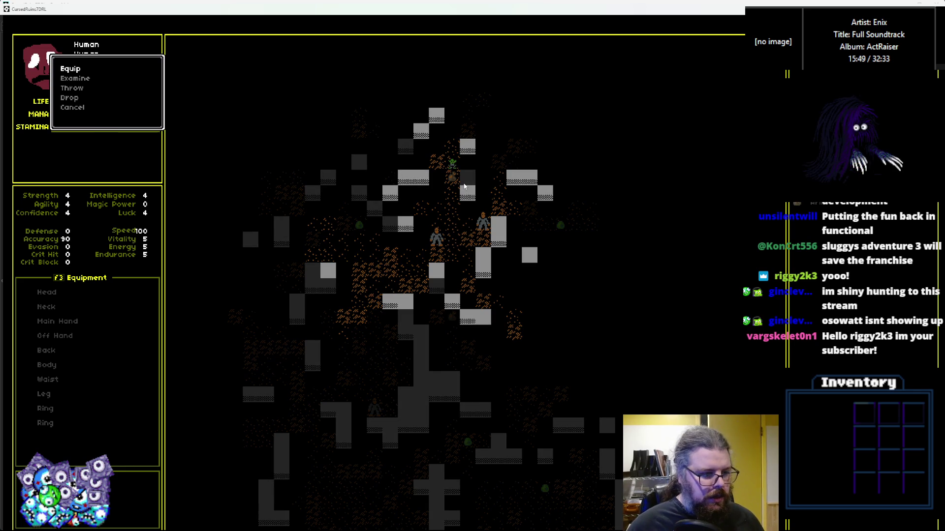
pyautogui.press('Return')
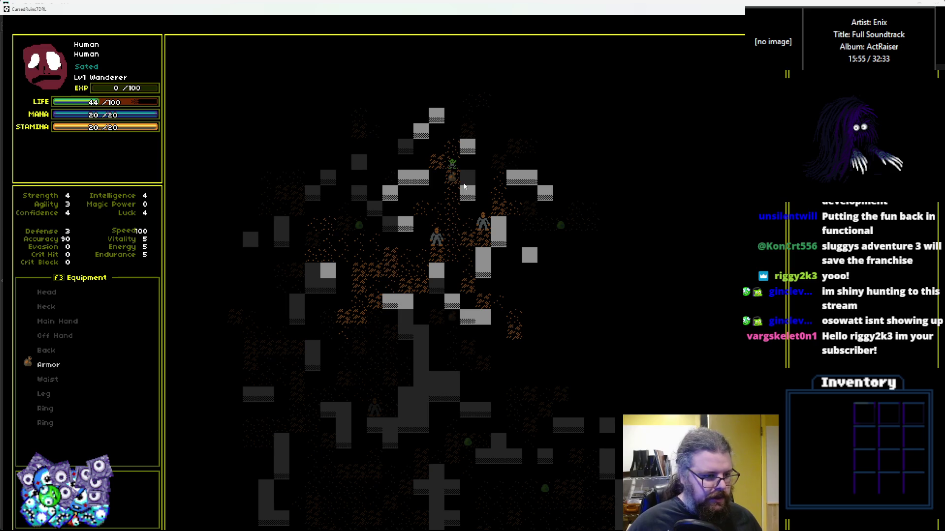
pyautogui.press('Left')
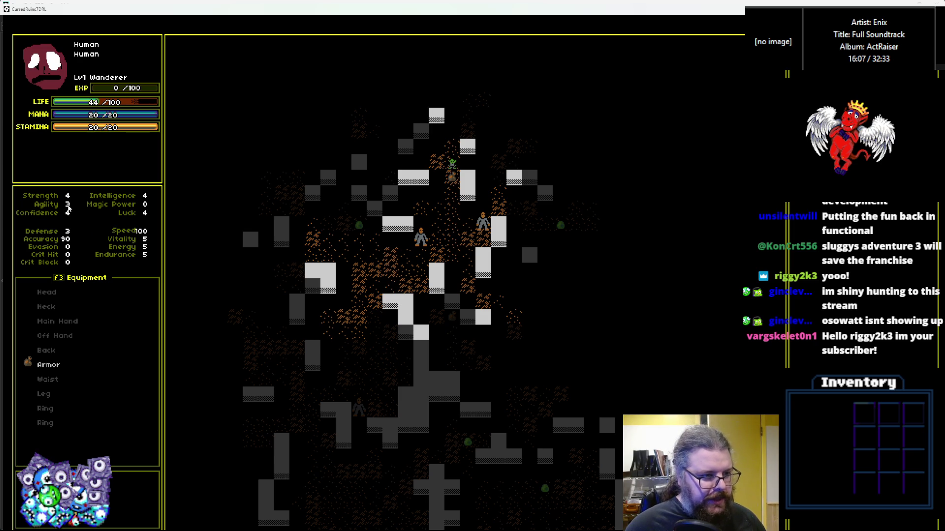
pyautogui.moveTo(482, 12); pyautogui.dragTo(493, 93)
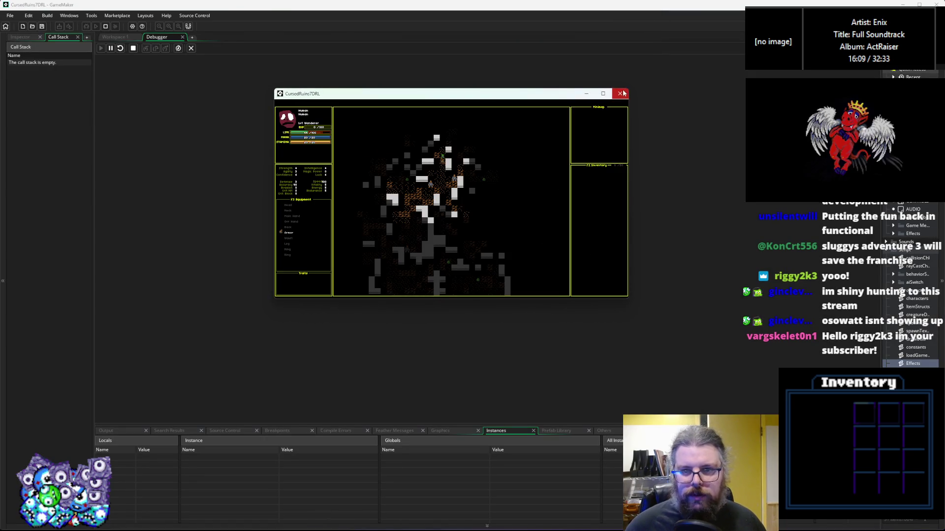
# Close the running game and place the caret on the sprite case line in the item loader
pyautogui.click(620, 93)
pyautogui.click(345, 278)
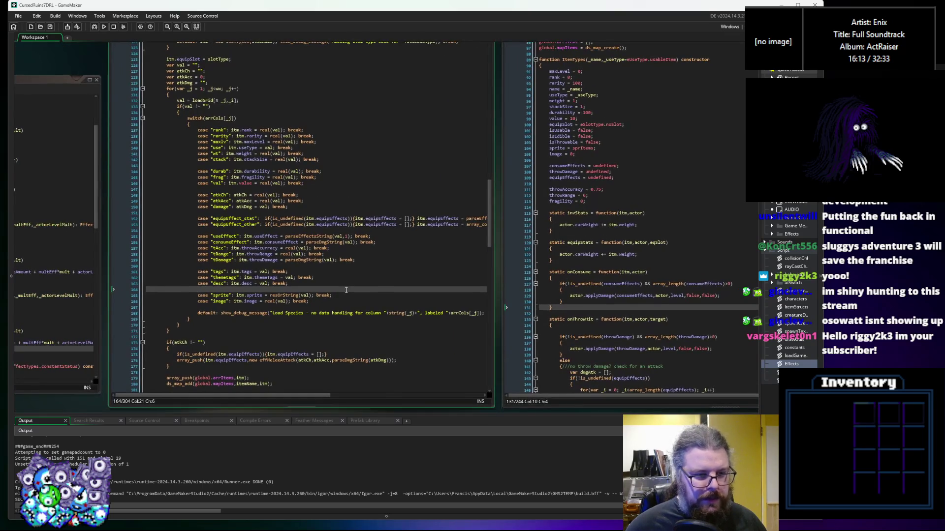
pyautogui.click(363, 295)
pyautogui.click(363, 285)
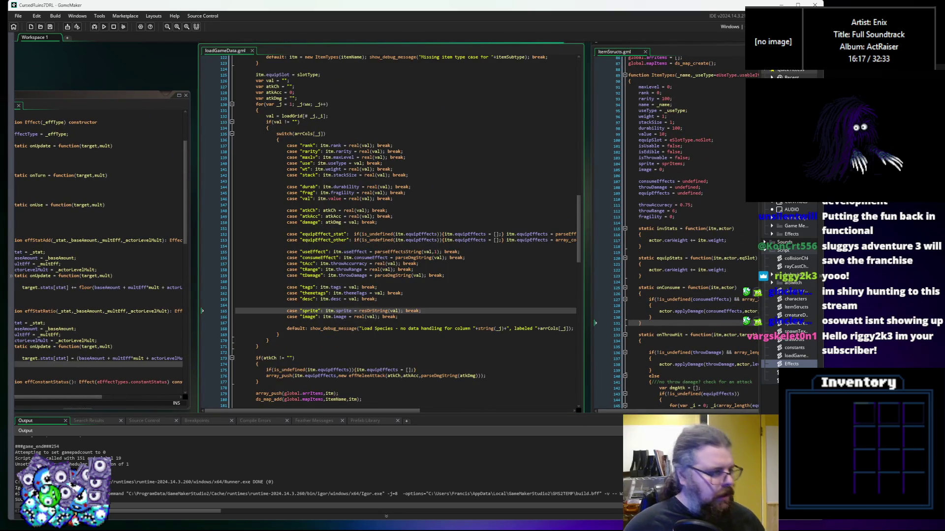
# Bring gameData.ods forward, reposition and resize its window, and zoom out on ItemsData
pyautogui.click(435, 515)
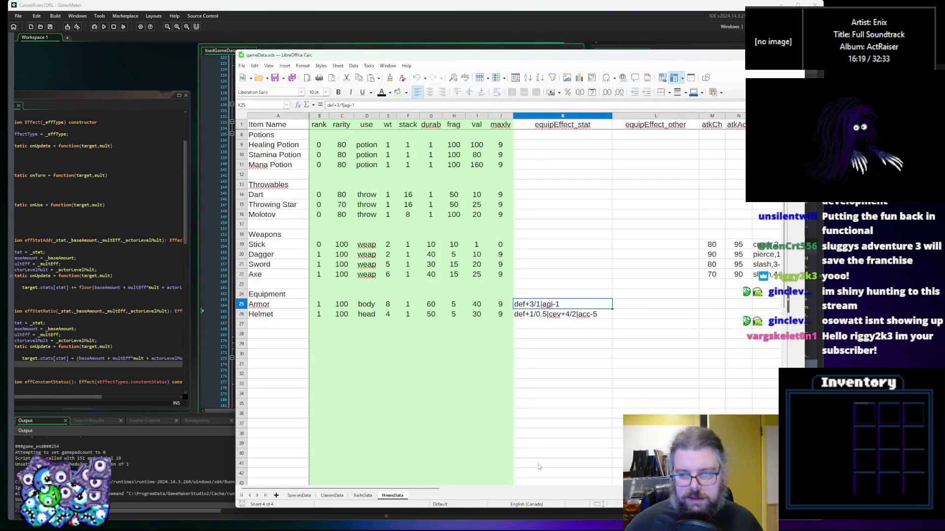
pyautogui.hscroll(6, 443, 295)
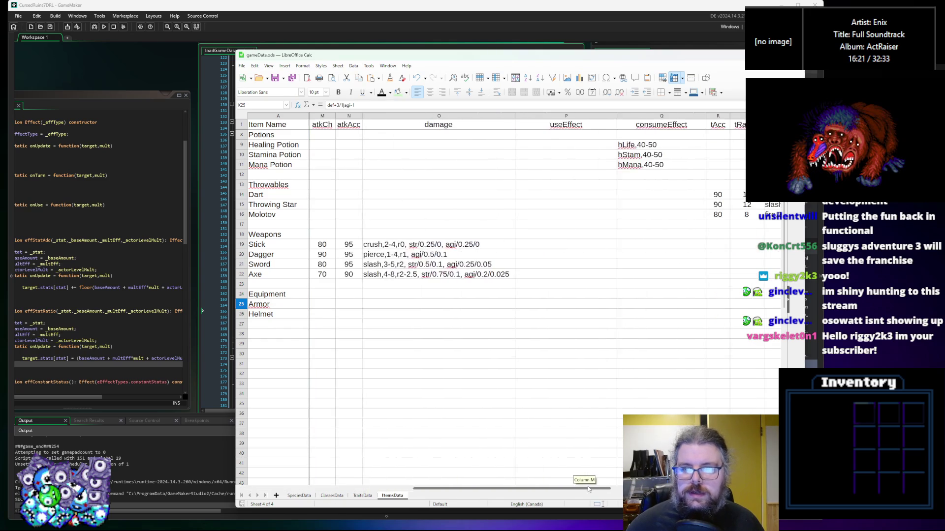
pyautogui.moveTo(624, 489); pyautogui.dragTo(394, 529)
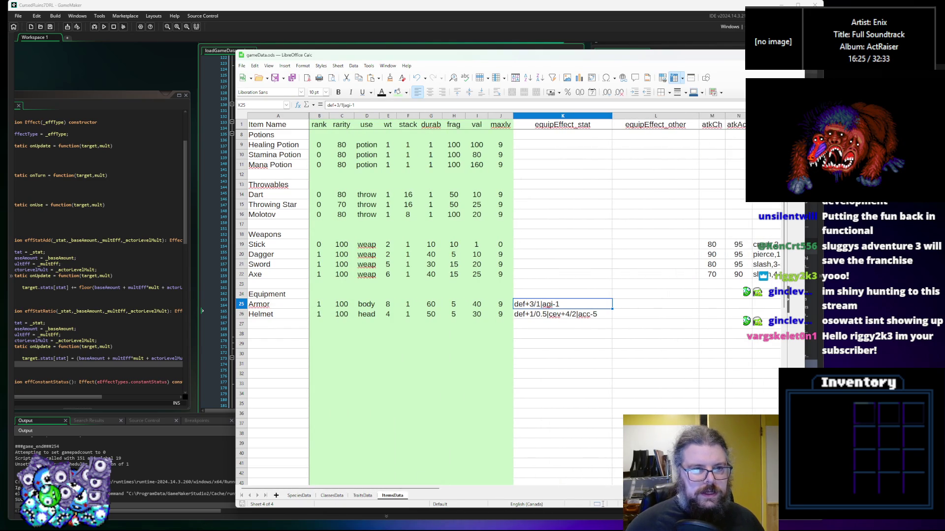
pyautogui.moveTo(255, 59); pyautogui.dragTo(133, 48)
pyautogui.moveTo(678, 490); pyautogui.dragTo(748, 520)
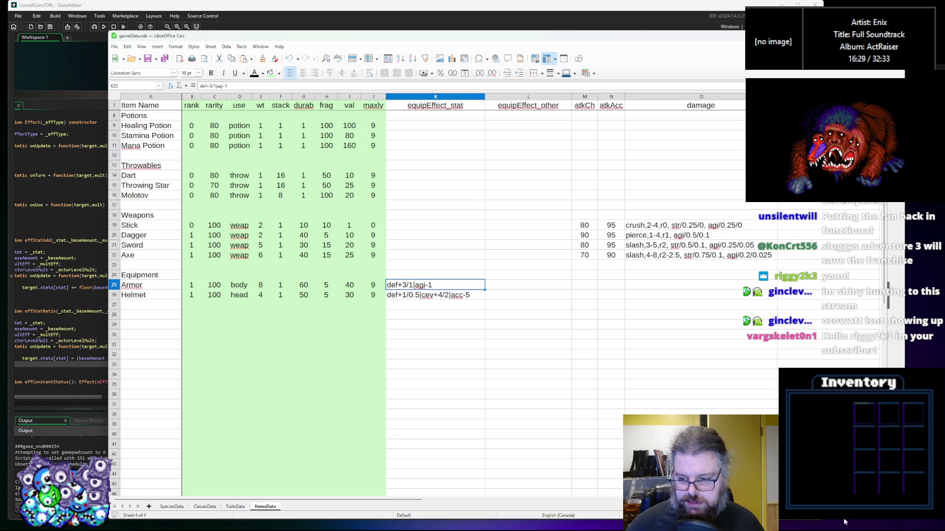
pyautogui.click(843, 520)
pyautogui.click(841, 521)
pyautogui.click(840, 521)
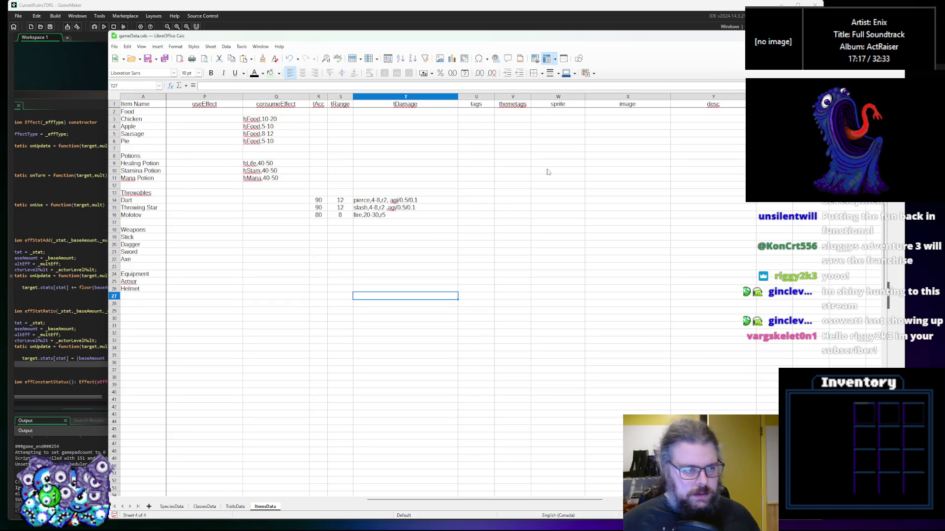
# Select cell W2 in the sprite column and shrink the spreadsheet window to reveal the code
pyautogui.click(552, 192)
pyautogui.click(558, 113)
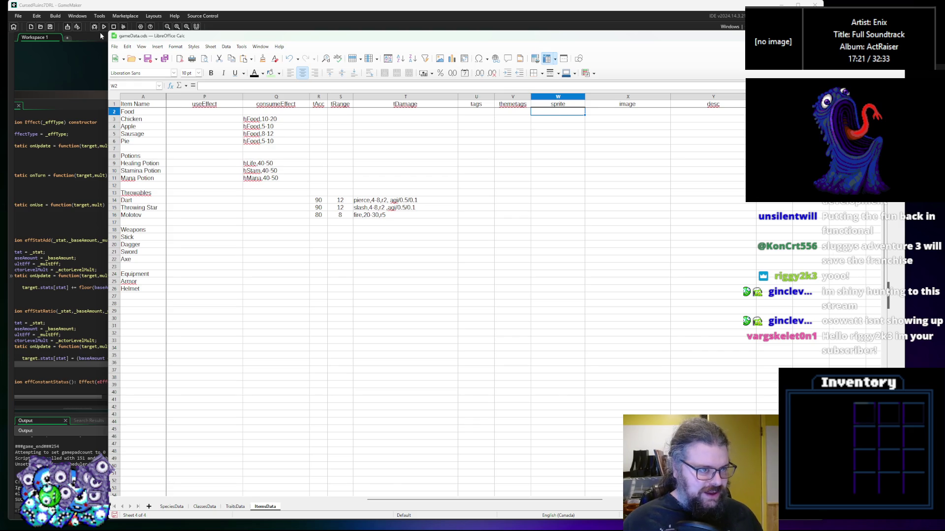
pyautogui.moveTo(110, 32)
pyautogui.mouseDown()
pyautogui.moveTo(470, 194)
pyautogui.moveTo(453, 143)
pyautogui.moveTo(407, 150)
pyautogui.moveTo(77, 97)
pyautogui.moveTo(66, 112)
pyautogui.mouseUp()
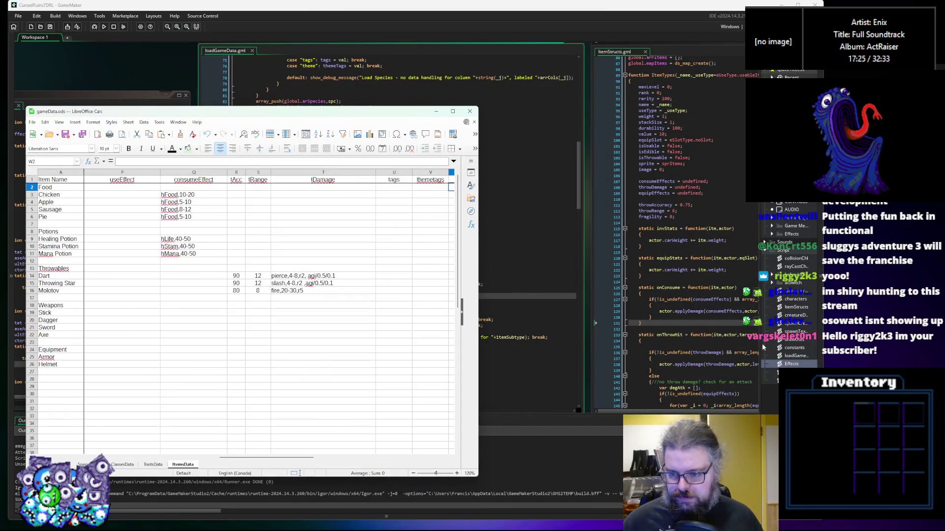
# Rebalance GameMaker's Asset Browser width, scroll to the sprites, and slide the window right beside the spreadsheet
pyautogui.click(757, 351)
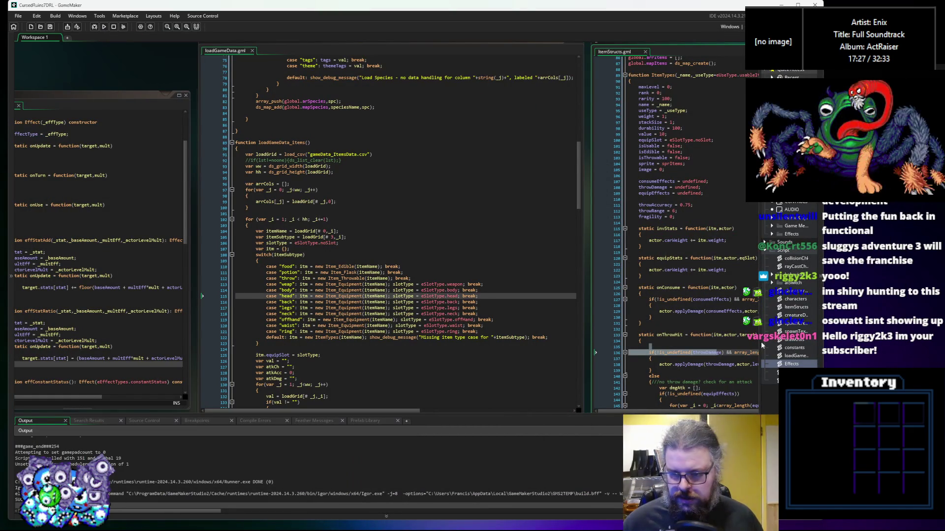
pyautogui.moveTo(760, 351); pyautogui.dragTo(718, 351)
pyautogui.moveTo(821, 351); pyautogui.dragTo(763, 351)
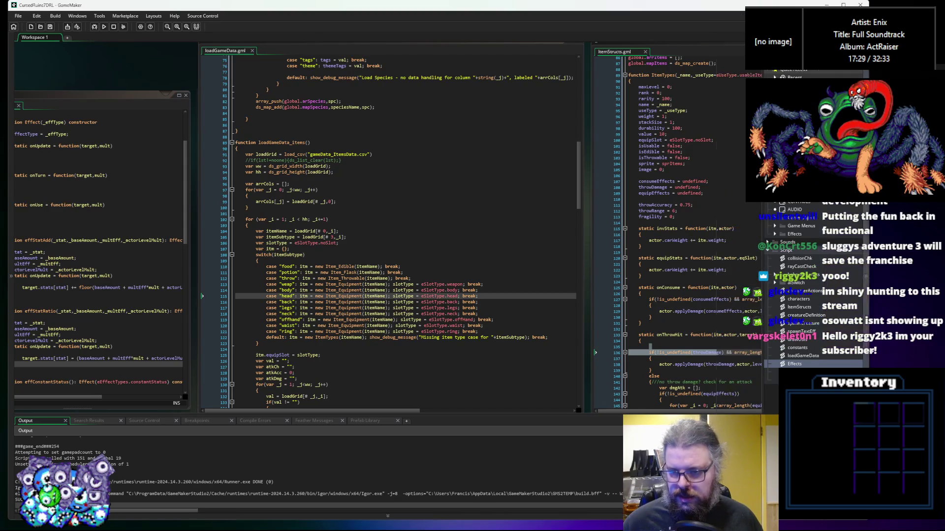
pyautogui.scroll(5, 798, 296)
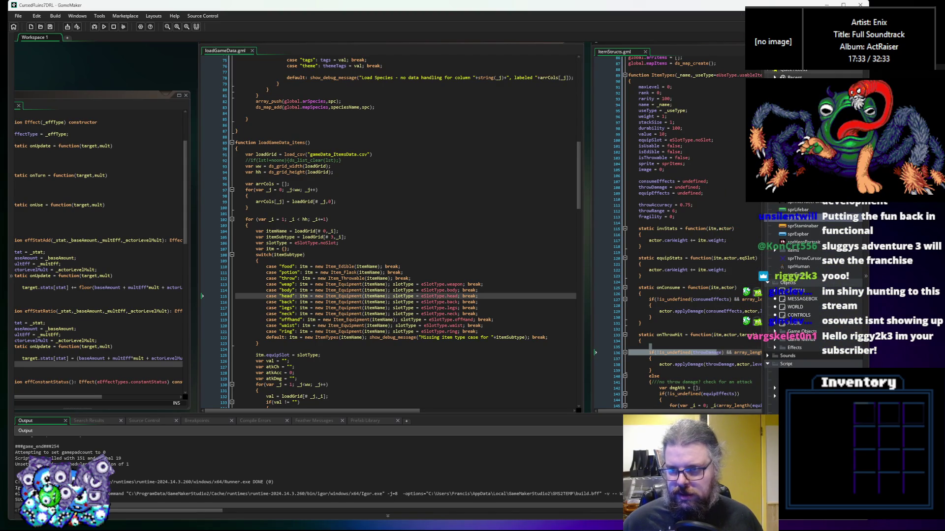
pyautogui.moveTo(374, 5); pyautogui.dragTo(436, 7)
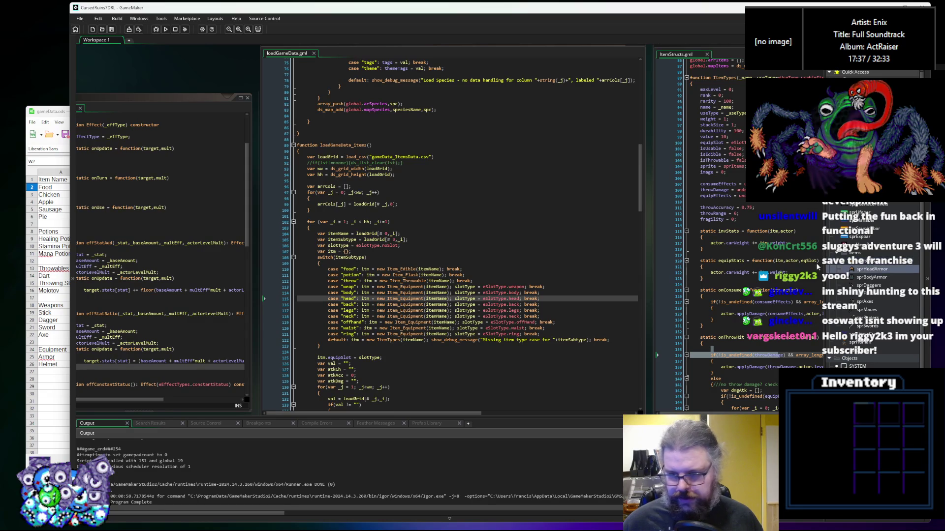
pyautogui.click(62, 114)
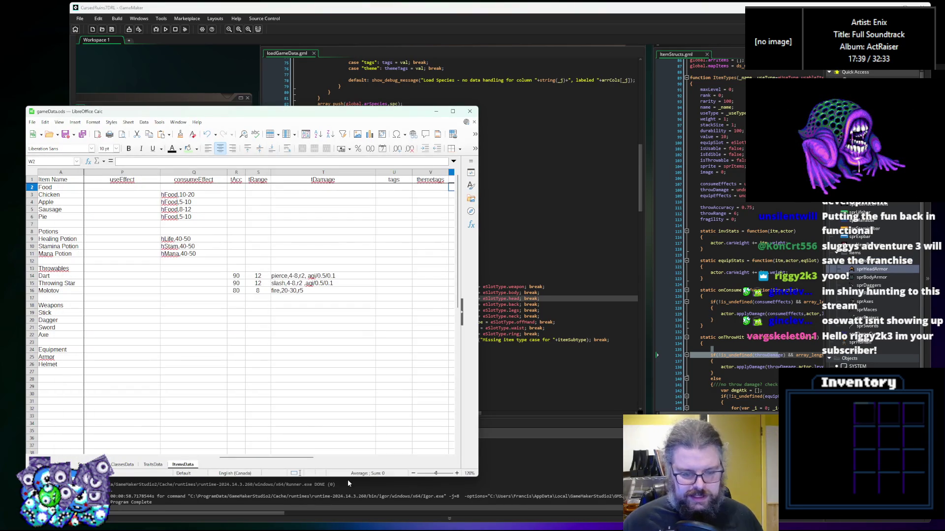
# Enter sprItems as the sprite for the food and potion rows, leaving the Food heading blank
pyautogui.moveTo(305, 459)
pyautogui.mouseDown()
pyautogui.moveTo(374, 460)
pyautogui.moveTo(361, 459)
pyautogui.mouseUp()
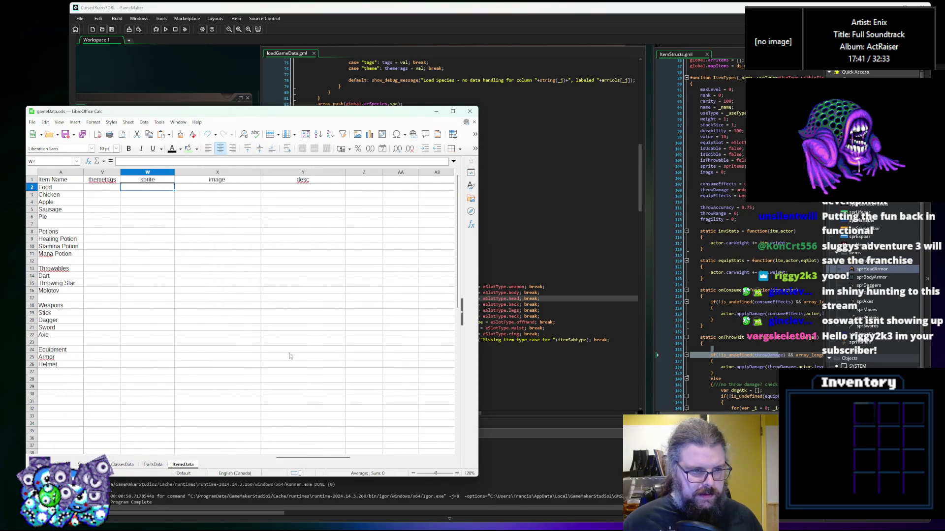
pyautogui.click(157, 202)
pyautogui.click(155, 187)
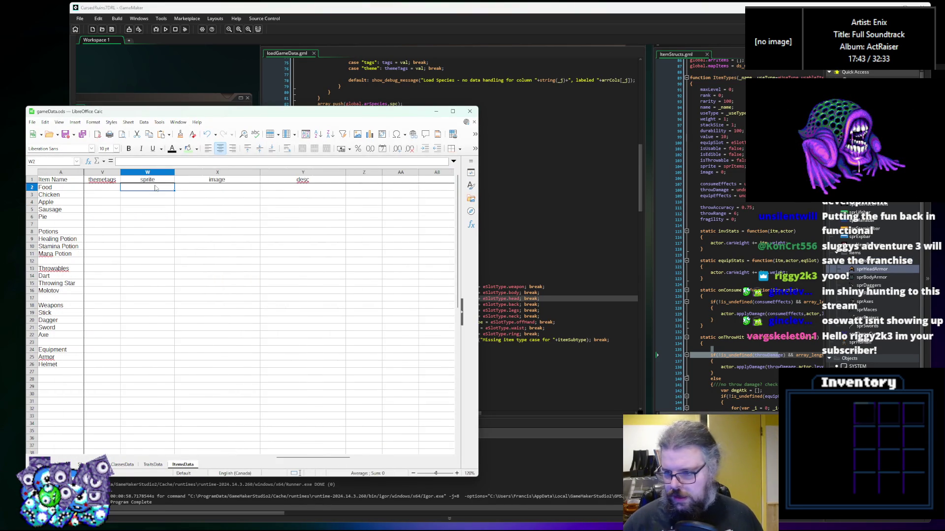
pyautogui.write('sprI')
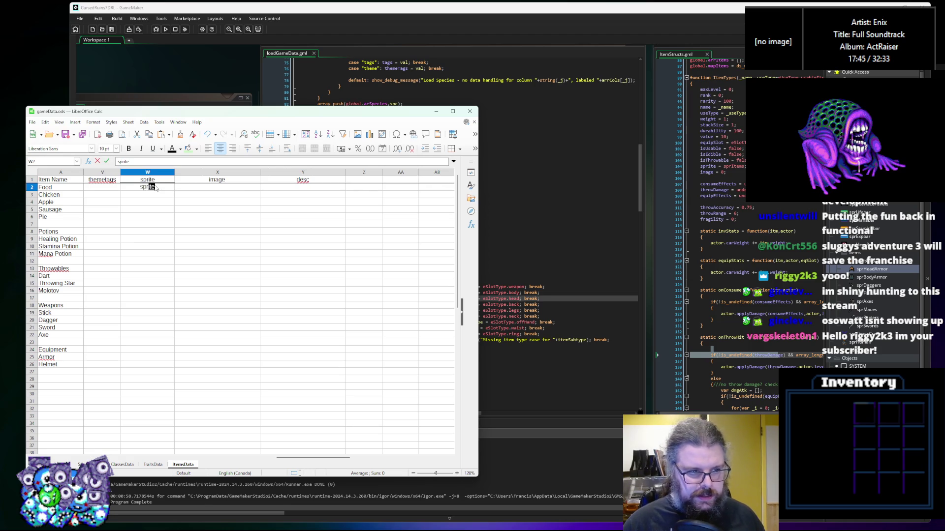
pyautogui.write('tems')
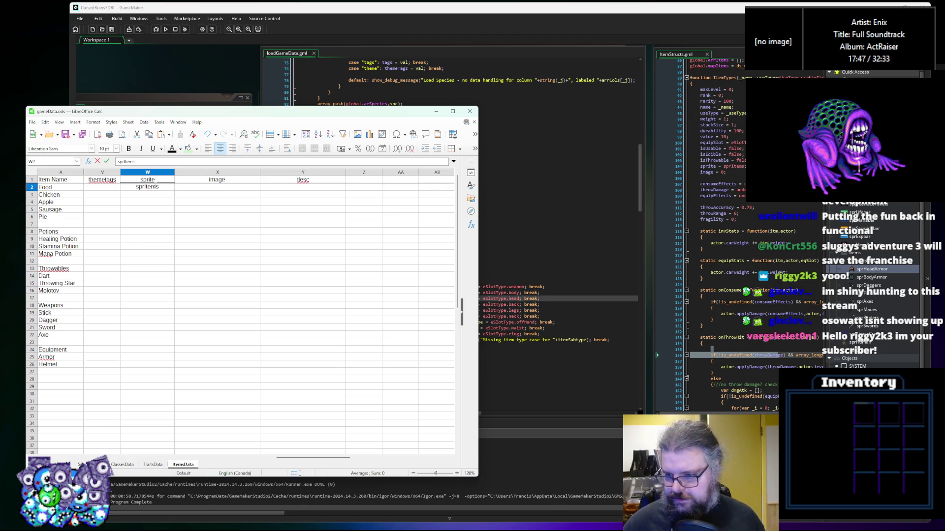
pyautogui.press('Return')
pyautogui.press('Up')
pyautogui.hotkey('ctrl', 'c')
pyautogui.press('Down')
pyautogui.hotkey('ctrl', 'v')
pyautogui.press('Down')
pyautogui.hotkey('ctrl', 'v')
pyautogui.press('Down')
pyautogui.hotkey('ctrl', 'v')
pyautogui.press('Down')
pyautogui.hotkey('ctrl', 'v')
pyautogui.press('Down')
pyautogui.press('Down')
pyautogui.press('Down')
pyautogui.hotkey('ctrl', 'v')
pyautogui.press('Down')
pyautogui.hotkey('ctrl', 'v')
pyautogui.press('Down')
pyautogui.hotkey('ctrl', 'v')
pyautogui.click(156, 190)
pyautogui.press('Delete')
# Give the Dart, Throwing Star and Molotov rows the sprItems sprite too
pyautogui.click(146, 279)
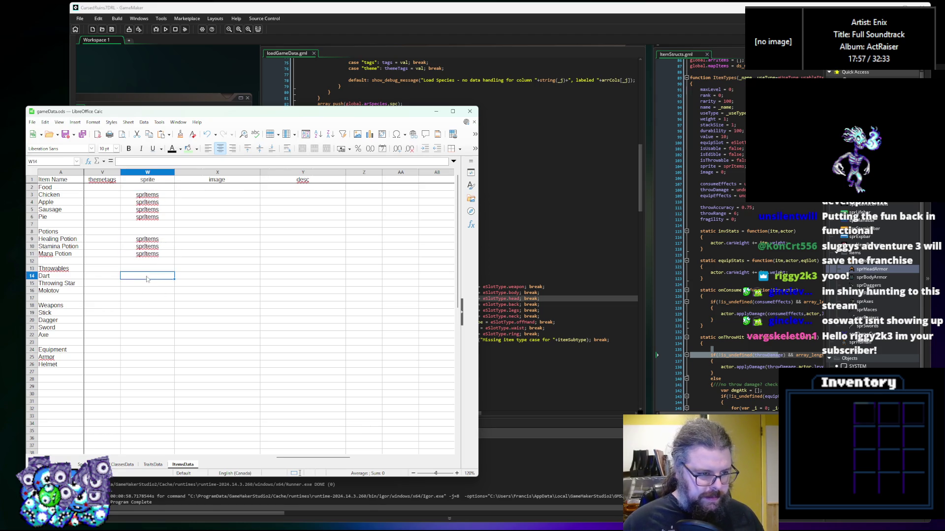
pyautogui.hotkey('ctrl', 'v')
pyautogui.press('Down')
pyautogui.hotkey('ctrl', 'v')
pyautogui.press('Down')
pyautogui.hotkey('ctrl', 'v')
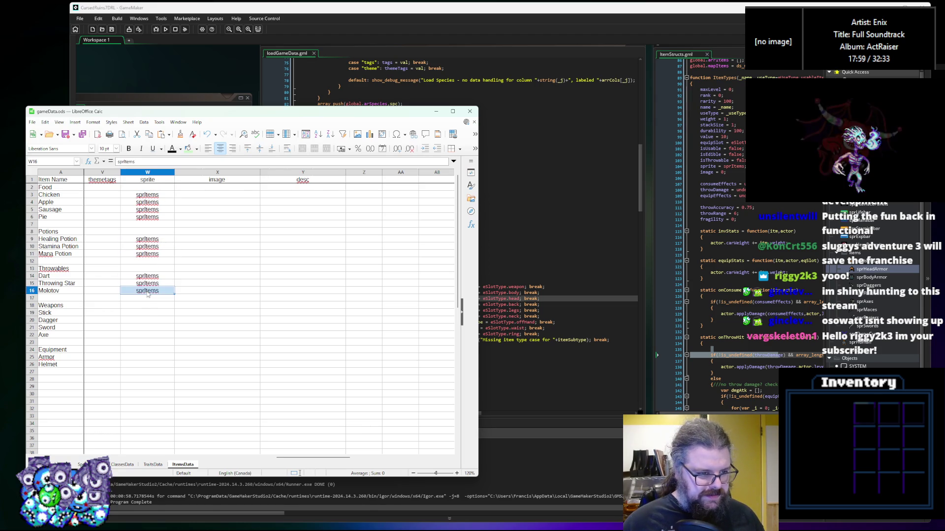
pyautogui.click(142, 314)
pyautogui.hotkey('ctrl', 'v')
pyautogui.click(139, 325)
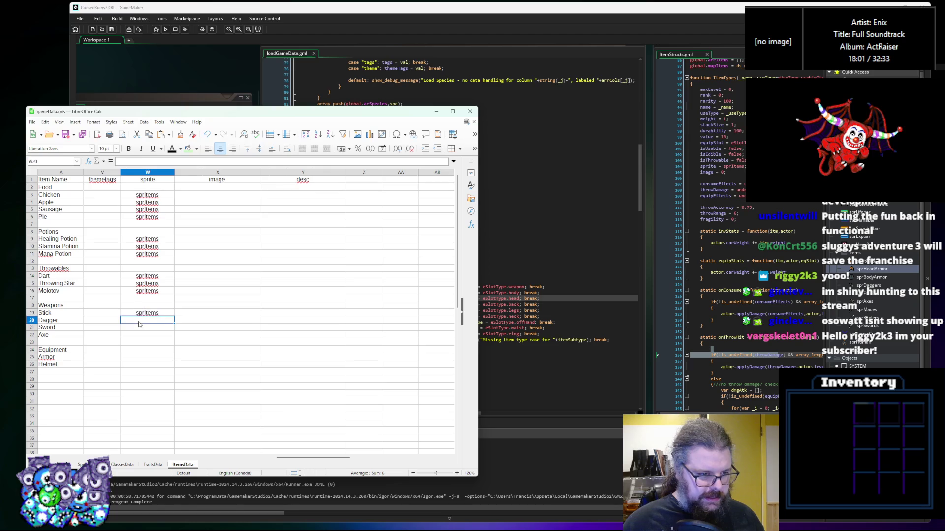
# Name the weapon and armour sprites sprMaces, sprDaggers, sprSwords, sprAxes, sprBodyArmor and sprHeadArmor
pyautogui.click(156, 316)
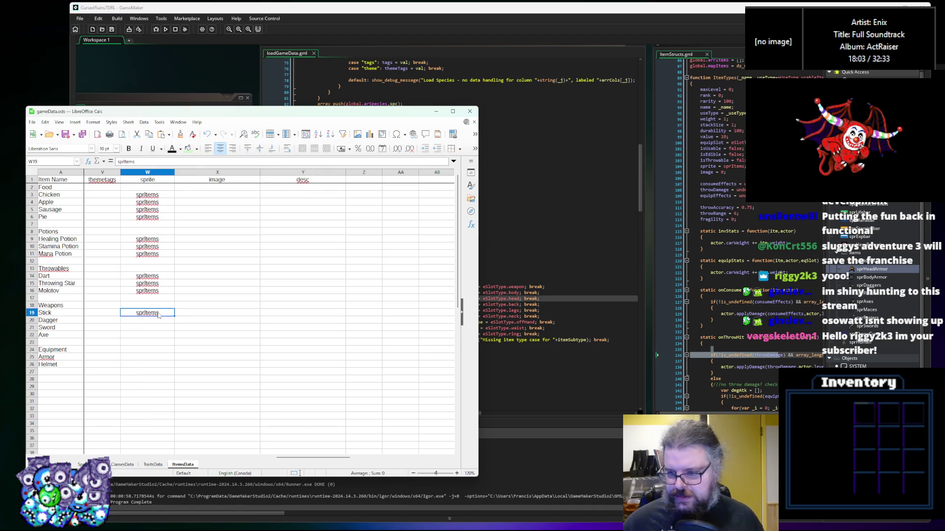
pyautogui.write('sprM')
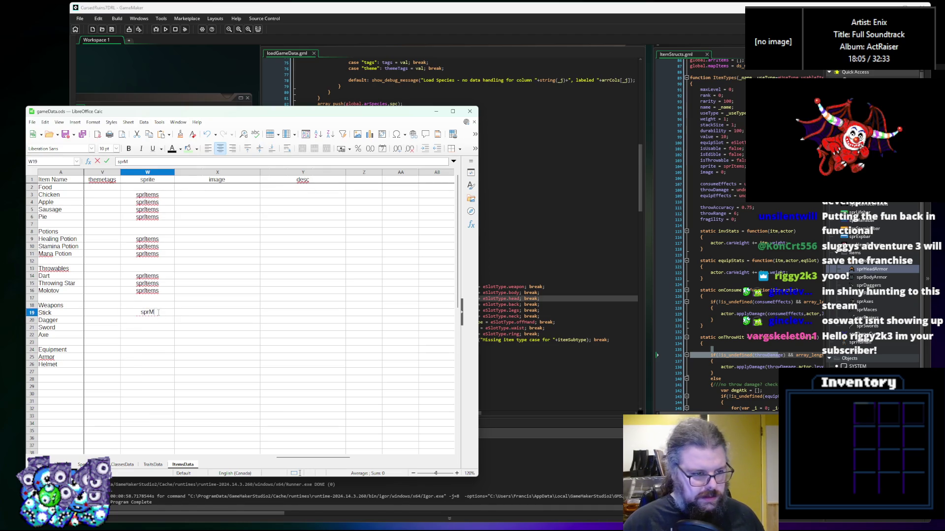
pyautogui.write('axcs')
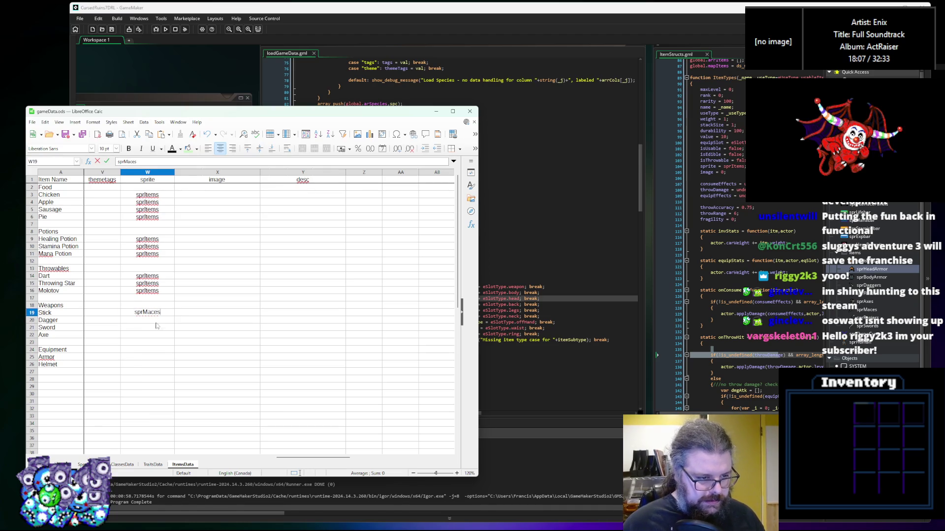
pyautogui.click(145, 329)
pyautogui.click(158, 323)
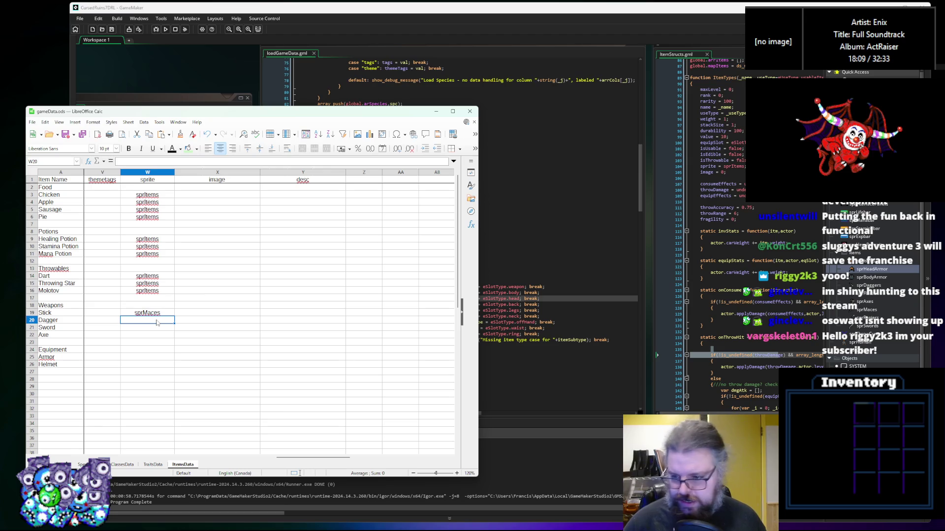
pyautogui.write('spri')
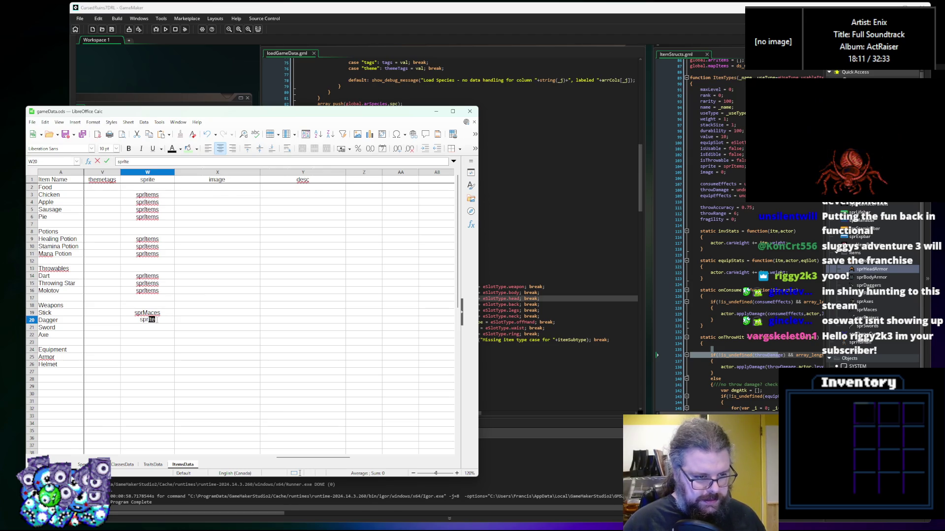
pyautogui.write('Daggers')
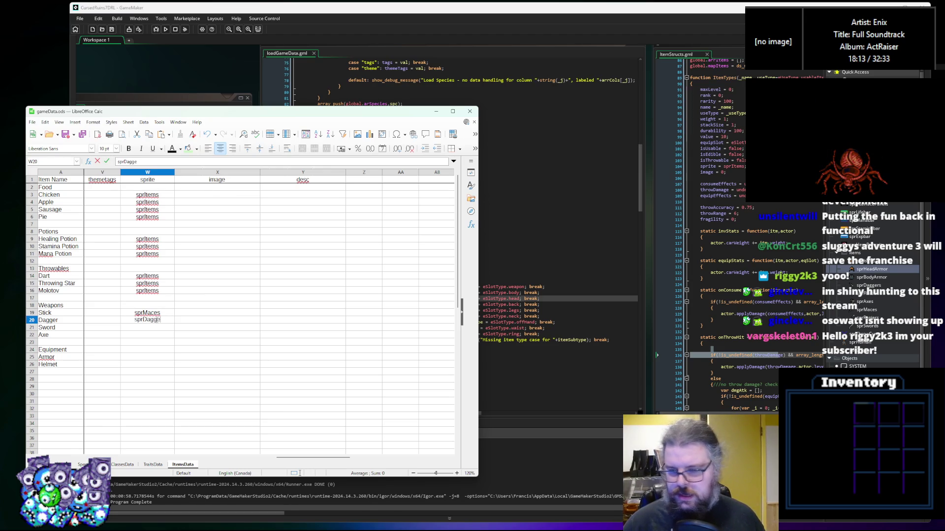
pyautogui.click(147, 329)
pyautogui.write('spr')
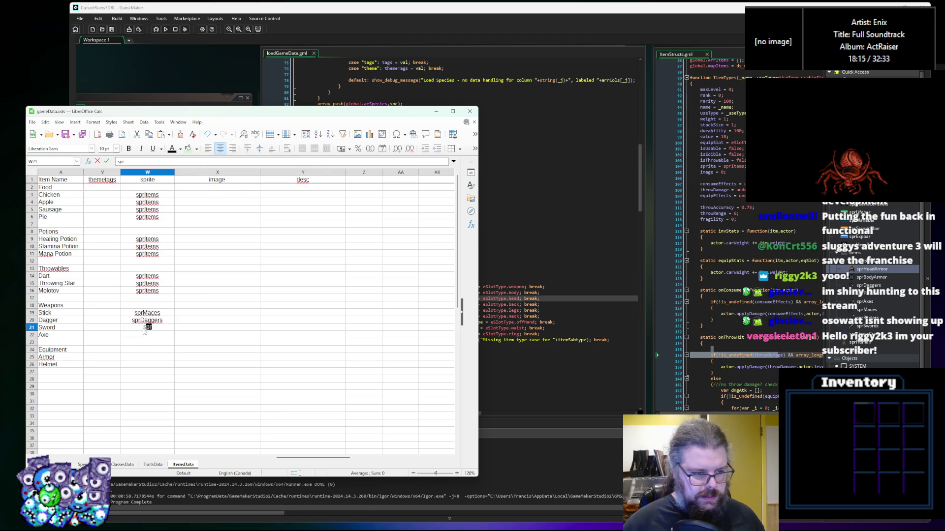
pyautogui.write('Swords')
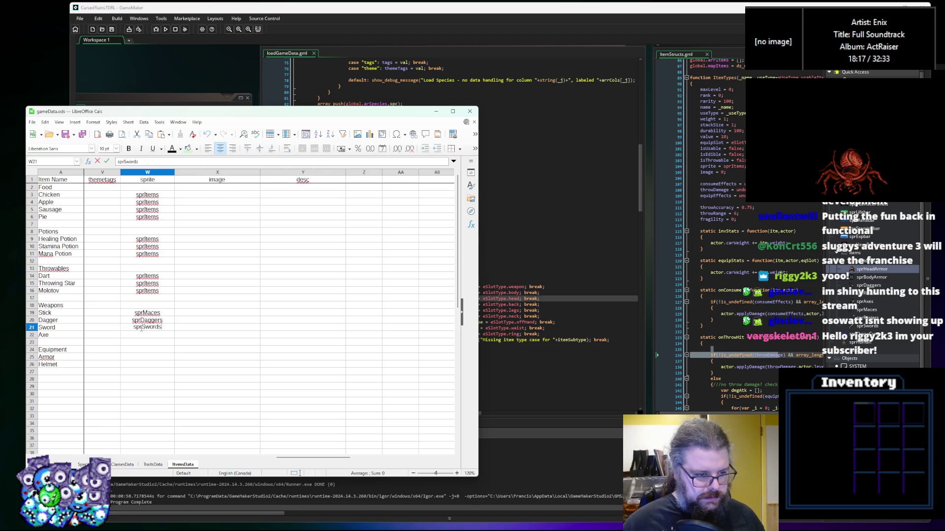
pyautogui.click(137, 336)
pyautogui.write('sprAxes')
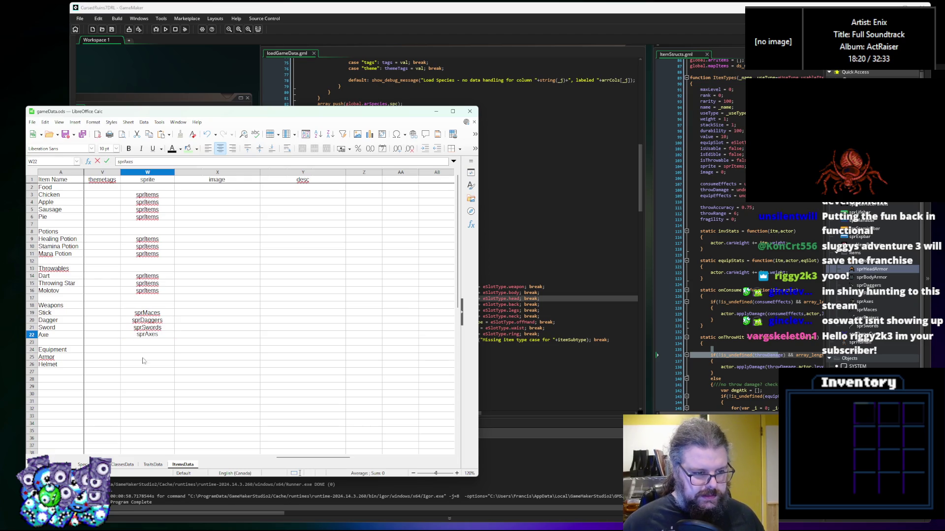
pyautogui.click(147, 357)
pyautogui.write('spr')
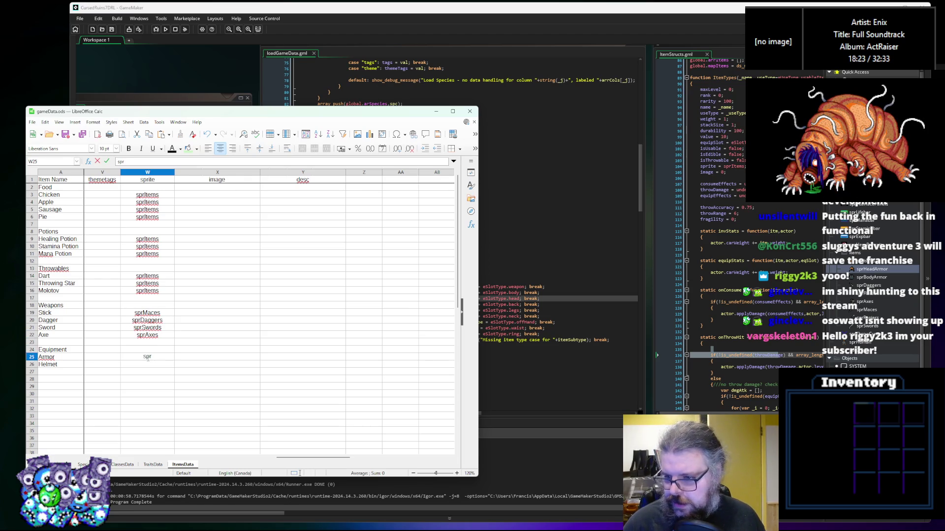
pyautogui.write('BodyArmor')
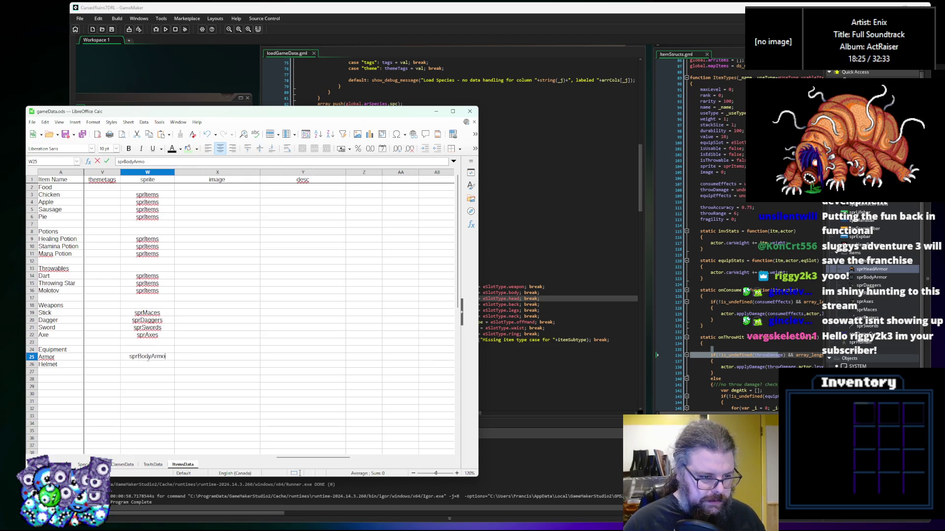
pyautogui.press('Return')
pyautogui.write('spr')
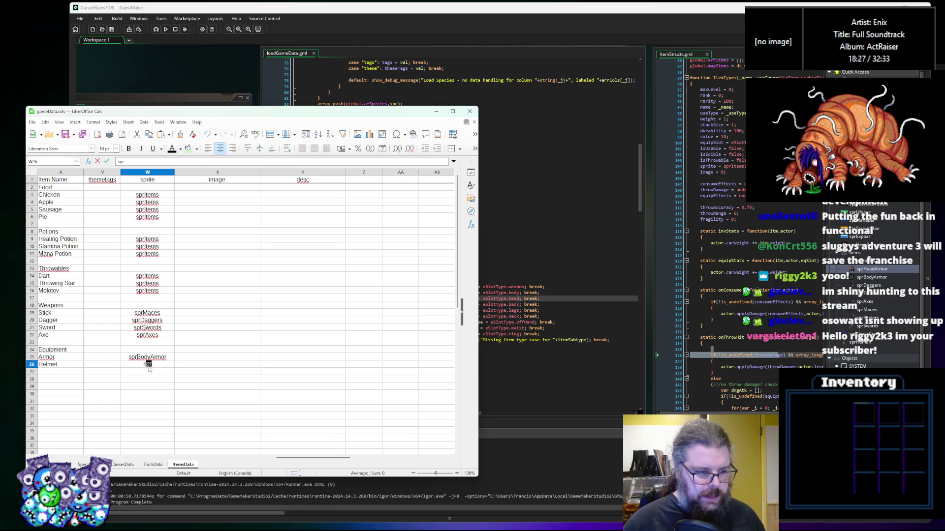
pyautogui.write('HeadArmor')
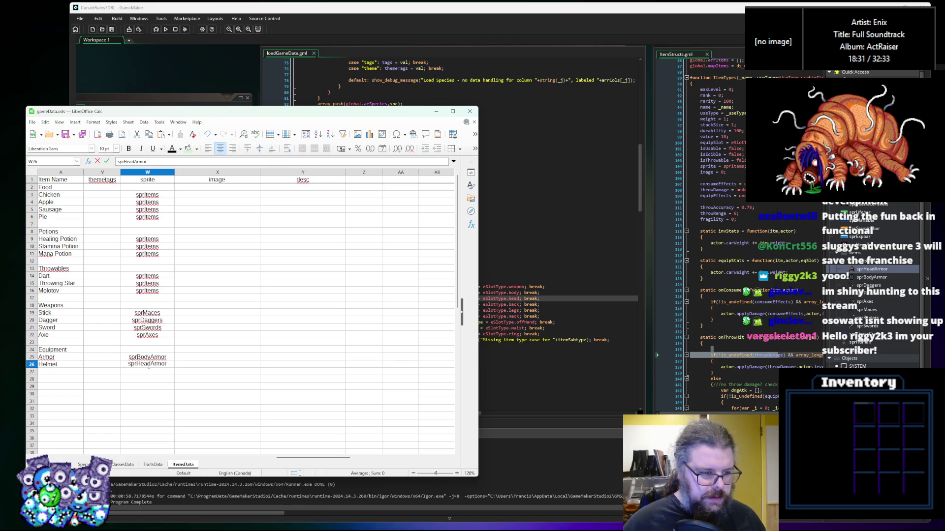
# Set the image value to 0 for every weapon and armour row, Helmet up to Stick
pyautogui.click(183, 367)
pyautogui.write('0')
pyautogui.click(219, 357)
pyautogui.write('0')
pyautogui.click(221, 343)
pyautogui.click(224, 334)
pyautogui.write('0')
pyautogui.click(225, 327)
pyautogui.write('0')
pyautogui.click(226, 320)
pyautogui.write('0')
pyautogui.click(227, 313)
pyautogui.write('0')
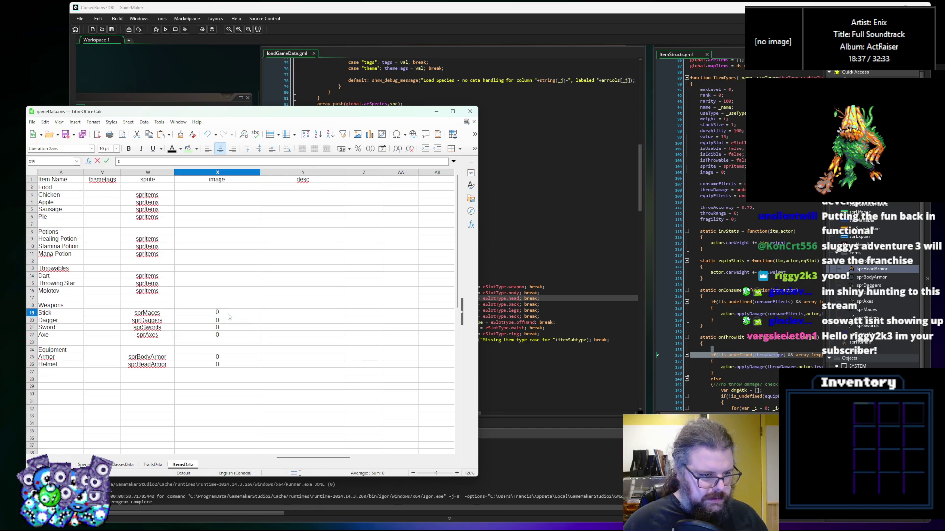
# Narrow the image column to about 1.38 cm and widen the desc column
pyautogui.click(258, 173)
pyautogui.click(248, 179)
pyautogui.moveTo(260, 173); pyautogui.dragTo(195, 173)
pyautogui.click(184, 217)
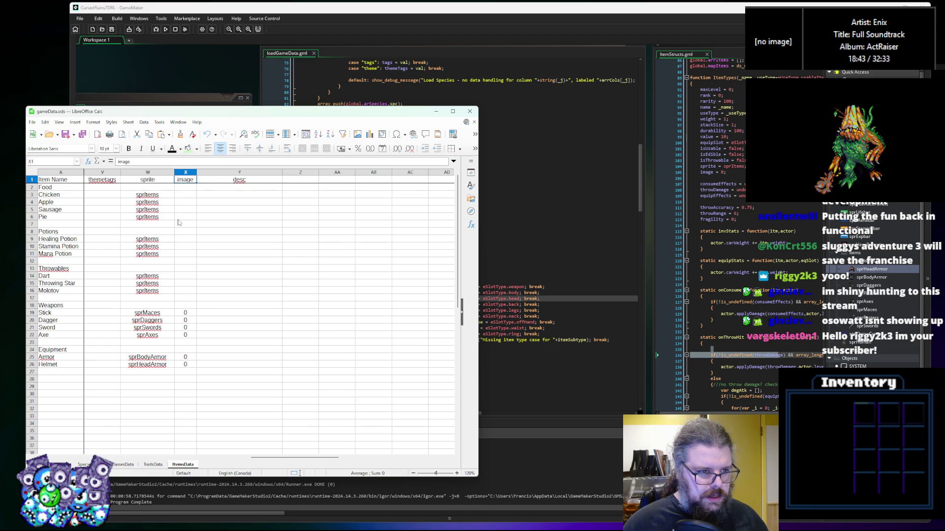
pyautogui.click(228, 230)
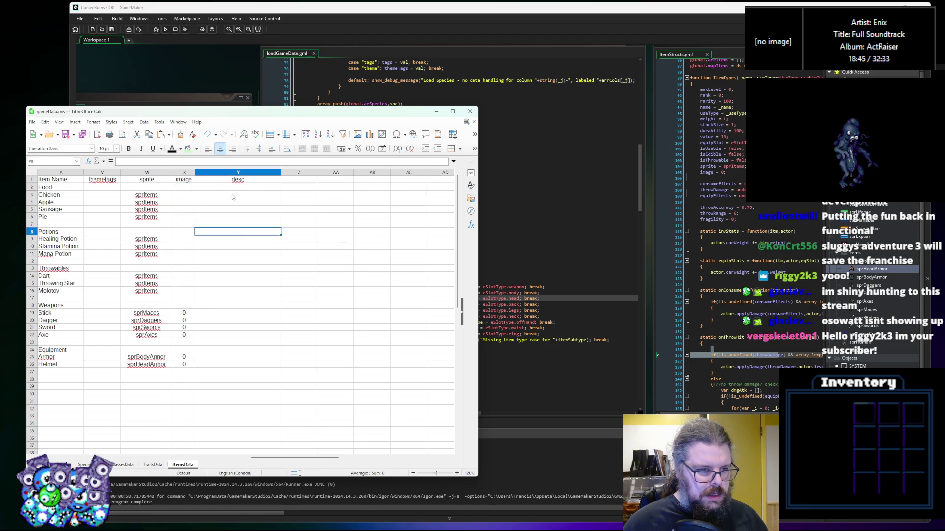
pyautogui.moveTo(278, 172); pyautogui.dragTo(324, 172)
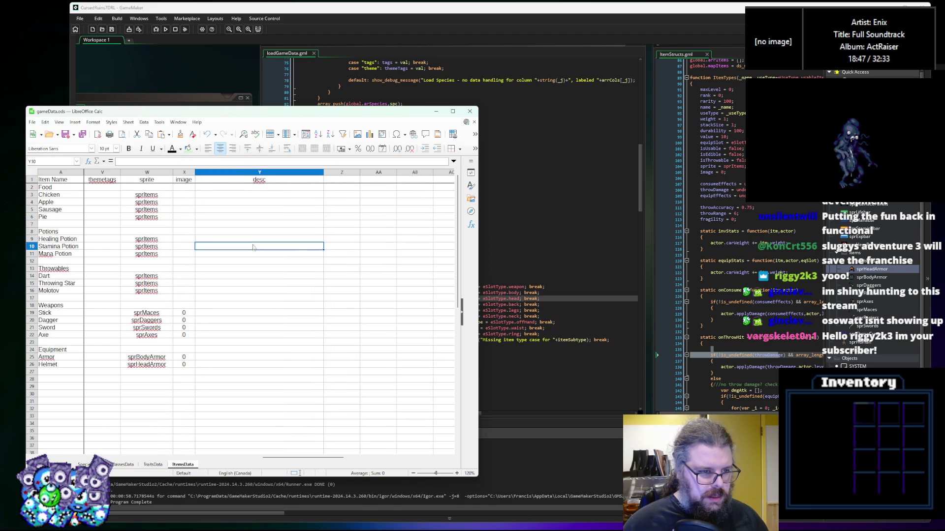
# Open the sprItems sprite in GameMaker to check its frames
pyautogui.click(161, 329)
pyautogui.click(161, 313)
pyautogui.click(162, 283)
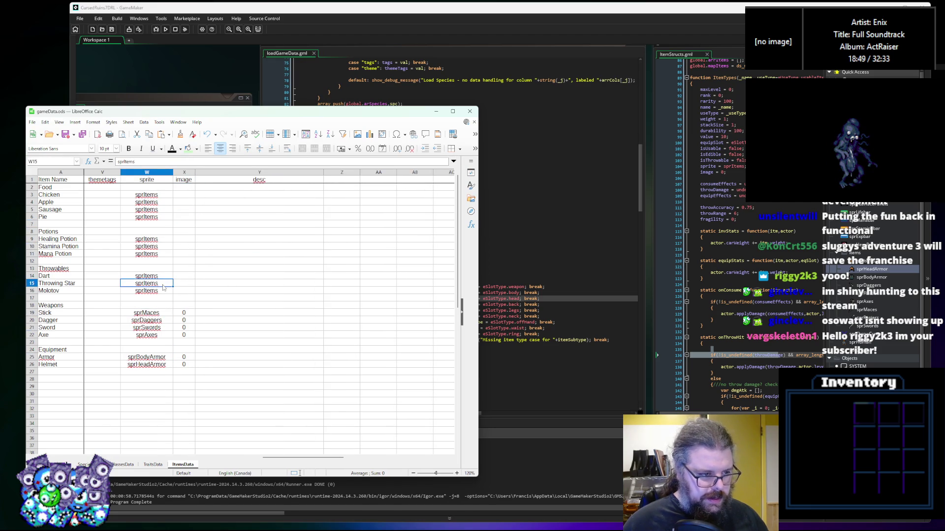
pyautogui.doubleClick(861, 253)
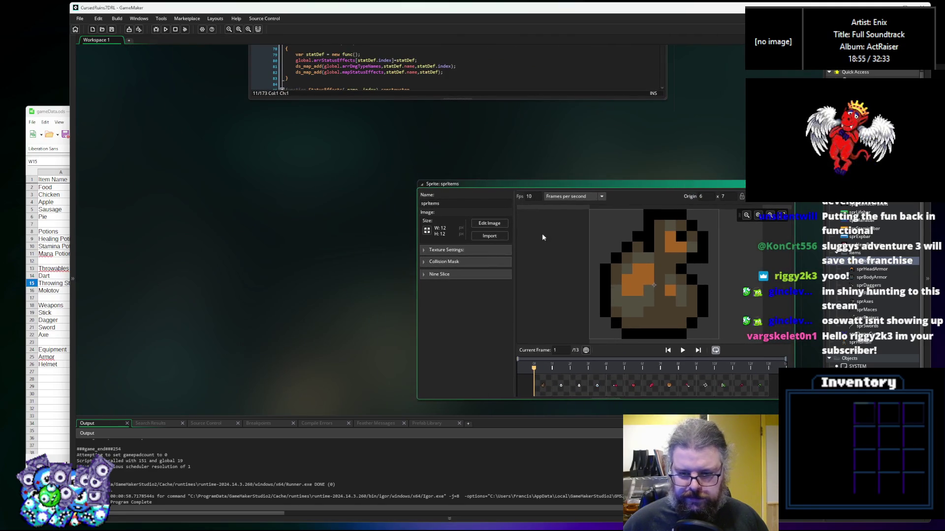
# Give the food rows Chicken, Apple, Sausage and Pie image frames 4, 5, 6 and 7
pyautogui.click(31, 389)
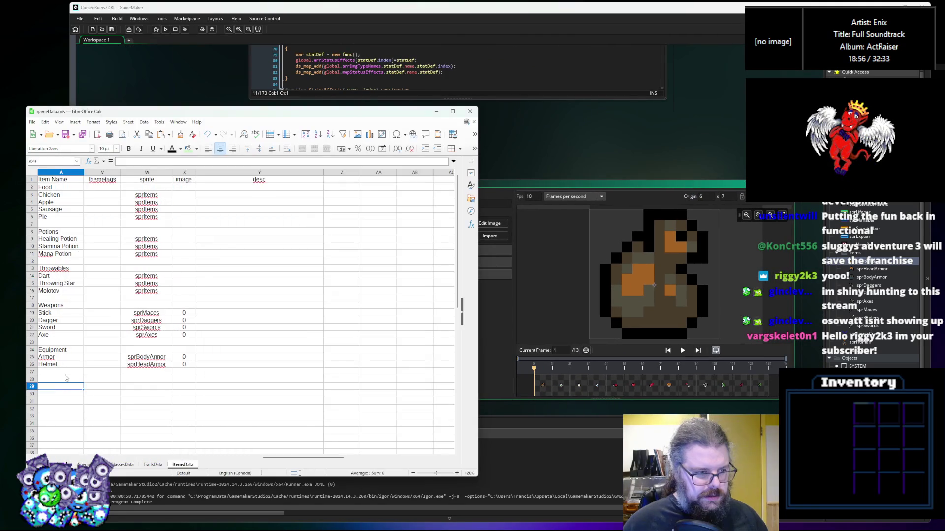
pyautogui.click(186, 197)
pyautogui.write('4')
pyautogui.press('Return')
pyautogui.write('5')
pyautogui.press('Return')
pyautogui.write('6')
pyautogui.press('Return')
pyautogui.write('7')
pyautogui.press('Return')
pyautogui.press('Return')
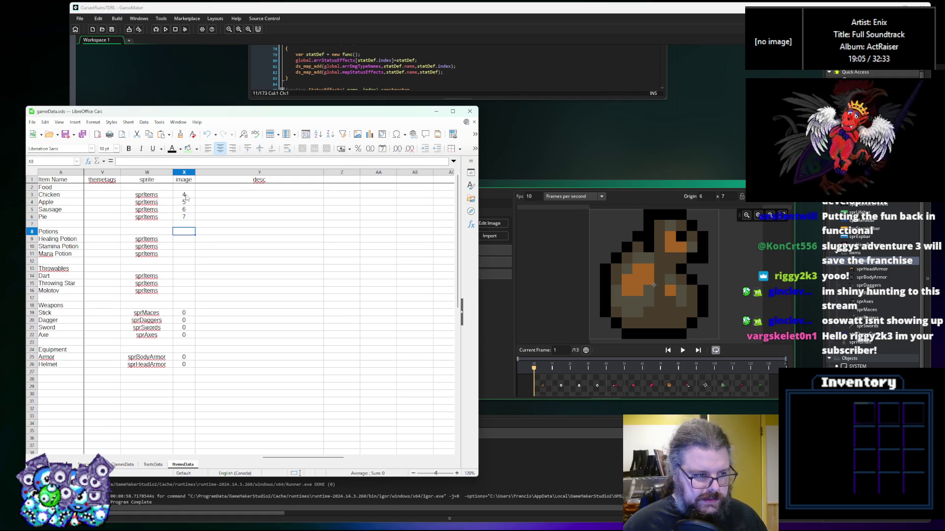
pyautogui.press('Return')
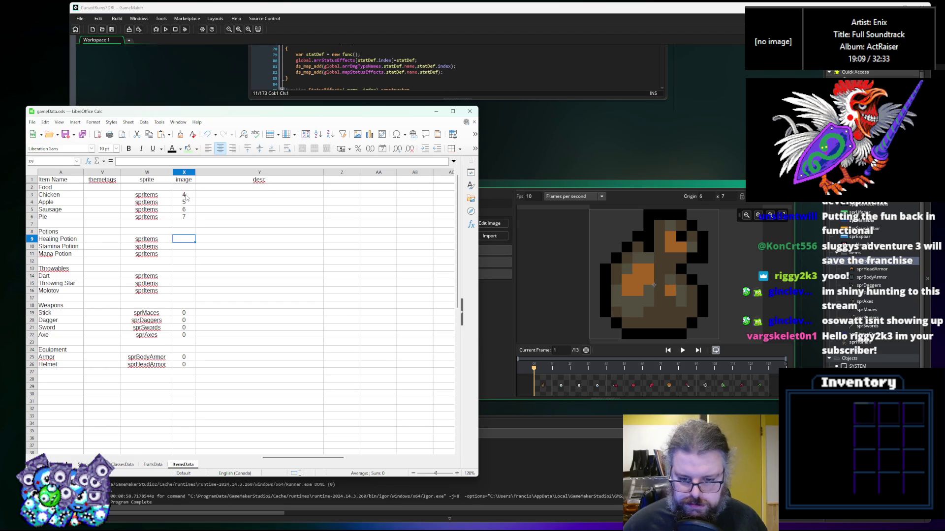
# Set Healing, Stamina and Mana Potion frames to 1, 2, 3 and Dart to 8, then close the sprItems editor
pyautogui.write('1')
pyautogui.press('Return')
pyautogui.write('2')
pyautogui.press('Return')
pyautogui.write('3')
pyautogui.press('Return')
pyautogui.press('Return')
pyautogui.press('Return')
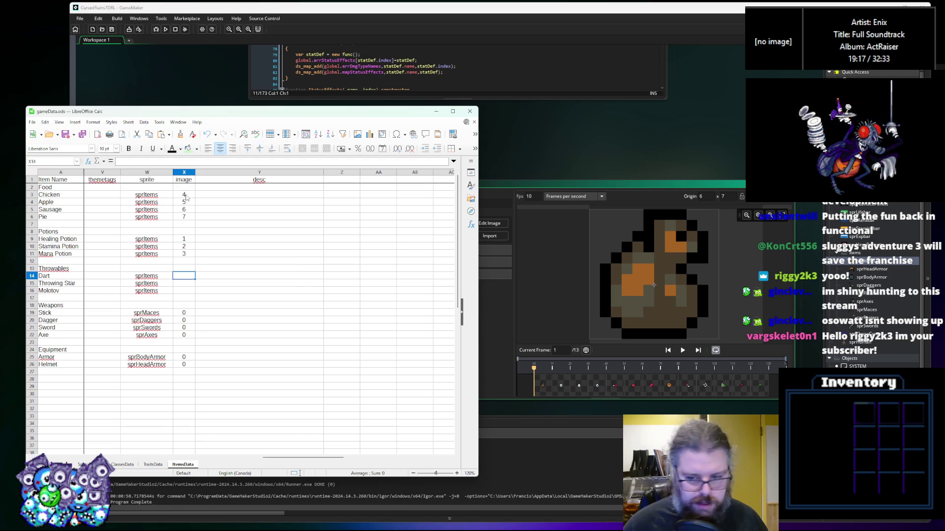
pyautogui.write('8')
pyautogui.press('Return')
pyautogui.write('9')
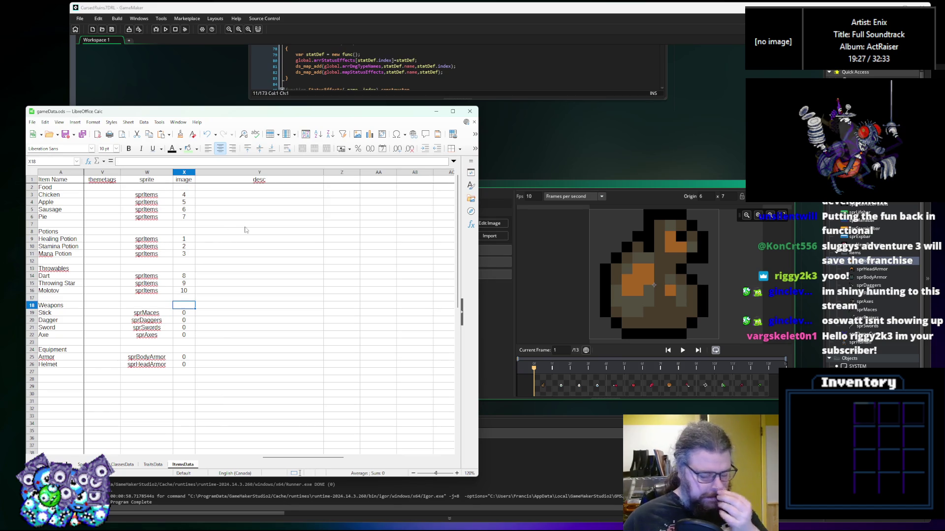
pyautogui.hotkey('alt', 'Tab')
pyautogui.click(422, 184)
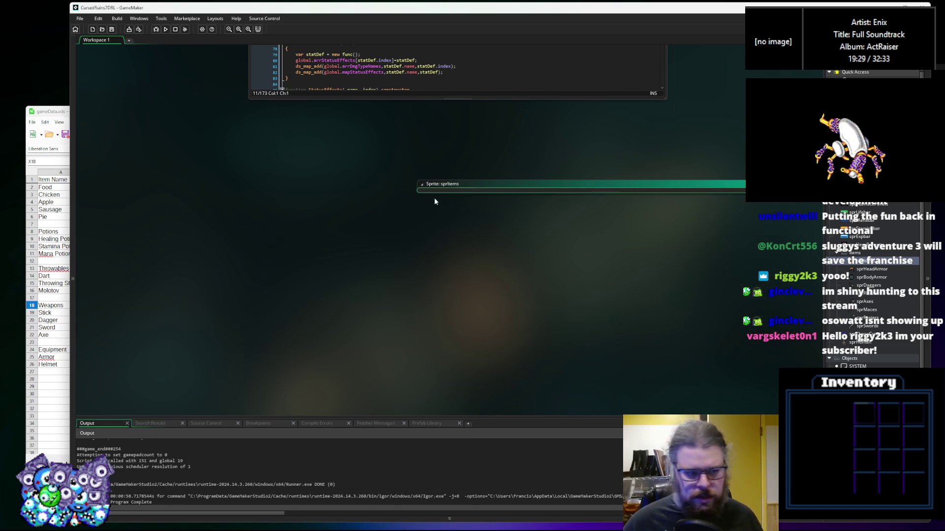
# Export the spreadsheet sheets as CSV files with the macro button and confirm the message
pyautogui.click(55, 240)
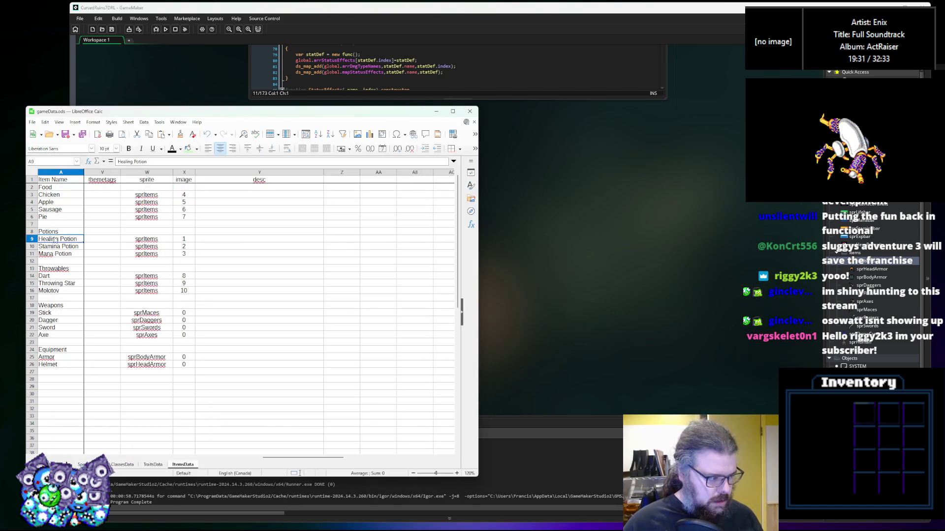
pyautogui.click(83, 134)
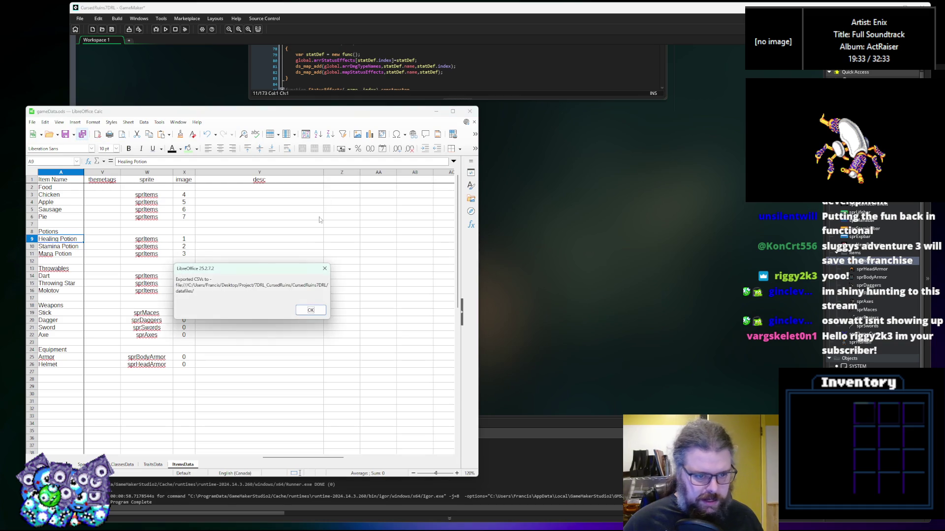
pyautogui.click(311, 311)
# Back in GameMaker, start a debug run of the game
pyautogui.click(339, 58)
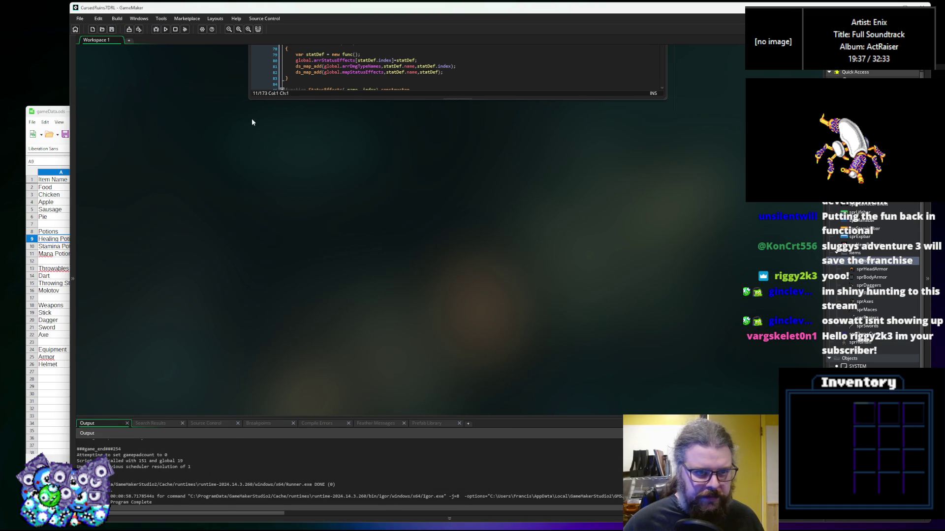
pyautogui.scroll(7, 252, 122)
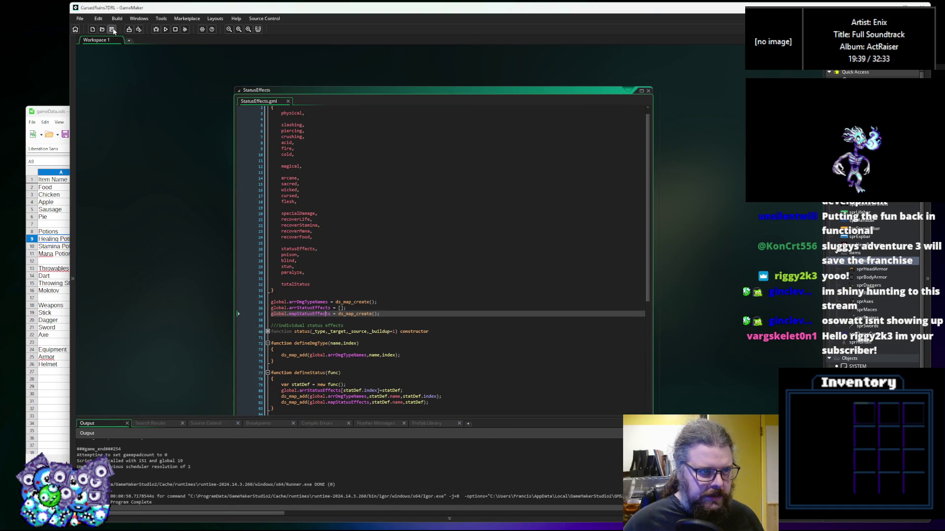
pyautogui.click(156, 29)
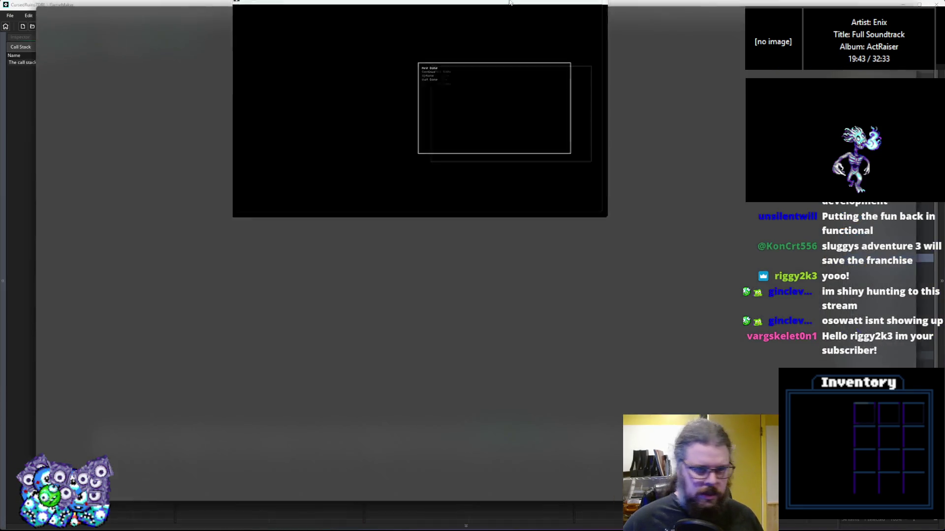
# Start a new game, walk left onto the pick item and attack the goblin
pyautogui.press('Return')
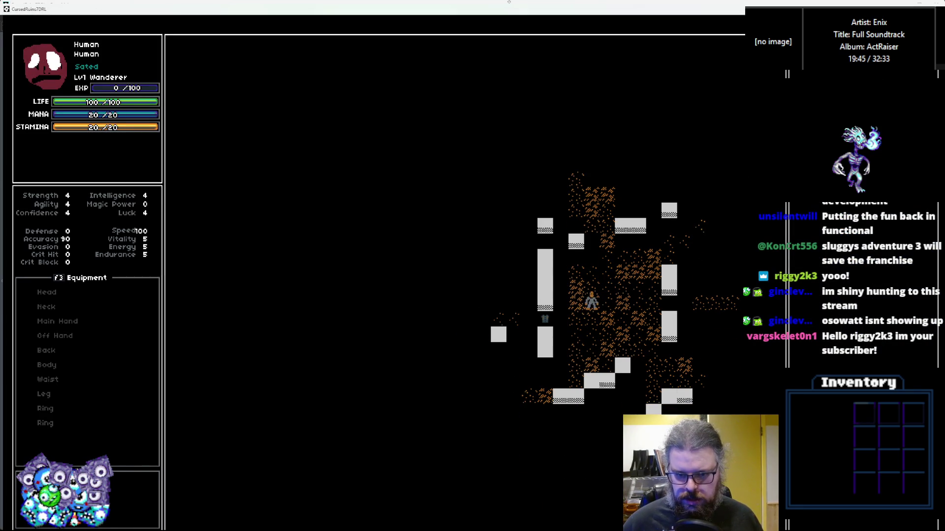
pyautogui.press('Down')
pyautogui.press('Left')
pyautogui.press('Left')
pyautogui.press('Left')
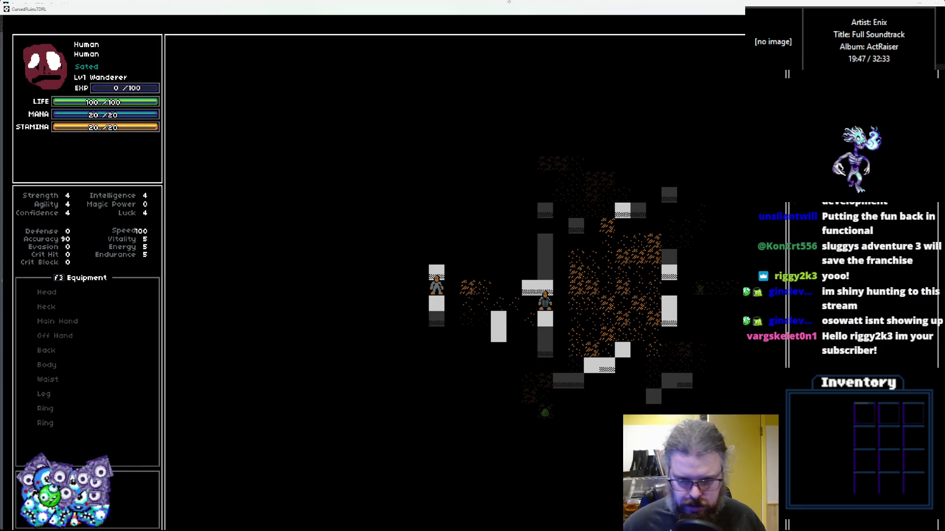
pyautogui.press('Up')
pyautogui.press('Up')
pyautogui.press('Up')
pyautogui.press('Right')
pyautogui.press('Right')
pyautogui.press('Right')
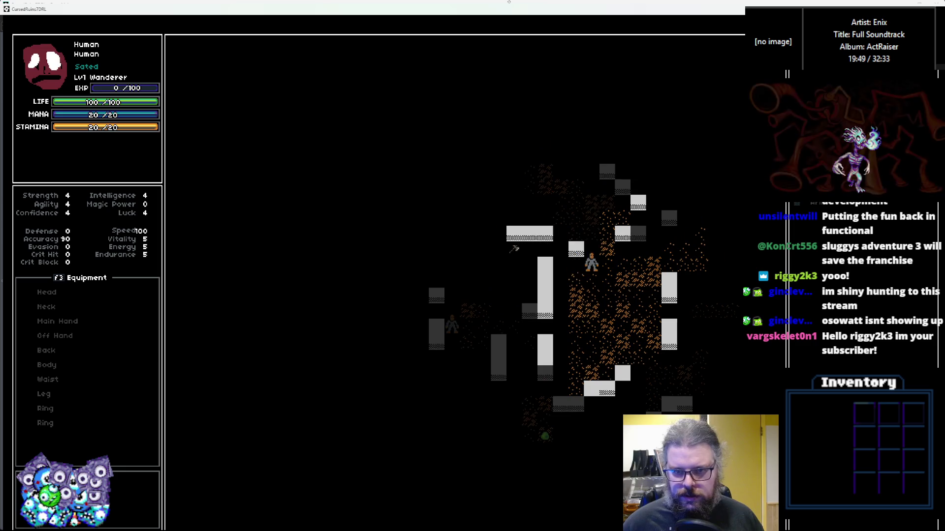
pyautogui.press('Left')
pyautogui.press('Left')
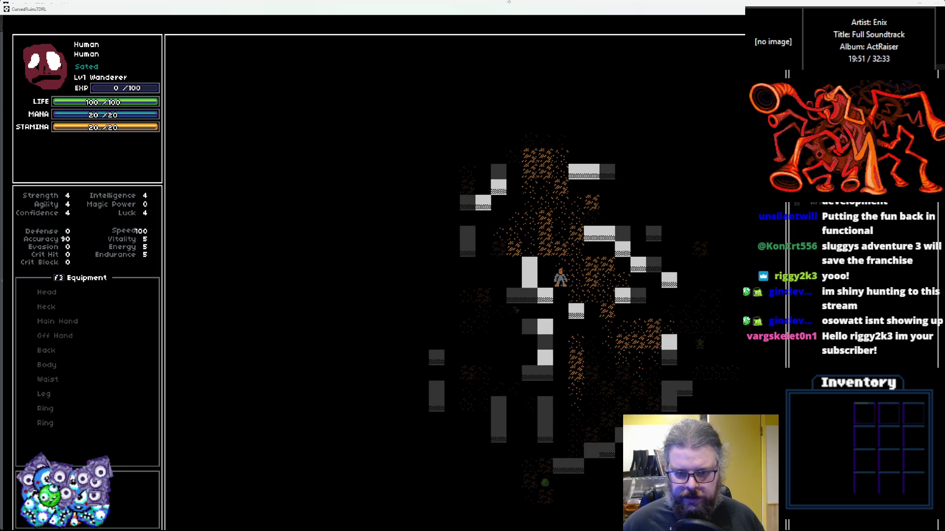
pyautogui.press('Left')
pyautogui.press('Left')
pyautogui.press('Left')
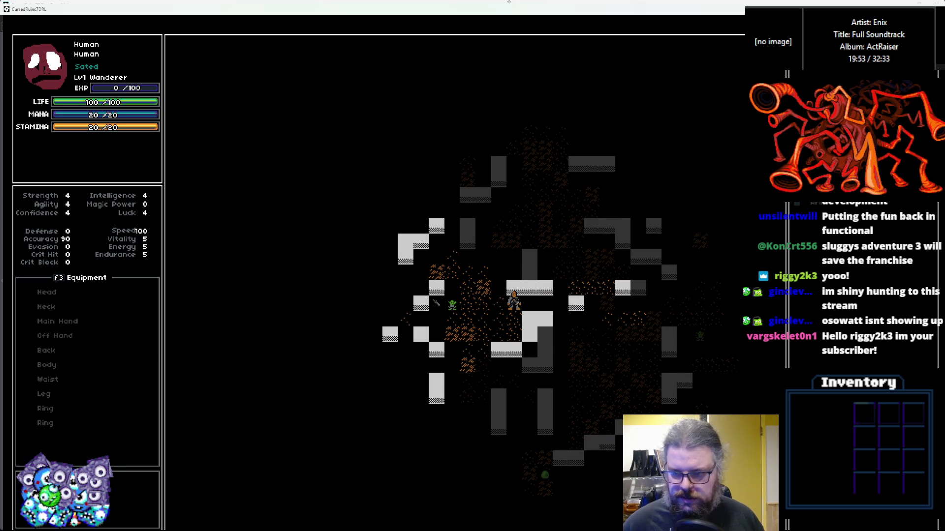
pyautogui.press('Left')
pyautogui.press('Left')
pyautogui.press('Left')
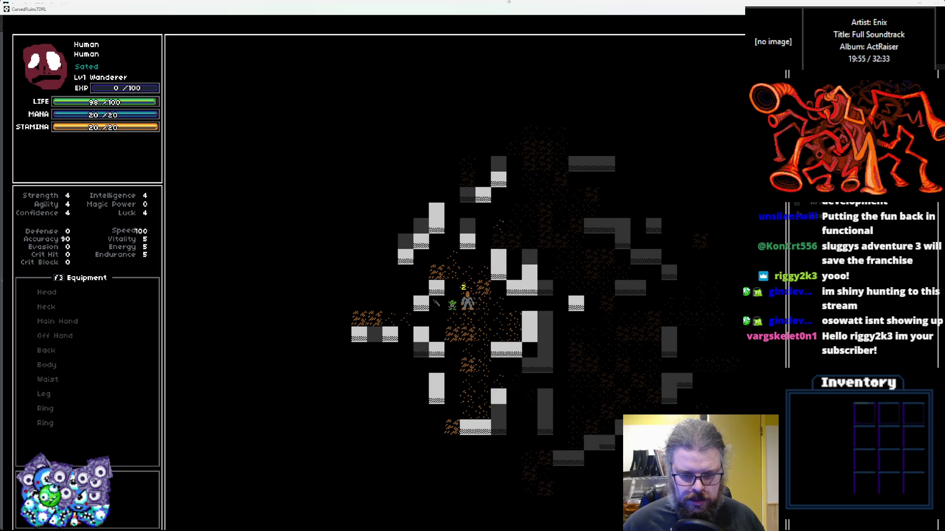
pyautogui.press('Left')
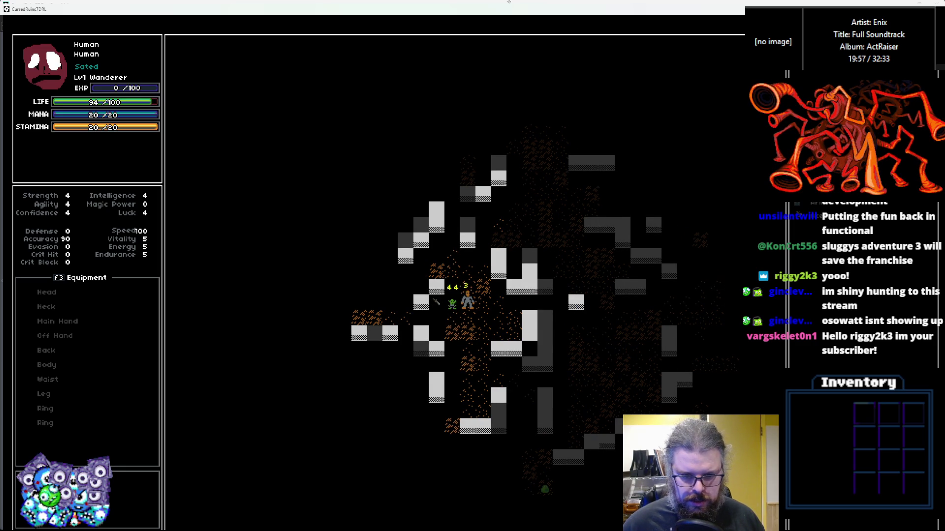
# Equip the Axe in the main hand and melee the nearby enemy until it falls
pyautogui.press('e')
pyautogui.press('Return')
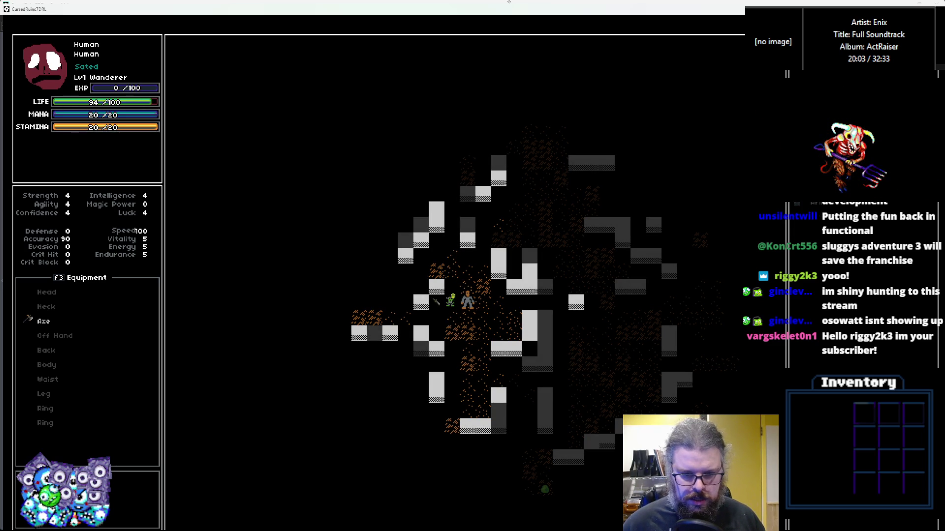
pyautogui.press('Left')
pyautogui.press('Left')
pyautogui.press('Left')
pyautogui.press('Down')
pyautogui.press('Left')
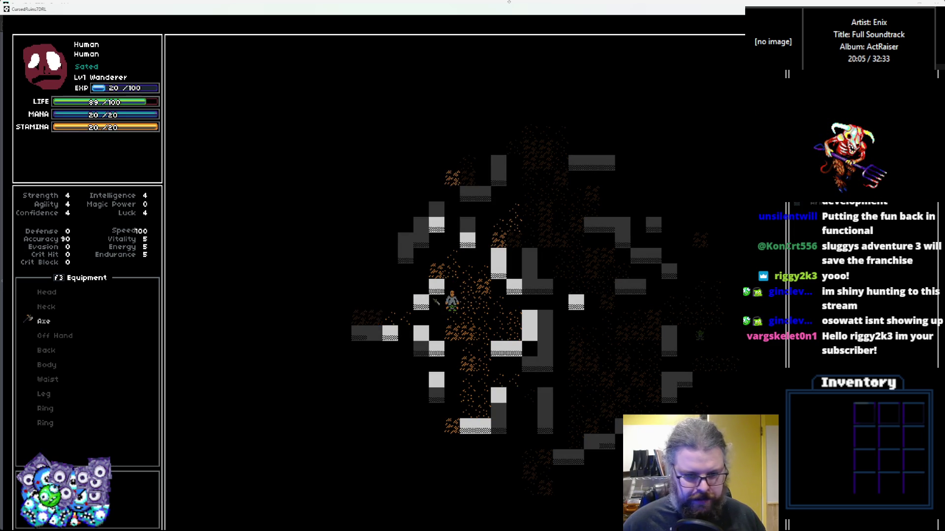
pyautogui.press('Down')
pyautogui.press('Down')
pyautogui.press('Down')
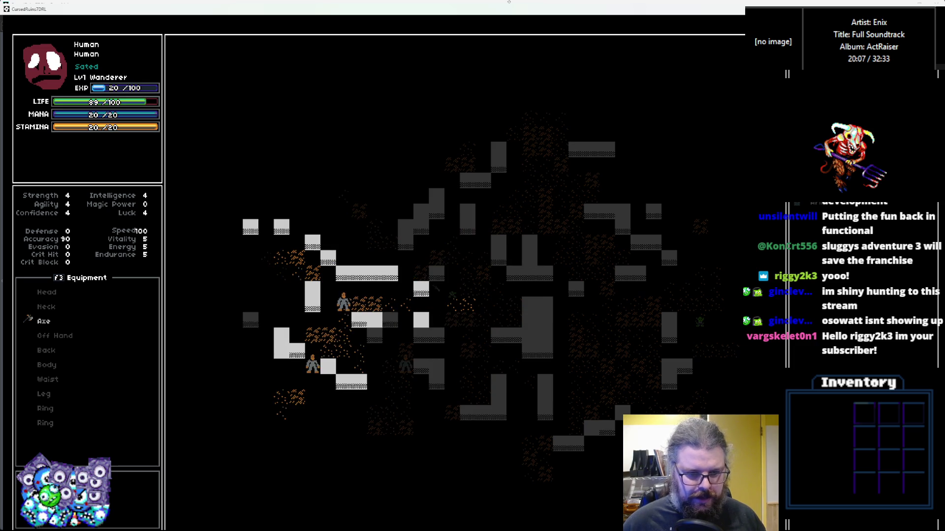
pyautogui.press('Left')
pyautogui.press('Left')
pyautogui.press('Left')
pyautogui.press('Left')
pyautogui.press('Left')
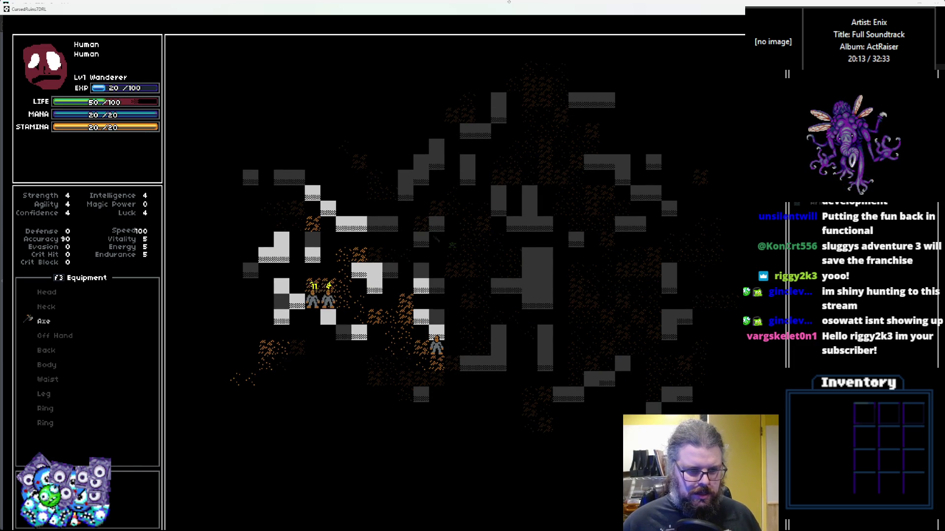
pyautogui.press('Left')
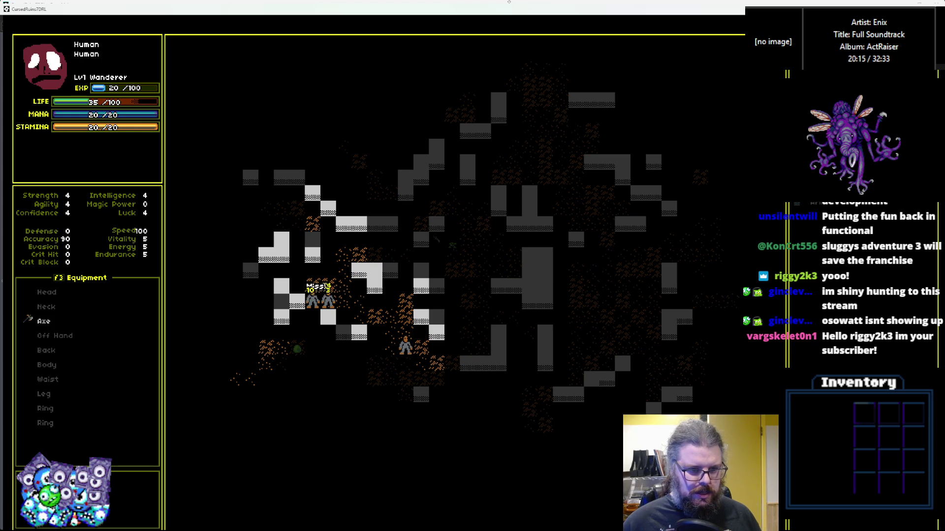
pyautogui.press('Left')
# Walk west to the potion, then head back north and east
pyautogui.press('Up')
pyautogui.press('Up')
pyautogui.press('Up')
pyautogui.press('Left')
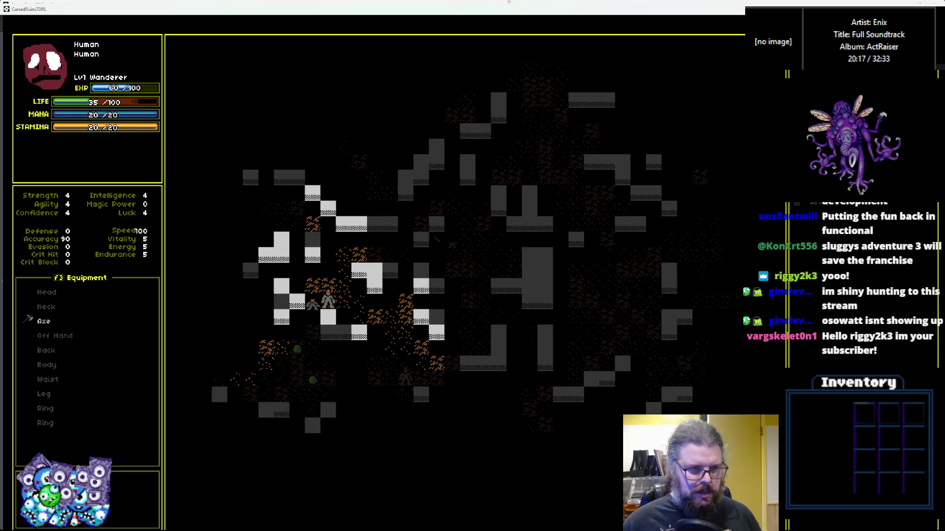
pyautogui.press('Up')
pyautogui.press('Left')
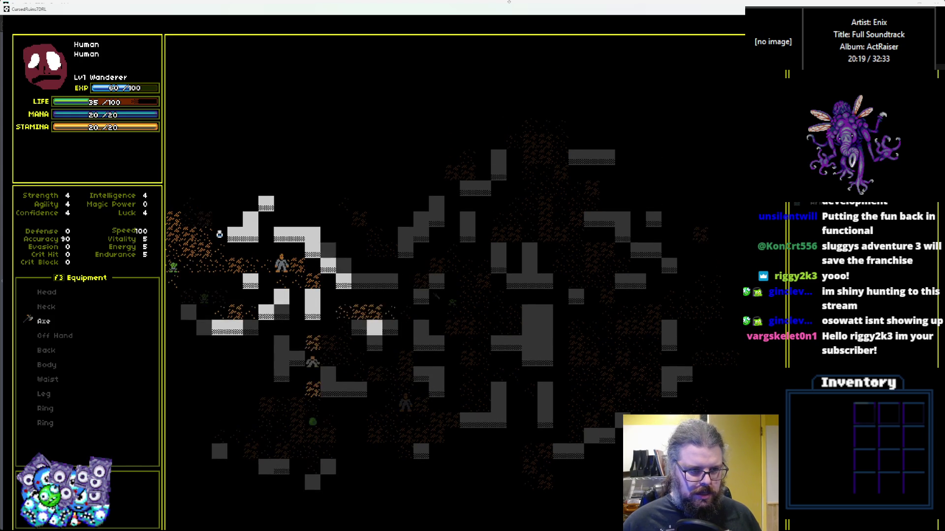
pyautogui.press('Left')
pyautogui.press('Left')
pyautogui.press('Left')
pyautogui.press('Up')
pyautogui.press('Up')
pyautogui.press('Left')
pyautogui.press('Up')
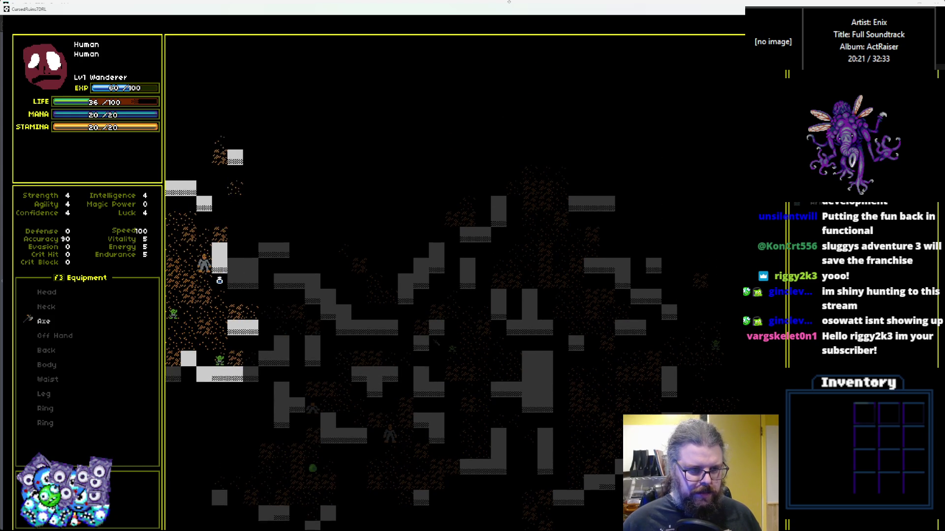
pyautogui.press('Up')
pyautogui.press('Right')
pyautogui.press('Up')
pyautogui.press('Up')
pyautogui.press('Right')
pyautogui.press('Right')
pyautogui.press('Right')
pyautogui.press('Right')
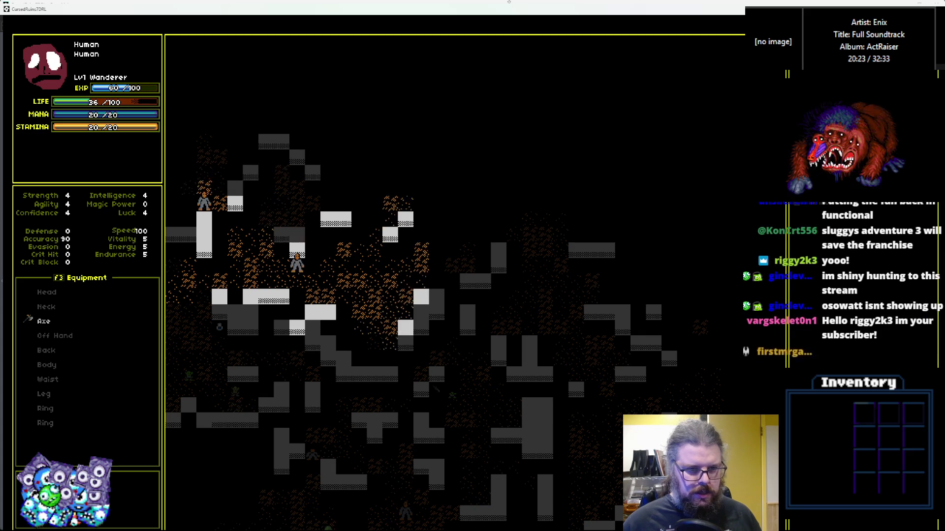
# Head northeast through the cave to reveal new terrain
pyautogui.press('Right')
pyautogui.press('Right')
pyautogui.press('Up')
pyautogui.press('Right')
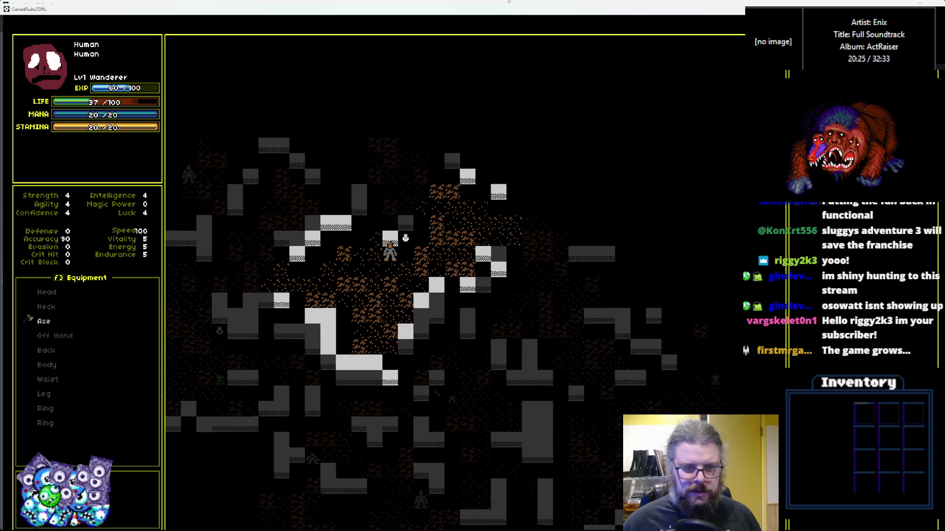
pyautogui.press('Up')
pyautogui.press('Right')
pyautogui.press('Right')
pyautogui.press('Right')
pyautogui.press('Up')
pyautogui.press('Right')
pyautogui.press('Up')
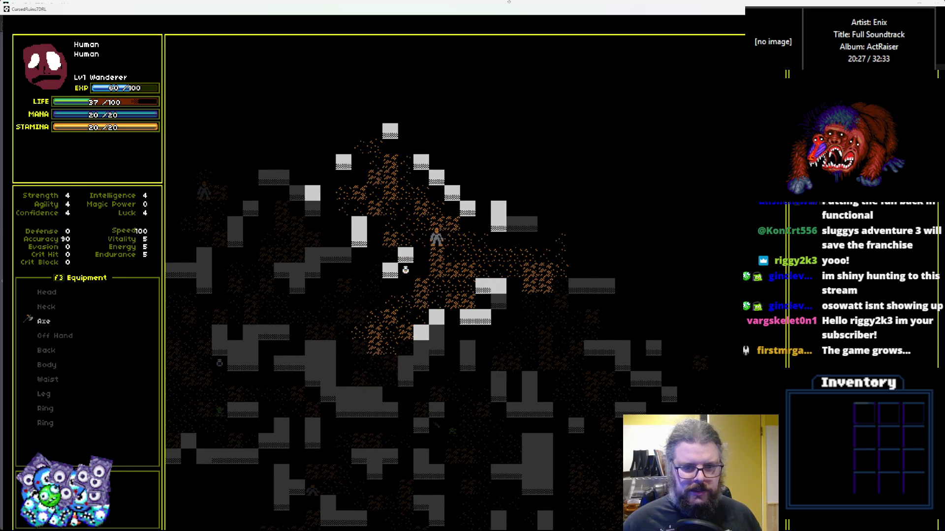
pyautogui.press('Right')
pyautogui.press('Right')
pyautogui.press('Right')
pyautogui.press('Right')
pyautogui.press('Right')
pyautogui.press('Right')
pyautogui.press('Right')
pyautogui.press('Right')
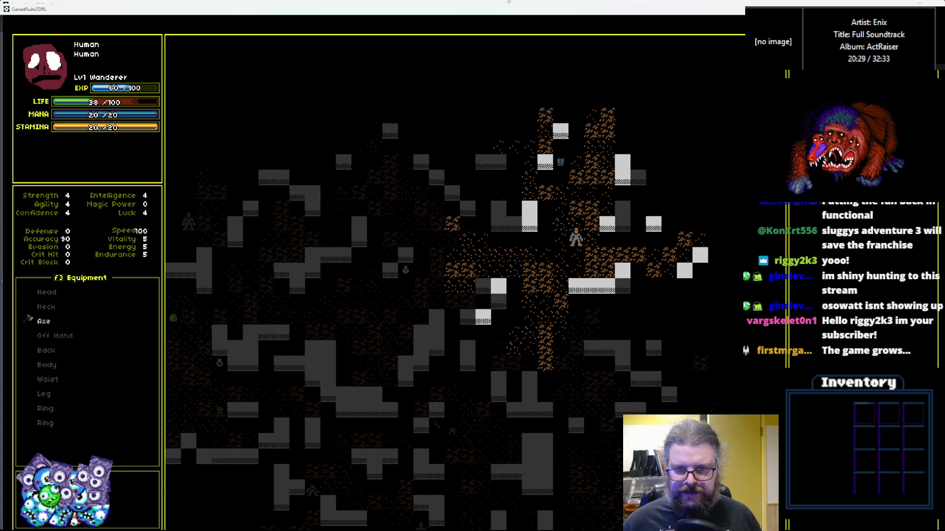
pyautogui.press('Right')
pyautogui.press('Up')
pyautogui.press('Up')
pyautogui.press('Up')
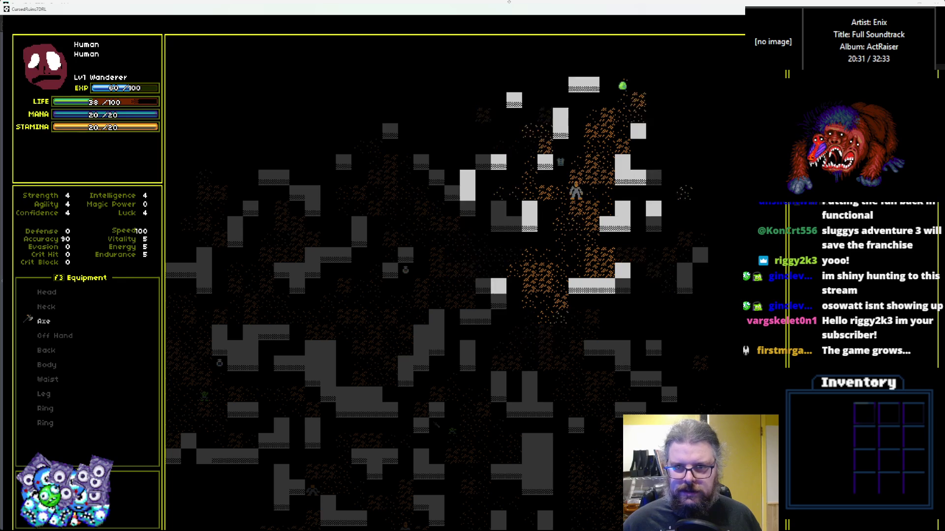
pyautogui.press('Up')
pyautogui.press('Up')
pyautogui.press('Right')
pyautogui.press('Up')
pyautogui.press('Right')
pyautogui.press('Up')
pyautogui.press('Right')
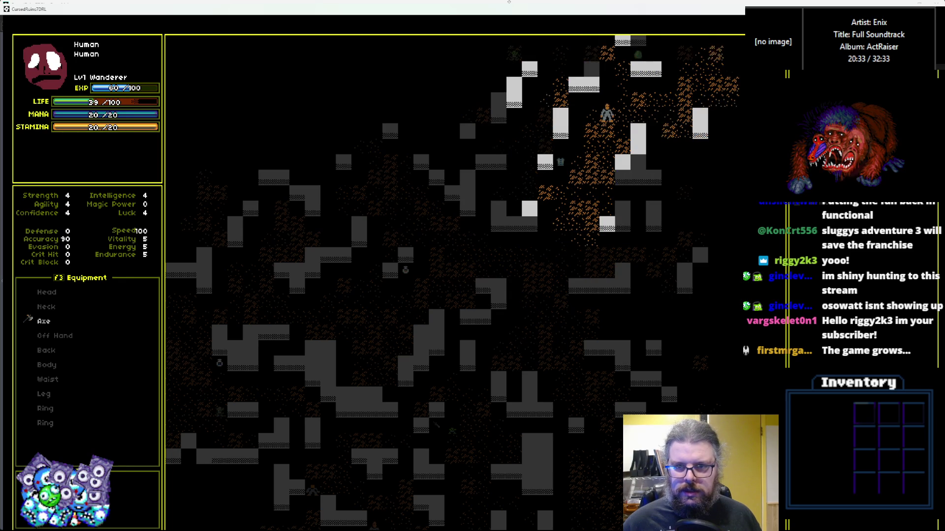
pyautogui.press('Up')
pyautogui.press('Right')
pyautogui.press('Up')
pyautogui.press('Right')
# Walk south and east to engage the slime, then move past it
pyautogui.press('Right')
pyautogui.press('Down')
pyautogui.press('Down')
pyautogui.press('Down')
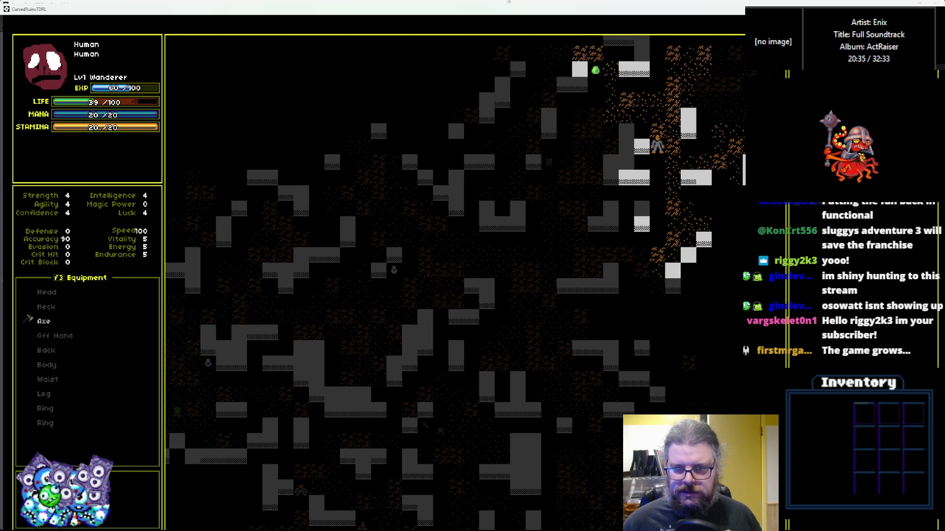
pyautogui.press('Down')
pyautogui.press('Down')
pyautogui.press('Down')
pyautogui.press('Right')
pyautogui.press('Right')
pyautogui.press('Right')
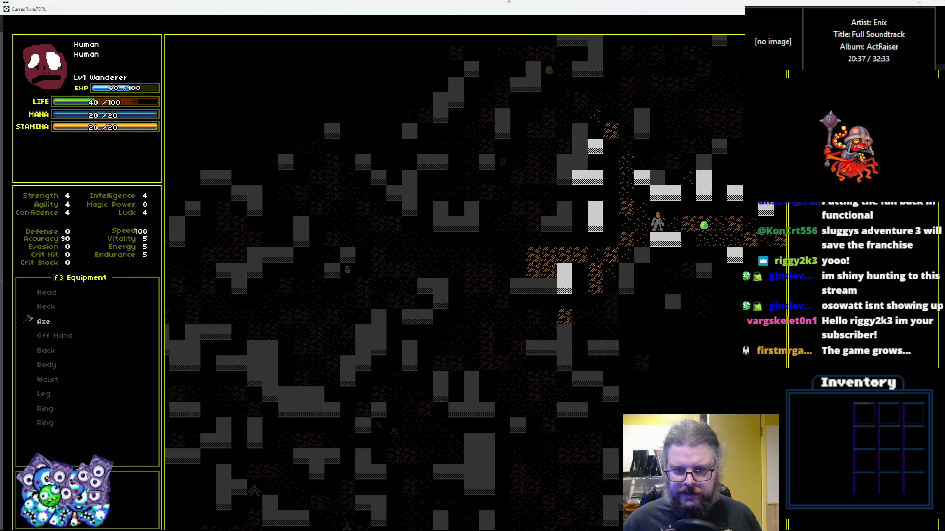
pyautogui.press('Right')
pyautogui.press('Right')
pyautogui.press('Down')
pyautogui.press('Right')
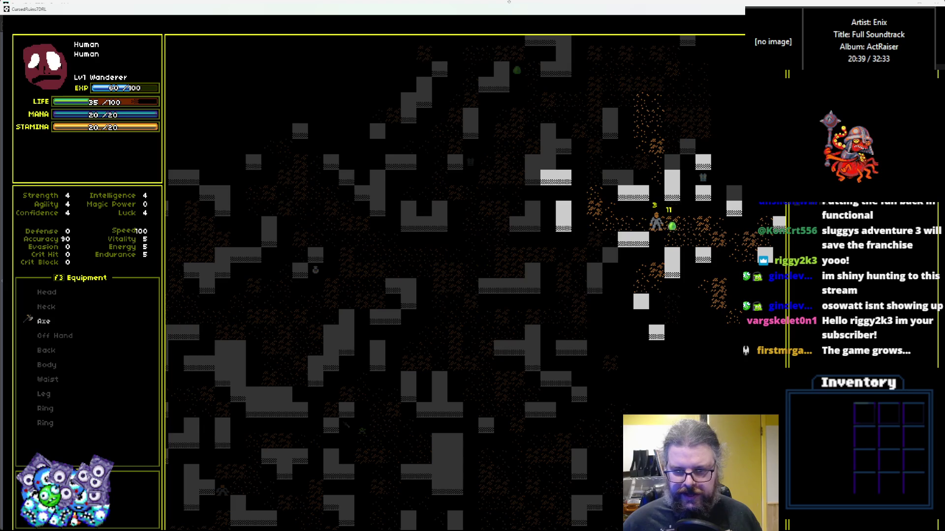
pyautogui.press('Right')
pyautogui.press('Right')
pyautogui.press('Right')
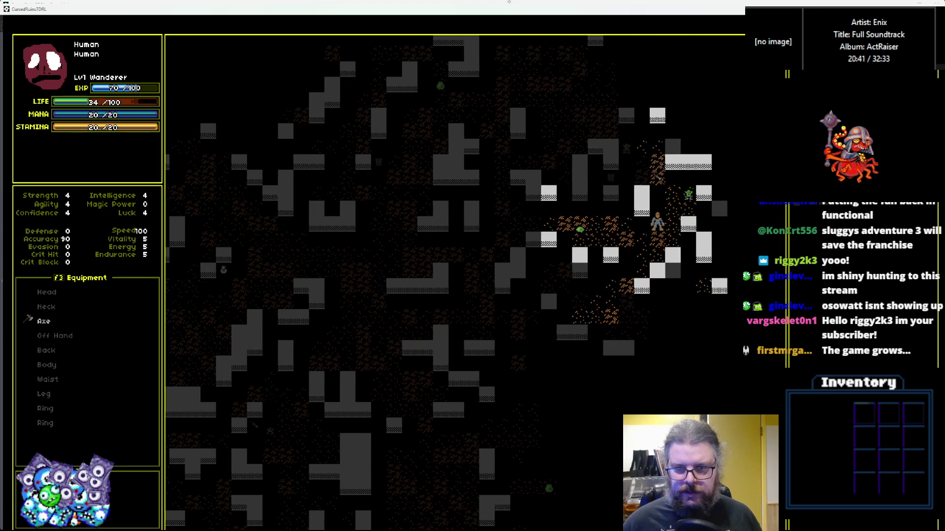
# Move down-left to the enemies, fight one, then retreat north and west
pyautogui.press('Left')
pyautogui.press('Down')
pyautogui.press('Down')
pyautogui.press('Down')
pyautogui.press('Down')
pyautogui.press('Down')
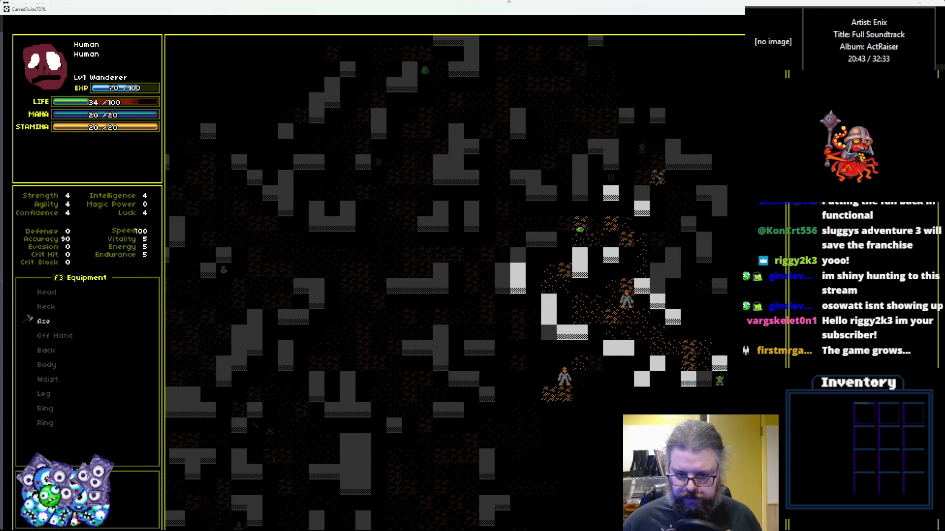
pyautogui.press('Down')
pyautogui.press('Left')
pyautogui.press('Down')
pyautogui.press('Left')
pyautogui.press('Down')
pyautogui.press('Down')
pyautogui.press('Left')
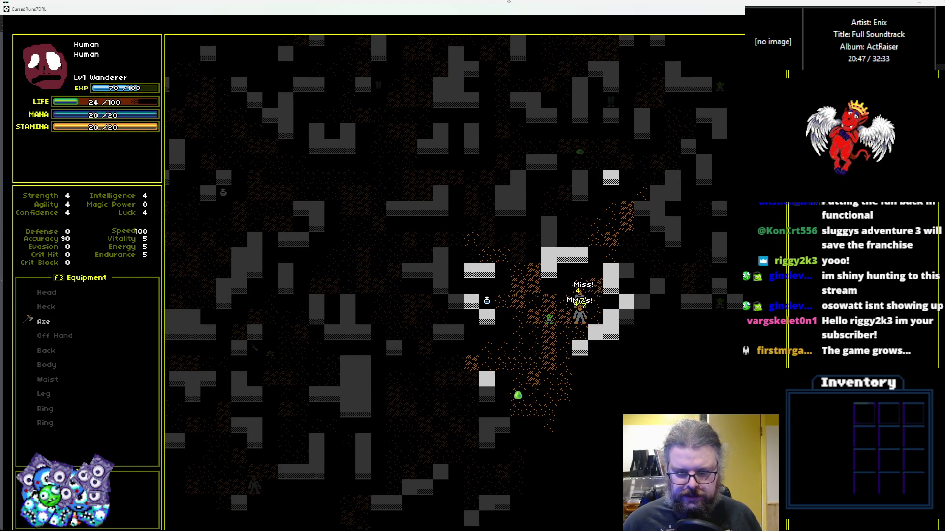
pyautogui.press('Down')
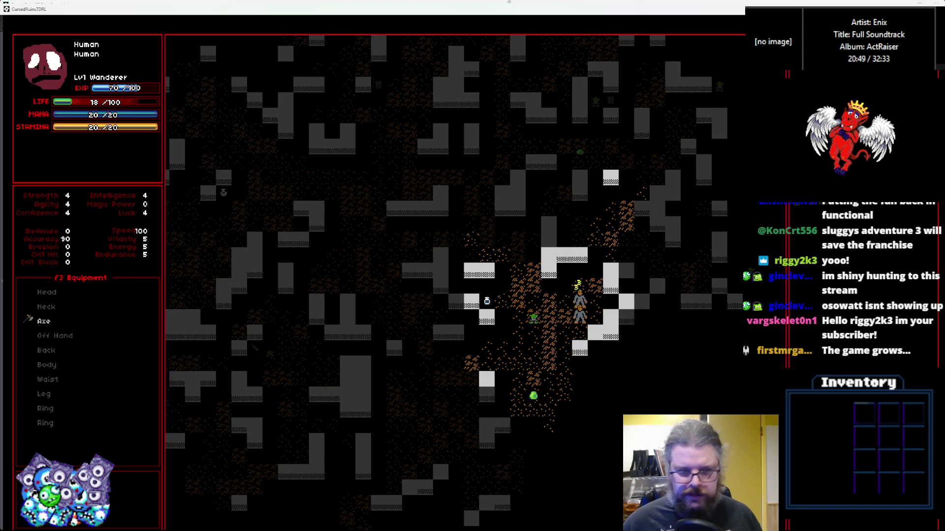
pyautogui.press('Up')
pyautogui.press('Up')
pyautogui.press('Right')
pyautogui.press('Up')
pyautogui.press('Up')
pyautogui.press('Up')
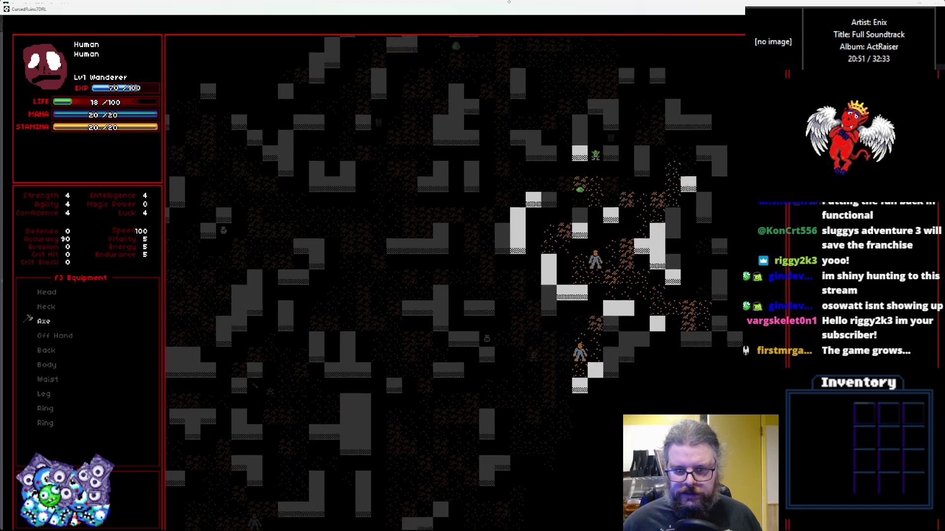
pyautogui.press('Left')
pyautogui.press('Left')
pyautogui.press('Left')
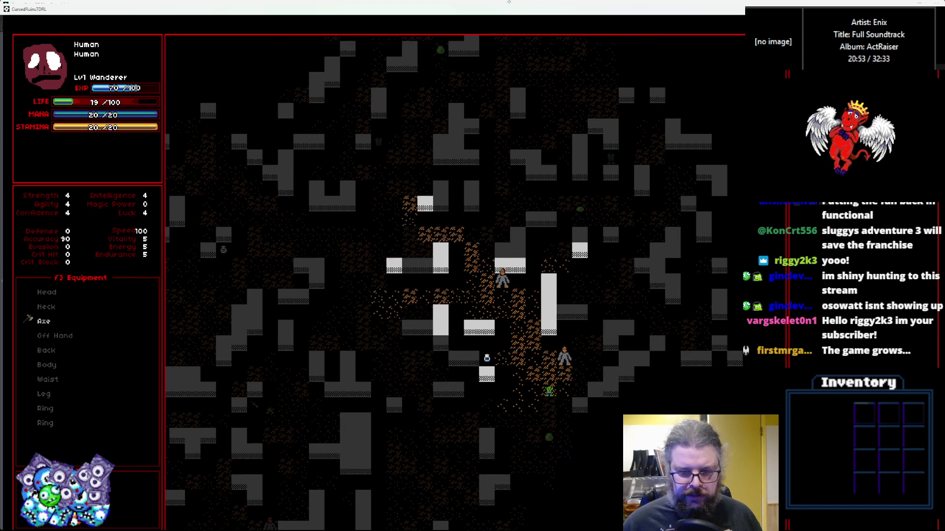
# Continue west, then explore south down the cave
pyautogui.press('Left')
pyautogui.press('Left')
pyautogui.press('Left')
pyautogui.press('Down')
pyautogui.press('Down')
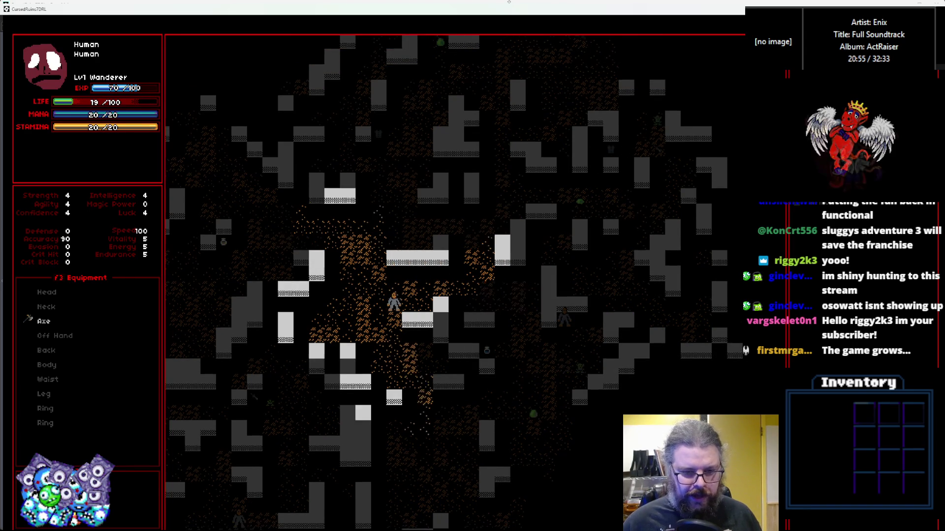
pyautogui.press('Down')
pyautogui.press('Down')
pyautogui.press('Down')
pyautogui.press('Right')
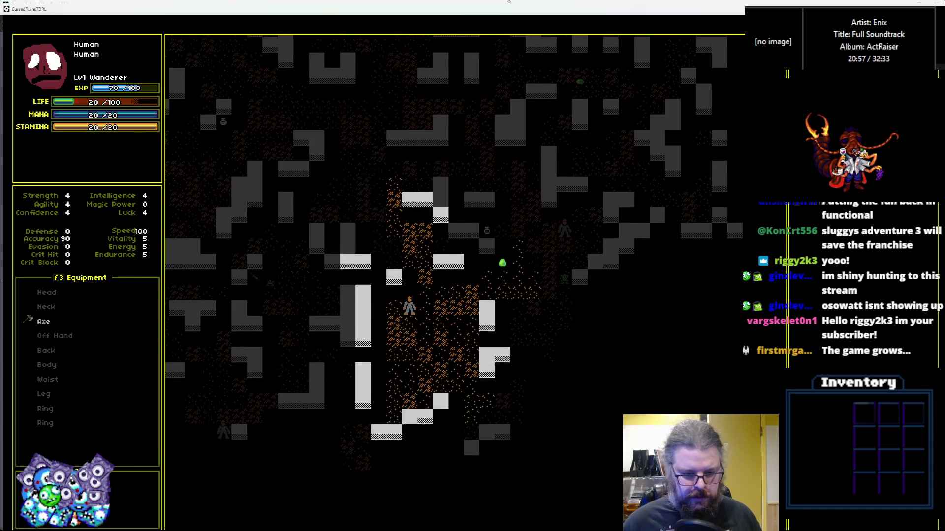
pyautogui.press('Down')
pyautogui.press('Down')
pyautogui.press('Down')
pyautogui.press('Right')
pyautogui.press('Down')
pyautogui.press('Down')
pyautogui.press('Down')
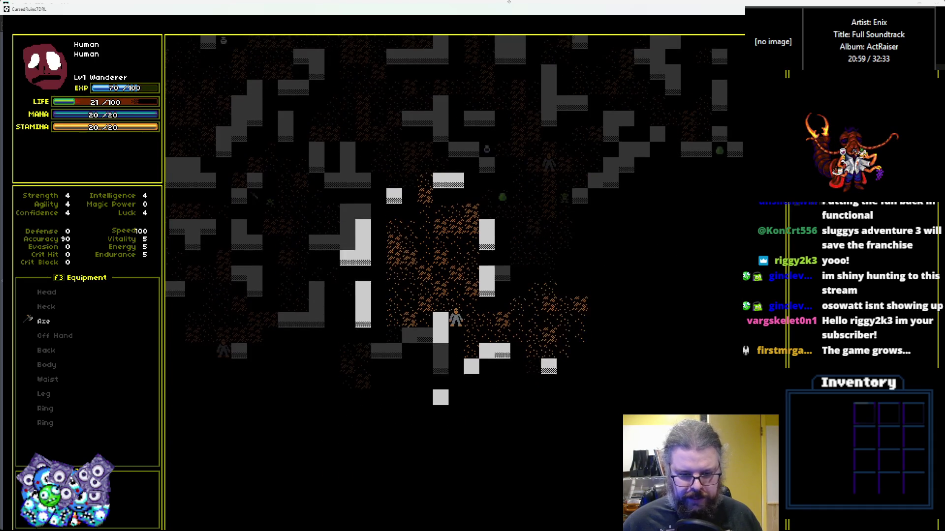
pyautogui.press('Down')
pyautogui.press('Down')
pyautogui.press('Down')
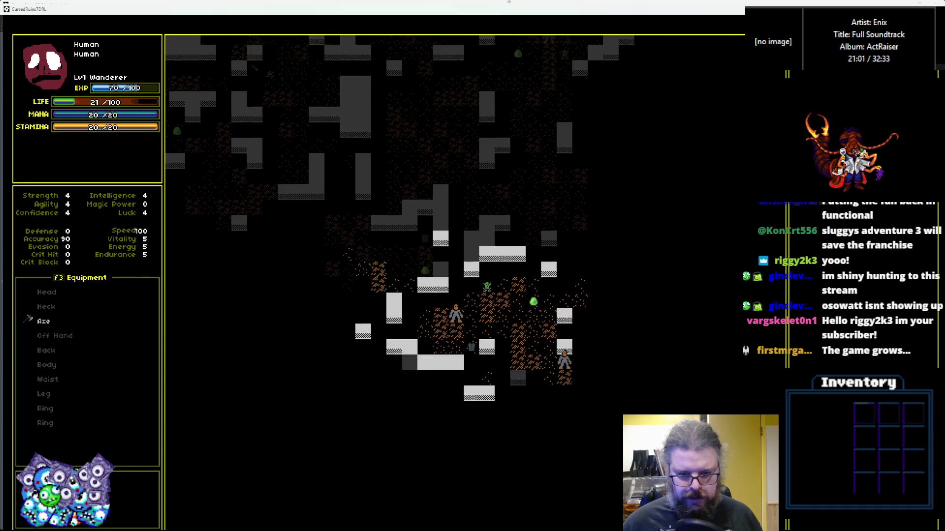
pyautogui.press('Right')
pyautogui.press('Down')
pyautogui.press('Right')
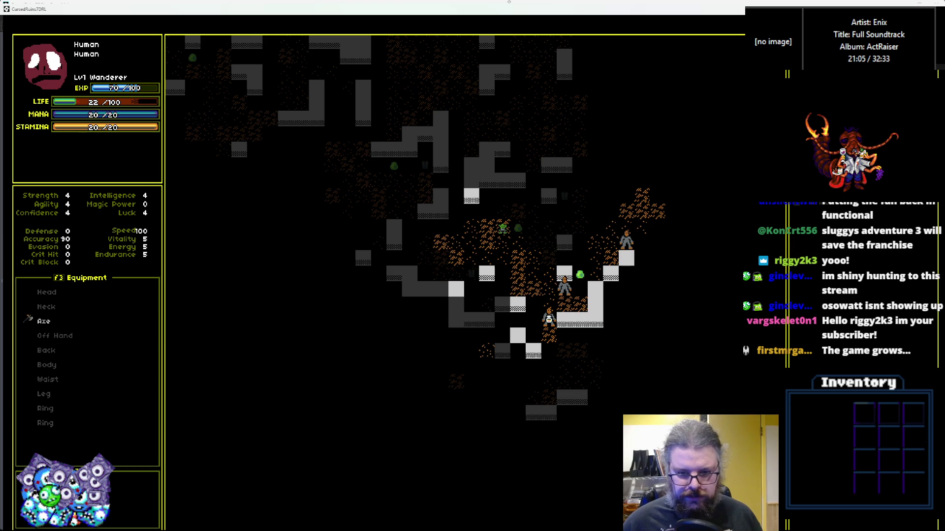
# Walk back up past the monsters and kill the monster to the north
pyautogui.press('Up')
pyautogui.press('Up')
pyautogui.press('Up')
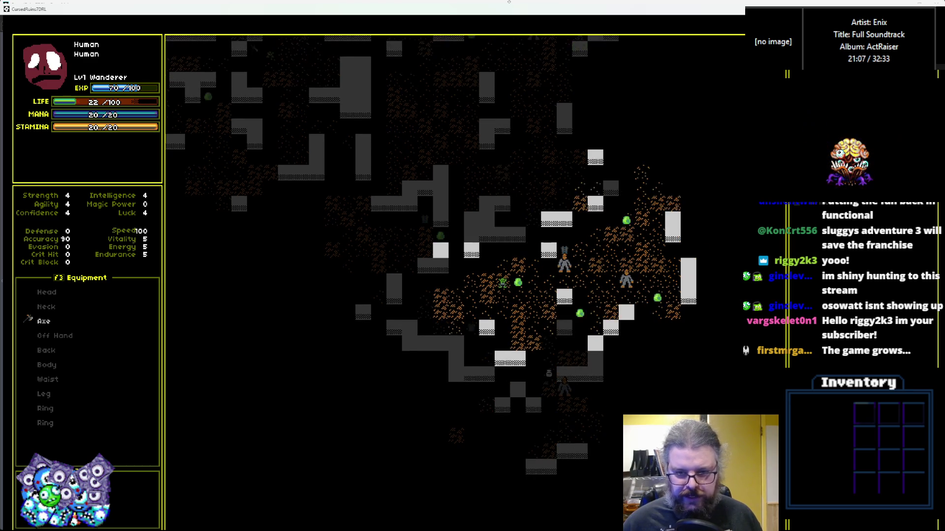
pyautogui.press('Right')
pyautogui.press('Right')
pyautogui.press('Right')
pyautogui.press('Up')
pyautogui.press('Up')
pyautogui.press('Up')
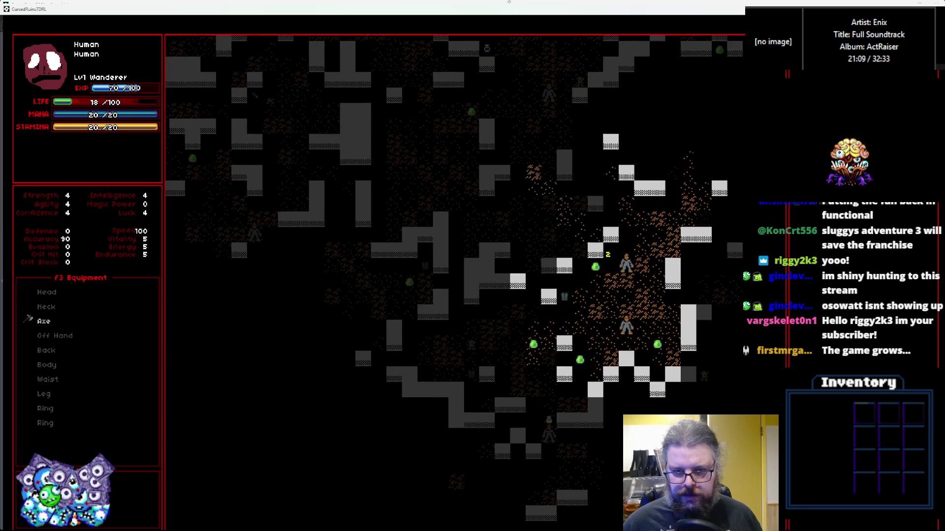
pyautogui.press('Up')
pyautogui.press('Up')
pyautogui.press('Up')
pyautogui.press('Right')
pyautogui.press('Right')
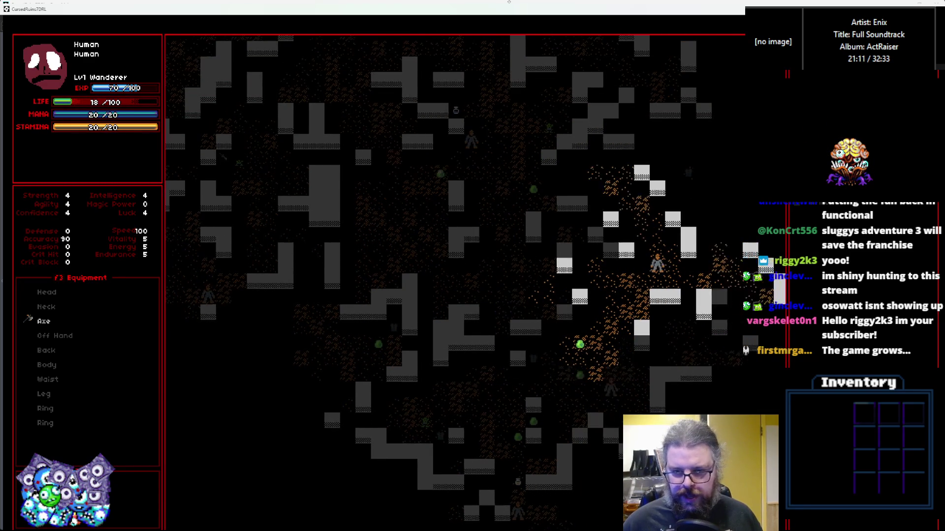
pyautogui.press('Up')
pyautogui.press('Up')
pyautogui.press('Up')
pyautogui.press('Right')
pyautogui.press('Right')
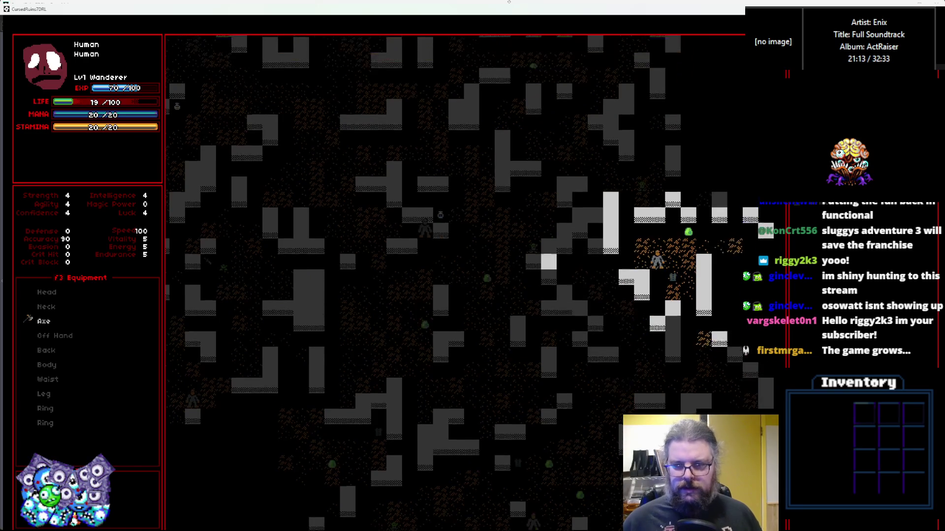
pyautogui.press('Up')
pyautogui.press('Up')
pyautogui.press('Up')
pyautogui.press('Left')
pyautogui.press('Left')
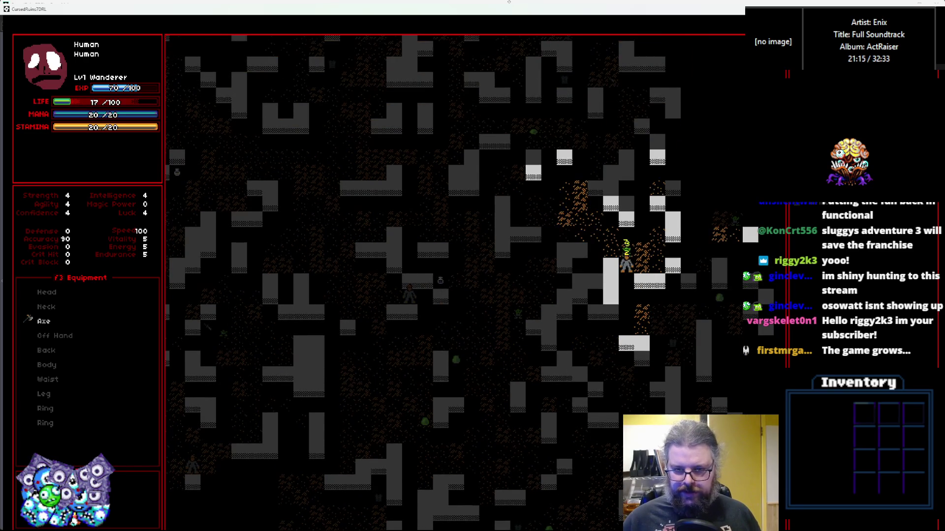
pyautogui.press('Up')
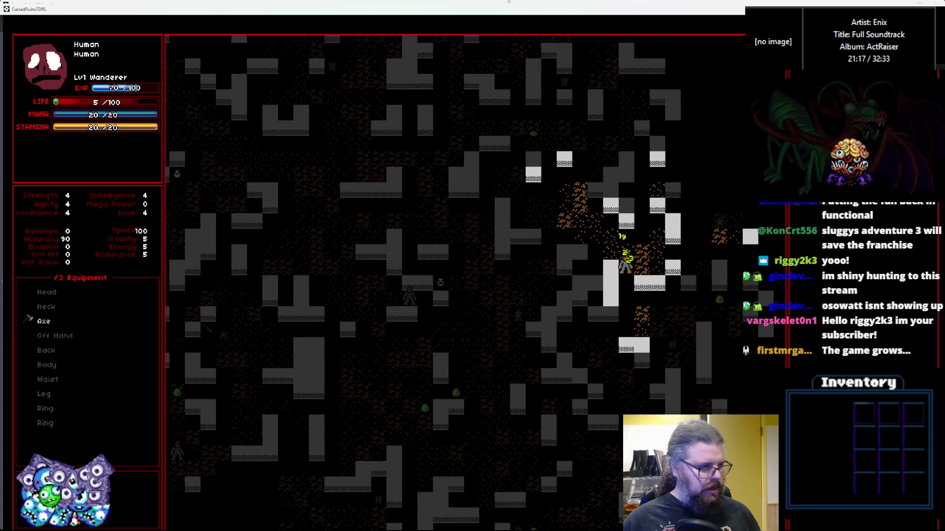
pyautogui.press('Up')
pyautogui.press('Up')
pyautogui.press('Up')
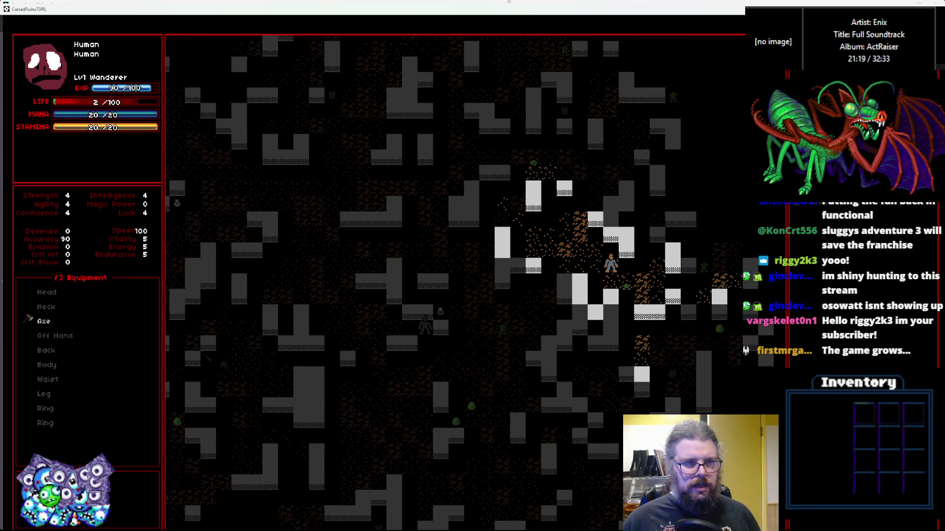
pyautogui.press('Up')
pyautogui.press('Up')
pyautogui.press('Up')
pyautogui.press('Left')
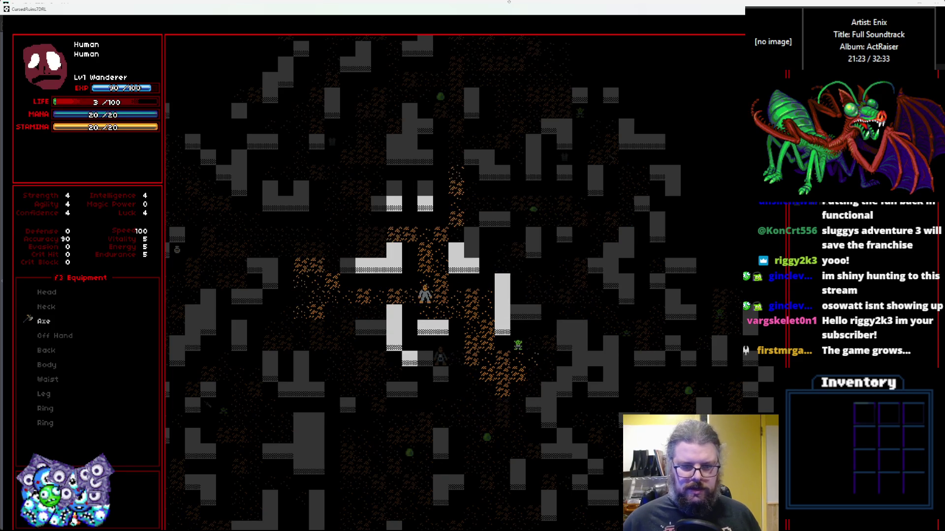
# Walk left, about ten tiles down, then back up past the dropped sword
pyautogui.press('Left')
pyautogui.press('Left')
pyautogui.press('Left')
pyautogui.press('Down')
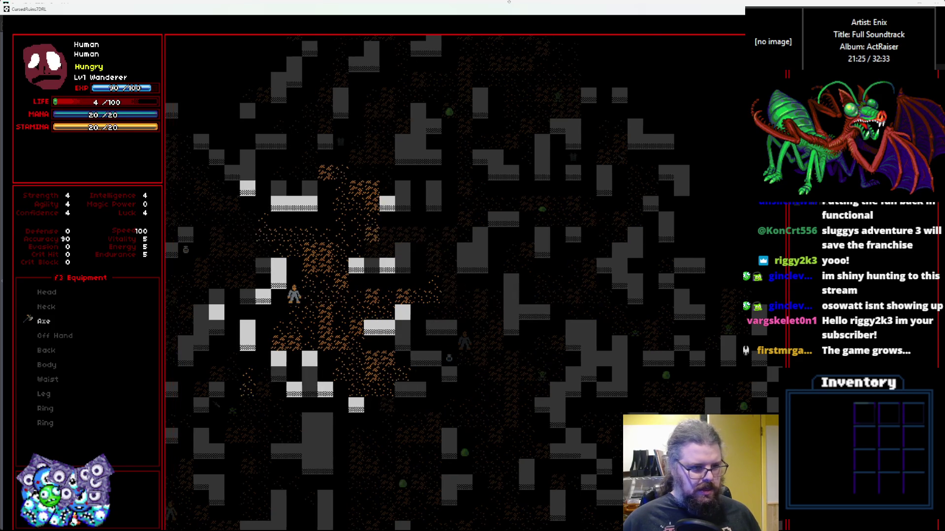
pyautogui.press('Down')
pyautogui.press('Down')
pyautogui.press('Down')
pyautogui.press('Right')
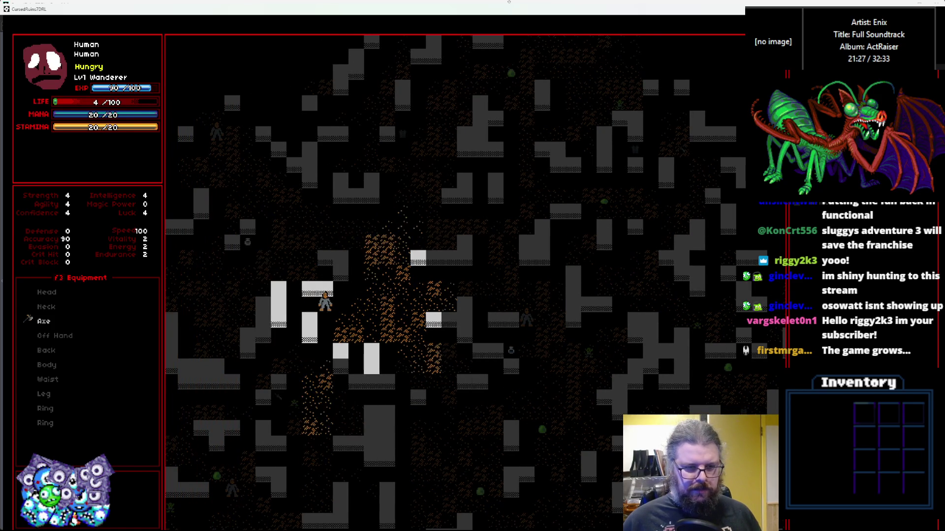
pyautogui.press('Down')
pyautogui.press('Down')
pyautogui.press('Down')
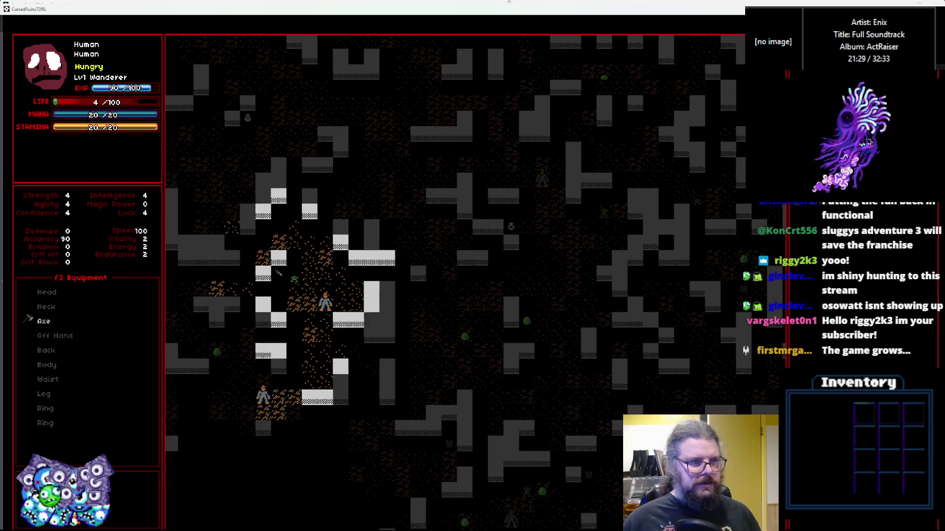
pyautogui.press('Up')
pyautogui.press('Up')
pyautogui.press('Up')
pyautogui.press('Left')
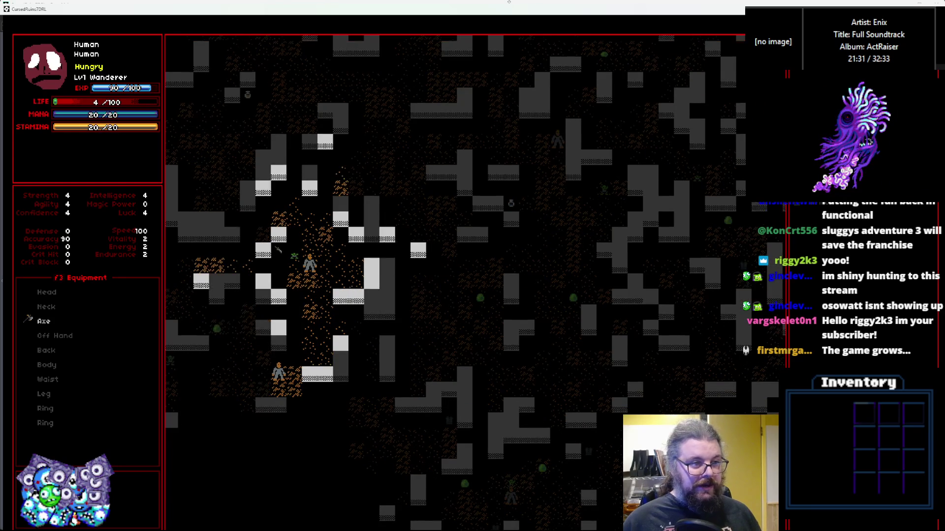
pyautogui.press('Up')
pyautogui.press('Up')
pyautogui.press('Up')
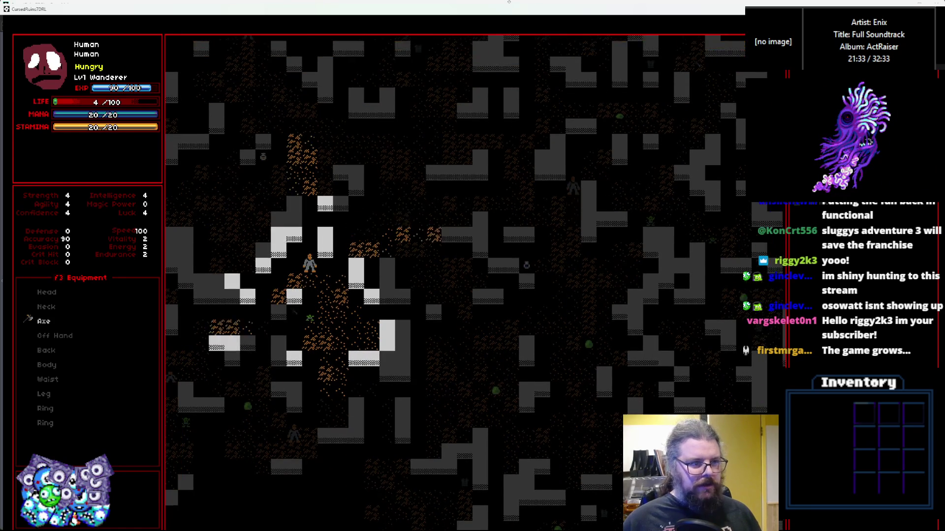
# Head left and down through the cave toward the goblin until life hits 0
pyautogui.press('Up')
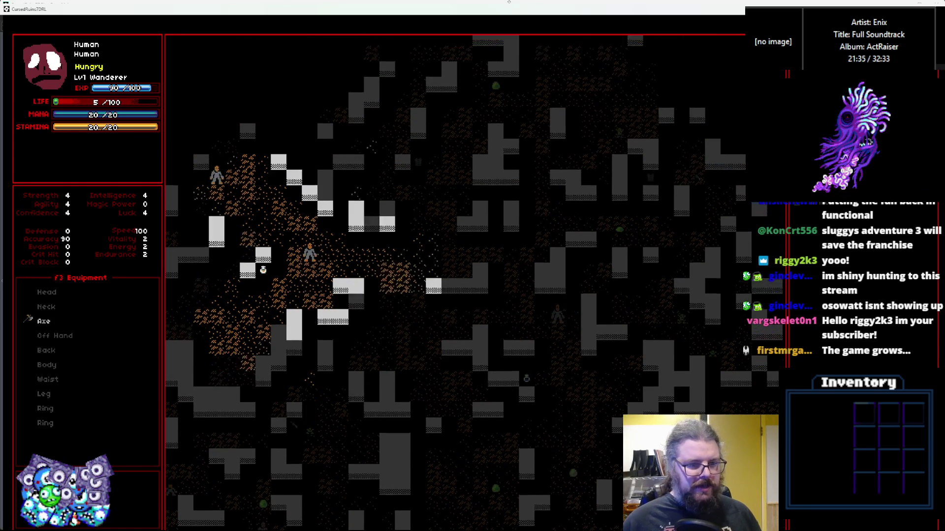
pyautogui.press('Left')
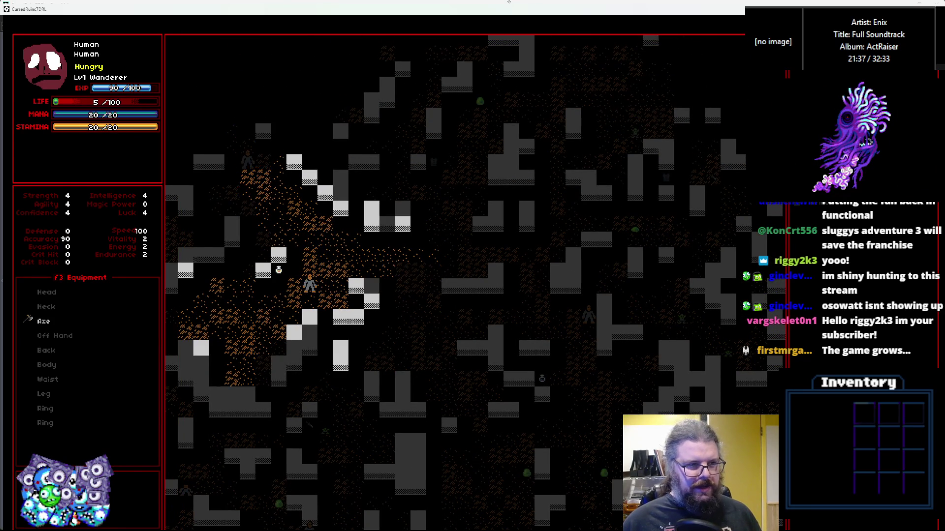
pyautogui.press('Left')
pyautogui.press('Left')
pyautogui.press('Left')
pyautogui.press('Down')
pyautogui.press('Down')
pyautogui.press('Left')
pyautogui.press('Left')
pyautogui.press('Left')
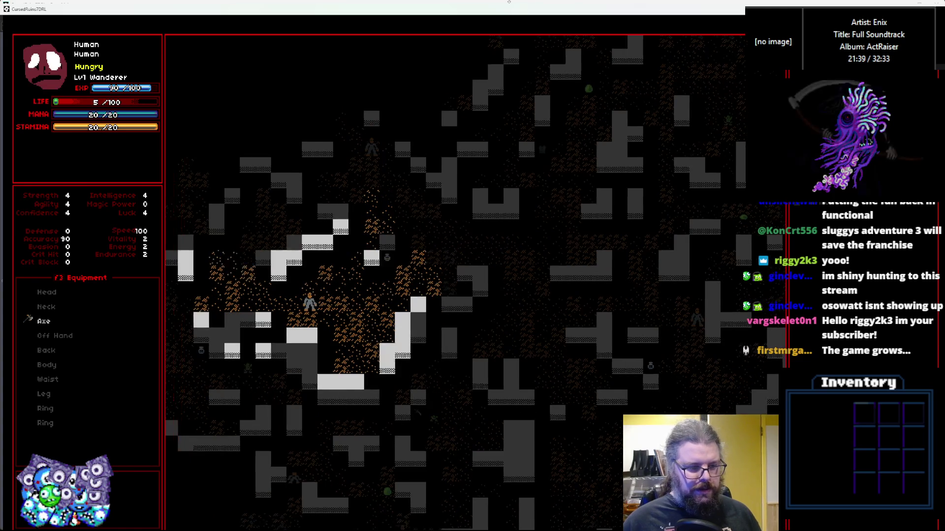
pyautogui.press('Down')
pyautogui.press('Left')
pyautogui.press('Left')
pyautogui.press('Left')
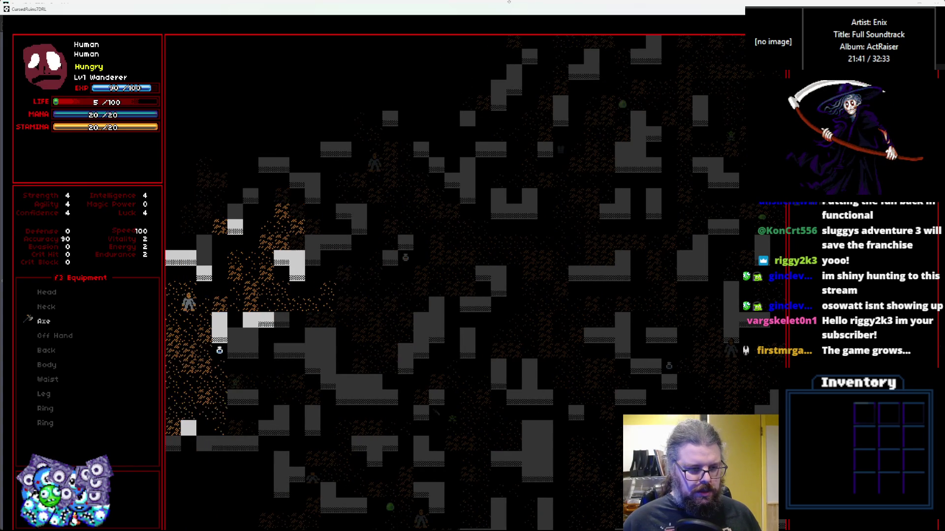
pyautogui.press('Down')
pyautogui.press('Down')
pyautogui.press('Down')
pyautogui.press('Right')
pyautogui.press('Right')
pyautogui.press('Down')
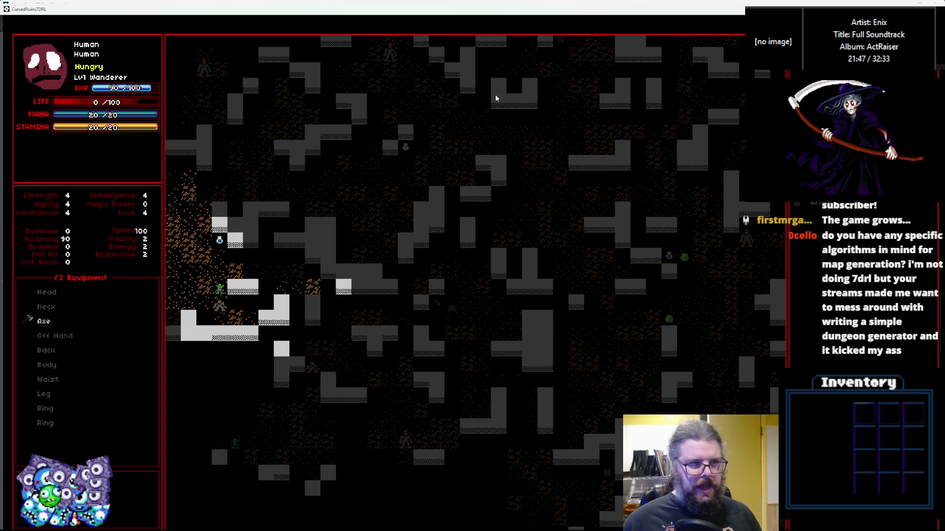
# Exit full screen, close the game, and return from the Debugger to Workspace 1
pyautogui.doubleClick(702, 12)
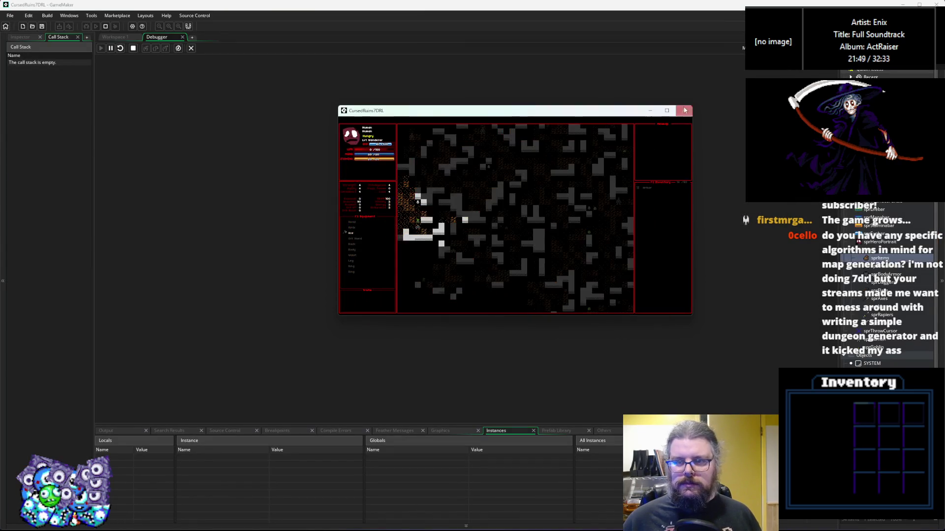
pyautogui.press('Escape')
pyautogui.click(192, 48)
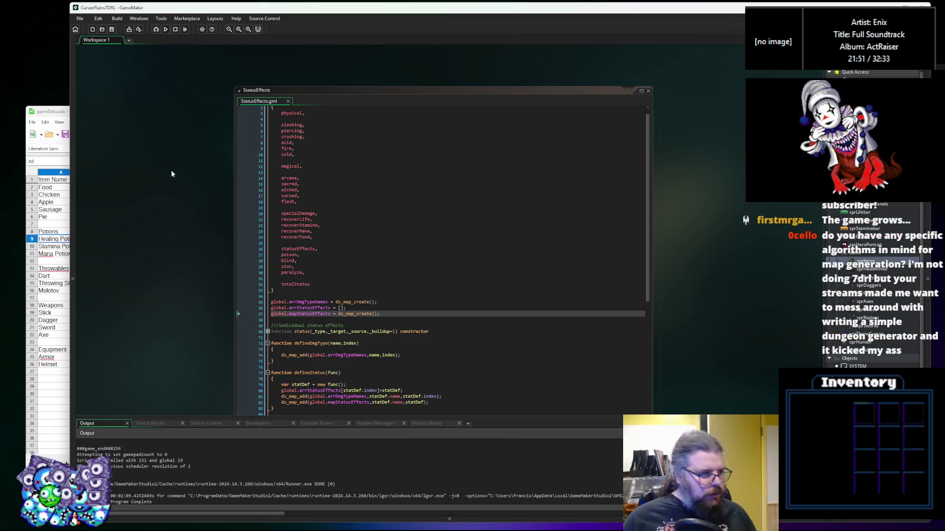
# Bring the gameData spreadsheet window up in front of the StatusEffects code
pyautogui.click(473, 217)
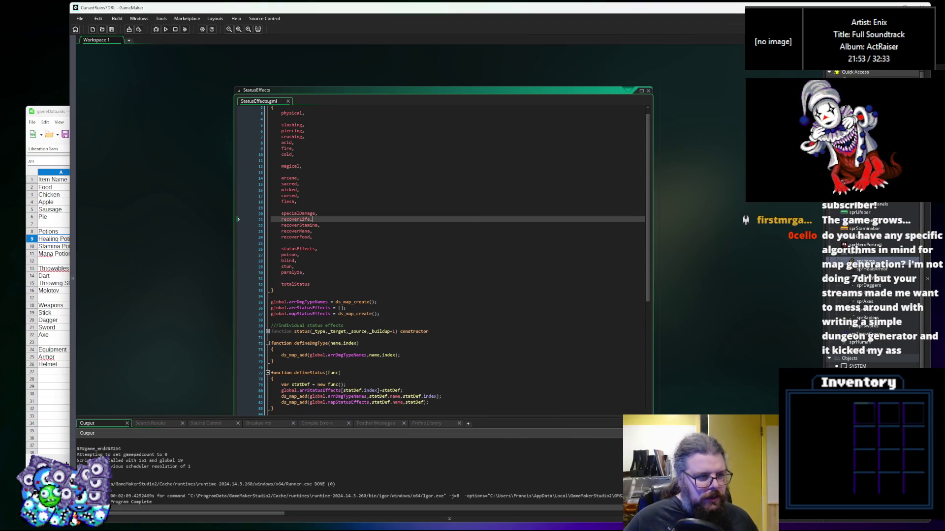
pyautogui.click(58, 254)
pyautogui.moveTo(118, 114)
pyautogui.mouseDown()
pyautogui.moveTo(209, 85)
pyautogui.moveTo(239, 57)
pyautogui.mouseUp()
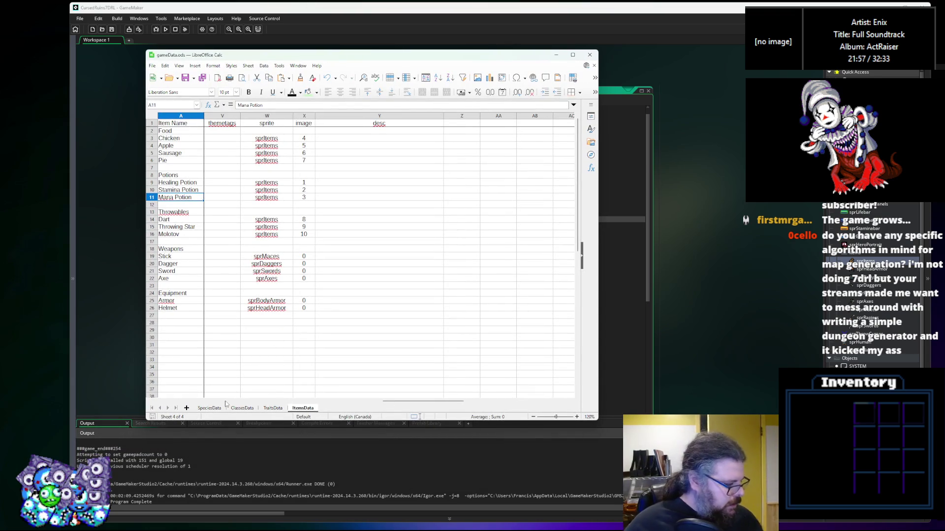
# On SpeciesData, insert a blank row above Goblin and start naming it DangerSlime
pyautogui.click(212, 409)
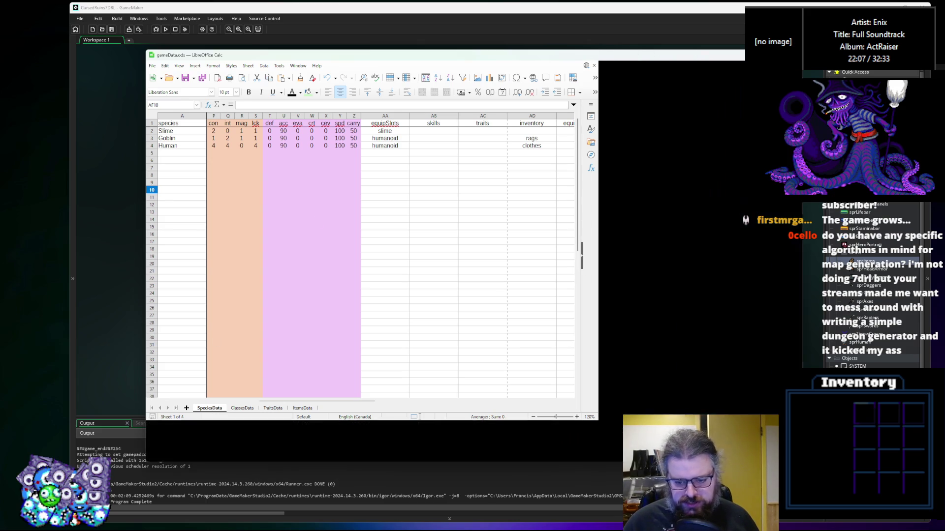
pyautogui.moveTo(598, 422); pyautogui.dragTo(846, 465)
pyautogui.rightClick(152, 139)
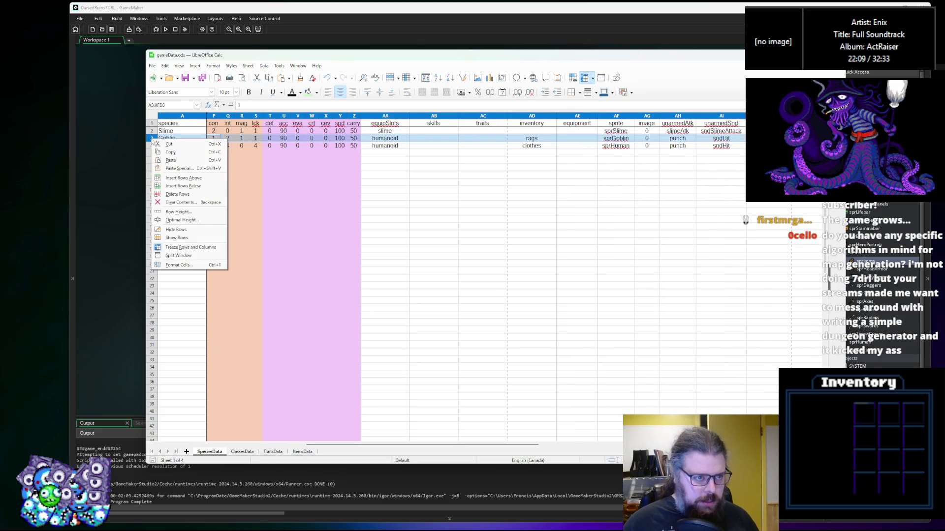
pyautogui.click(179, 184)
pyautogui.click(369, 264)
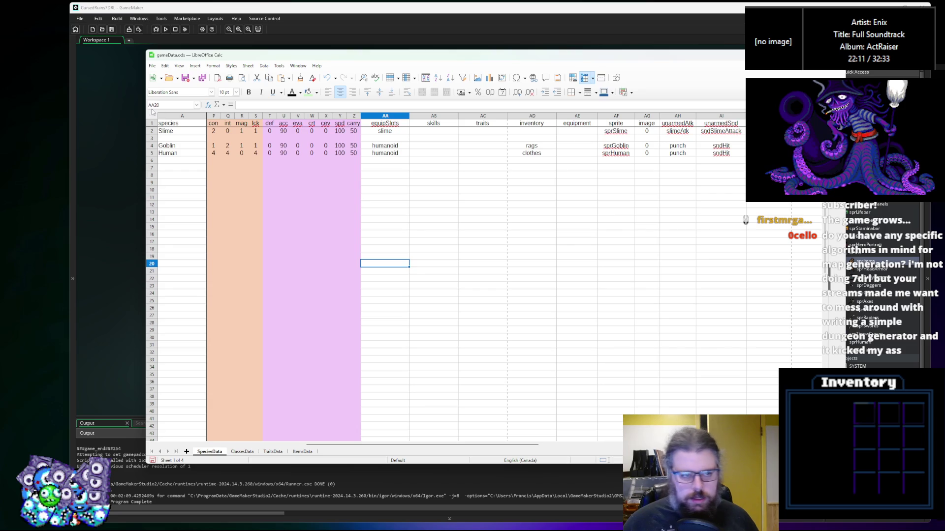
pyautogui.click(172, 140)
pyautogui.write('DangerSlime')
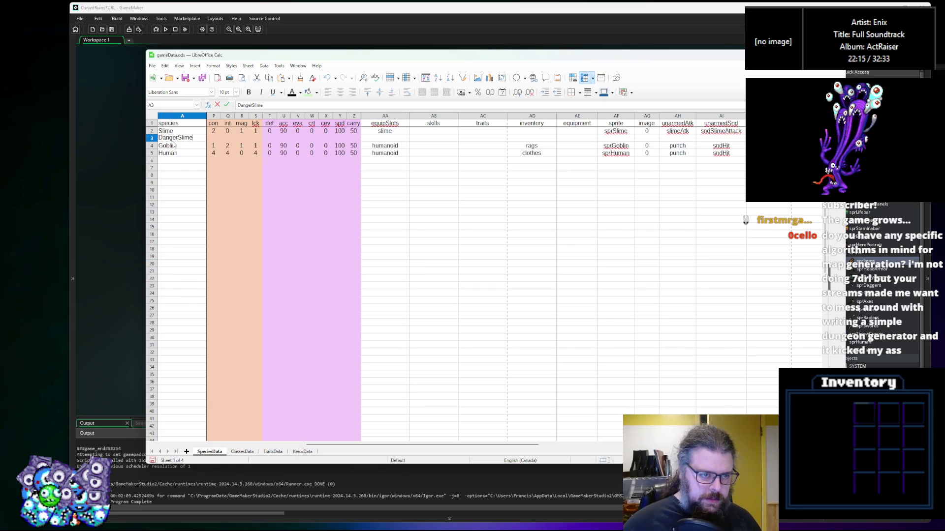
# Paste Slime's con-to-carry stats into row 3, then select Slime's B2:O2 stats
pyautogui.moveTo(355, 132); pyautogui.dragTo(226, 132)
pyautogui.moveTo(385, 131); pyautogui.dragTo(221, 130)
pyautogui.hotkey('ctrl', 'c')
pyautogui.click(215, 139)
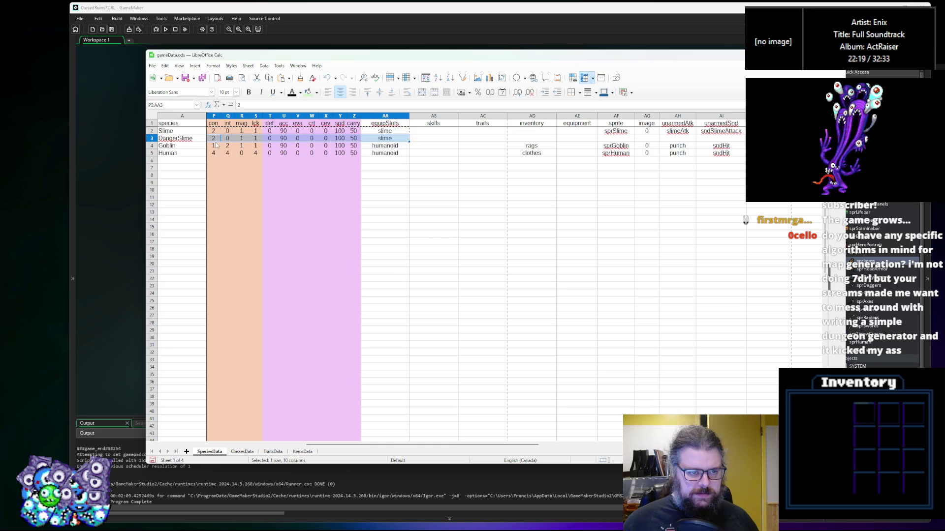
pyautogui.hotkey('ctrl', 'v')
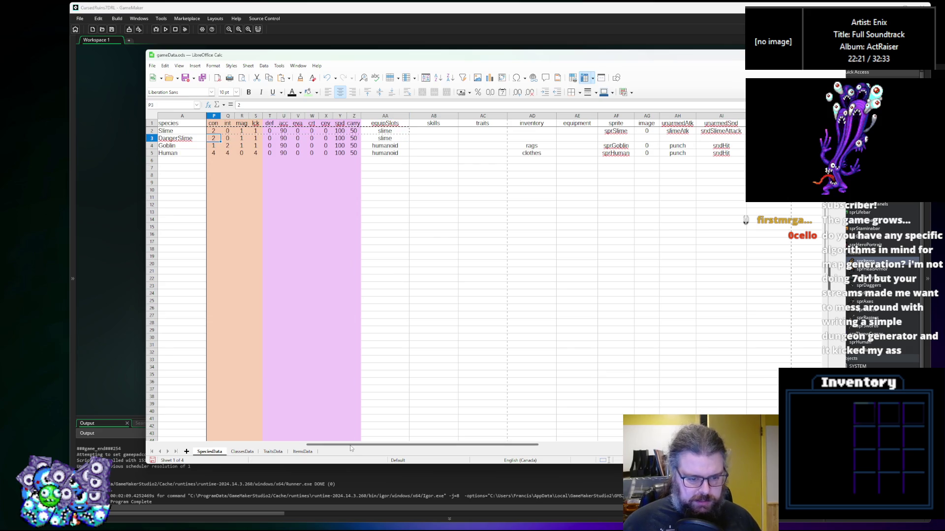
pyautogui.hscroll(-5, 362, 201)
pyautogui.click(362, 200)
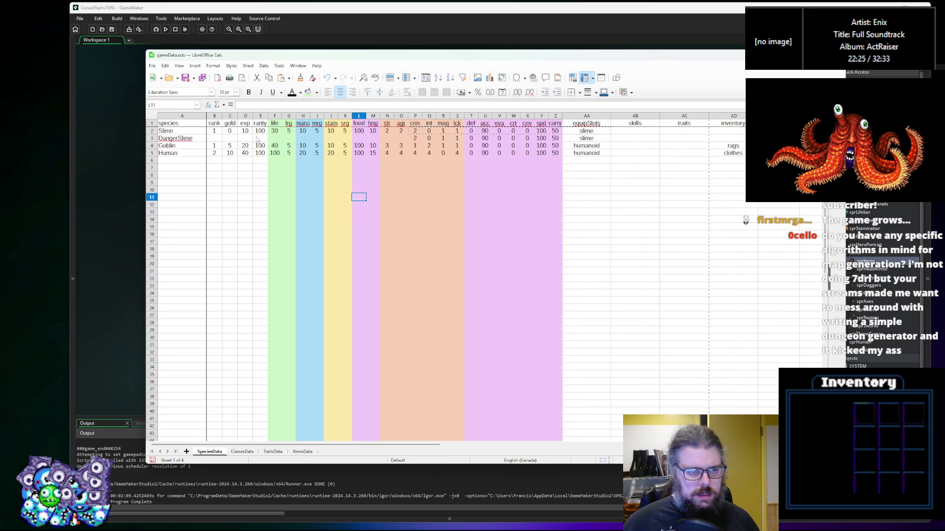
pyautogui.moveTo(217, 134); pyautogui.dragTo(340, 132)
pyautogui.moveTo(406, 132); pyautogui.dragTo(228, 132)
pyautogui.click(214, 140)
# Paste the Slime's stats into the DangerSlime row and enter rarity 70, fatigue 20, mana 2, 20 and 1026
pyautogui.hotkey('ctrl', 'v')
pyautogui.doubleClick(217, 140)
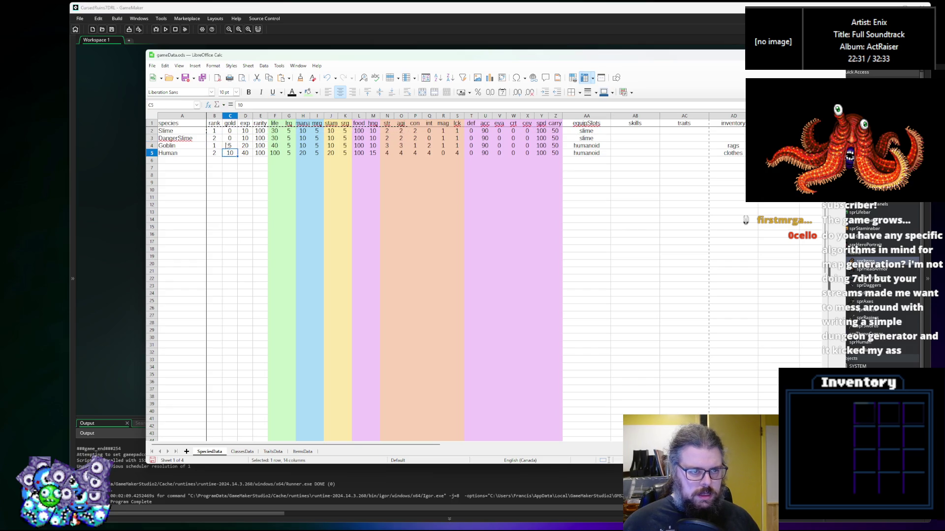
pyautogui.write('0')
pyautogui.click(261, 139)
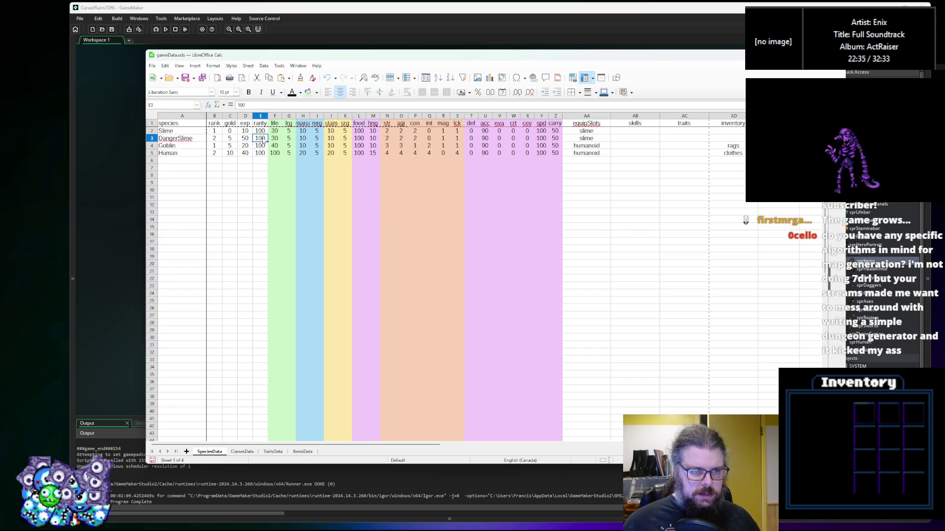
pyautogui.write('70')
pyautogui.write('60')
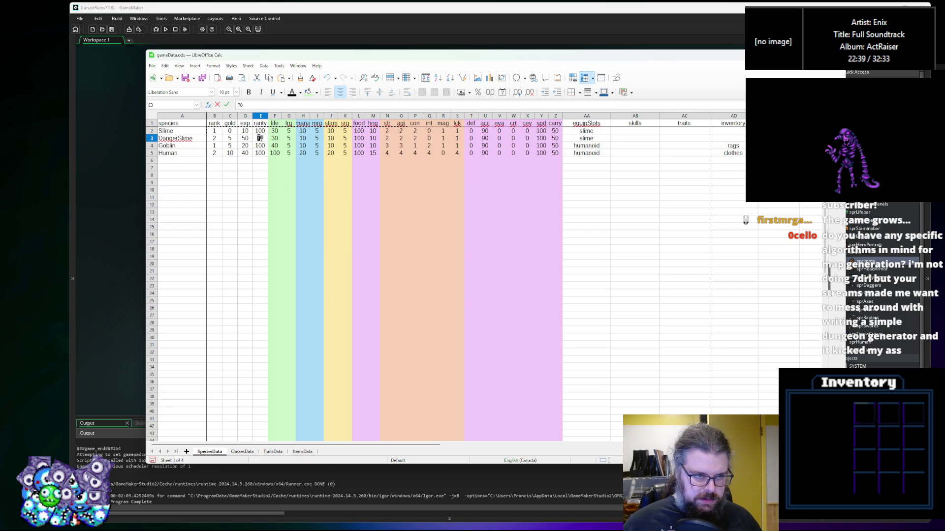
pyautogui.write('20')
pyautogui.click(306, 140)
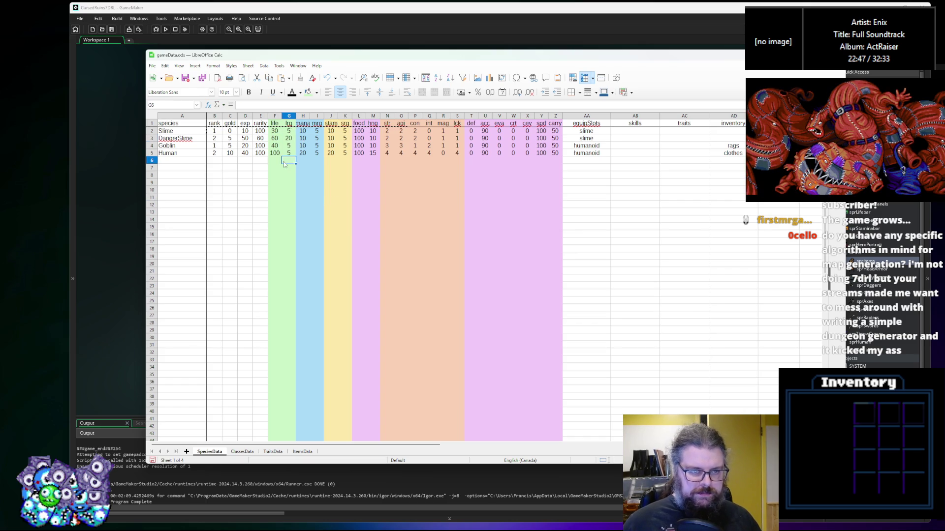
pyautogui.write('2')
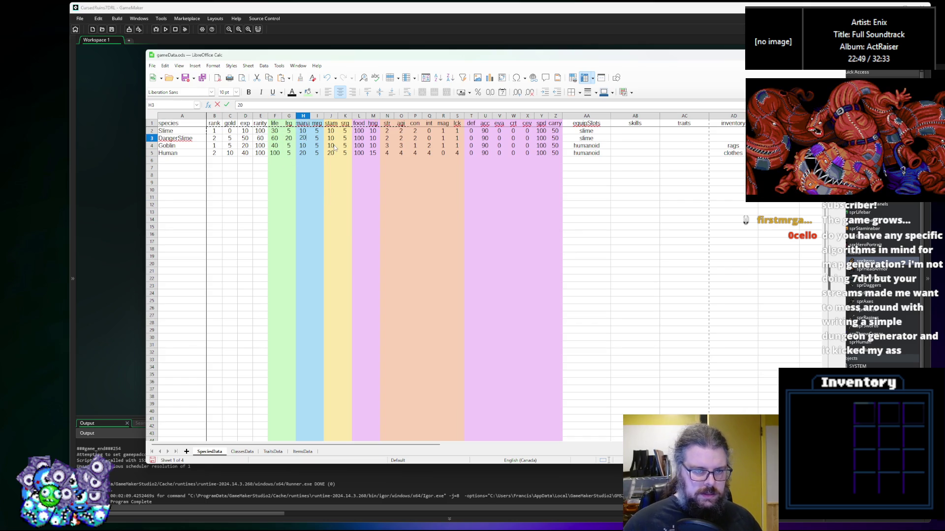
pyautogui.press('Tab')
pyautogui.write('10')
pyautogui.press('Tab')
pyautogui.write('20')
pyautogui.press('Tab')
pyautogui.write('10')
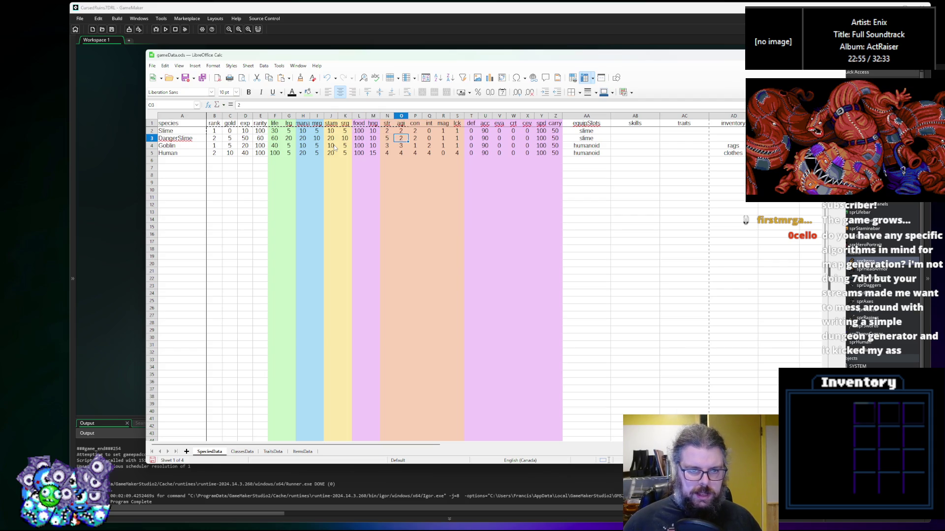
pyautogui.write('2')
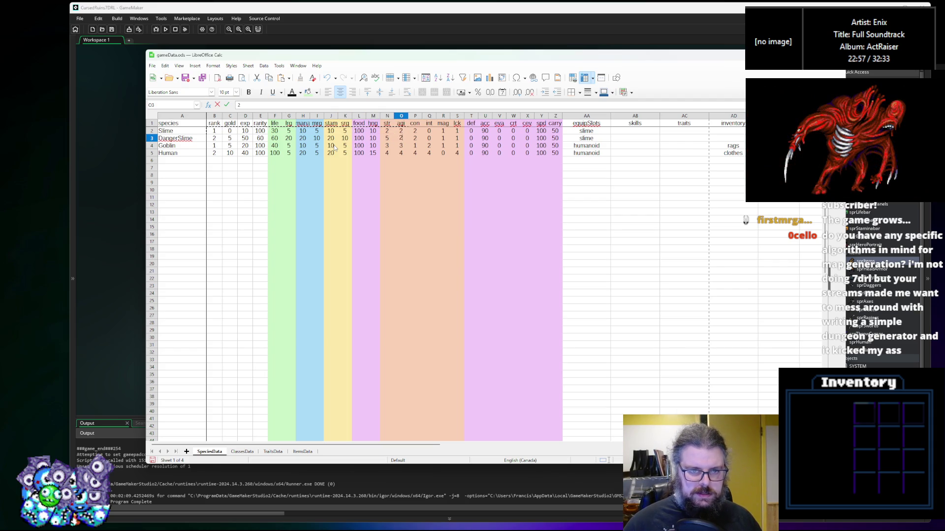
pyautogui.write('6')
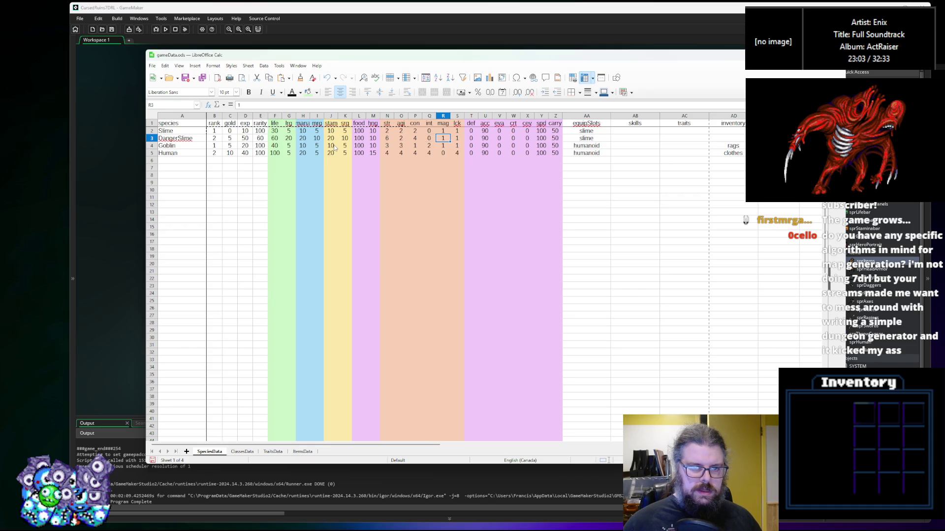
# Set DangerSlime's crit to 10 and its speed value to 6
pyautogui.press('Right')
pyautogui.press('Right')
pyautogui.press('Right')
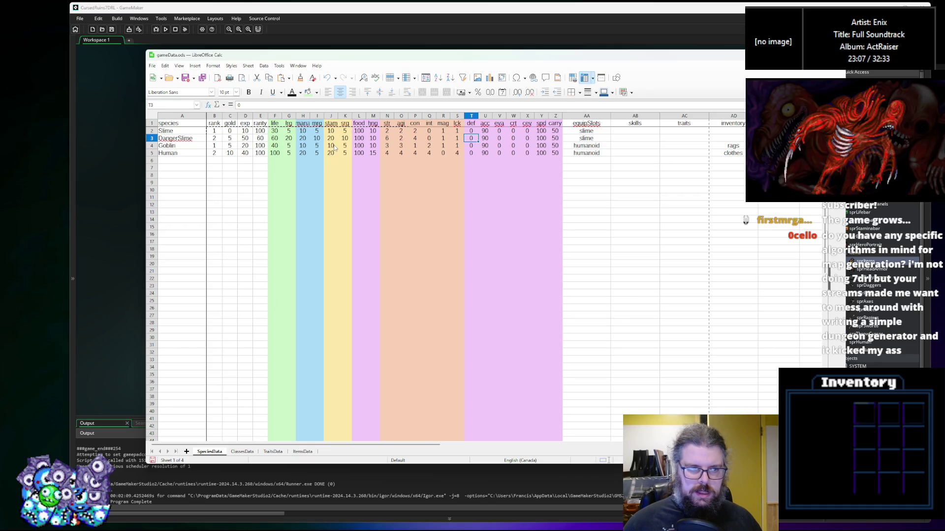
pyautogui.press('Right')
pyautogui.press('Right')
pyautogui.press('Right')
pyautogui.press('Left')
pyautogui.press('Left')
pyautogui.press('Right')
pyautogui.write('10')
pyautogui.press('Tab')
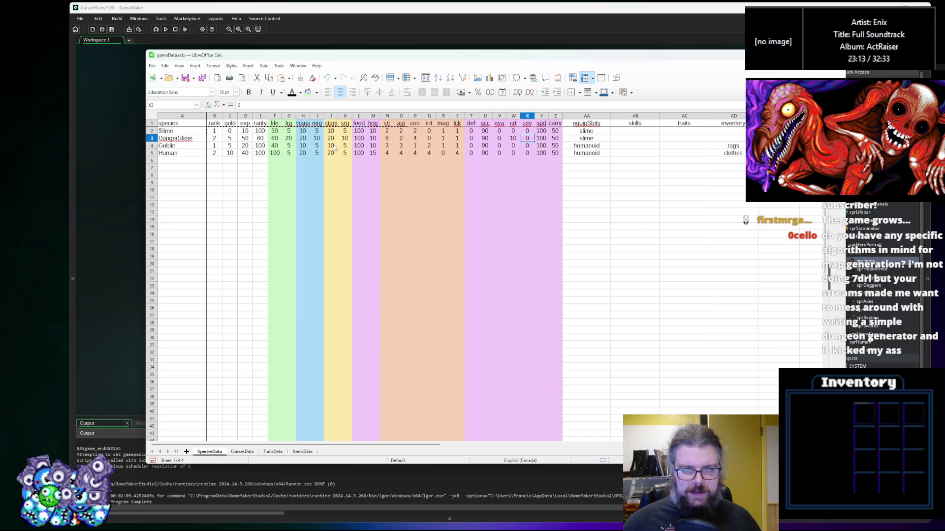
pyautogui.press('Right')
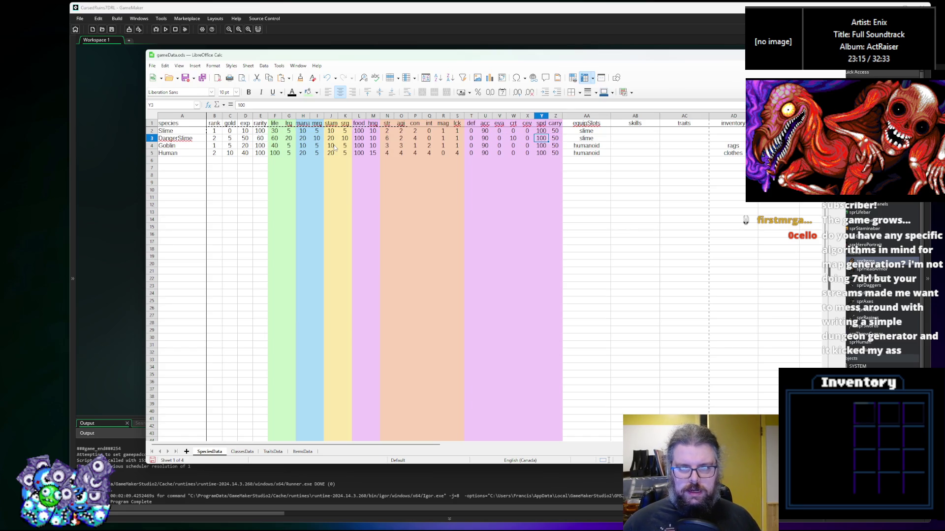
pyautogui.write('6')
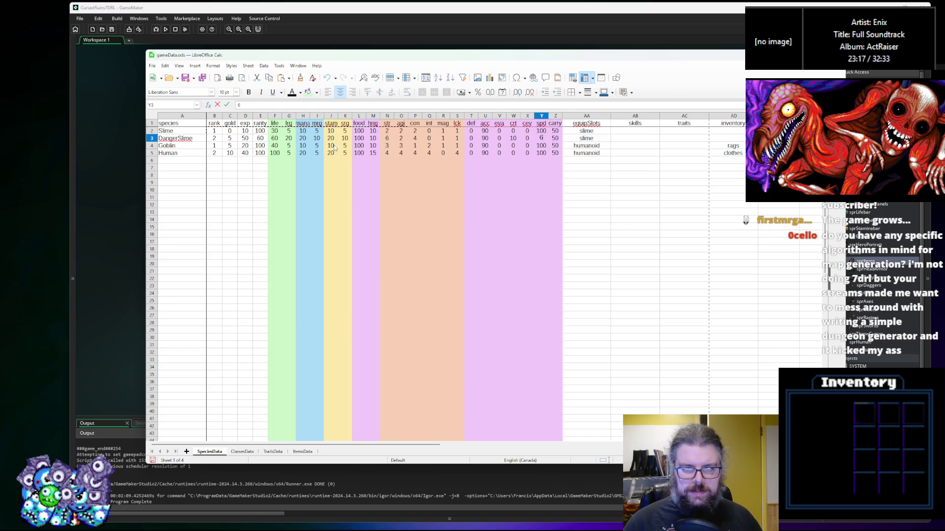
# Change DangerSlime's speed to 50
pyautogui.press('BackSpace')
pyautogui.write('50')
pyautogui.press('Tab')
pyautogui.press('Right')
pyautogui.press('Right')
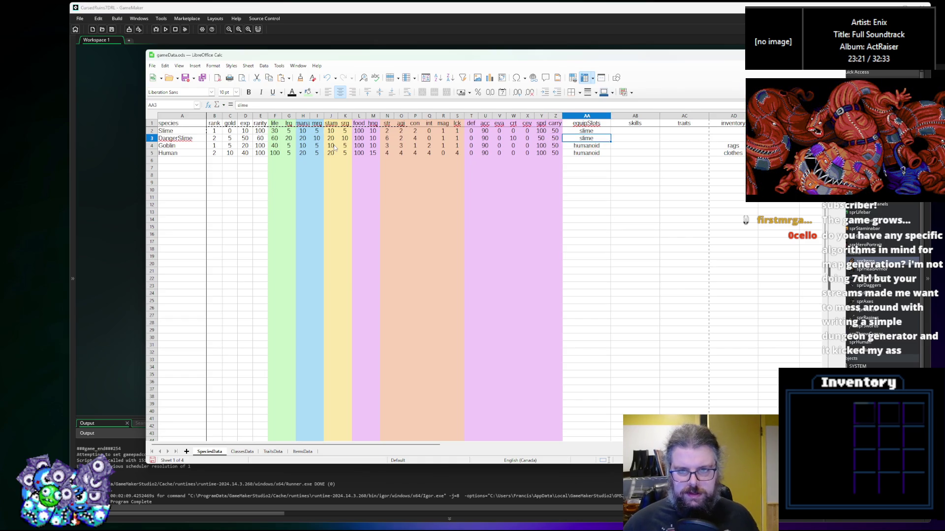
pyautogui.press('Right')
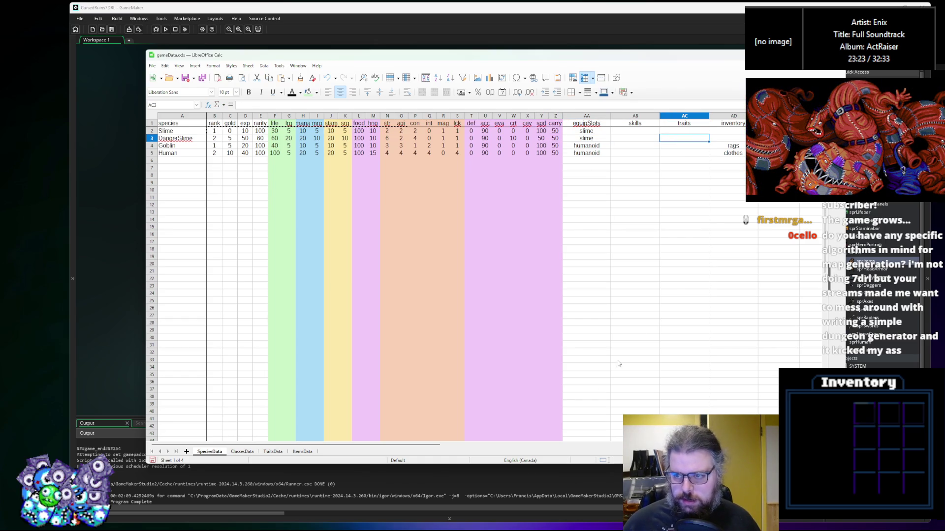
# Copy the Slime's sprite, attack and sound entries into the DangerSlime row
pyautogui.moveTo(437, 445); pyautogui.dragTo(600, 447)
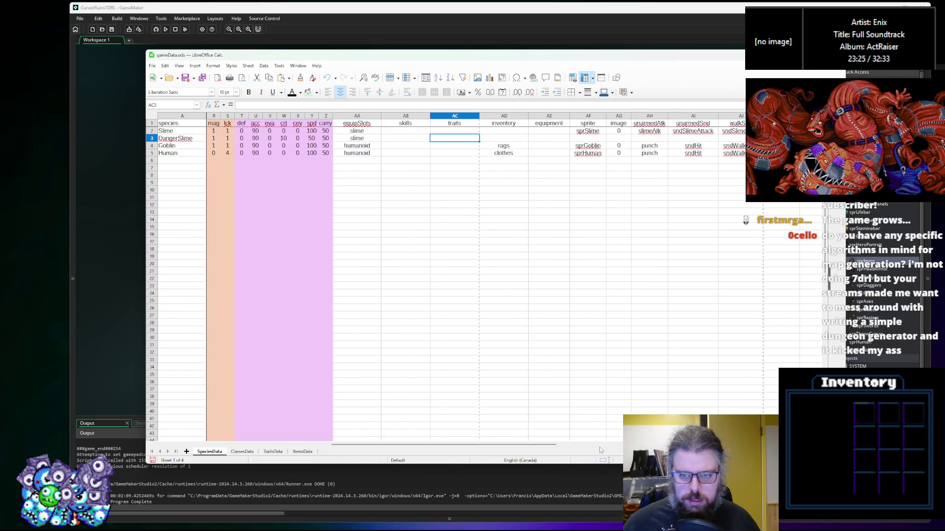
pyautogui.moveTo(736, 131); pyautogui.dragTo(597, 132)
pyautogui.hotkey('ctrl', 'c')
pyautogui.press('Down')
pyautogui.hotkey('ctrl', 'v')
pyautogui.click(619, 264)
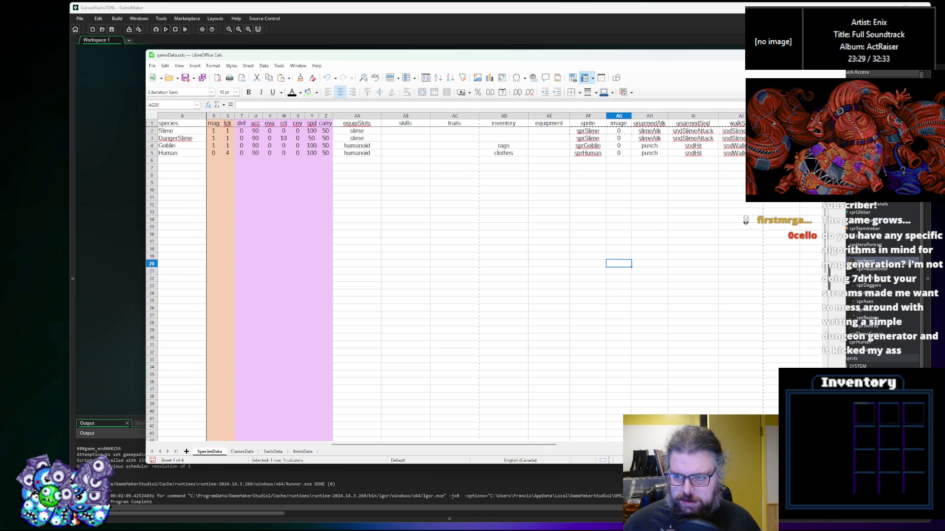
# Give DangerSlime the Slime's death sound sndSlimeDead
pyautogui.moveTo(533, 445); pyautogui.dragTo(640, 451)
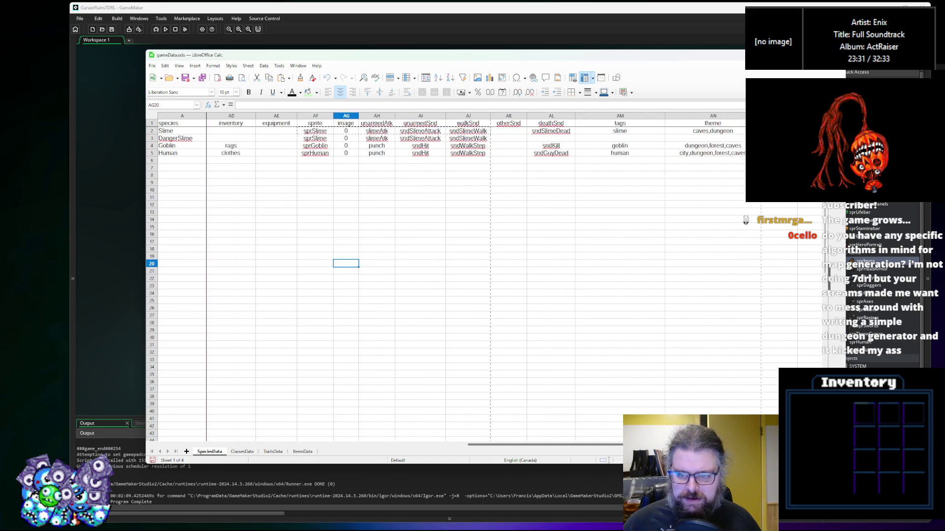
pyautogui.click(548, 134)
pyautogui.hotkey('ctrl', 'c')
pyautogui.press('Down')
pyautogui.hotkey('ctrl', 'v')
# Give DangerSlime the slime tag and the caves,dungeon theme
pyautogui.click(626, 136)
pyautogui.press('Down')
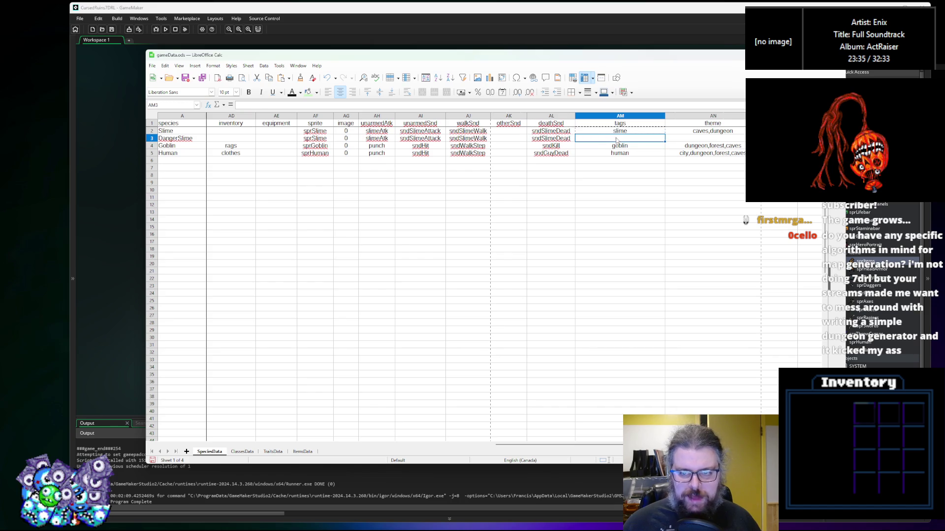
pyautogui.hotkey('ctrl', 'v')
pyautogui.click(708, 132)
pyautogui.hotkey('ctrl', 'c')
pyautogui.press('Down')
pyautogui.hotkey('ctrl', 'v')
pyautogui.click(704, 190)
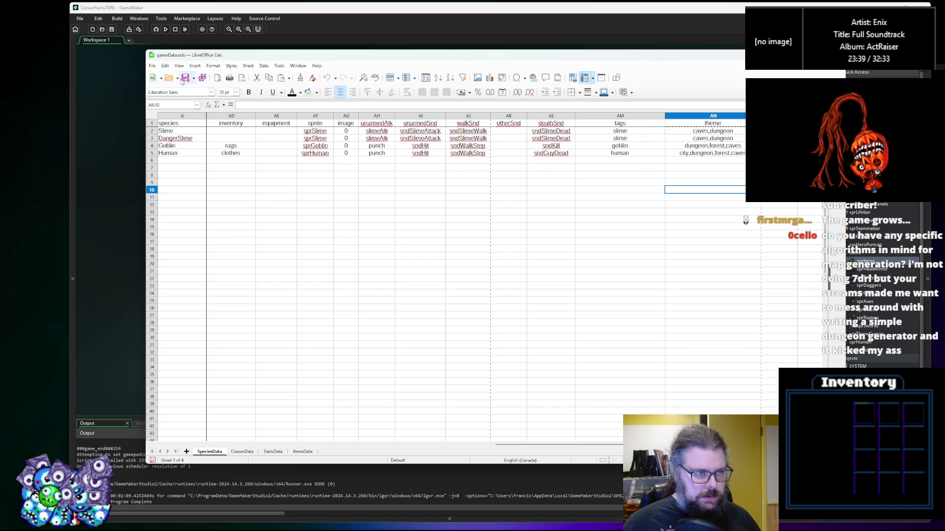
# Verify the Slime and DangerSlime walk sound entries match, then return to GameMaker
pyautogui.click(468, 131)
pyautogui.click(468, 138)
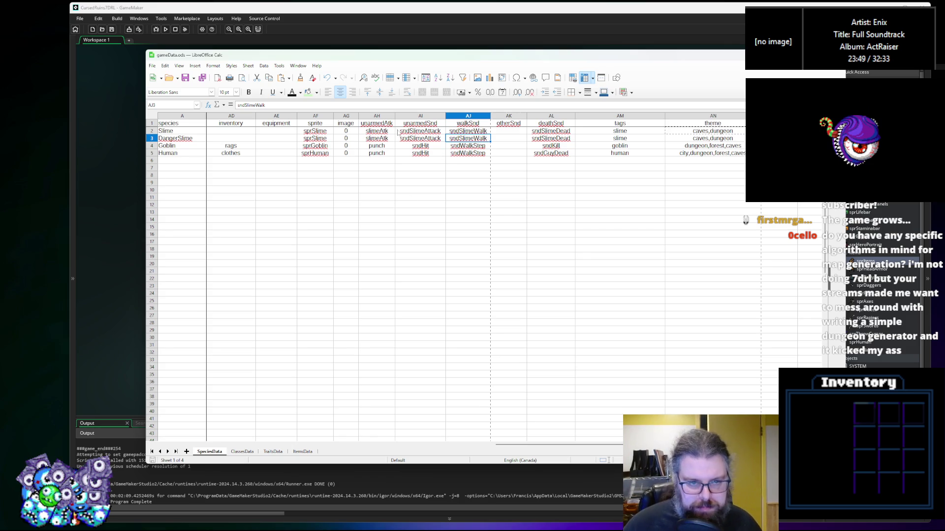
pyautogui.press('Left')
pyautogui.press('Left')
pyautogui.press('Left')
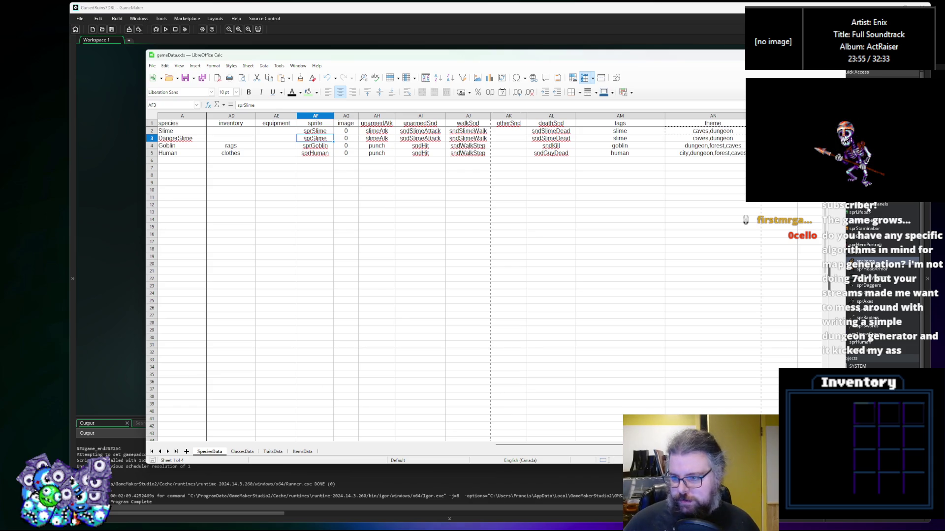
pyautogui.click(867, 211)
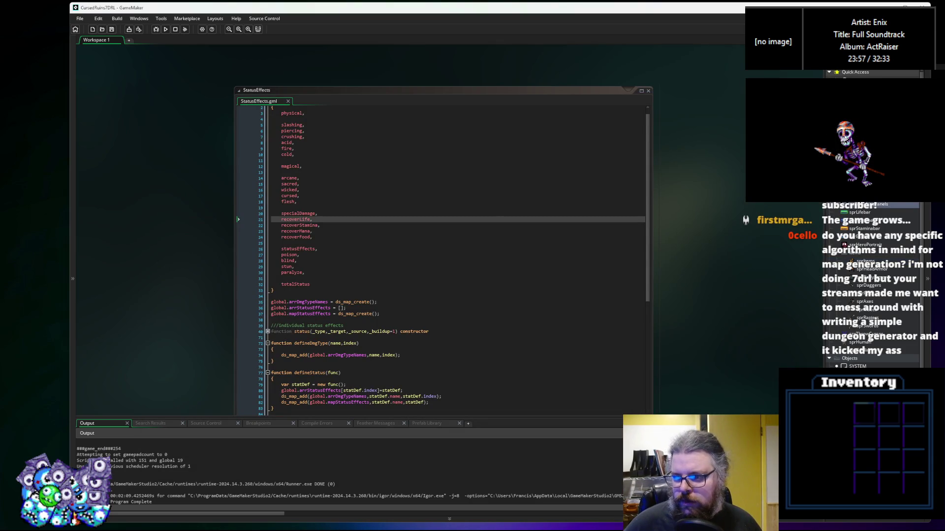
# Open sprSlime, step through its 10 frames to pick the green frame 8, then return to Calc
pyautogui.doubleClick(858, 335)
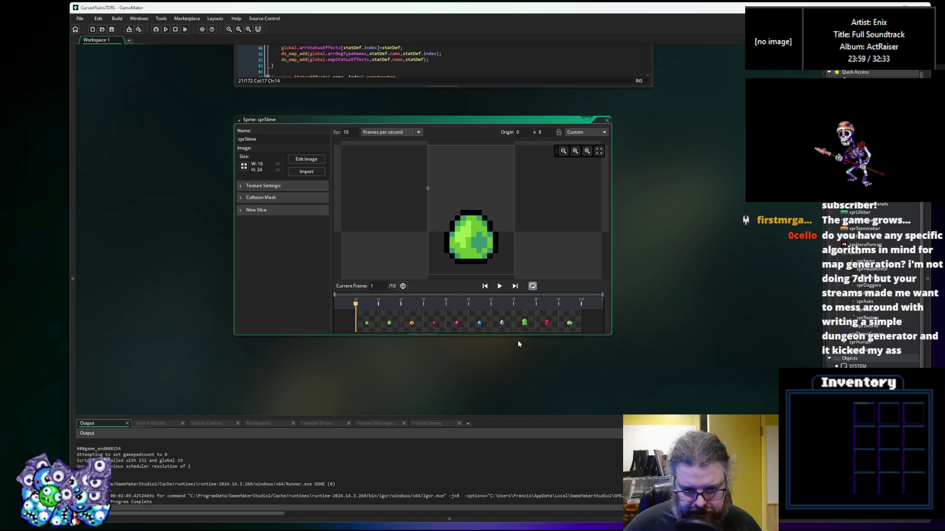
pyautogui.click(475, 322)
pyautogui.click(502, 323)
pyautogui.click(480, 323)
pyautogui.click(412, 322)
pyautogui.click(455, 325)
pyautogui.click(502, 324)
pyautogui.click(525, 324)
pyautogui.click(546, 324)
pyautogui.click(570, 324)
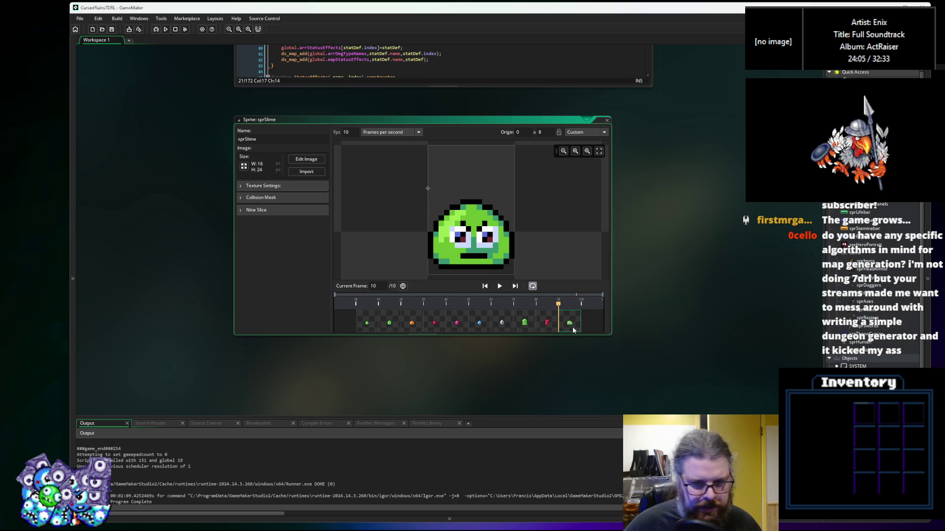
pyautogui.click(546, 326)
pyautogui.click(526, 326)
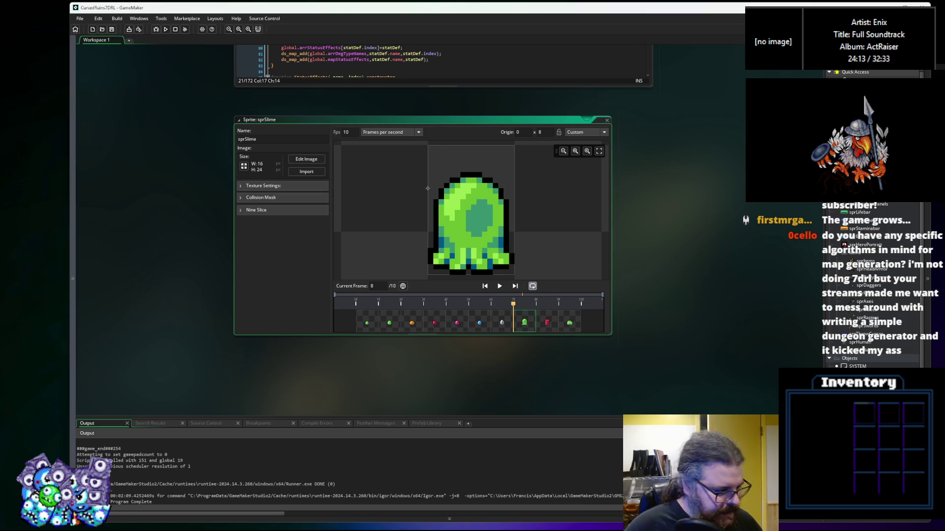
pyautogui.hotkey('alt', 'Tab')
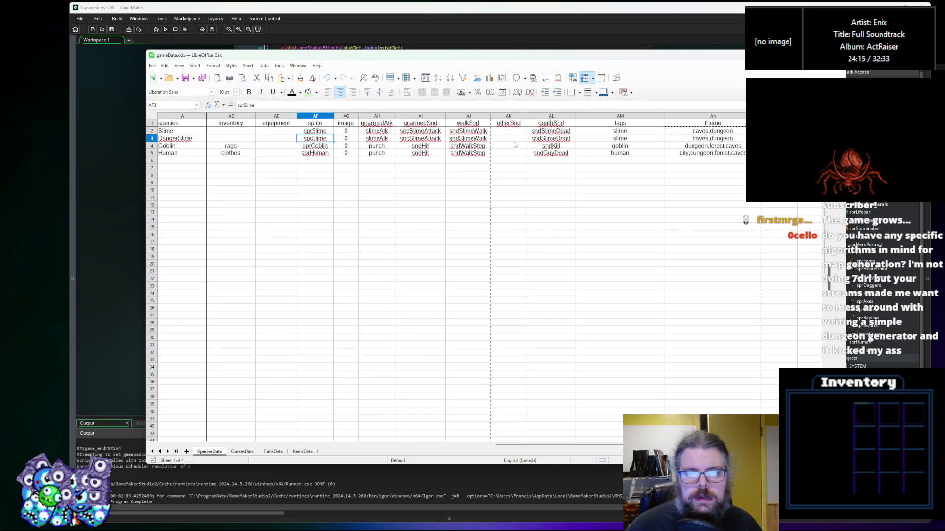
# Set DangerSlime's image frame to 7 and its rank in B3 to 5
pyautogui.click(284, 197)
pyautogui.click(345, 140)
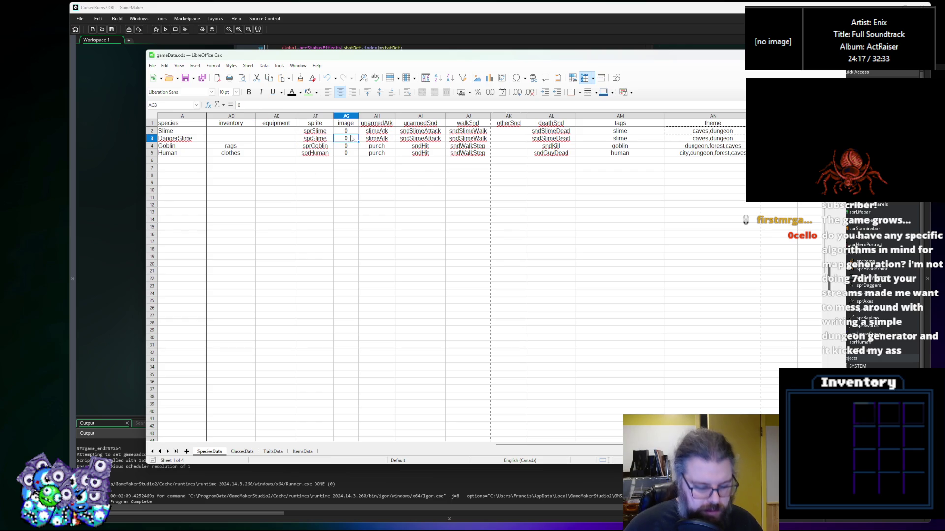
pyautogui.write('7')
pyautogui.click(346, 182)
pyautogui.moveTo(550, 443)
pyautogui.mouseDown()
pyautogui.moveTo(320, 423)
pyautogui.moveTo(282, 382)
pyautogui.mouseUp()
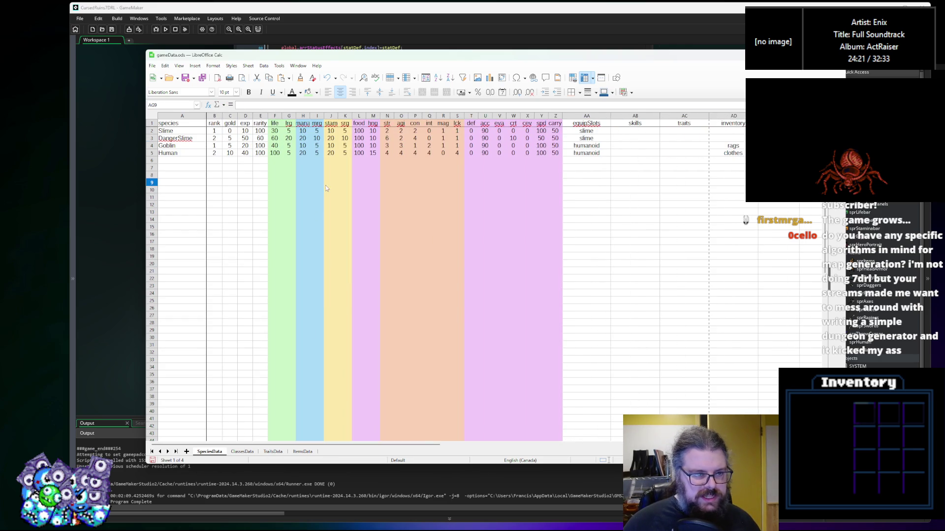
pyautogui.click(214, 139)
pyautogui.write('5')
pyautogui.press('Tab')
pyautogui.press('Tab')
pyautogui.press('Tab')
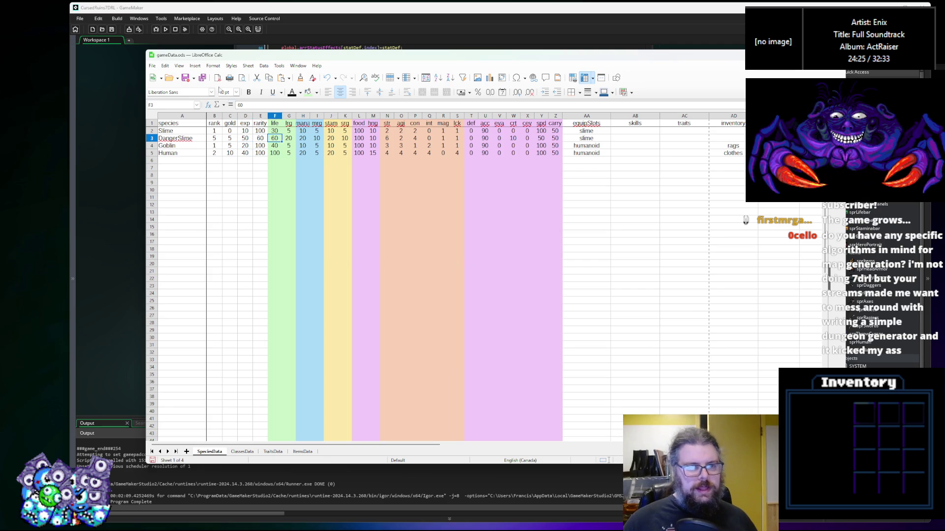
# Export all sheets as CSV files, then close the sprSlime editor in GameMaker
pyautogui.click(202, 77)
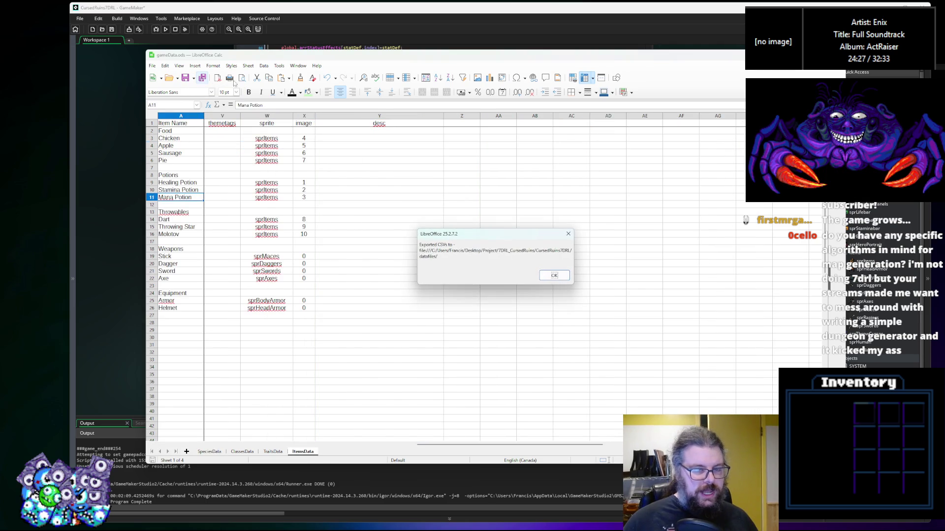
pyautogui.press('Return')
pyautogui.click(338, 28)
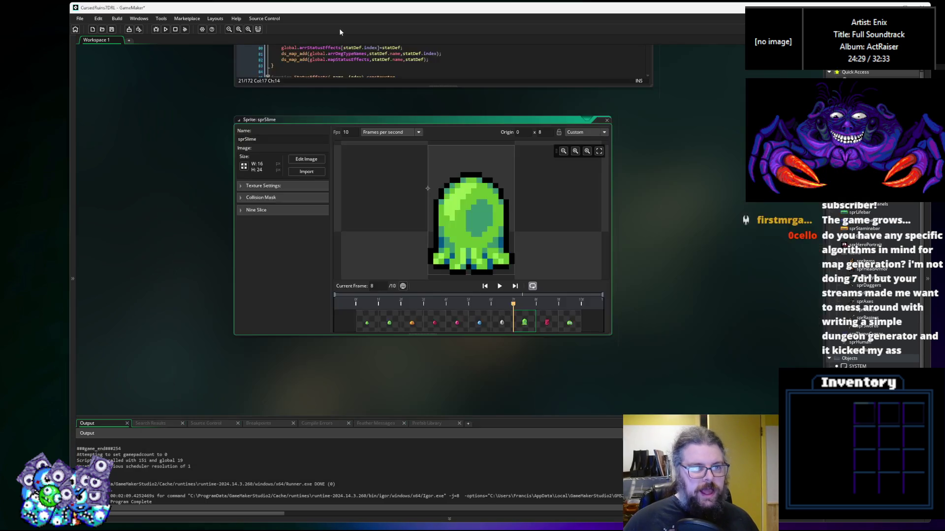
pyautogui.click(607, 120)
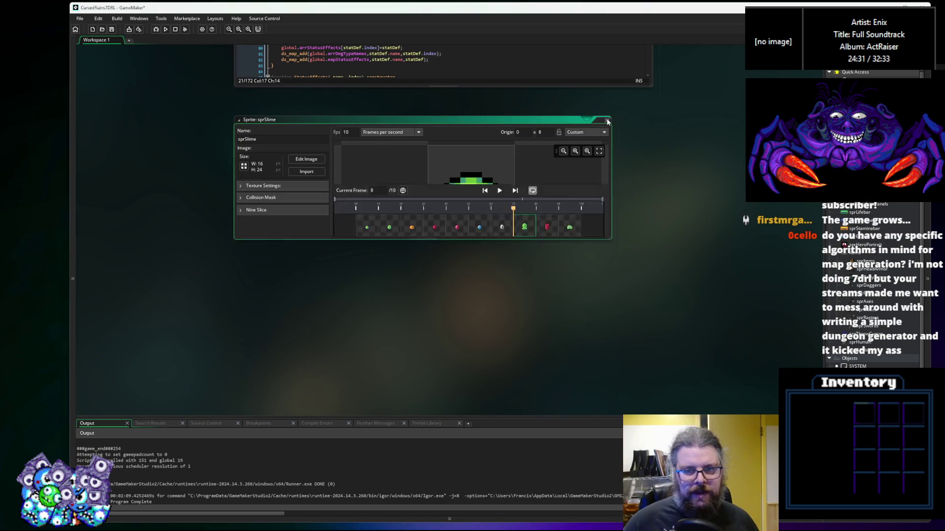
# Run a debug build, start a New Game and walk the hero up to the green slime
pyautogui.click(156, 30)
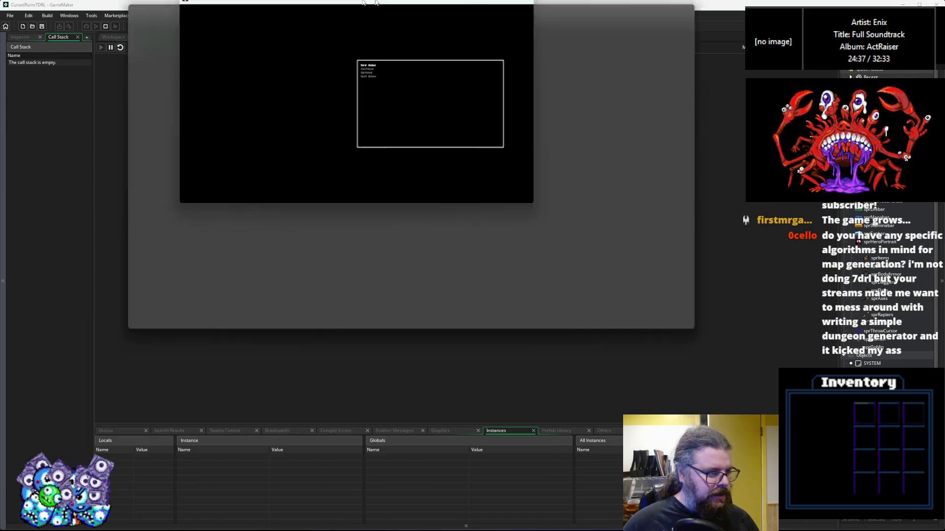
pyautogui.press('Return')
pyautogui.press('Up')
pyautogui.press('Right')
pyautogui.press('Up')
pyautogui.press('Right')
pyautogui.press('Up')
pyautogui.press('Up')
pyautogui.press('Up')
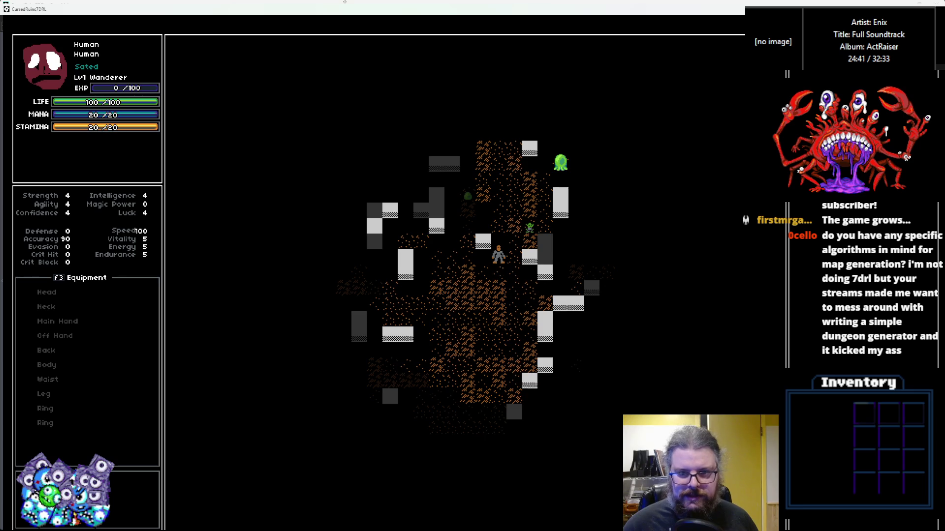
pyautogui.press('Up')
pyautogui.press('Right')
pyautogui.press('Right')
pyautogui.press('Up')
pyautogui.press('Right')
pyautogui.press('Up')
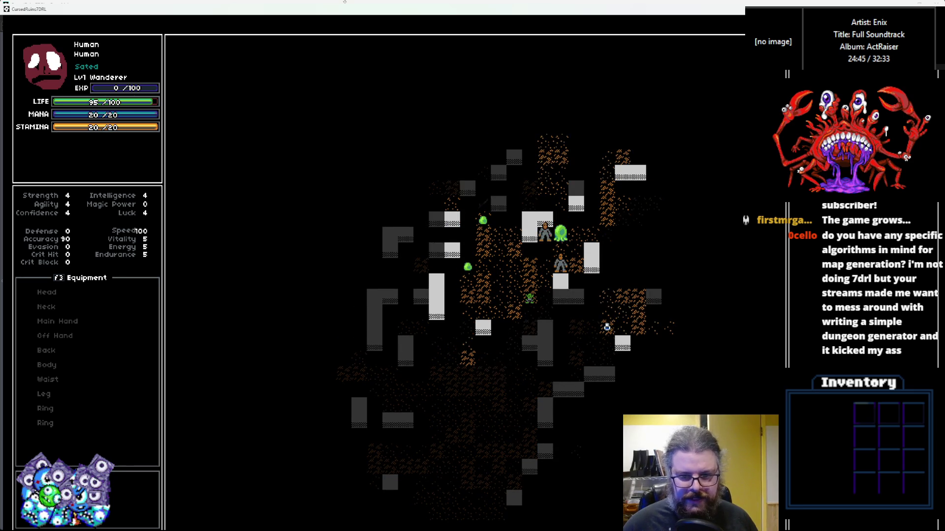
pyautogui.press('Up')
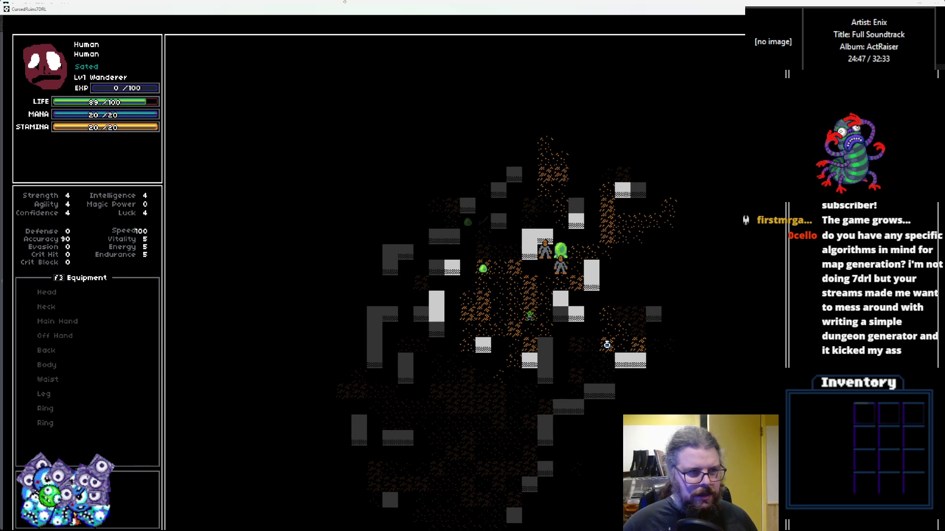
# Fight the green slime, retreating once, until it is killed
pyautogui.press('Up')
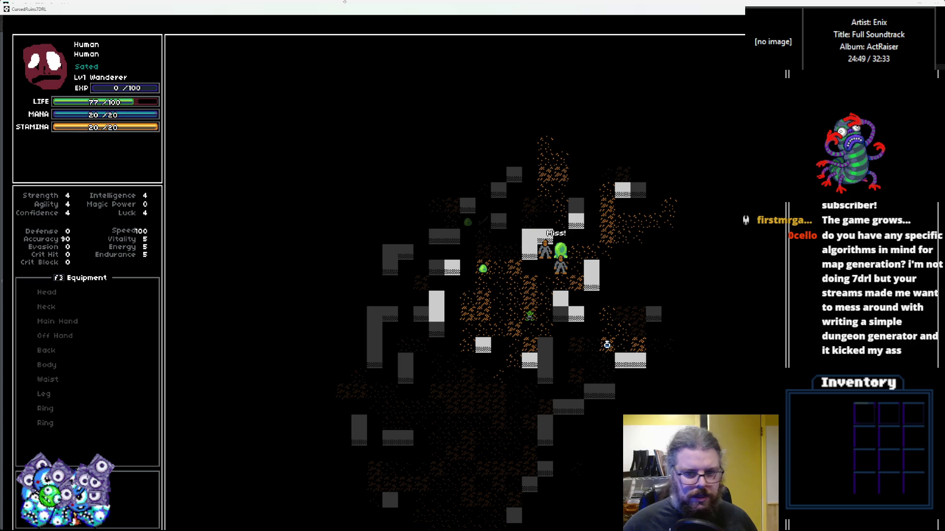
pyautogui.press('Up')
pyautogui.press('Left')
pyautogui.press('Left')
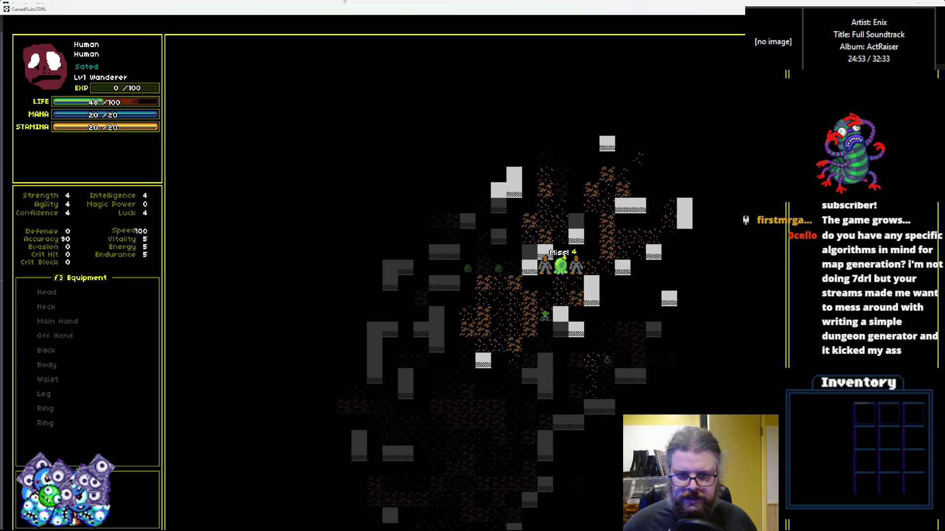
pyautogui.press('Left')
pyautogui.press('Left')
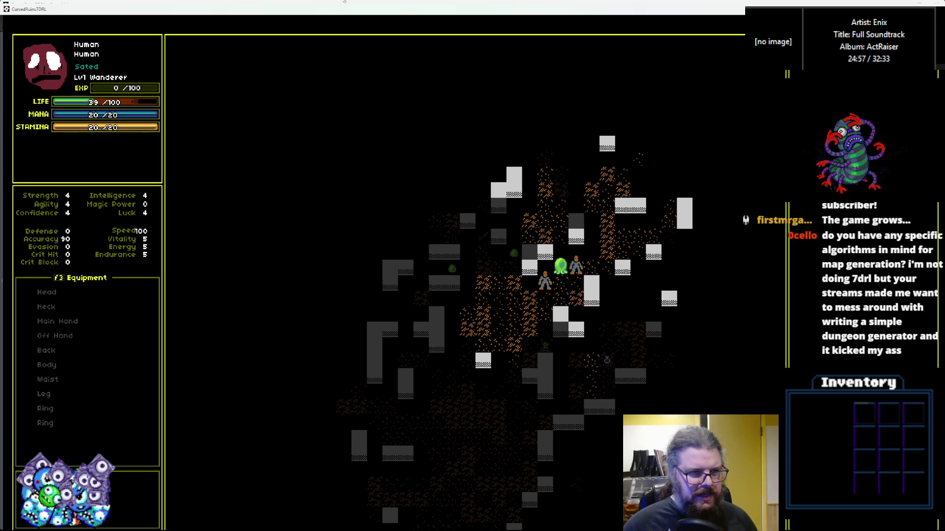
pyautogui.press('Left')
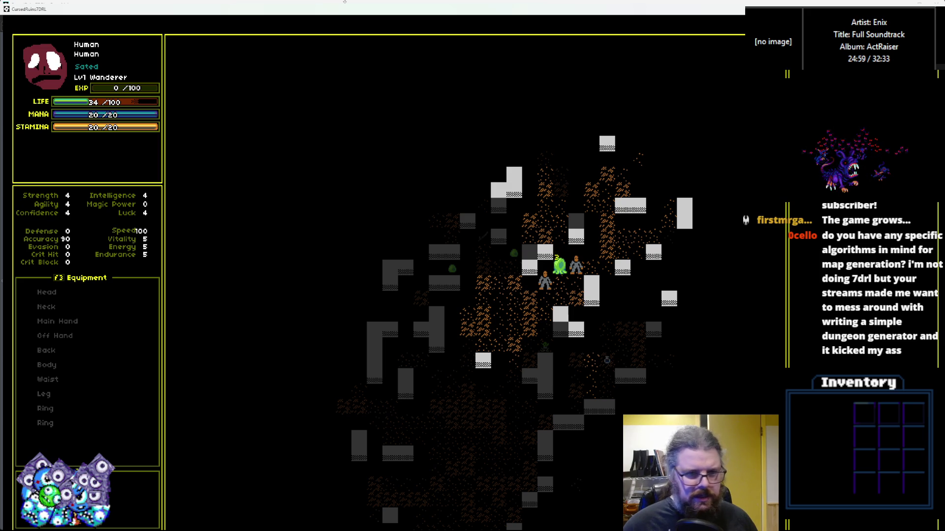
pyautogui.press('Left')
pyautogui.press('Left')
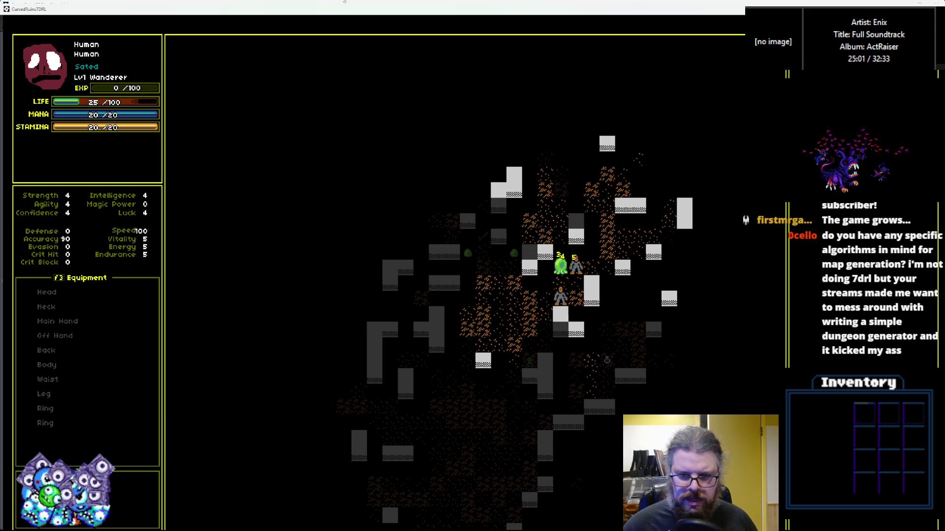
pyautogui.press('Left')
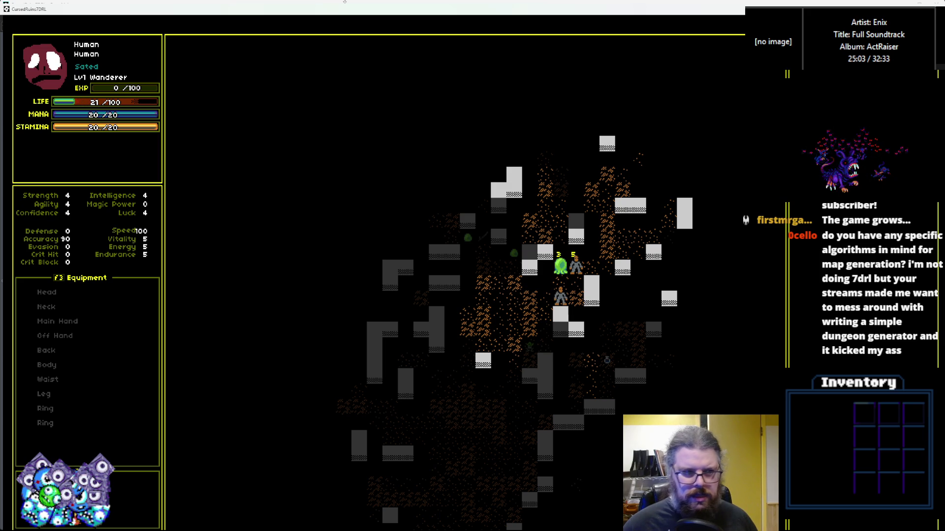
pyautogui.press('Left')
pyautogui.press('Home')
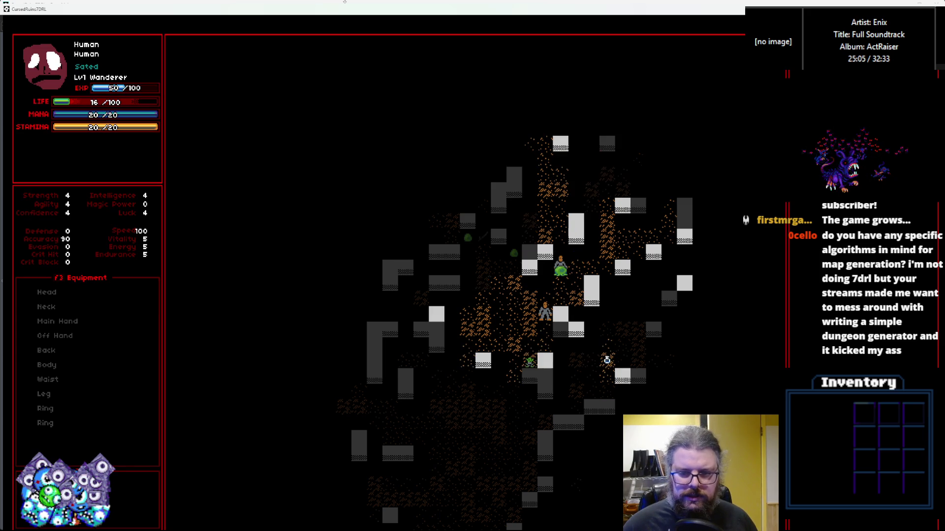
pyautogui.press('Up')
pyautogui.press('Up')
pyautogui.press('Up')
pyautogui.press('Home')
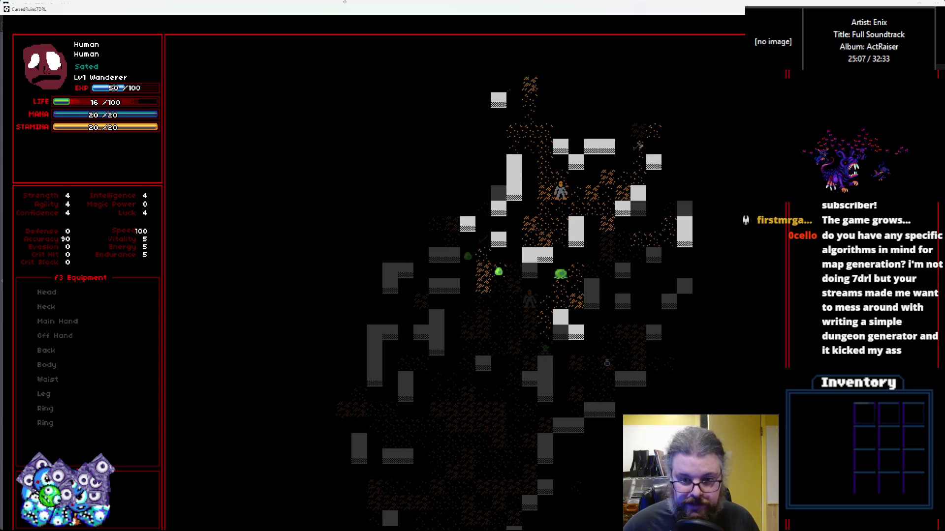
pyautogui.press('Down')
pyautogui.press('Down')
pyautogui.press('Down')
pyautogui.press('End')
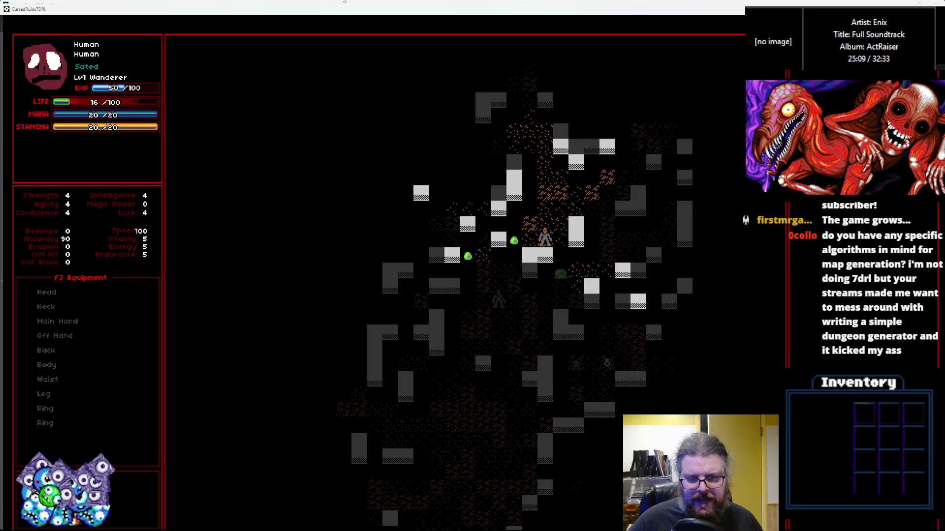
pyautogui.press('Left')
pyautogui.press('Left')
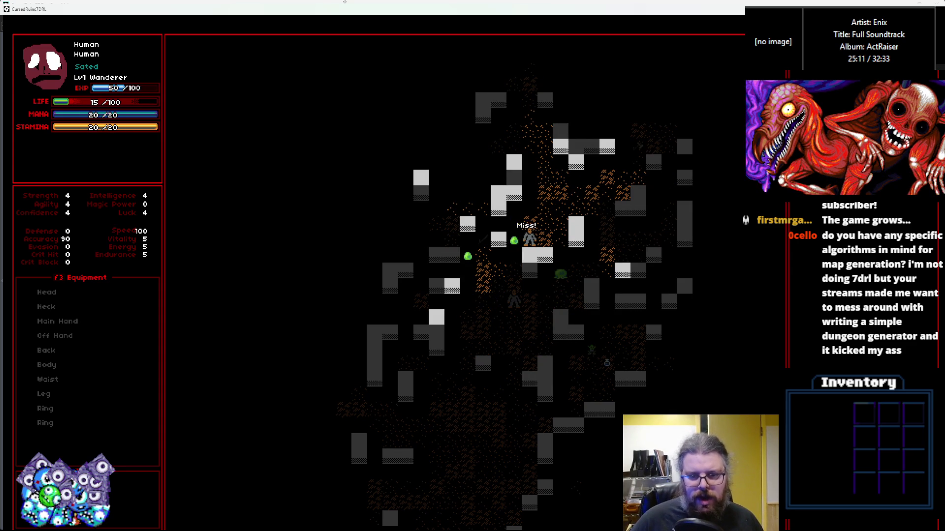
pyautogui.press('Left')
pyautogui.press('Left')
pyautogui.press('Left')
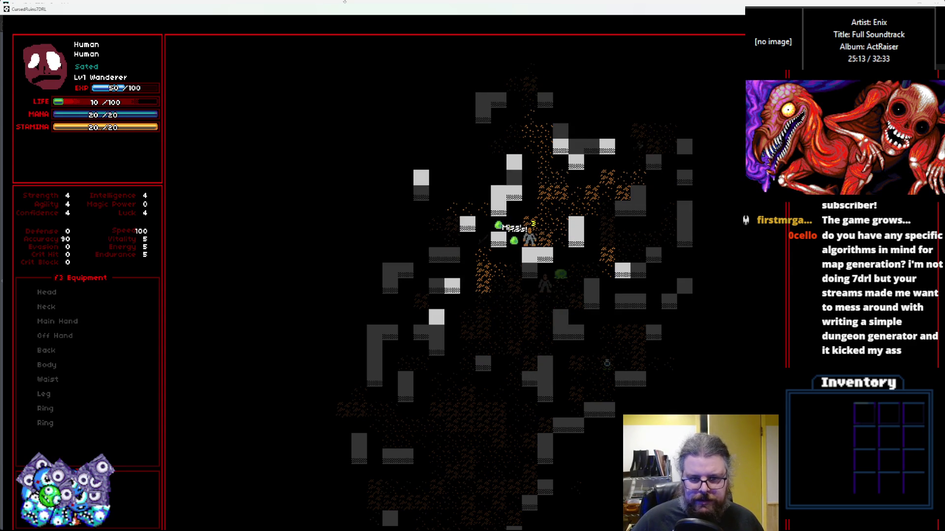
# Walk further down through the cave, then shrink and close the game window
pyautogui.press('Down')
pyautogui.press('Down')
pyautogui.press('Down')
pyautogui.press('End')
pyautogui.press('End')
pyautogui.press('End')
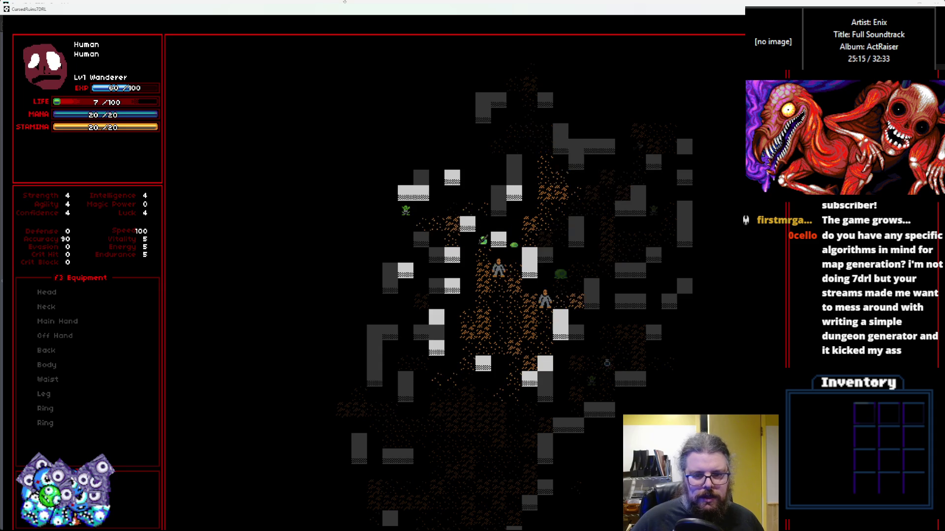
pyautogui.press('End')
pyautogui.press('End')
pyautogui.press('Down')
pyautogui.press('Down')
pyautogui.press('Down')
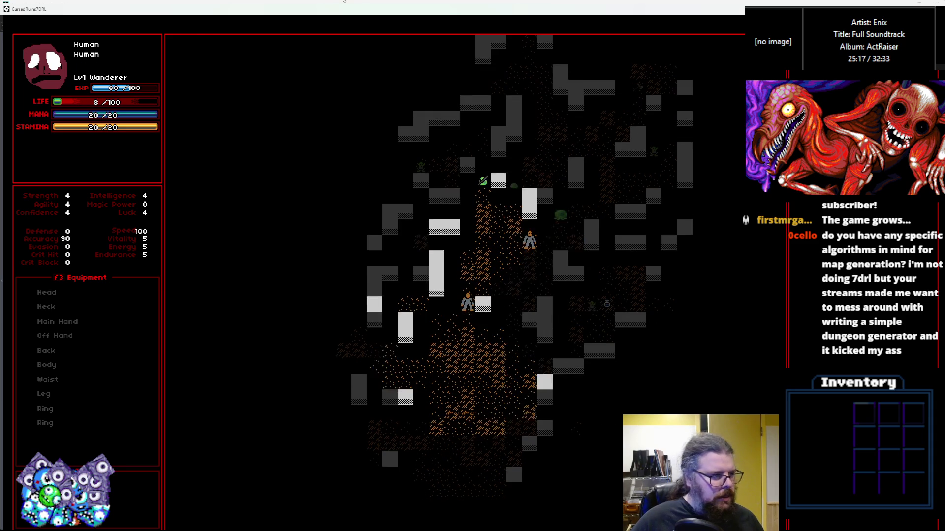
pyautogui.press('Down')
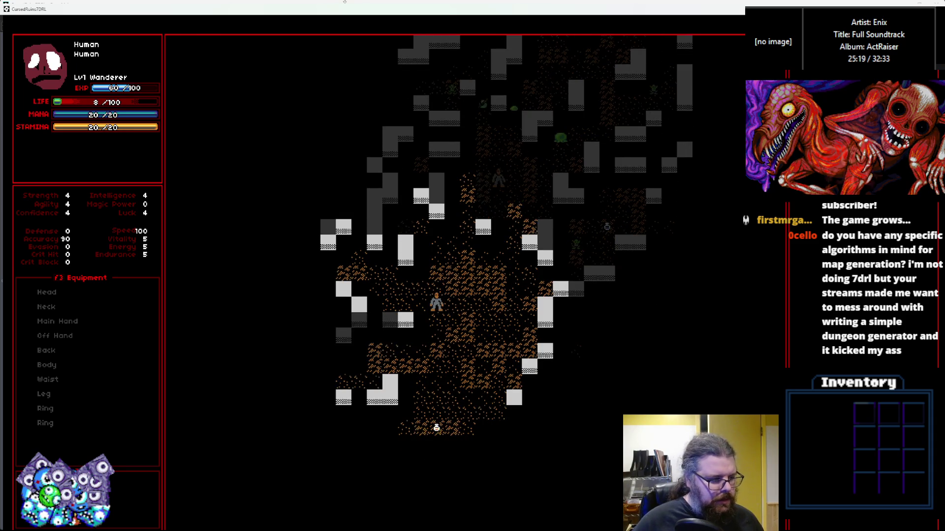
pyautogui.moveTo(429, 17); pyautogui.dragTo(352, 143)
pyautogui.click(543, 137)
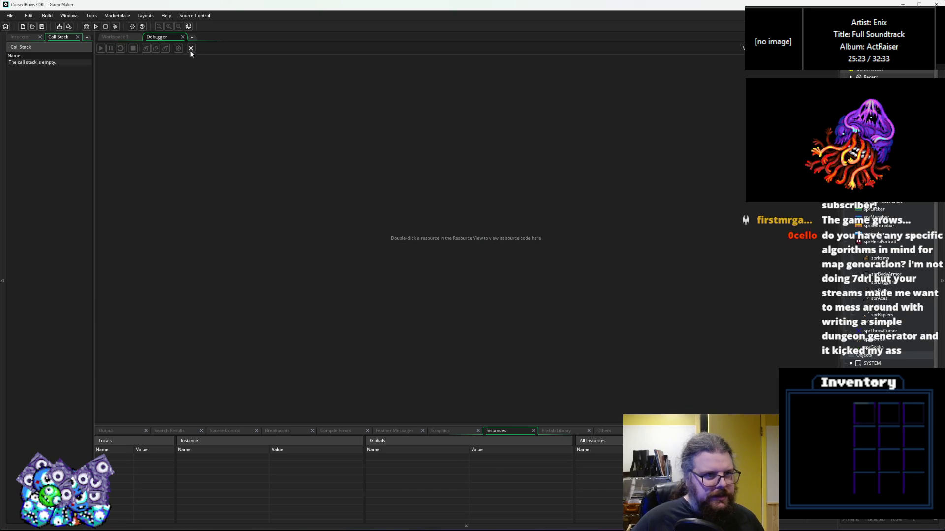
# Leave the debugger, maximize GameMaker, close StatusEffects and show the Effects and item-loading scripts
pyautogui.click(191, 49)
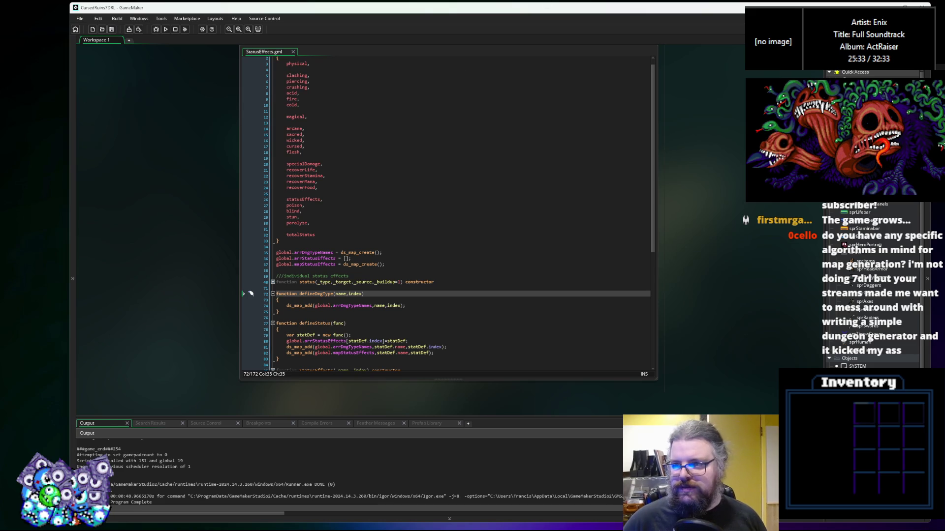
pyautogui.press('super+Up')
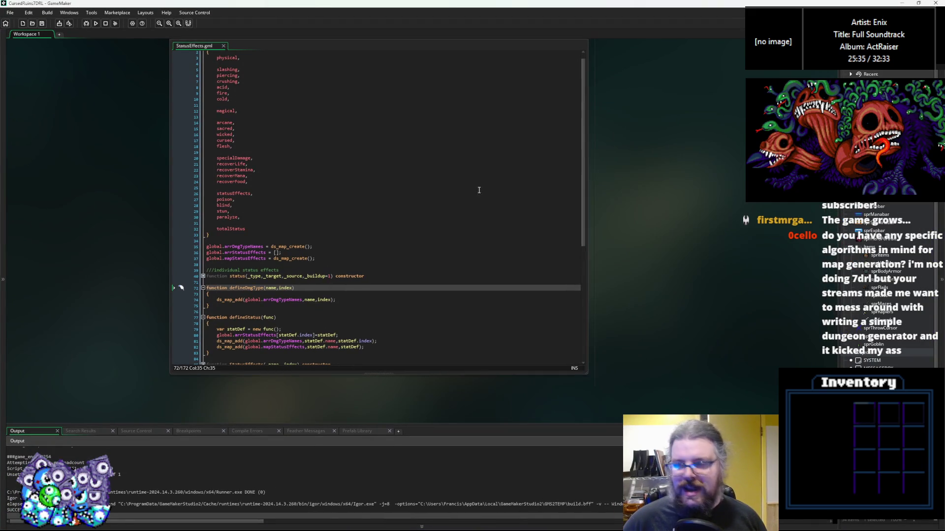
pyautogui.press('pageup')
pyautogui.click(510, 208)
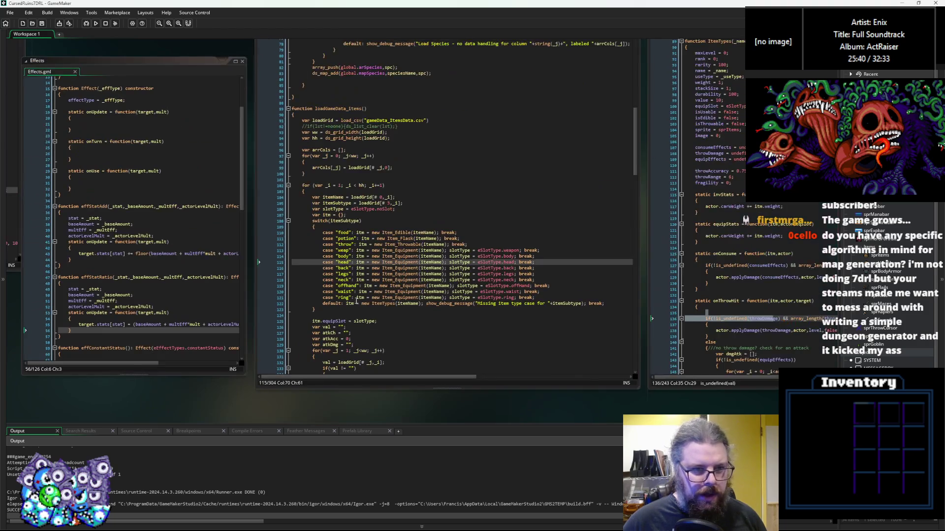
pyautogui.click(484, 309)
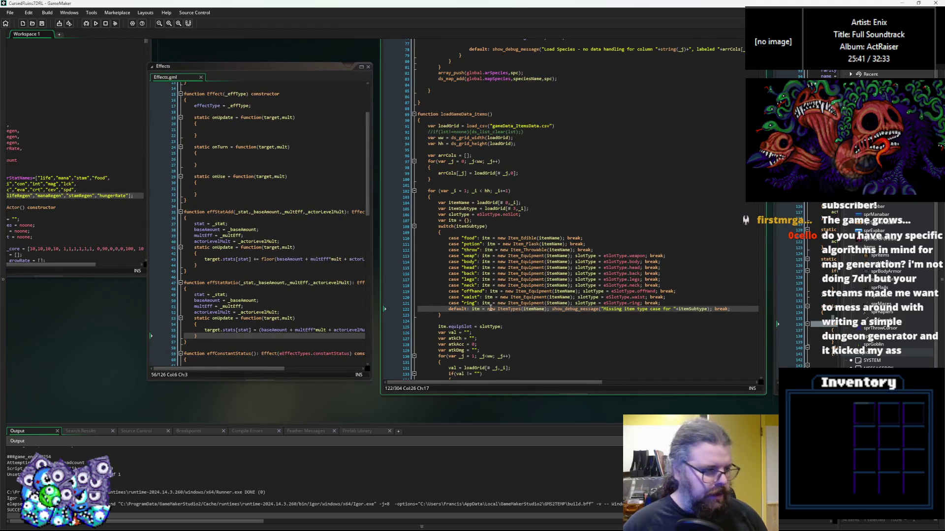
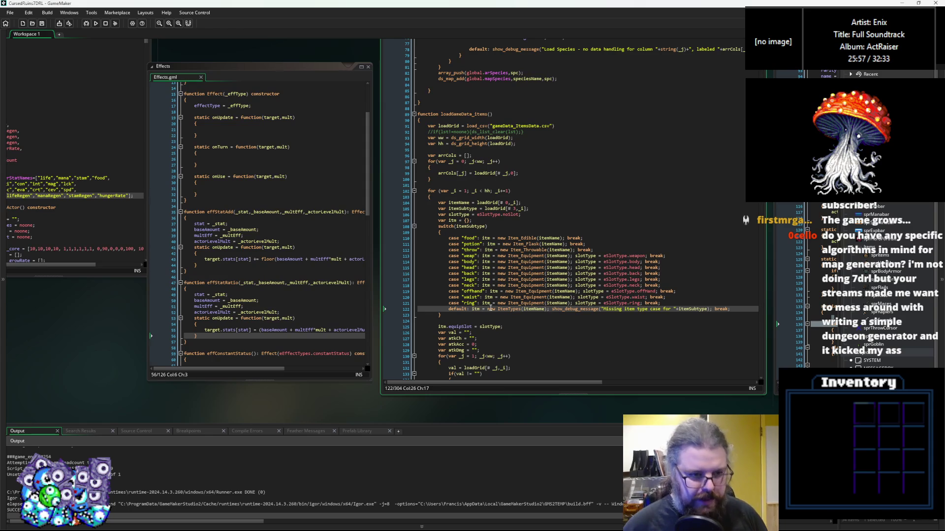
# Reposition the characters code window, focus the Effects window, then switch to the gameData spreadsheet
pyautogui.moveTo(39, 104)
pyautogui.mouseDown()
pyautogui.moveTo(386, 163)
pyautogui.moveTo(334, 196)
pyautogui.mouseUp()
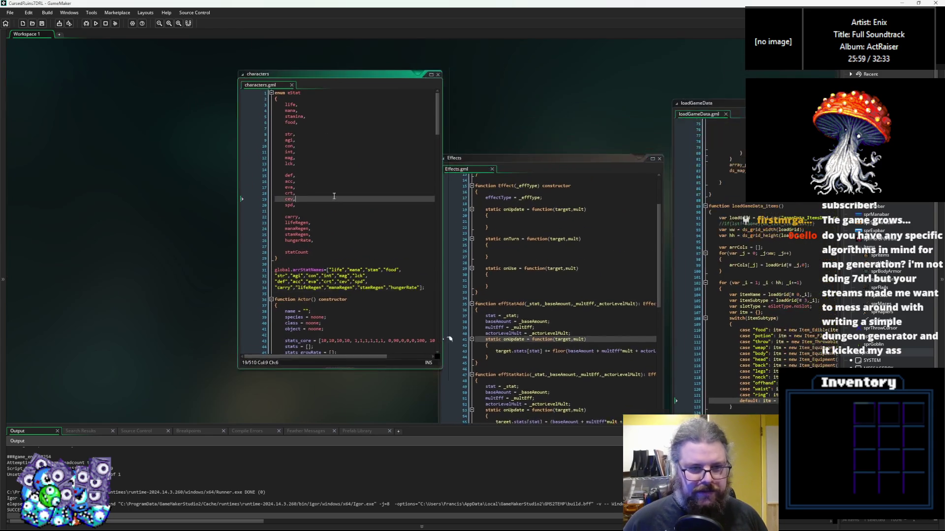
pyautogui.moveTo(328, 81); pyautogui.dragTo(254, 100)
pyautogui.click(556, 321)
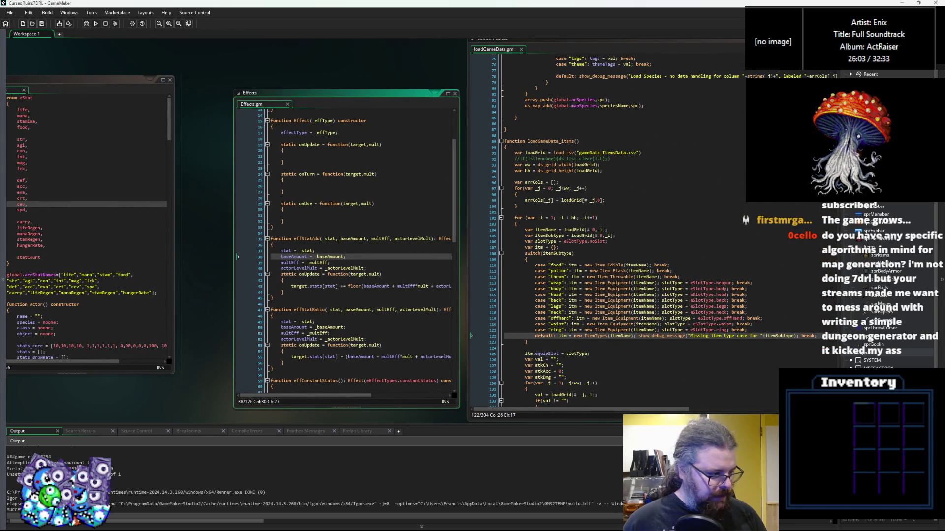
pyautogui.hotkey('alt', 'Tab')
pyautogui.hscroll(-5, 225, 411)
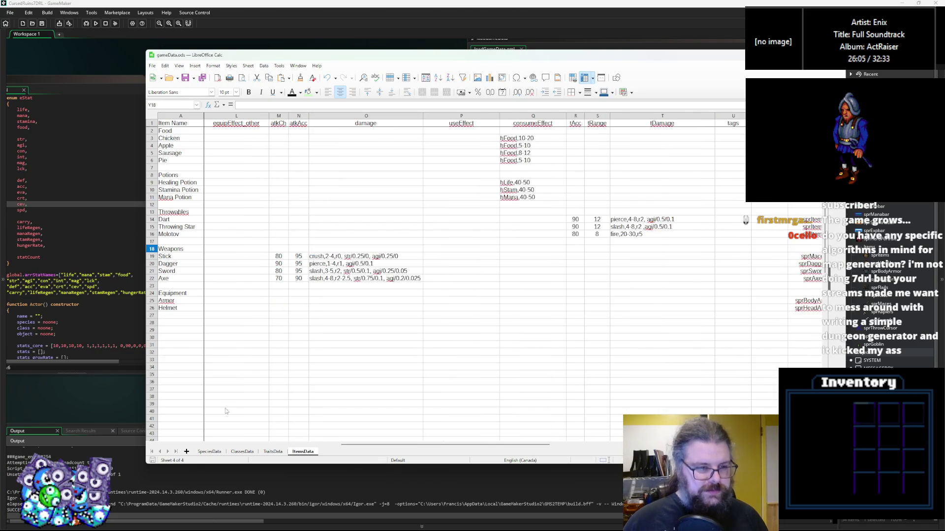
# Scroll the ItemsData sheet left and select the Pie row's rank cell B6
pyautogui.hscroll(-5, 336, 427)
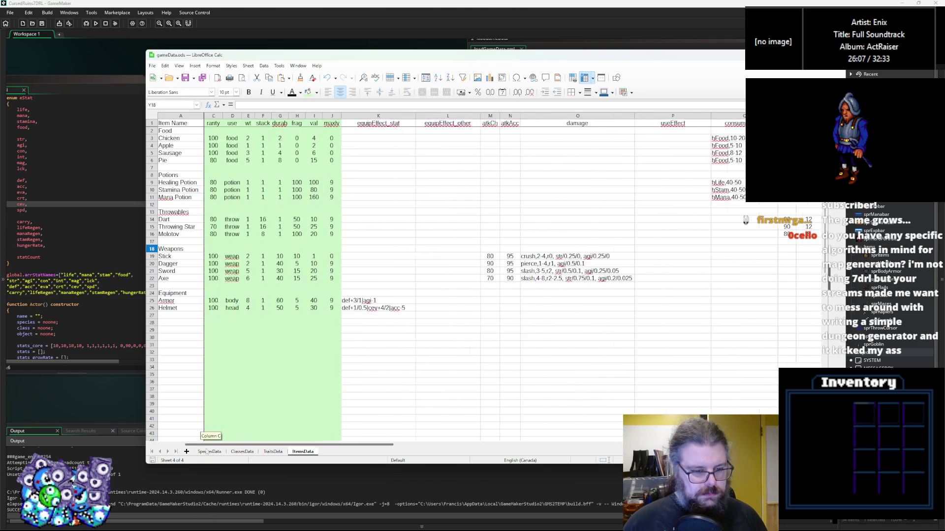
pyautogui.click(206, 138)
pyautogui.click(216, 162)
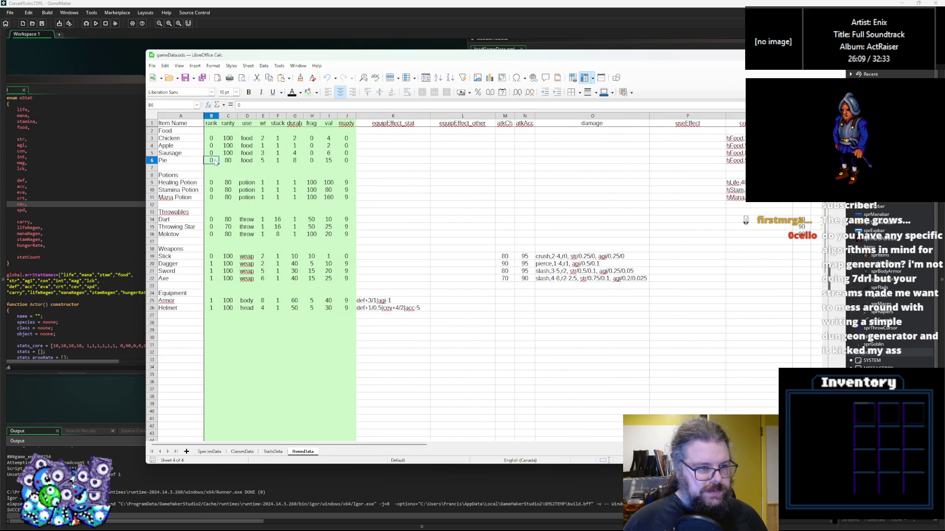
# On the SpeciesData sheet, select the rank and rarity values of all species
pyautogui.click(213, 452)
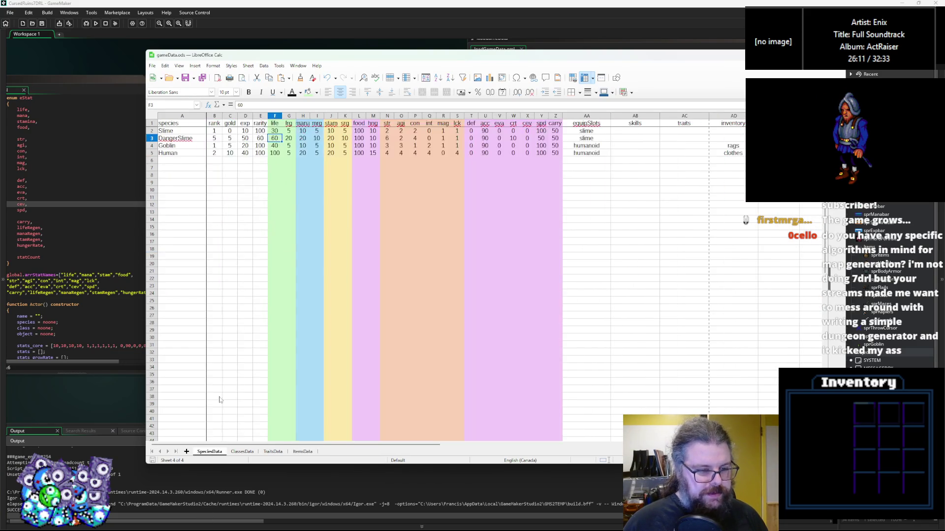
pyautogui.click(220, 192)
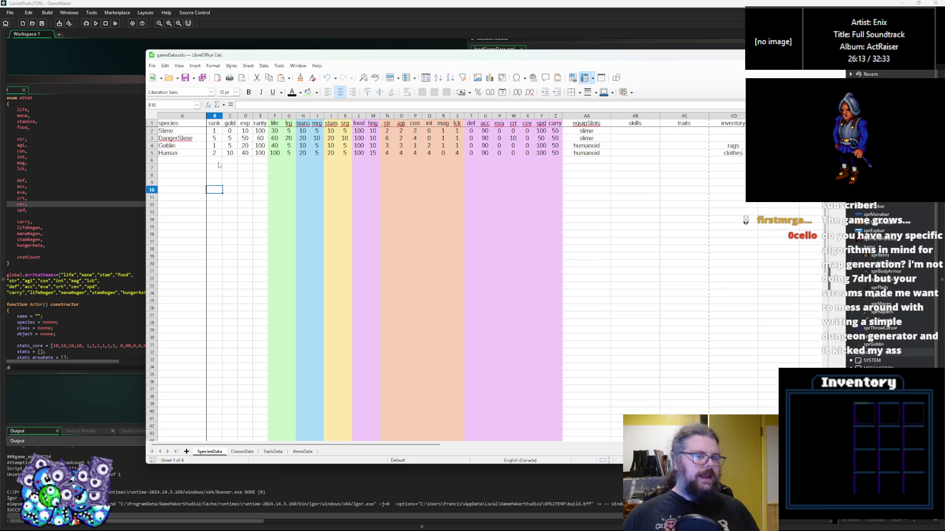
pyautogui.press('Up')
pyautogui.press('Up')
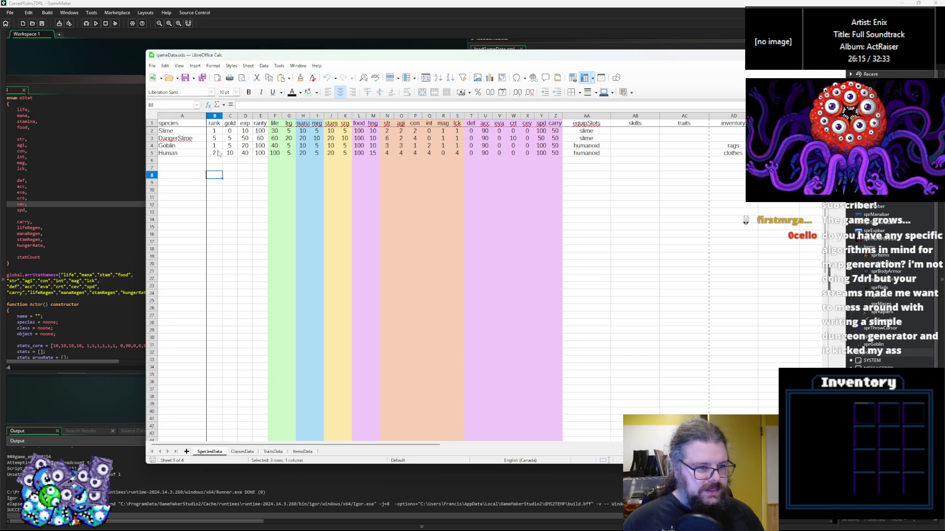
pyautogui.moveTo(215, 123); pyautogui.dragTo(219, 157)
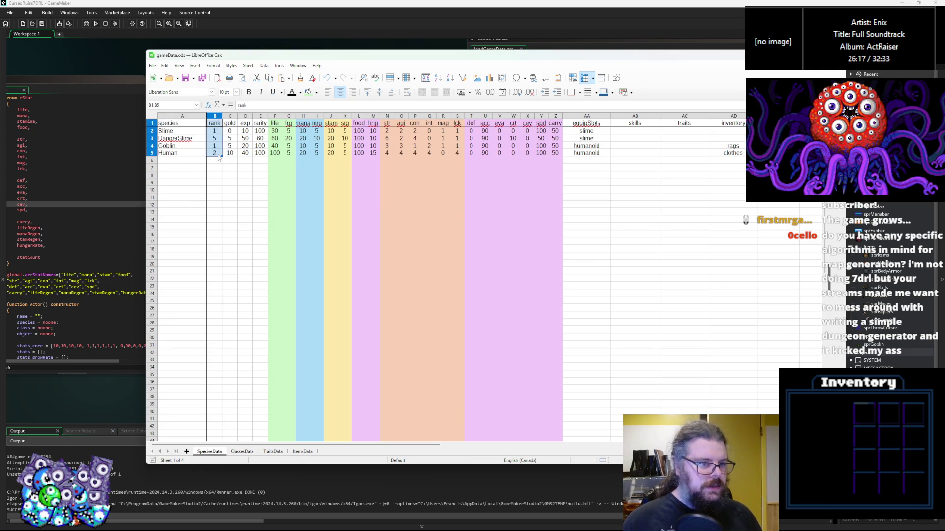
pyautogui.click(215, 175)
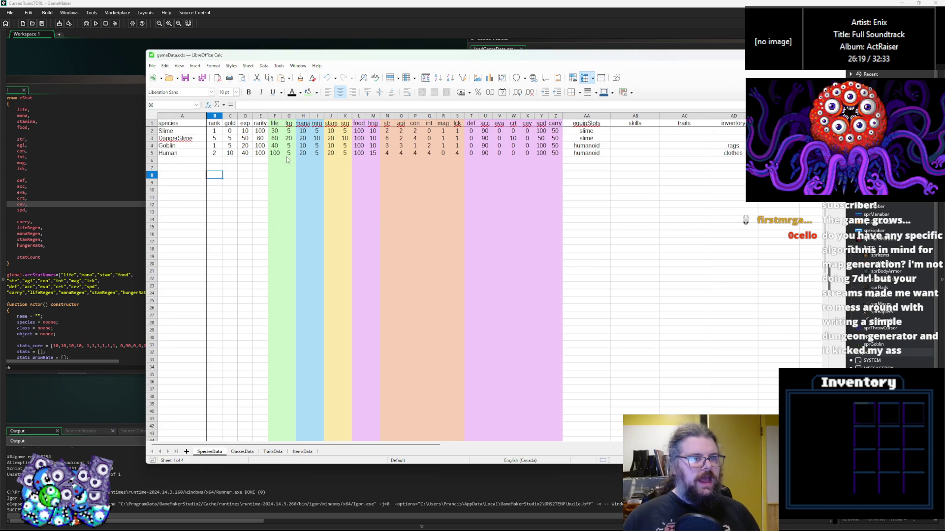
pyautogui.moveTo(259, 152); pyautogui.dragTo(262, 124)
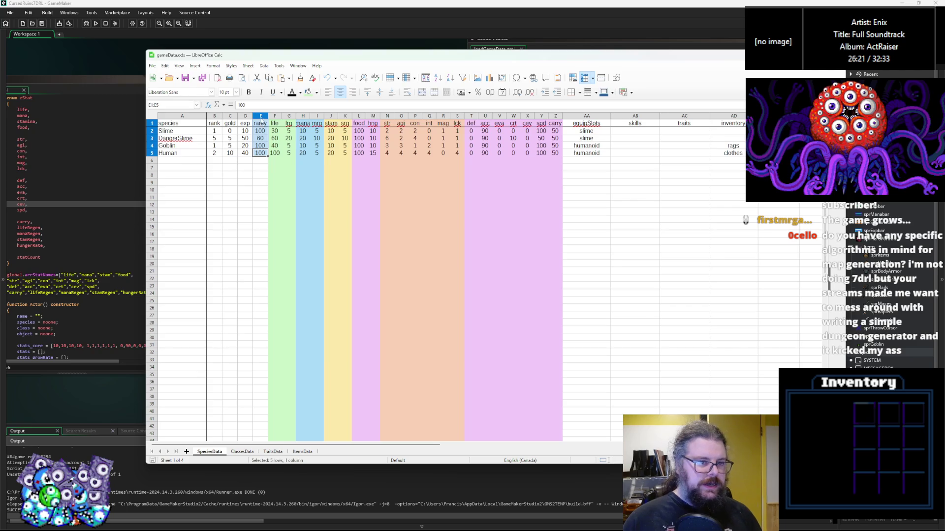
pyautogui.click(230, 116)
# Move the rarity column into a new column C right after rank, deleting the old one
pyautogui.rightClick(230, 117)
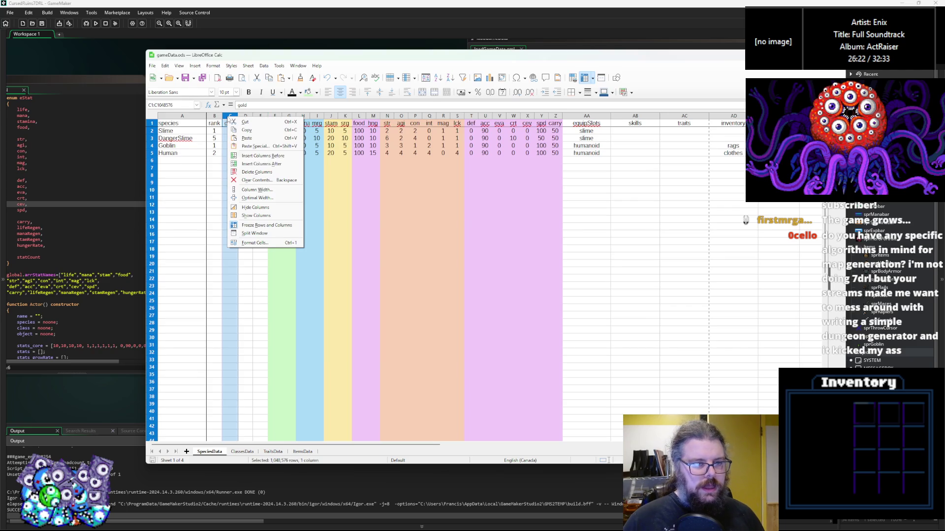
pyautogui.click(263, 156)
pyautogui.click(275, 116)
pyautogui.hotkey('ctrl', 'x')
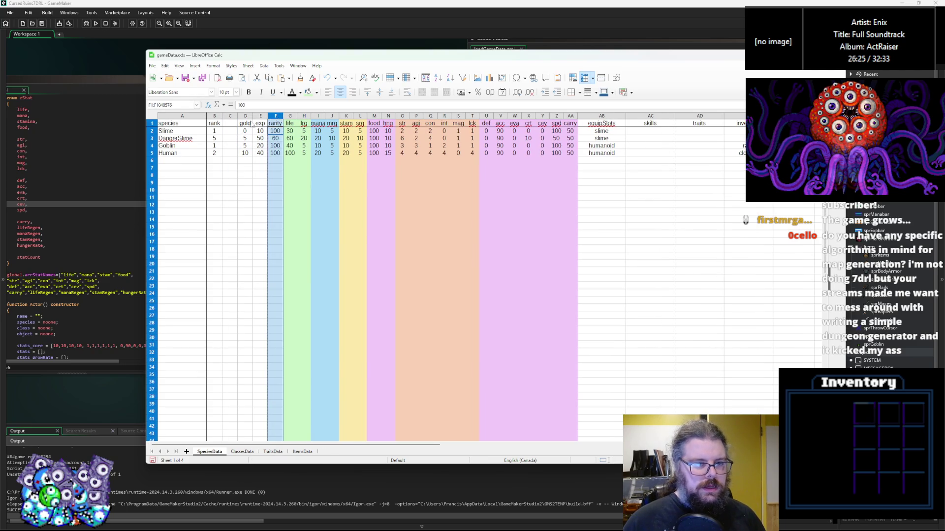
pyautogui.click(230, 116)
pyautogui.hotkey('ctrl', 'v')
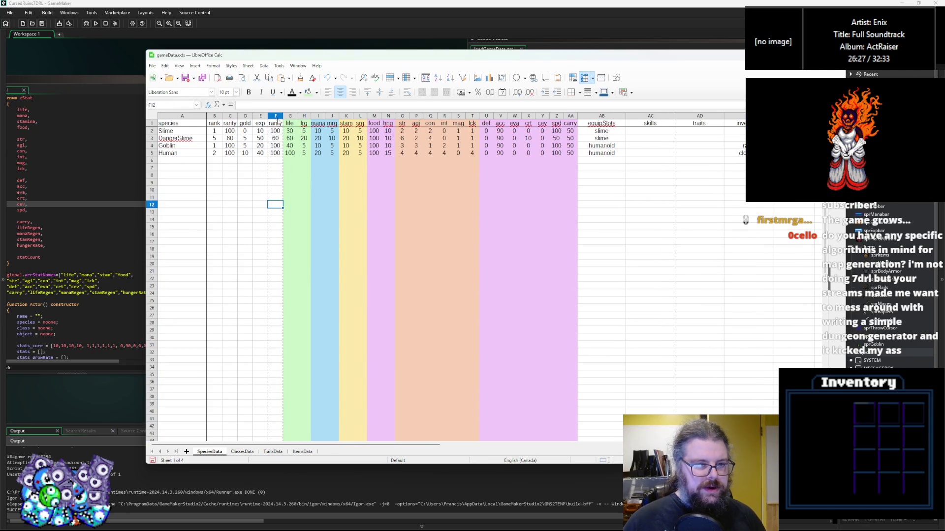
pyautogui.click(276, 116)
pyautogui.rightClick(276, 119)
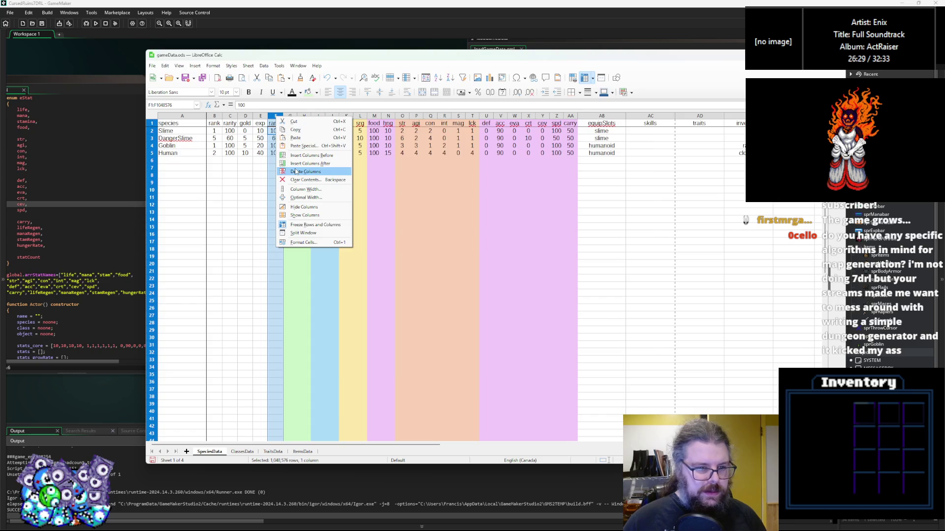
pyautogui.click(300, 171)
# Set DangerSlime's rank to 2, verify rarities 60 and 100, and save the workbook
pyautogui.click(232, 138)
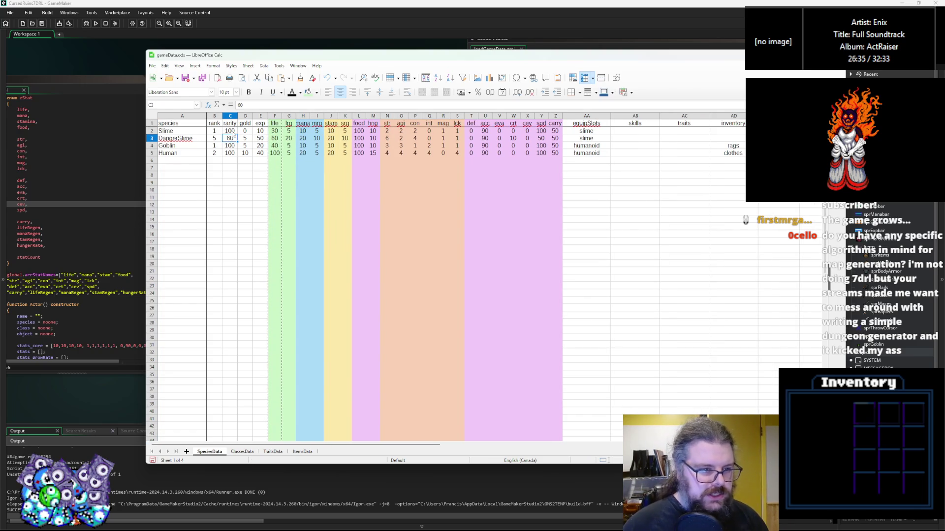
pyautogui.click(216, 139)
pyautogui.write('2')
pyautogui.press('Return')
pyautogui.click(218, 140)
pyautogui.click(231, 140)
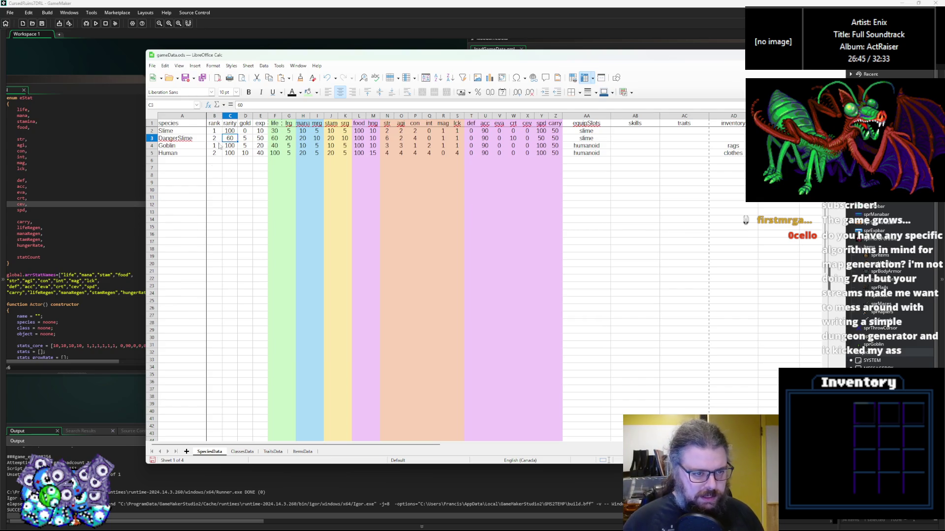
pyautogui.click(227, 146)
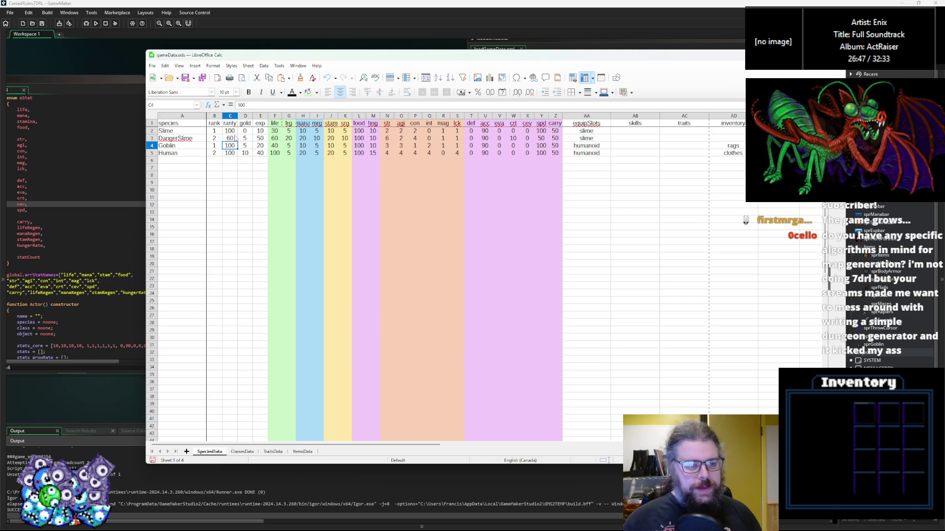
pyautogui.click(186, 78)
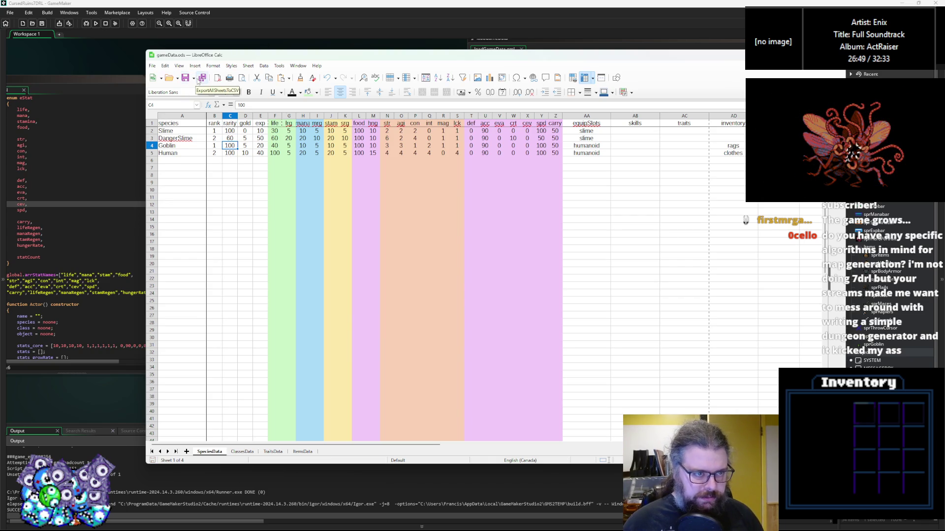
# Run the ExportAllSheetsToCSV macro, confirm the export, and switch back to GameMaker
pyautogui.click(202, 77)
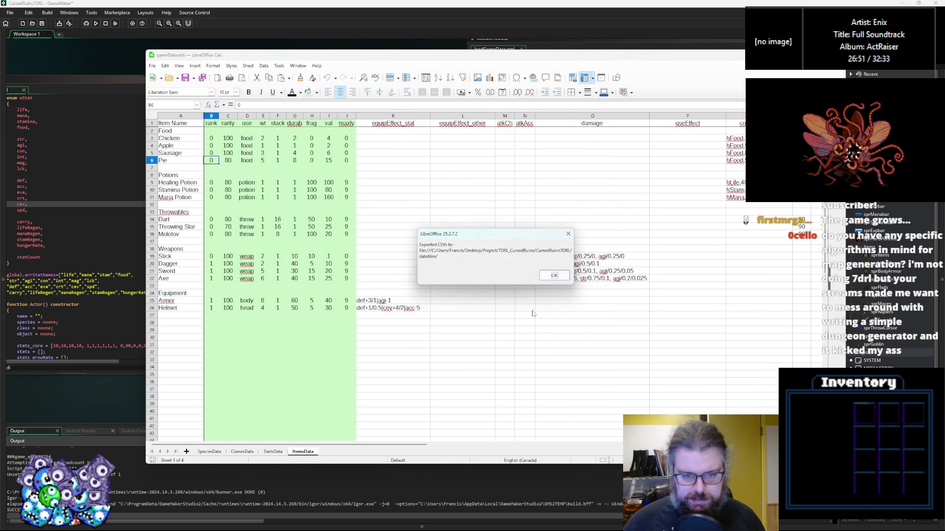
pyautogui.click(551, 277)
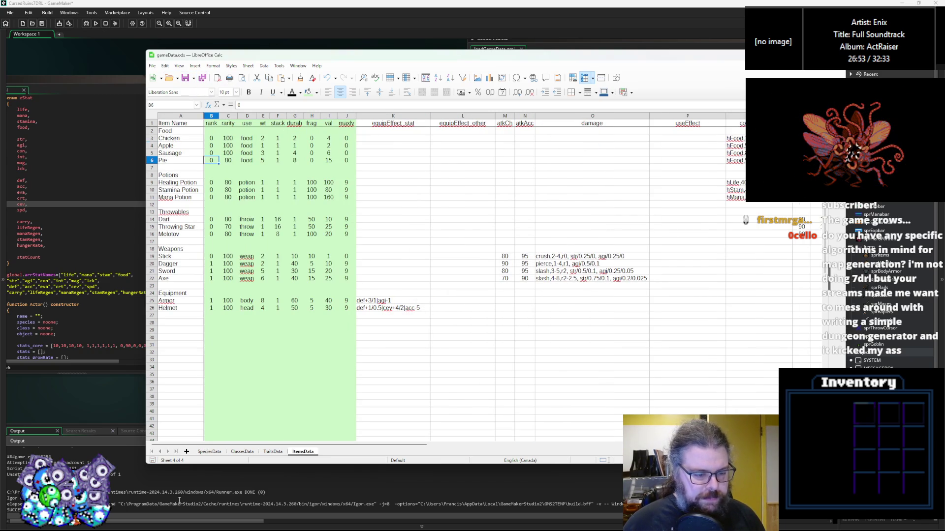
pyautogui.click(209, 451)
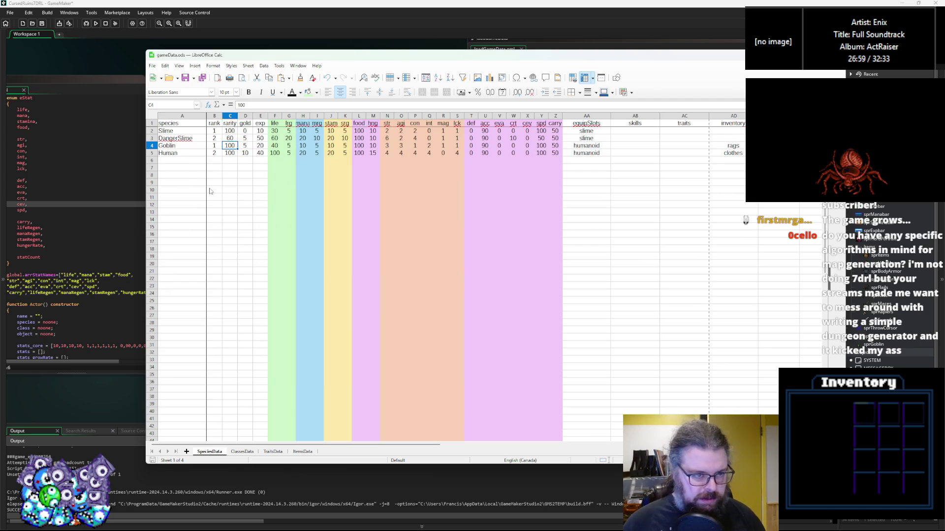
pyautogui.click(244, 183)
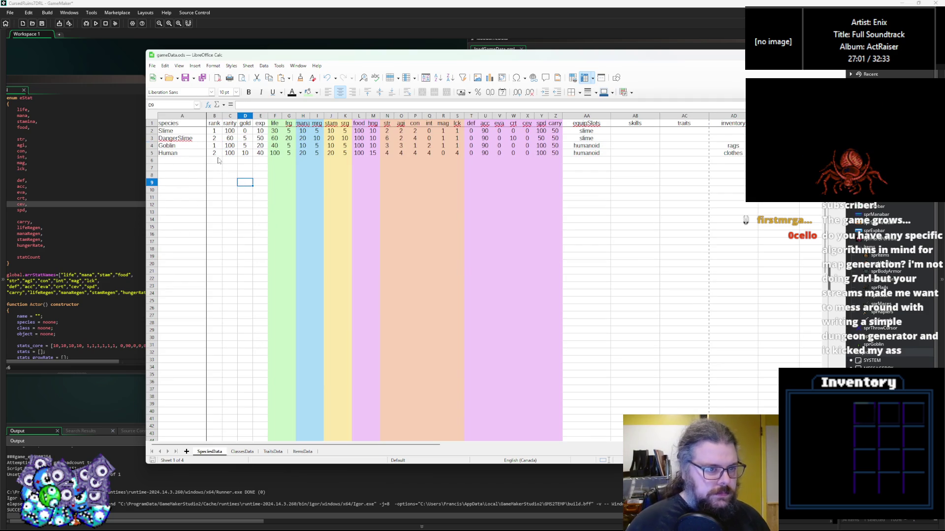
pyautogui.press('Right')
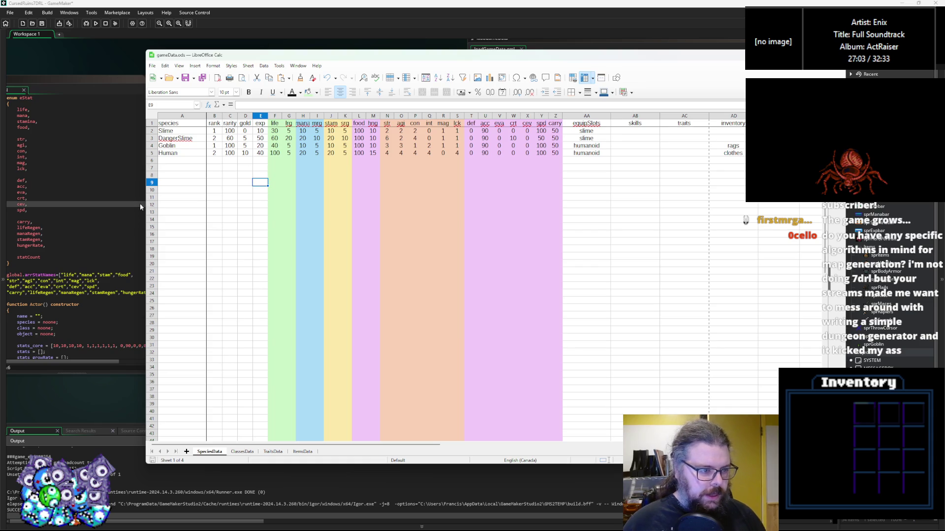
pyautogui.click(140, 203)
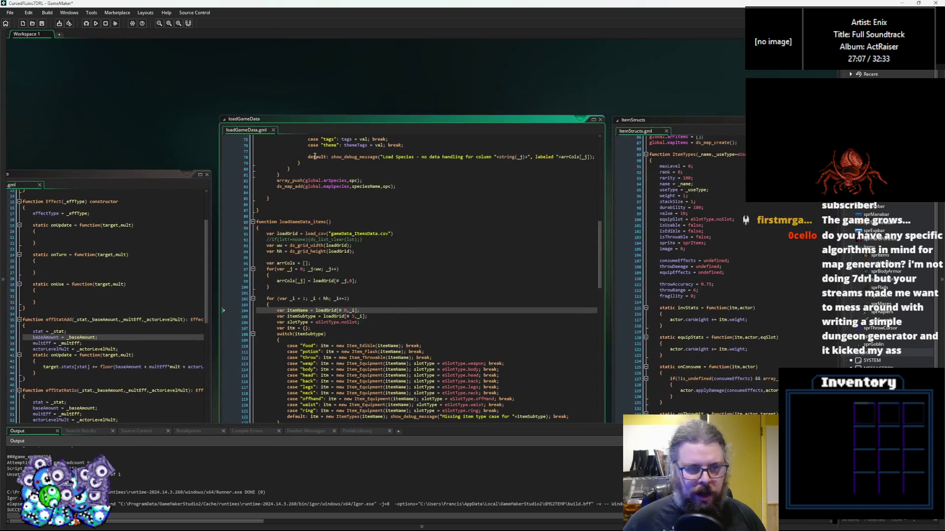
# Enlarge and scroll through the loadGameData code, then create a new script asset with Alt+C
pyautogui.click(593, 119)
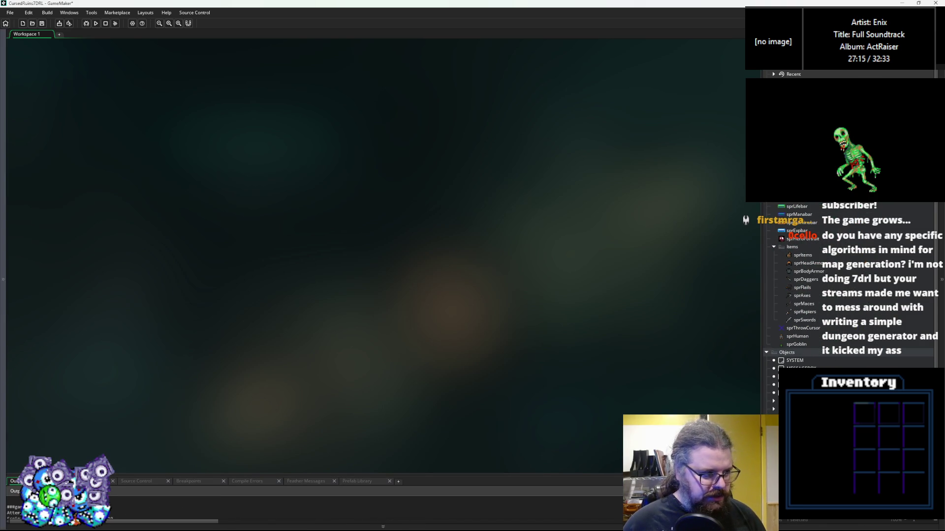
pyautogui.scroll(-2, 797, 295)
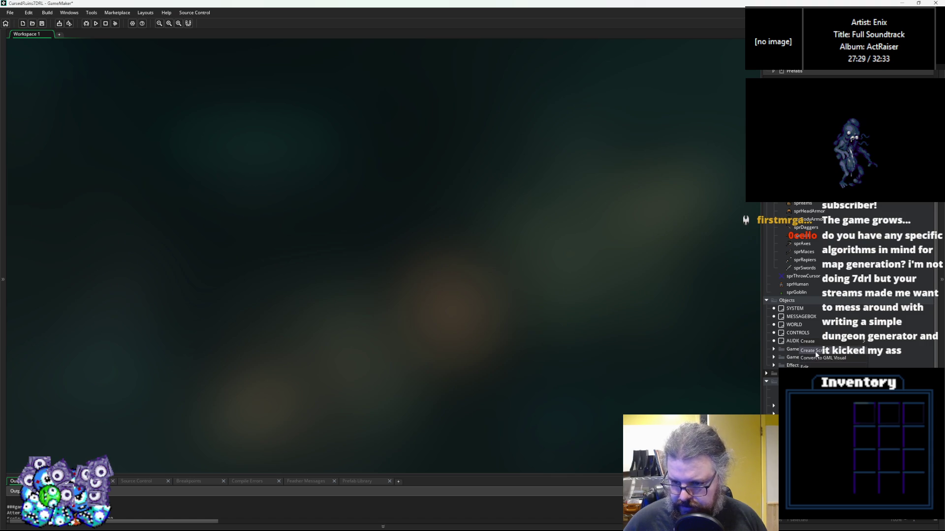
pyautogui.hotkey('alt', 'c')
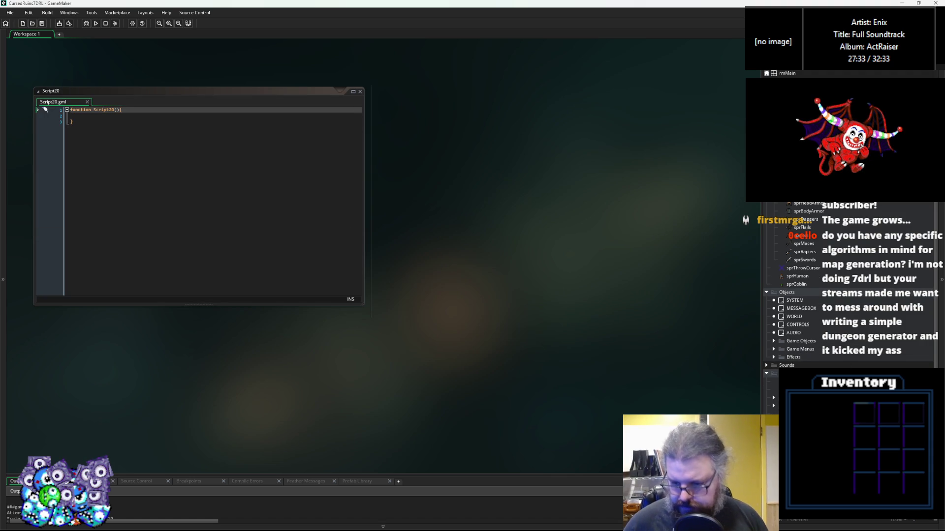
# Name the script MathUtils and rename its function to randomDraw, brace on its own line
pyautogui.press('Return')
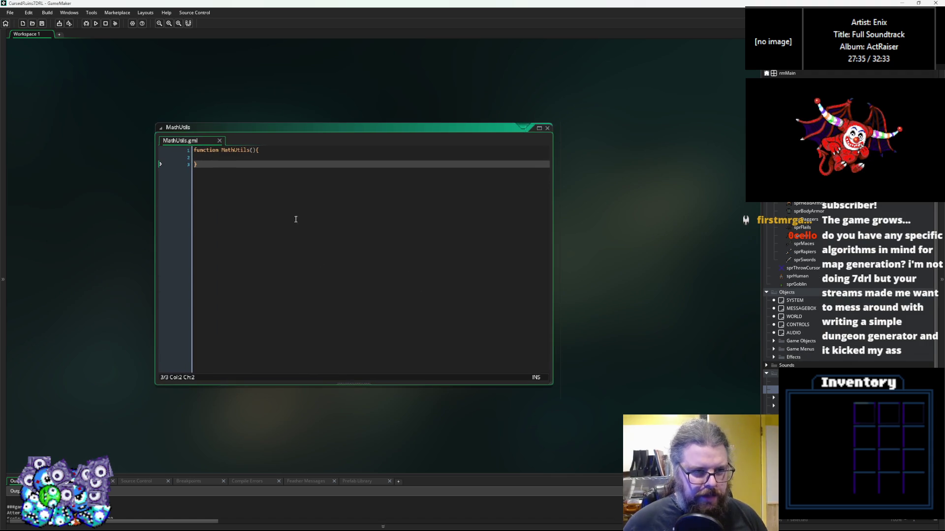
pyautogui.click(230, 152)
pyautogui.doubleClick(230, 152)
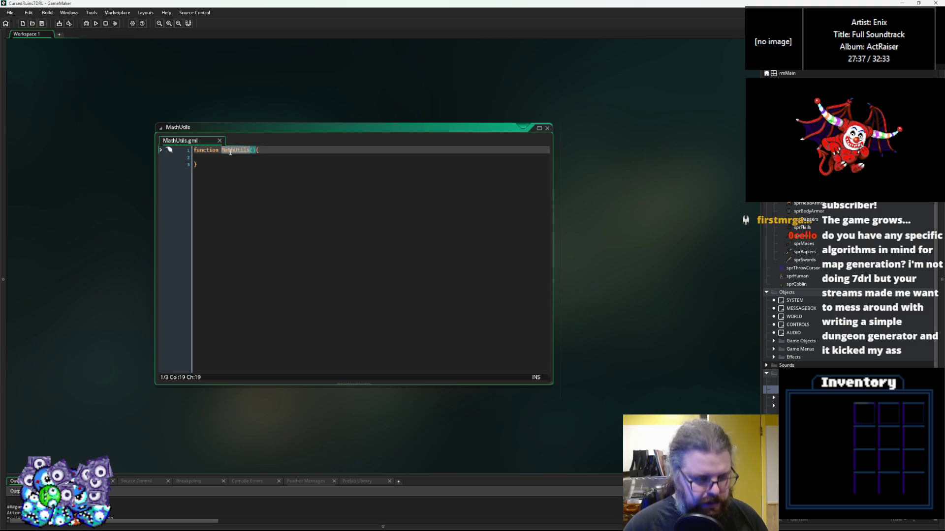
pyautogui.write('randomDraw')
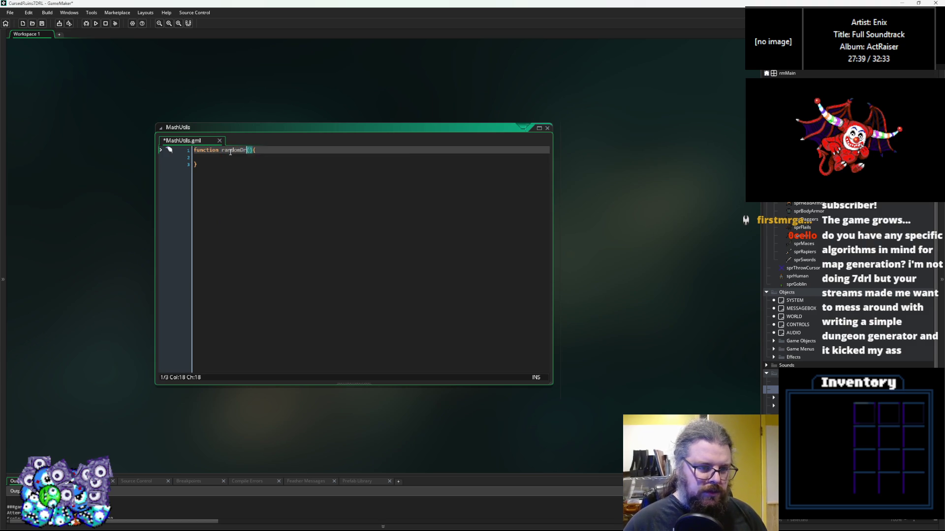
pyautogui.press('Right')
pyautogui.press('Right')
pyautogui.press('Return')
pyautogui.press('Up')
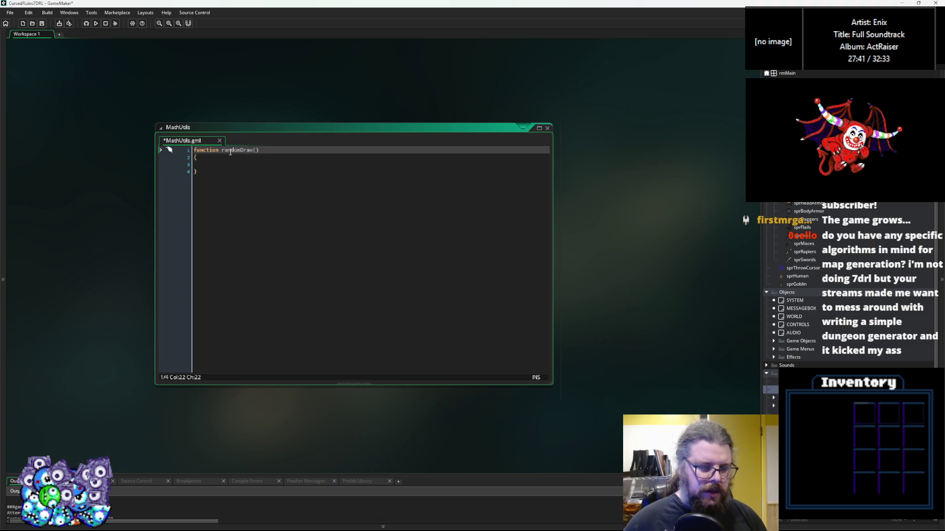
pyautogui.press('Down')
pyautogui.press('Down')
pyautogui.press('Down')
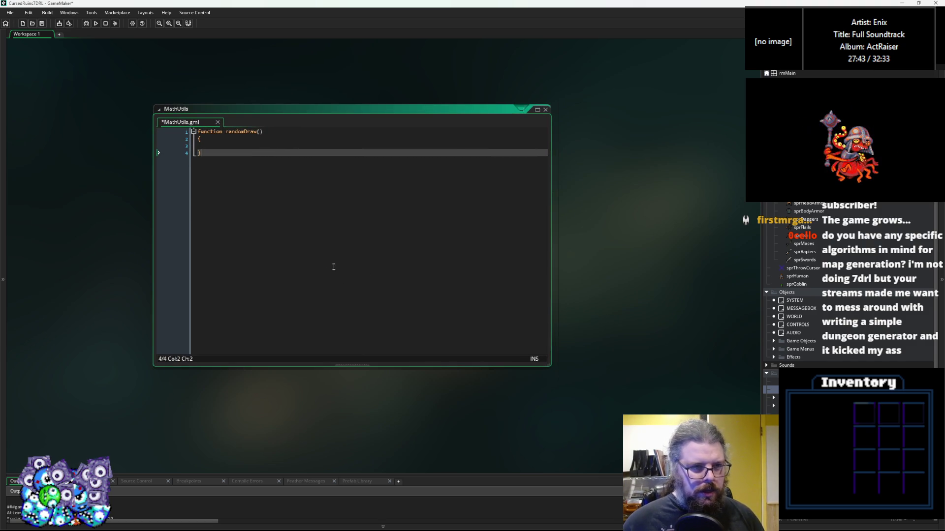
pyautogui.scroll(1, 308, 245)
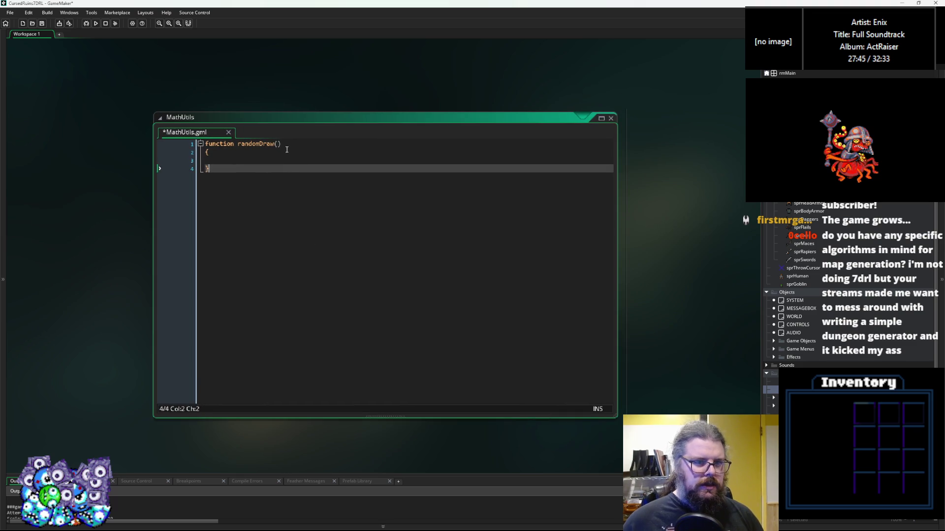
# Give randomDraw the parameter elements with default value [] (elements=[])
pyautogui.click(247, 113)
pyautogui.press('Left')
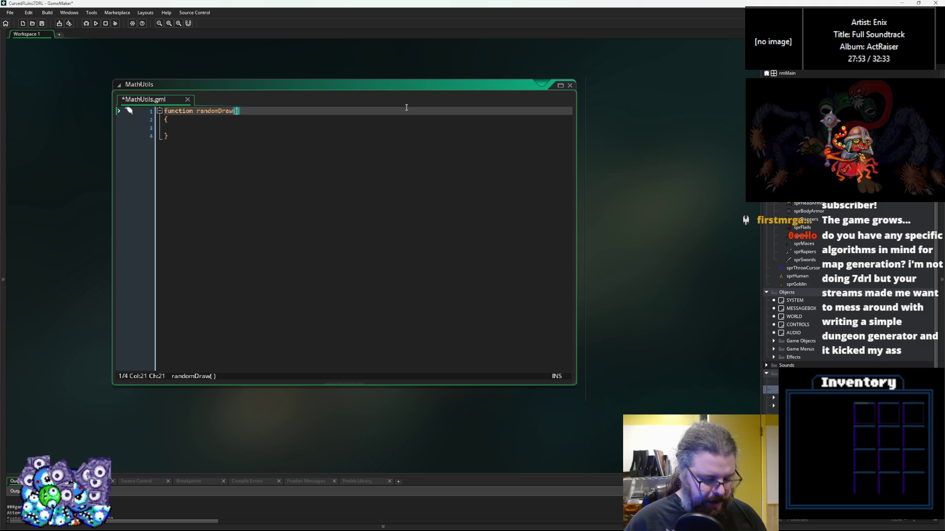
pyautogui.write('elements')
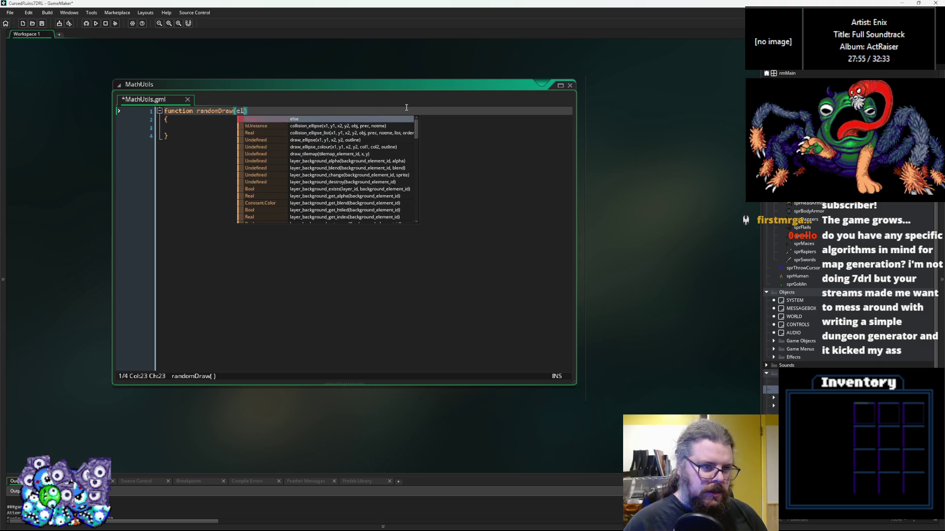
pyautogui.press('Escape')
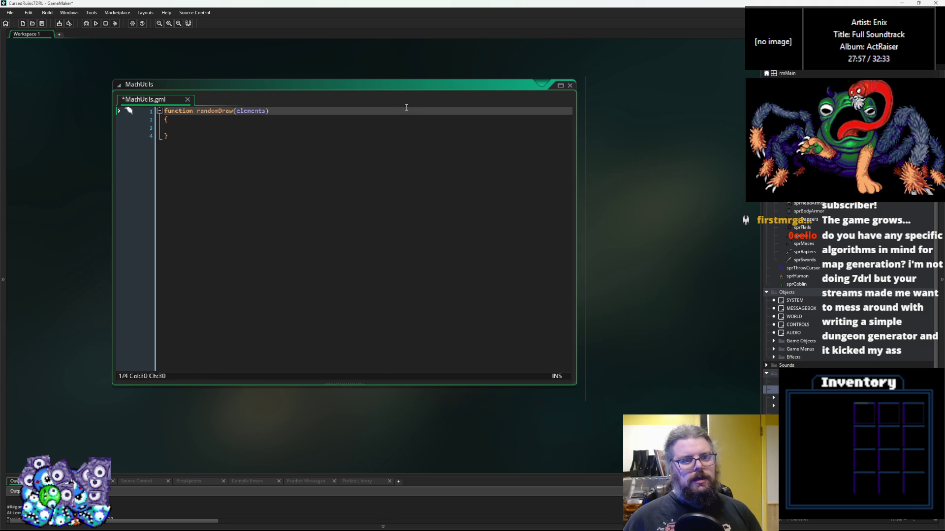
pyautogui.press('Down')
pyautogui.press('Down')
pyautogui.press('Down')
pyautogui.press('Up')
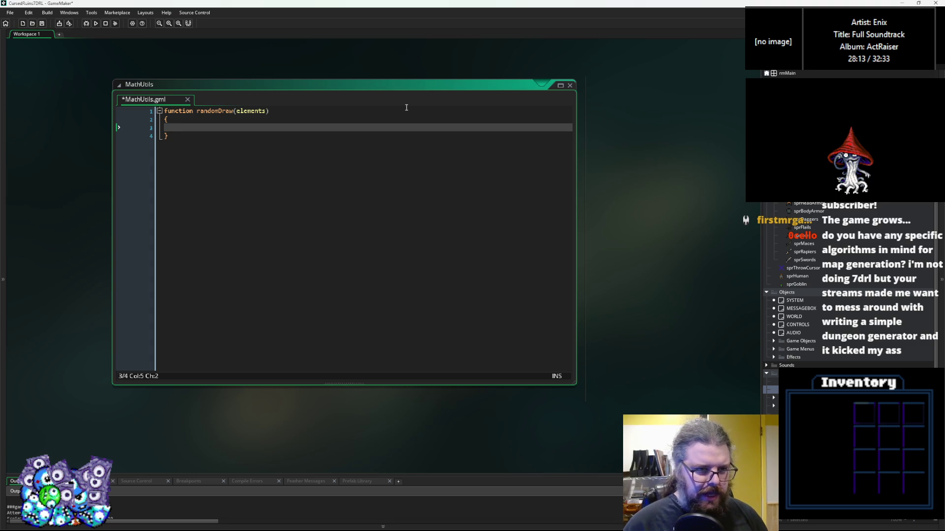
pyautogui.press('Up')
pyautogui.press('Up')
pyautogui.press('End')
pyautogui.press('Left')
pyautogui.write('=[]')
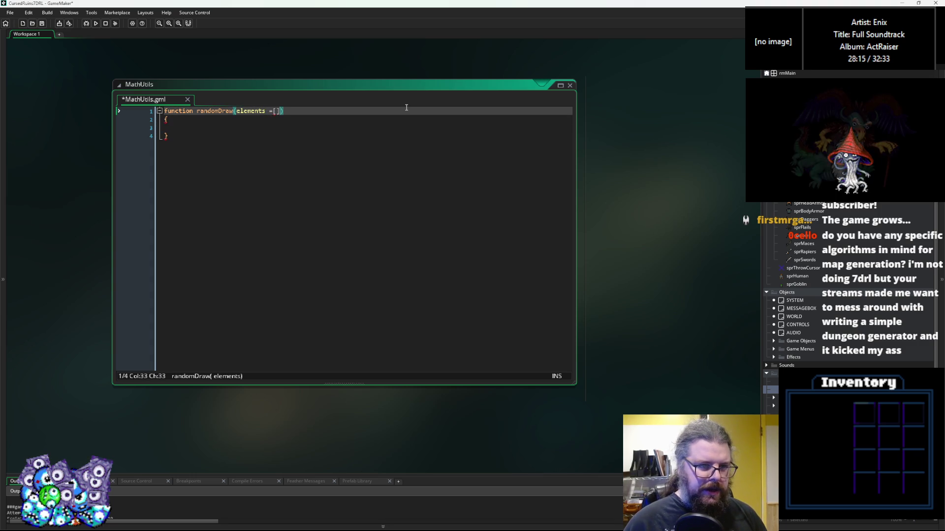
pyautogui.press('Left')
pyautogui.press('Left')
pyautogui.press('Left')
pyautogui.press('Delete')
pyautogui.press('Left')
pyautogui.press('BackSpace')
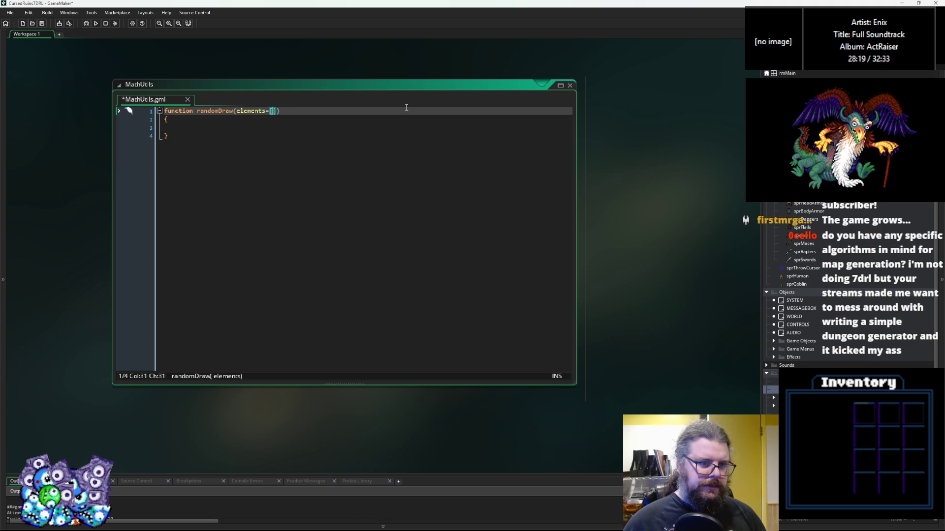
# Declare var drawList = [], weightList = [] and totalWeight = 0 in the function body
pyautogui.press('Down')
pyautogui.press('Down')
pyautogui.write('var')
pyautogui.press('BackSpace')
pyautogui.press('BackSpace')
pyautogui.press('BackSpace')
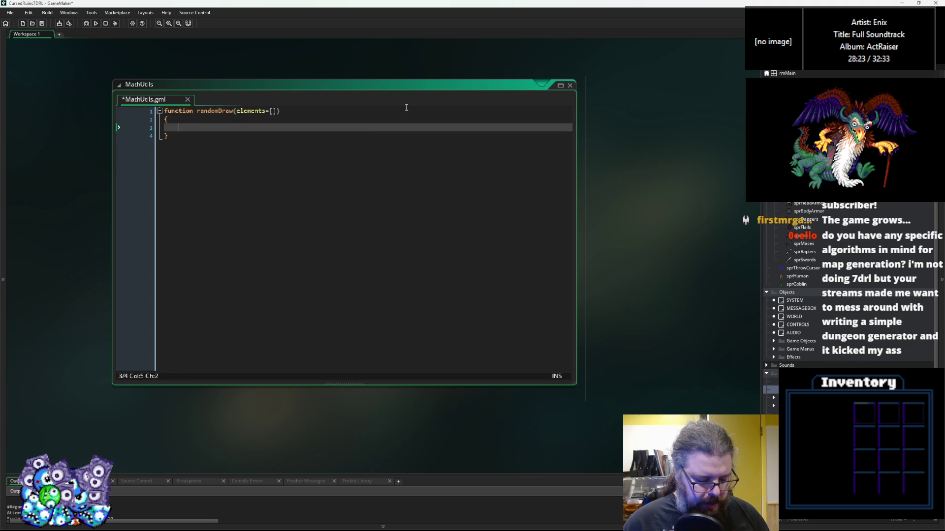
pyautogui.write('var ')
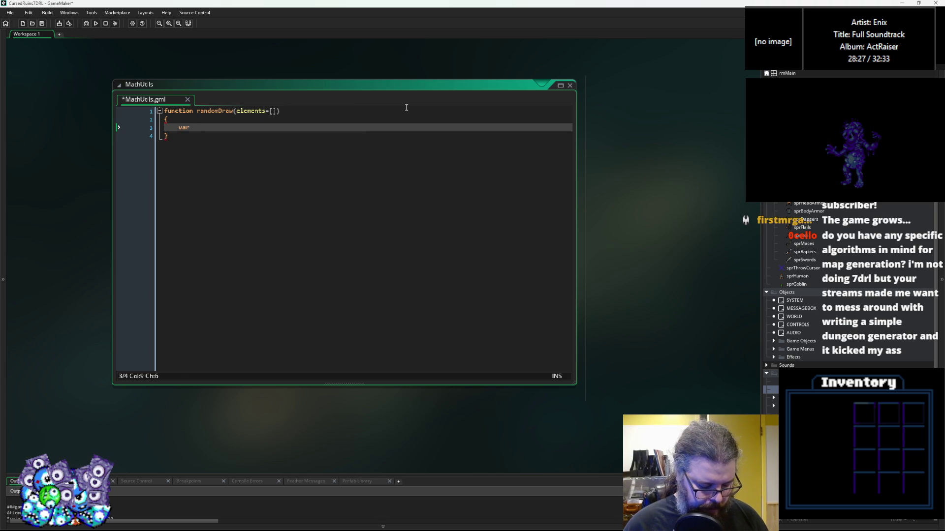
pyautogui.write('r')
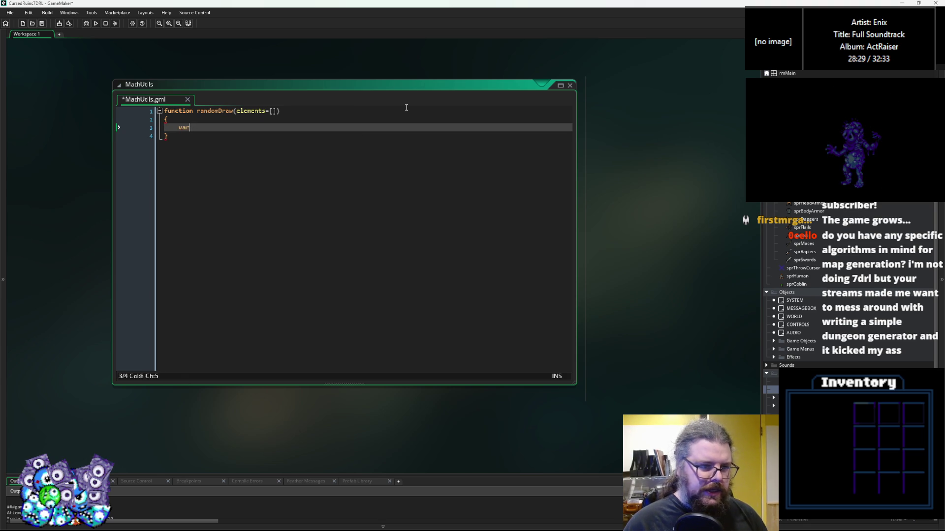
pyautogui.write(' drawList =')
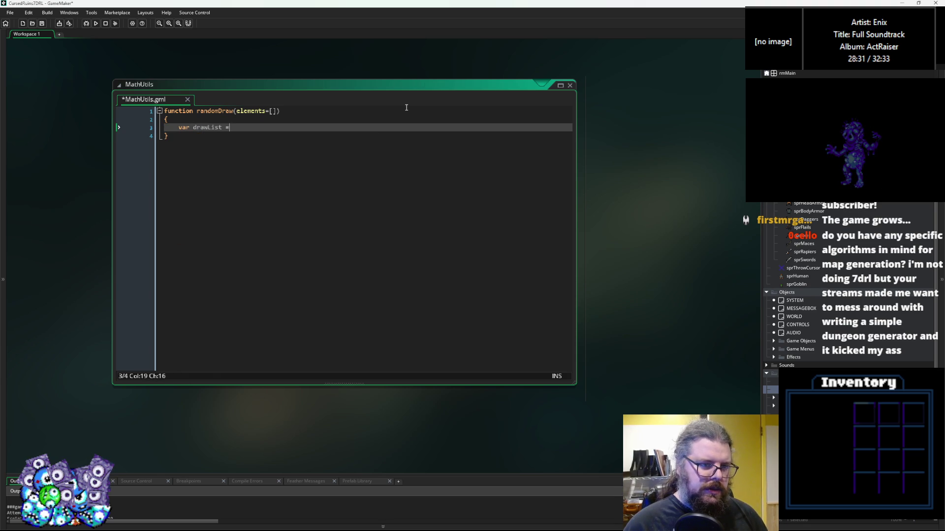
pyautogui.write('];')
pyautogui.press('Return')
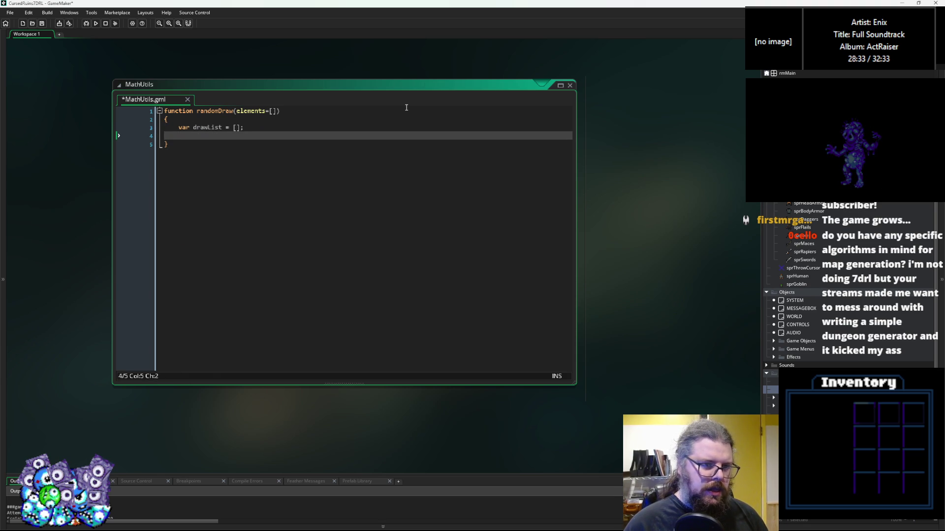
pyautogui.write('var ')
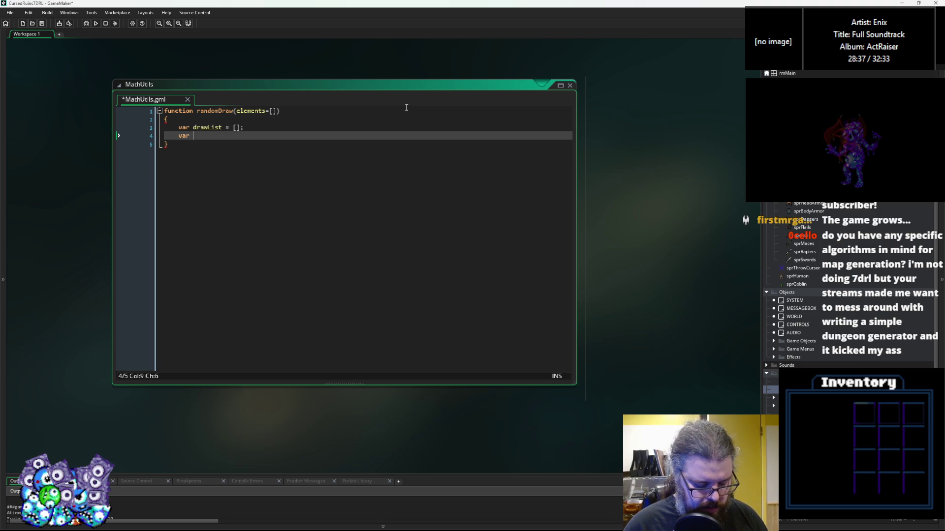
pyautogui.write('va')
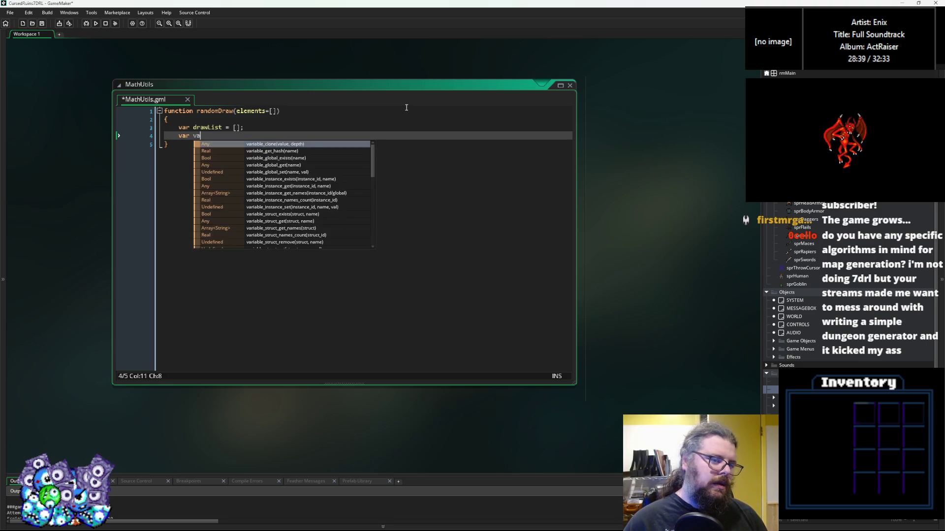
pyautogui.press('BackSpace')
pyautogui.press('BackSpace')
pyautogui.write('weightList = [];')
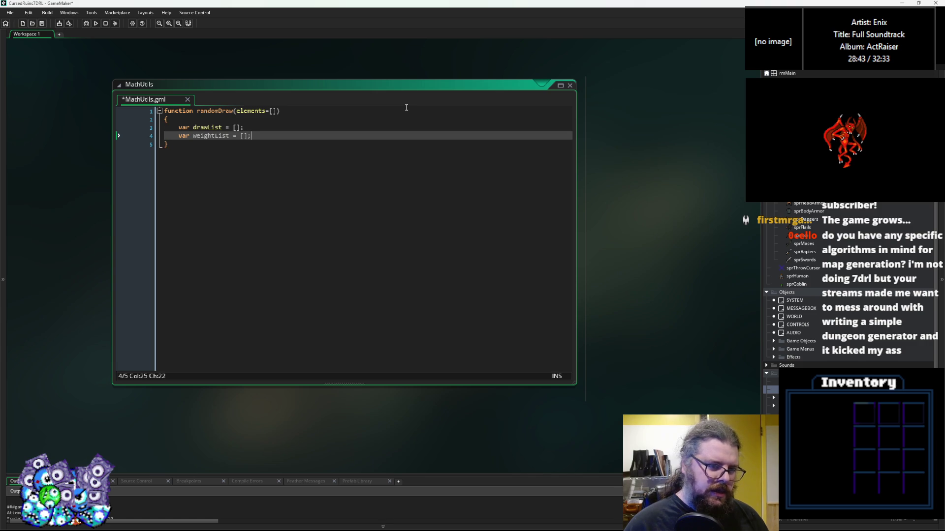
pyautogui.press('Return')
pyautogui.write('var topt')
pyautogui.press('BackSpace')
pyautogui.press('BackSpace')
pyautogui.write('ta')
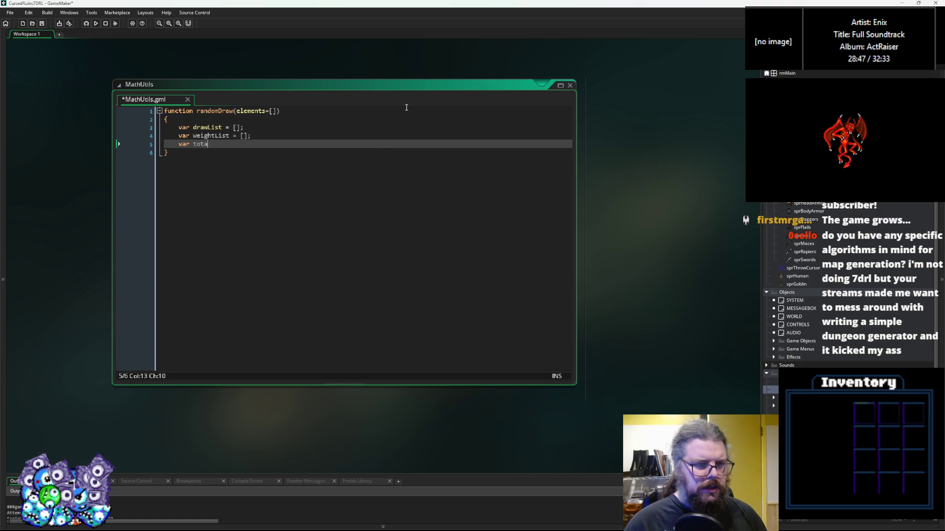
pyautogui.write('lWeight = 0;')
pyautogui.press('Return')
pyautogui.press('Return')
pyautogui.press('Return')
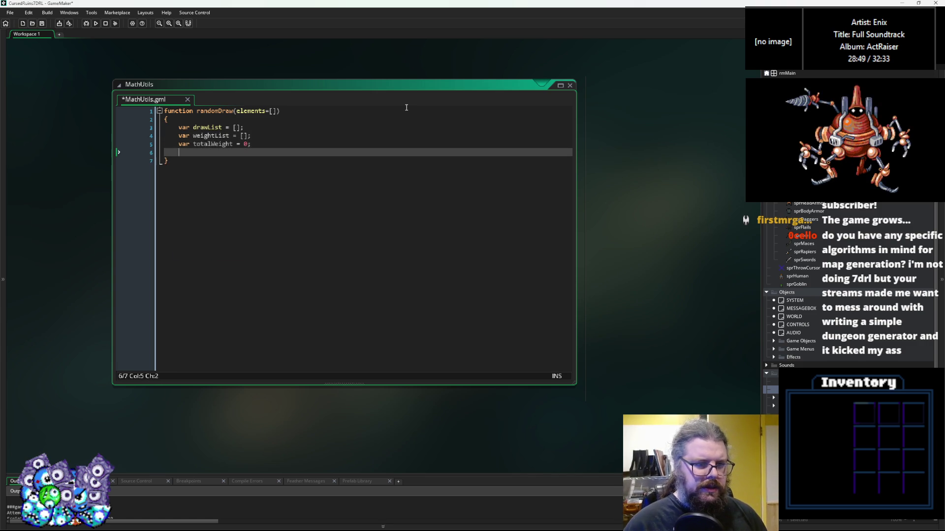
pyautogui.press('Up')
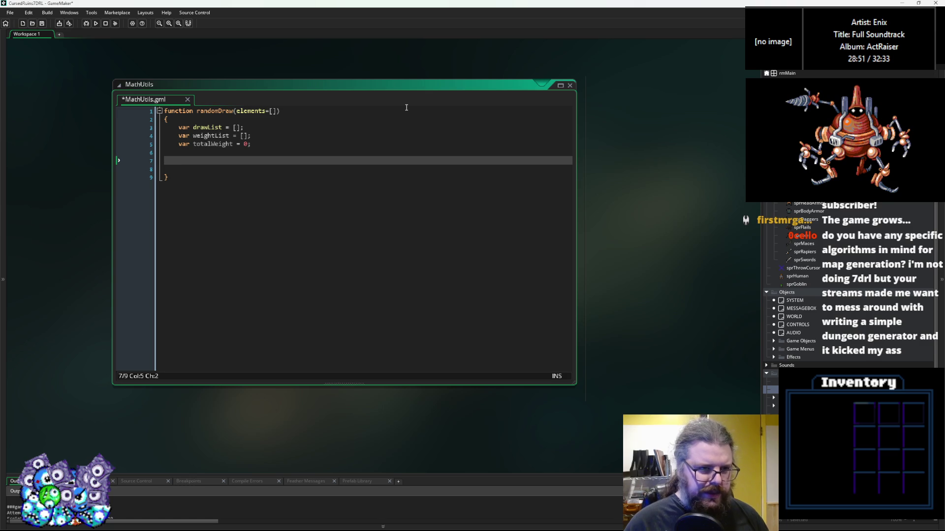
# Add a for loop over _i < array_length(elements) starting with var elem = elements[_i];
pyautogui.write('for')
pyautogui.press('BackSpace')
pyautogui.write('var _')
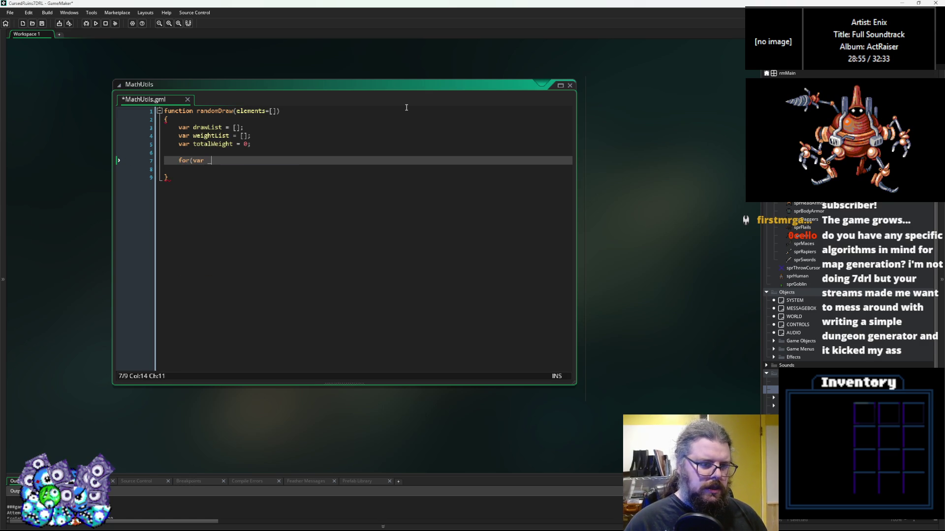
pyautogui.write('i = 0; ')
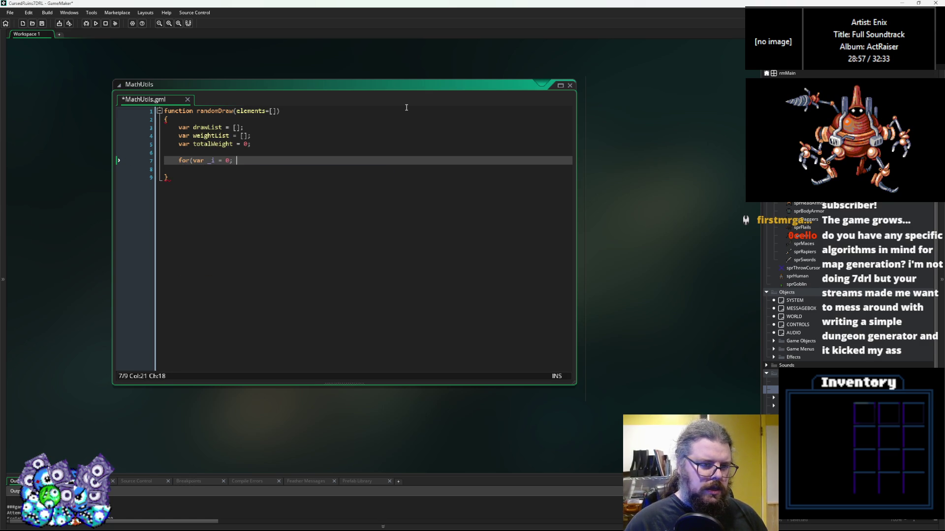
pyautogui.write('_i<')
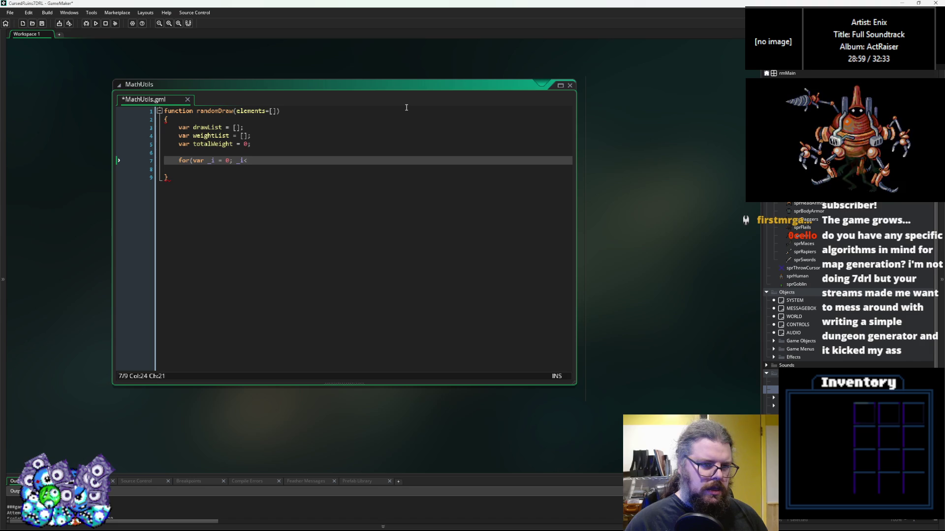
pyautogui.write('array_length(elements')
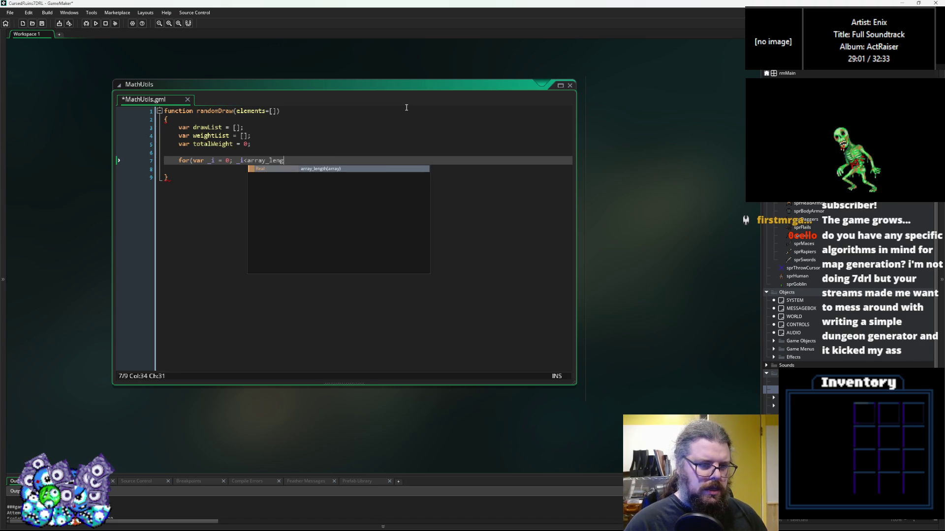
pyautogui.write('); ')
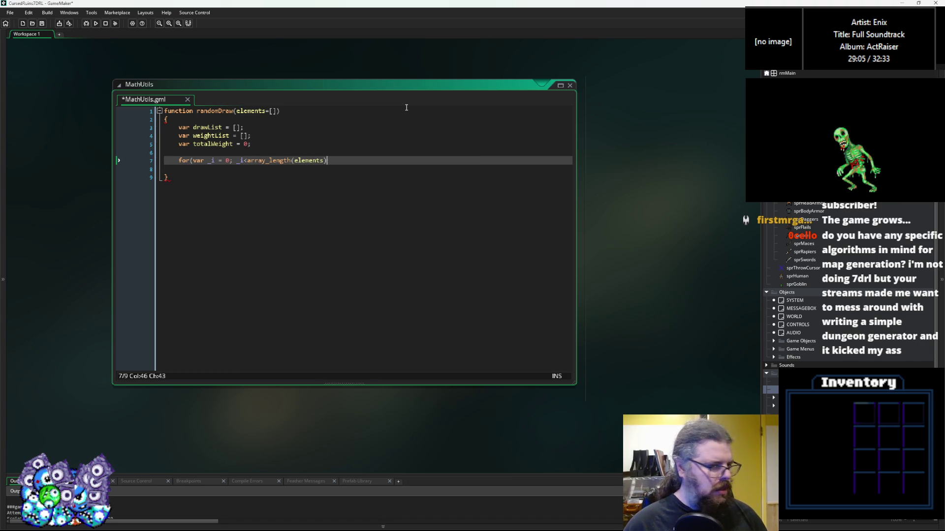
pyautogui.write('_')
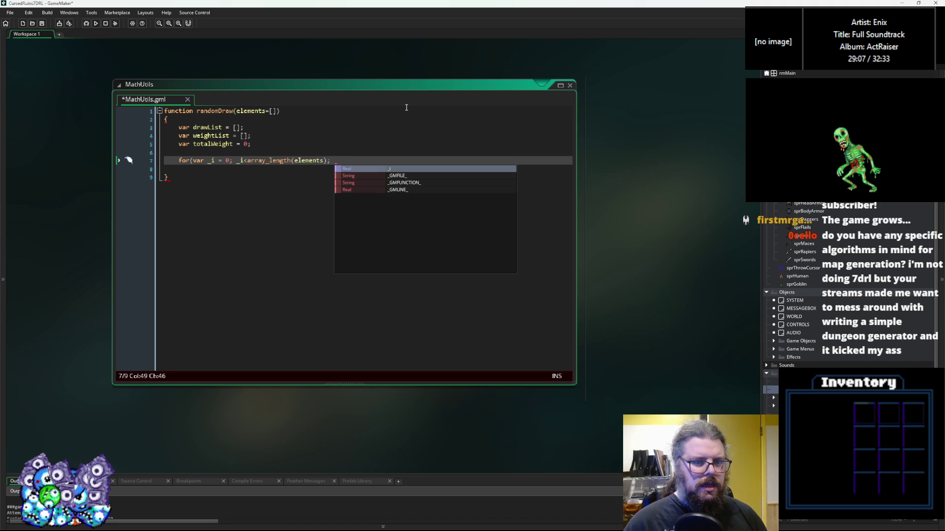
pyautogui.write('i++)')
pyautogui.press('Return')
pyautogui.write('{')
pyautogui.press('Return')
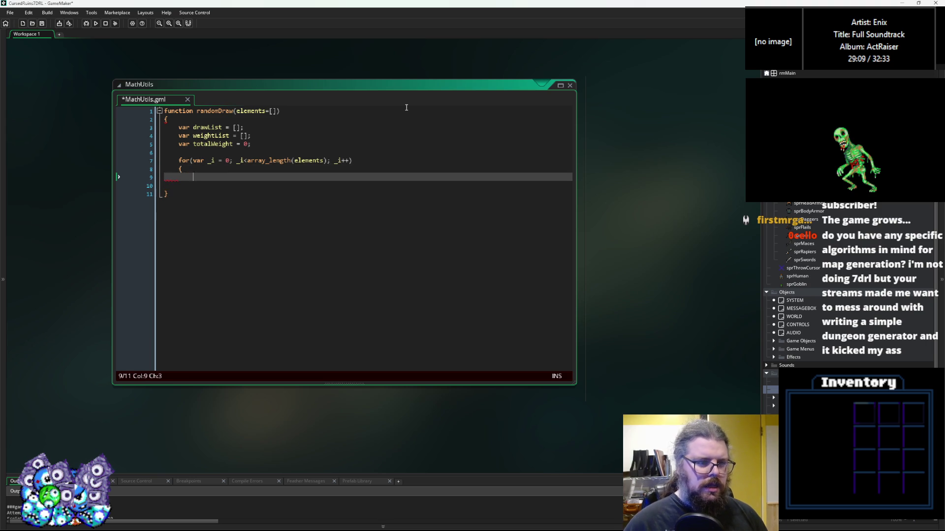
pyautogui.write('var elem = ')
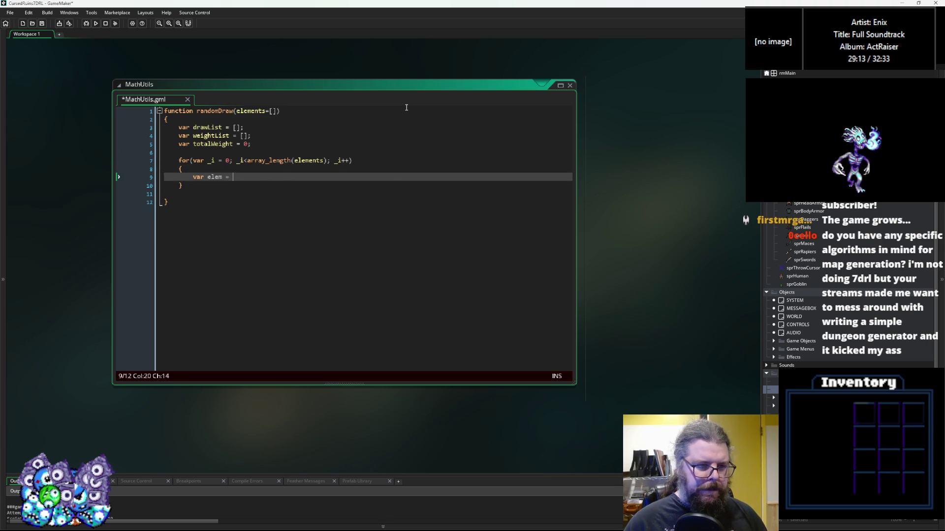
pyautogui.write('elements')
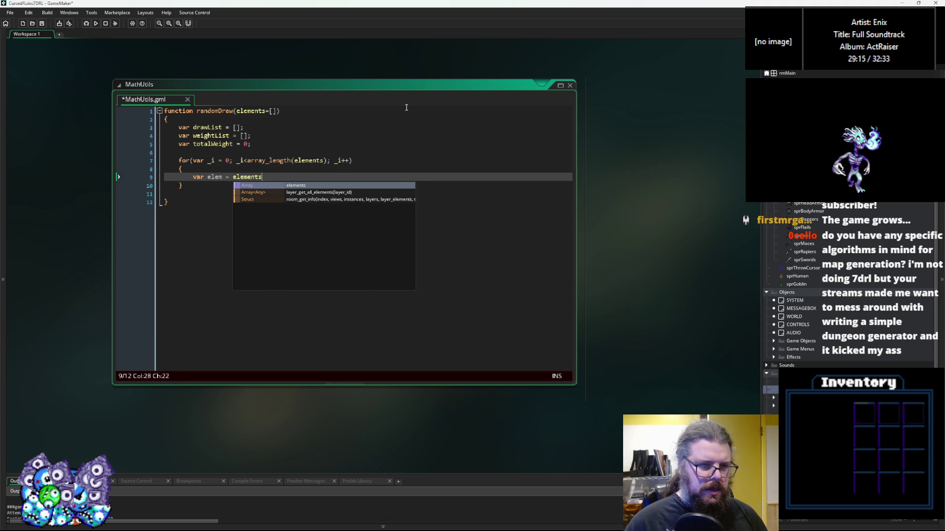
pyautogui.write('[_i];')
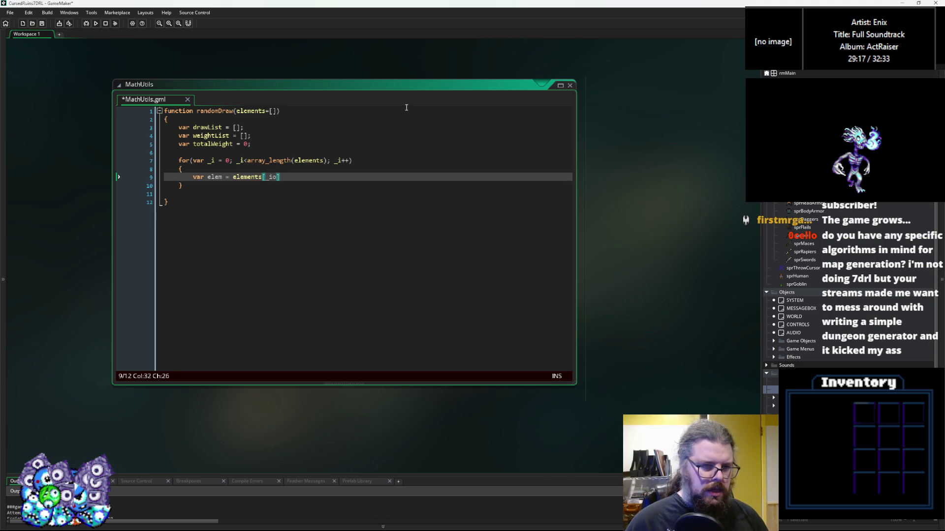
pyautogui.press('Return')
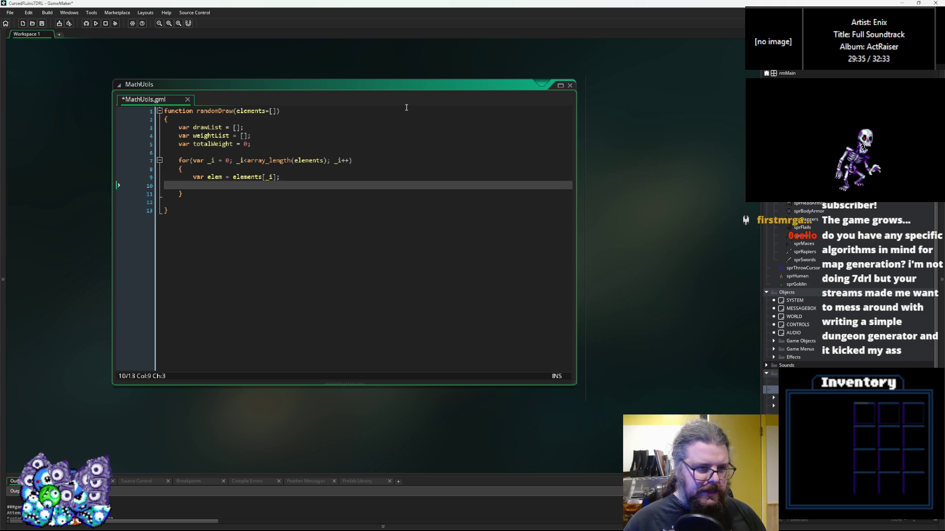
# Add array_push(drawList,elem[0]); inside the loop
pyautogui.write('a')
pyautogui.press('BackSpace')
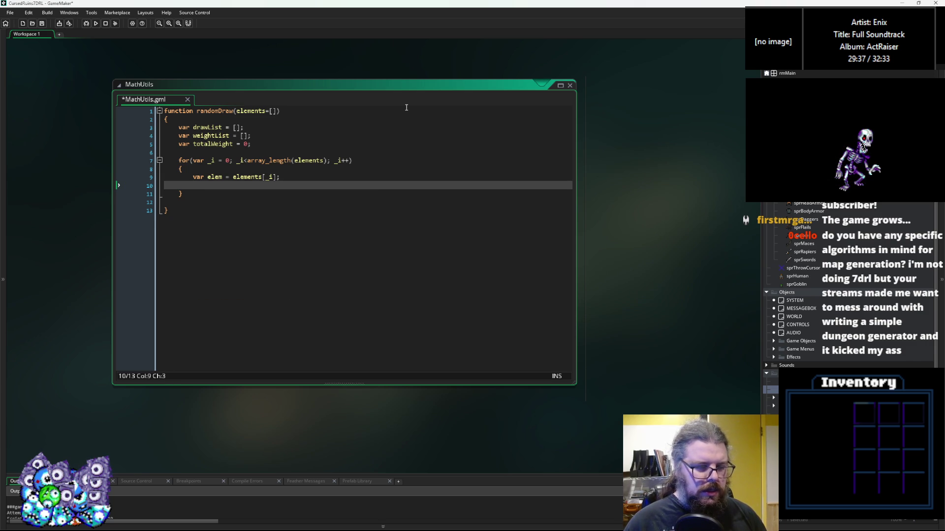
pyautogui.write('array_pus')
pyautogui.press('Return')
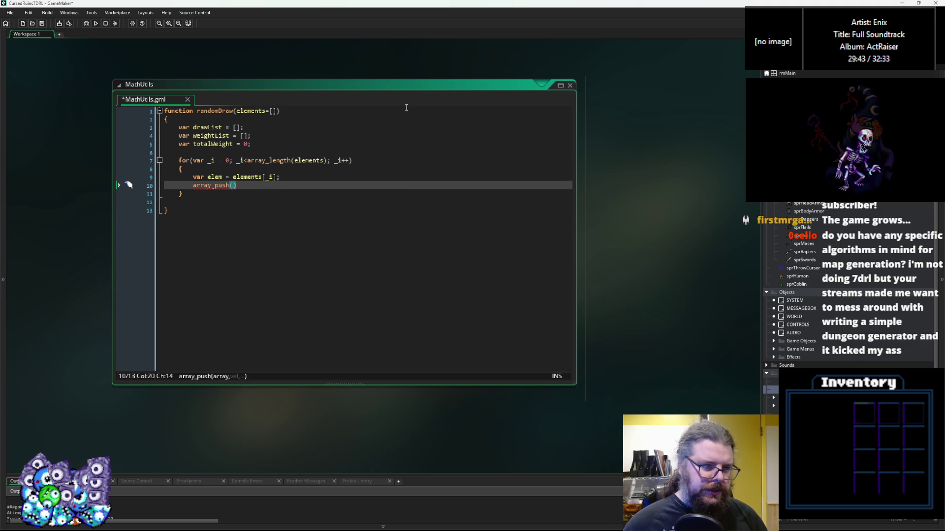
pyautogui.write('drawList')
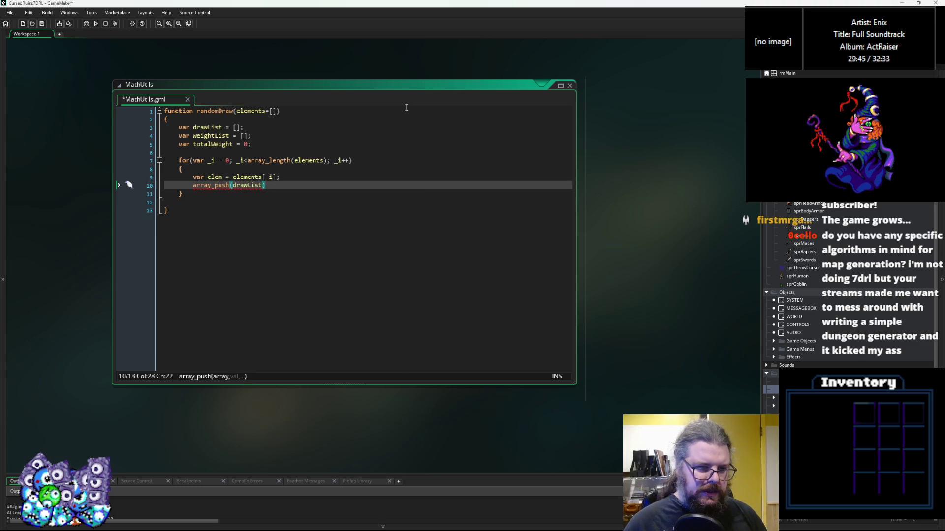
pyautogui.write(',')
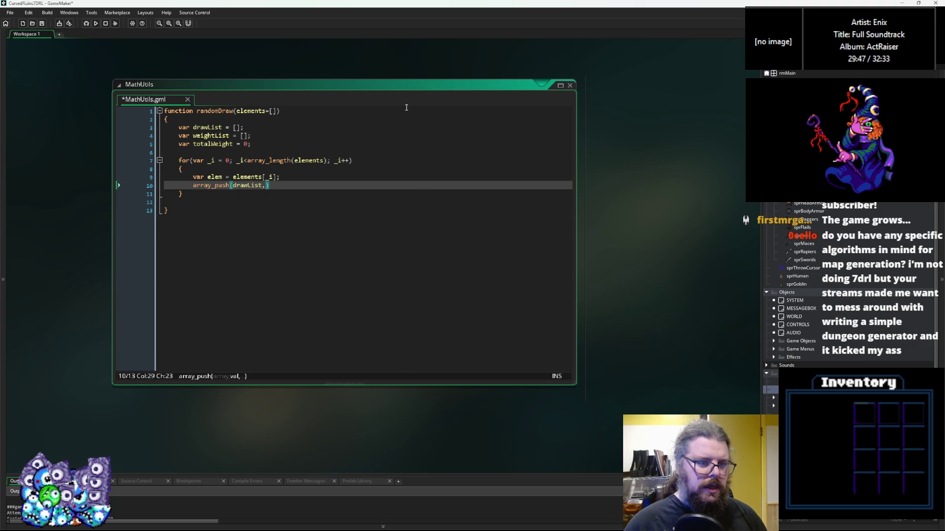
pyautogui.write('elem[]')
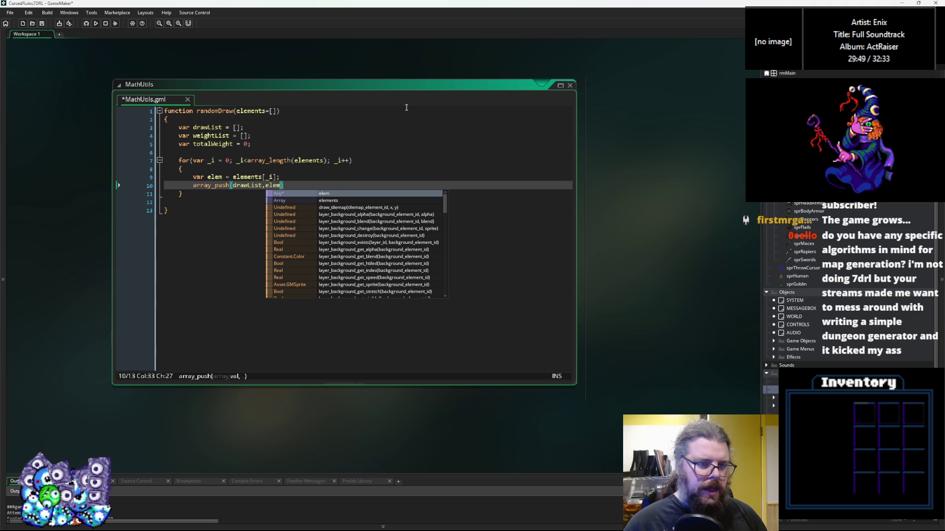
pyautogui.press('Left')
pyautogui.write('0')
pyautogui.press('Right')
pyautogui.press('Right')
pyautogui.write(';')
pyautogui.press('Return')
# Add array_push(weightList,totalWeight); and open a new line after the elem declaration
pyautogui.write('array')
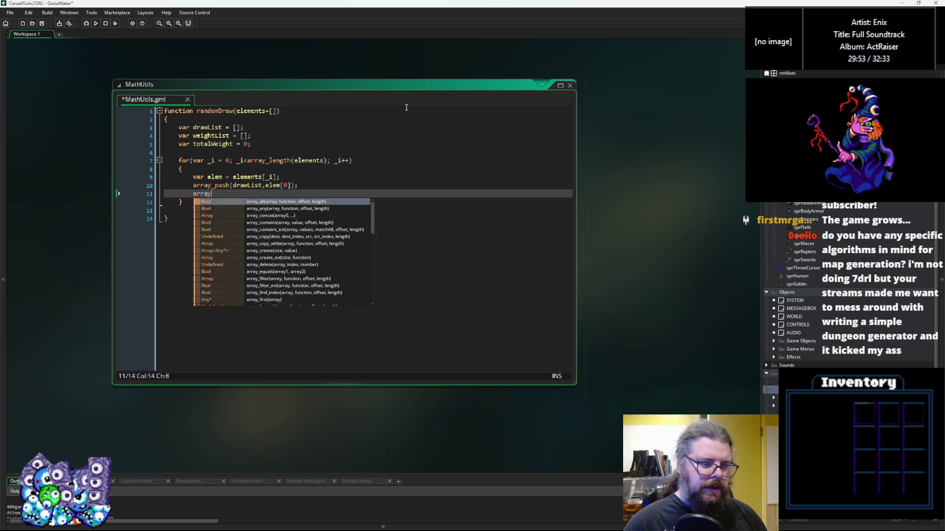
pyautogui.write('_push(w')
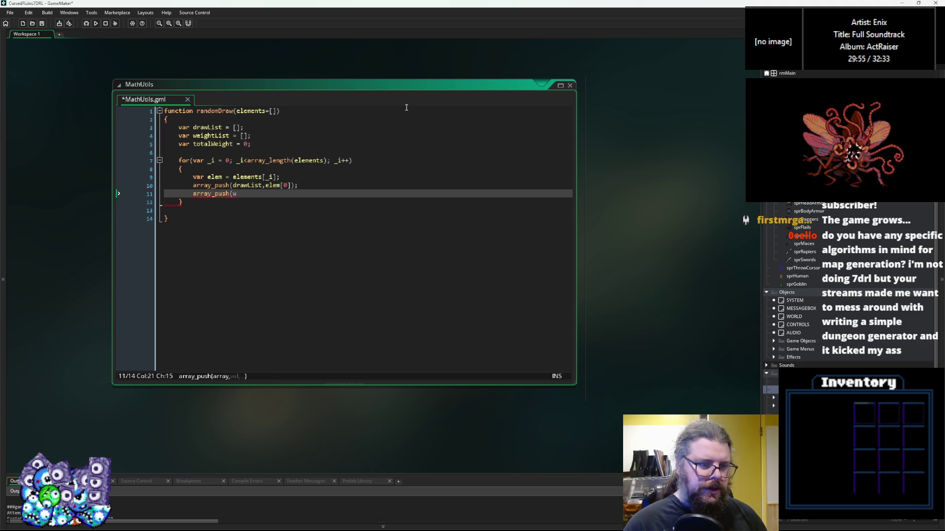
pyautogui.write('eightLis')
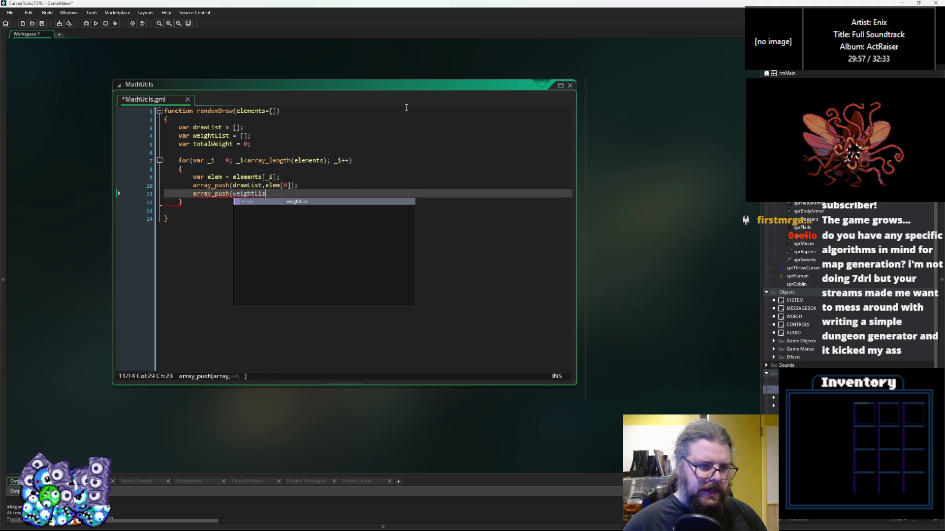
pyautogui.write('t,tot')
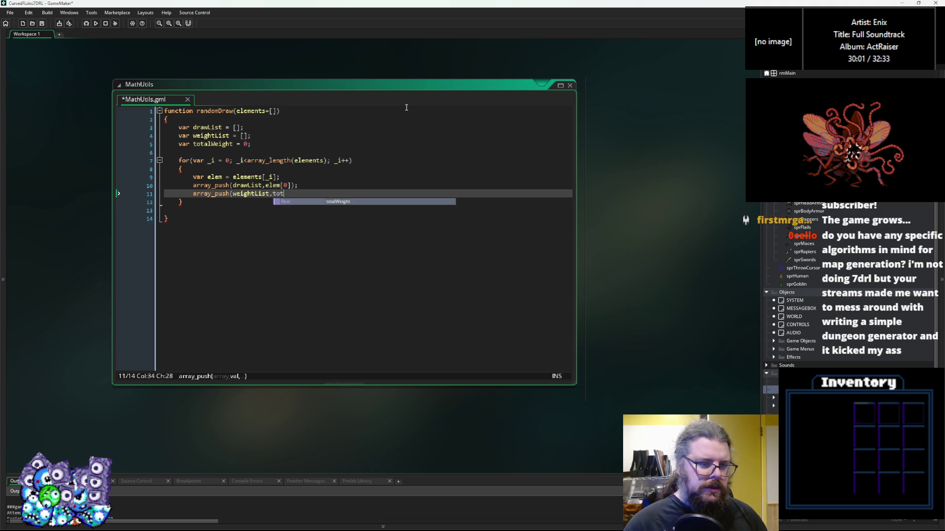
pyautogui.write('alWeight[')
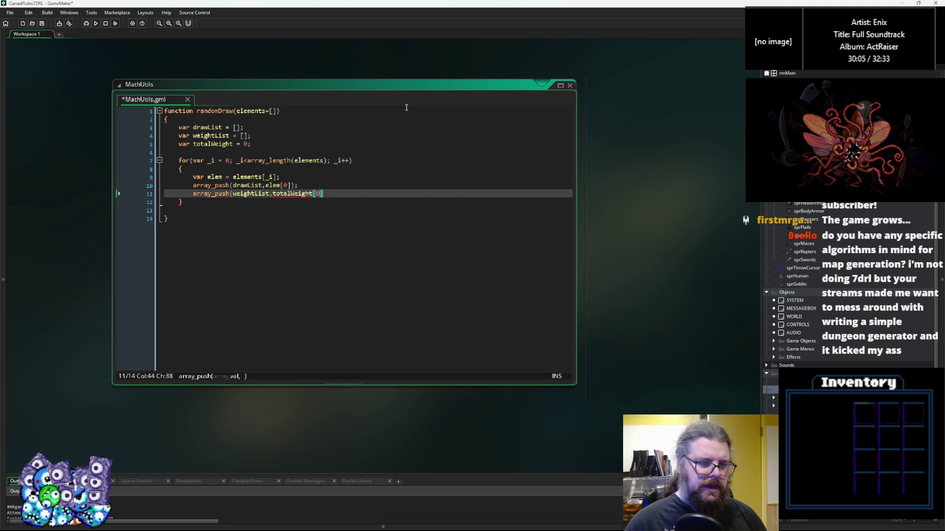
pyautogui.press('Right')
pyautogui.press('BackSpace')
pyautogui.press('BackSpace')
pyautogui.write(');')
pyautogui.press('Up')
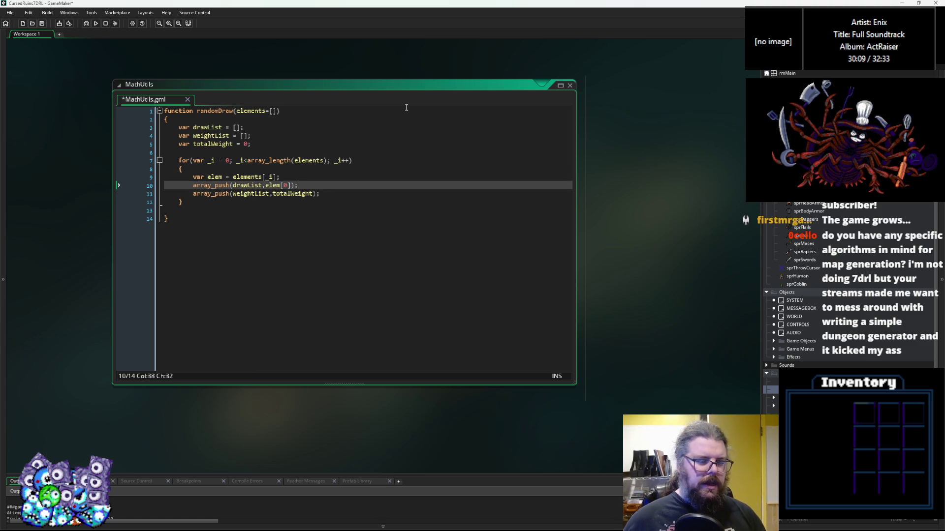
pyautogui.press('Up')
pyautogui.press('Return')
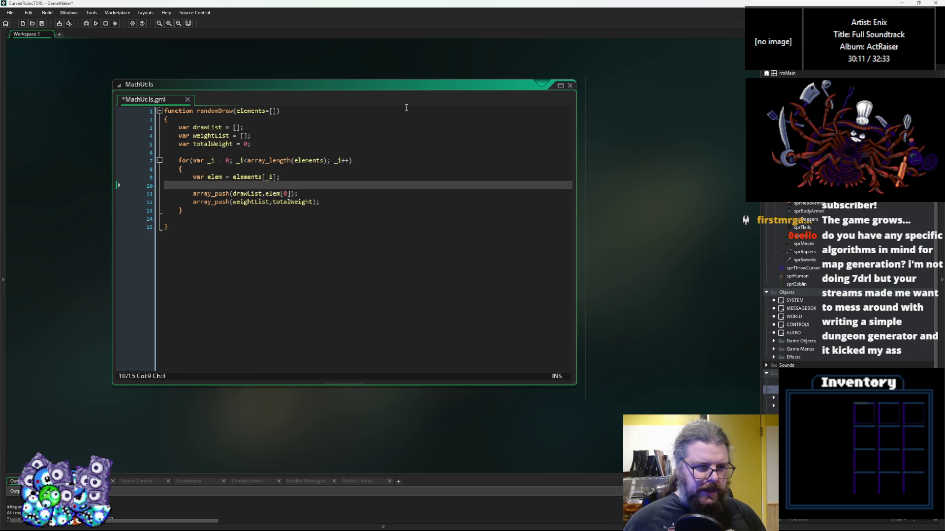
# Write totalWeight += elem[1]; by pasting elem[0] and changing the index to 1
pyautogui.write('totalW')
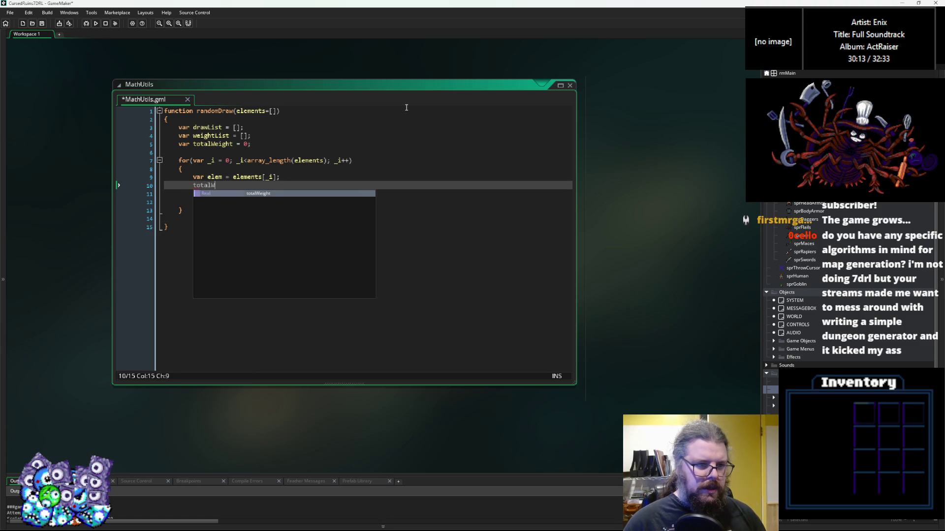
pyautogui.write('eight +=')
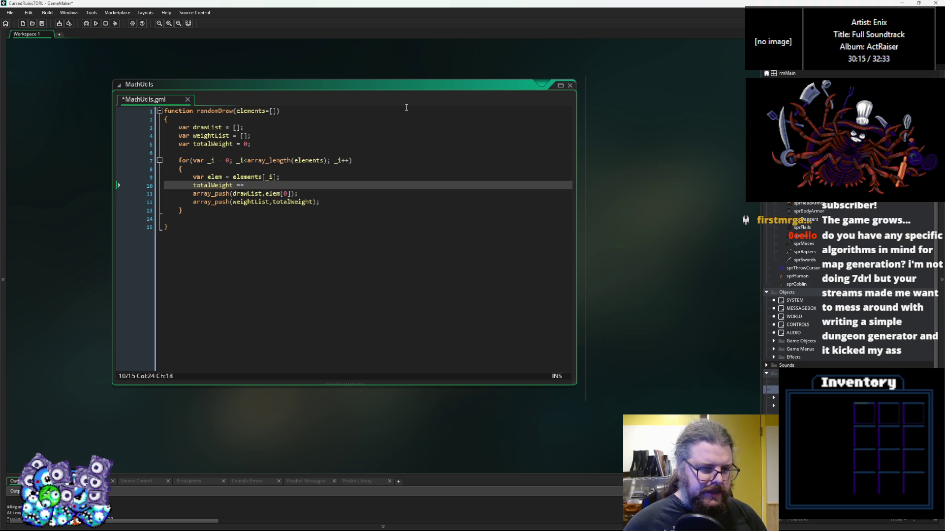
pyautogui.press('BackSpace')
pyautogui.write('+=')
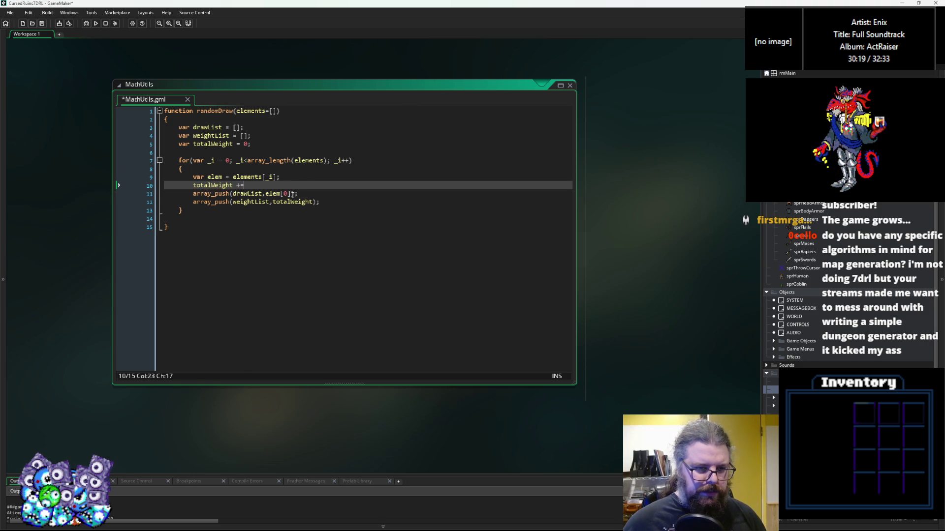
pyautogui.moveTo(281, 194); pyautogui.dragTo(262, 197)
pyautogui.hotkey('ctrl', 'c')
pyautogui.click(268, 185)
pyautogui.hotkey('ctrl', 'v')
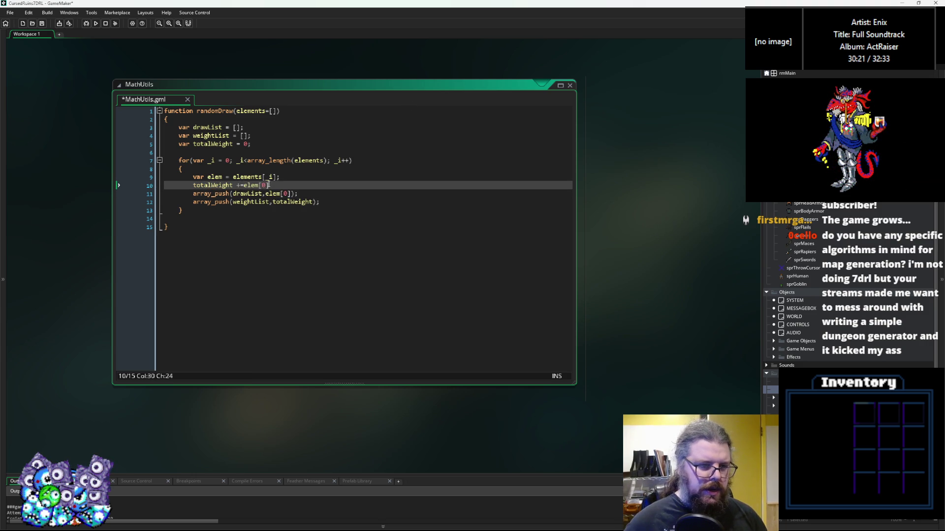
pyautogui.press('Left')
pyautogui.press('Left')
pyautogui.press('Left')
pyautogui.click(288, 184)
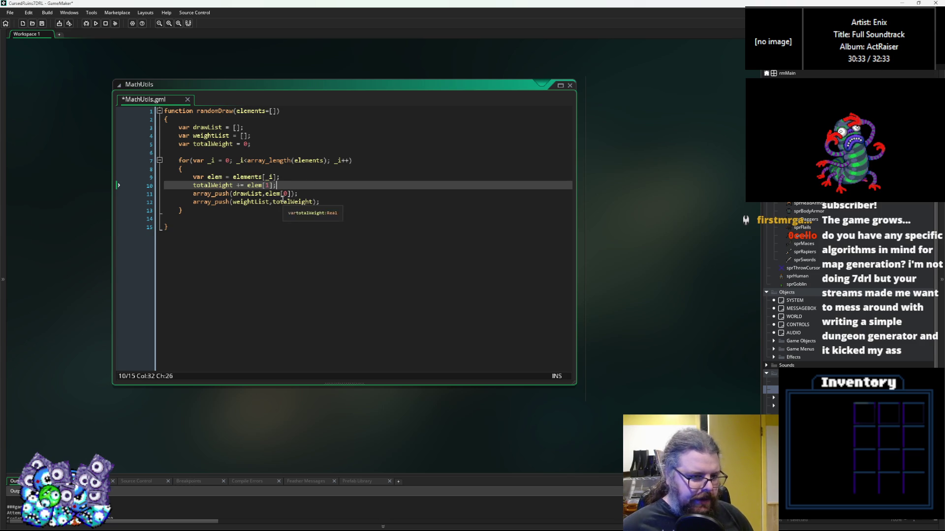
# Check the totalWeight and weightList references, then start a new line after the loop
pyautogui.click(230, 145)
pyautogui.click(259, 202)
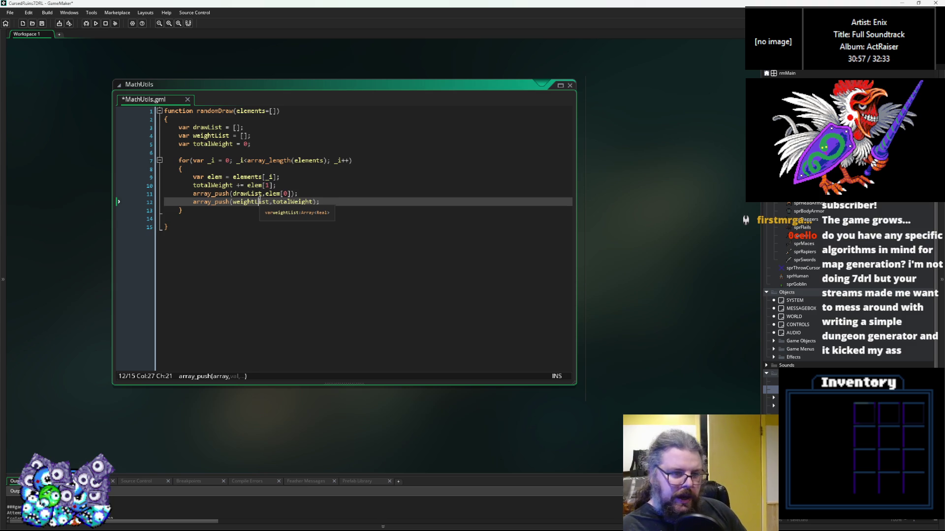
pyautogui.click(332, 202)
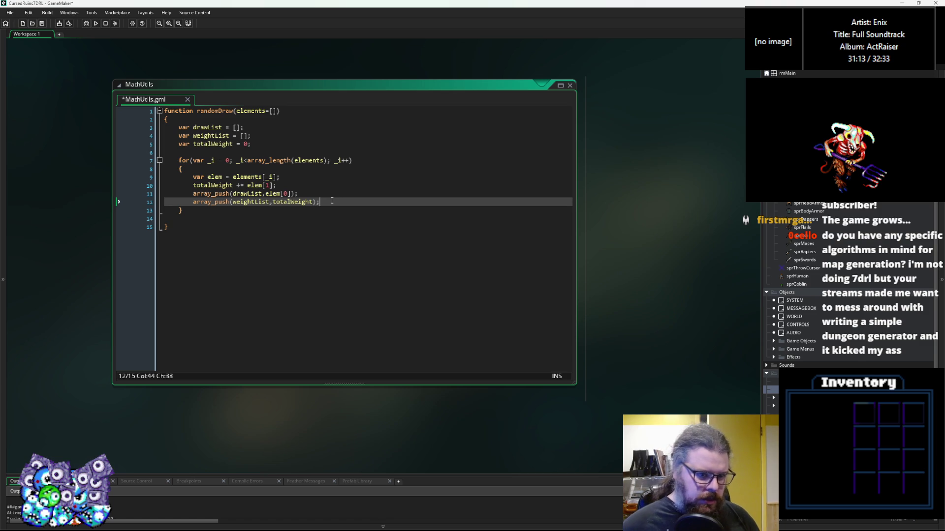
pyautogui.press('Down')
pyautogui.press('Down')
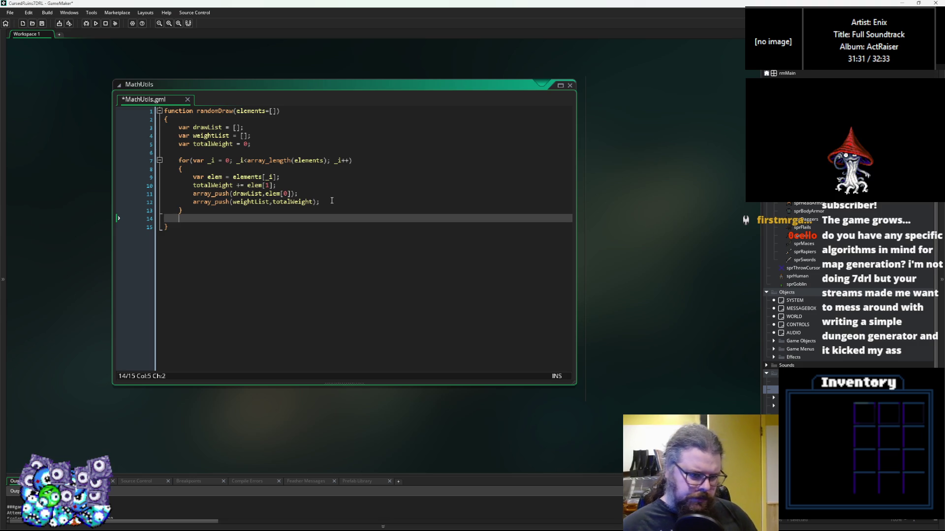
pyautogui.press('Return')
# Declare var randomPick = random(totalWeight); after the loop
pyautogui.write('var rands')
pyautogui.press('BackSpace')
pyautogui.write('omDraw ')
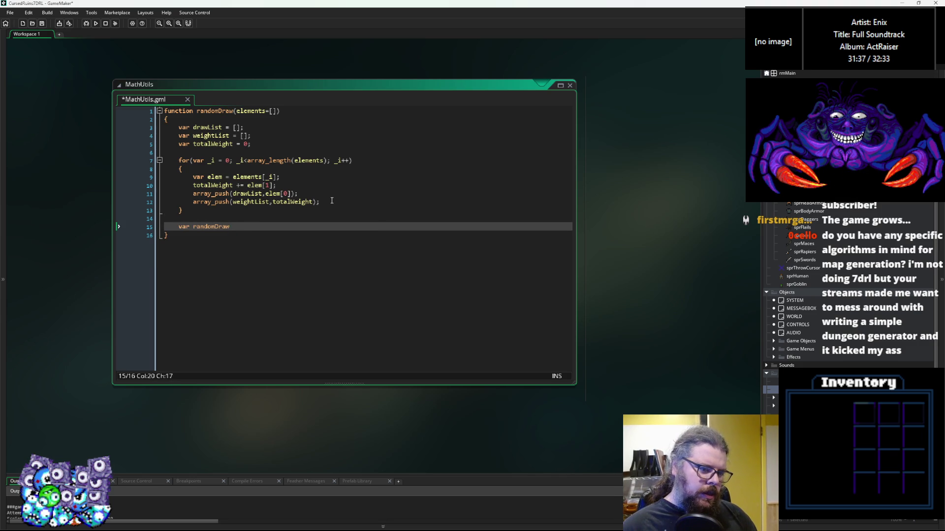
pyautogui.write('=')
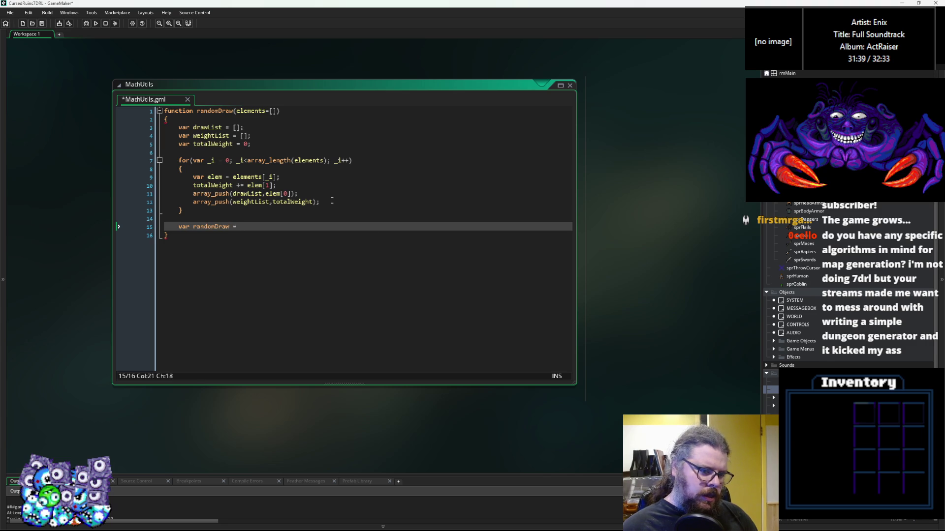
pyautogui.press('BackSpace')
pyautogui.press('BackSpace')
pyautogui.press('BackSpace')
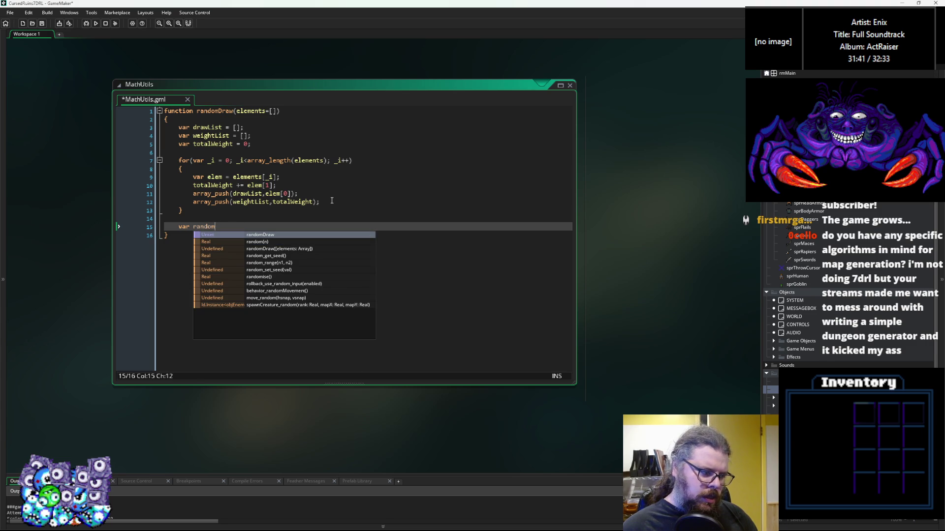
pyautogui.write('Pick =')
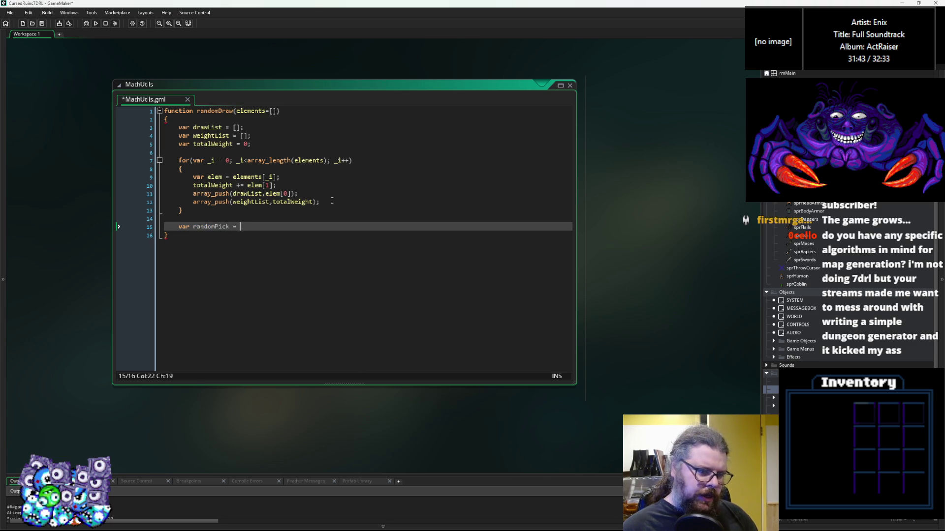
pyautogui.write('- random(')
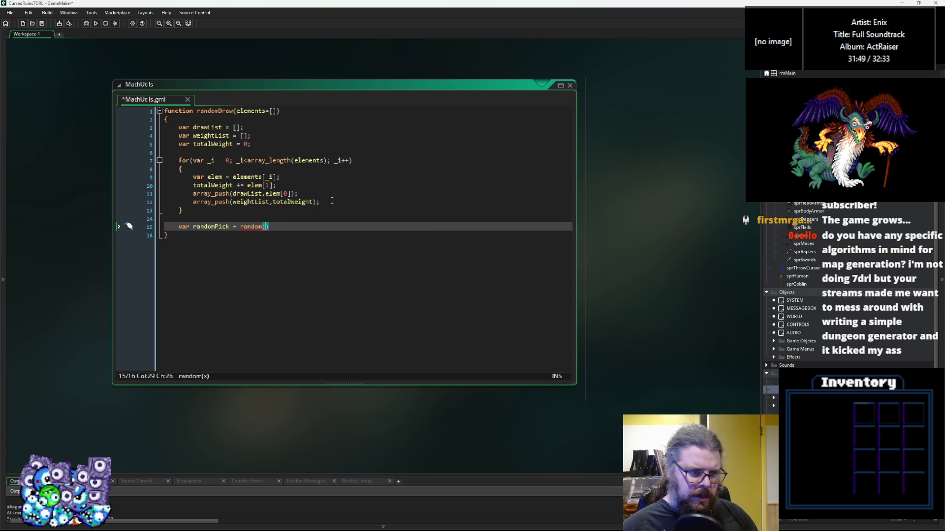
pyautogui.click(233, 144)
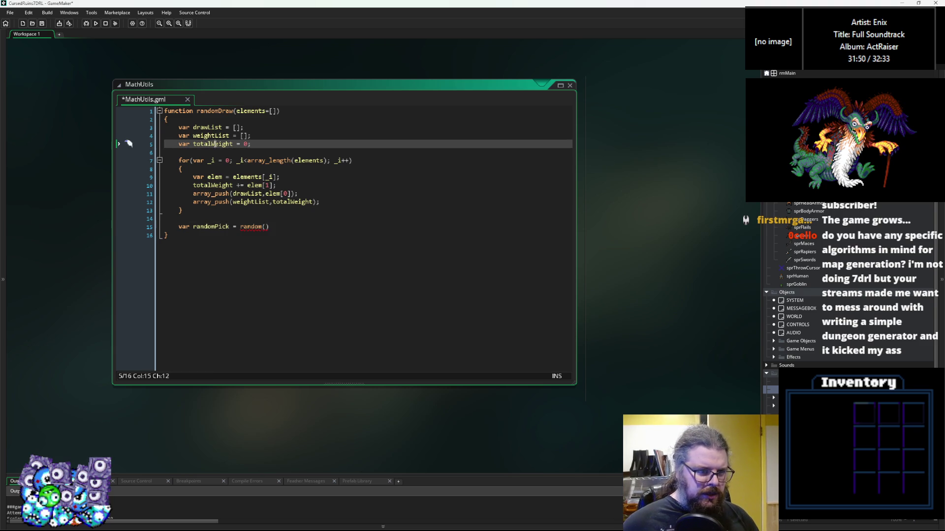
pyautogui.click(266, 226)
pyautogui.hotkey('ctrl', 'v')
pyautogui.write(')')
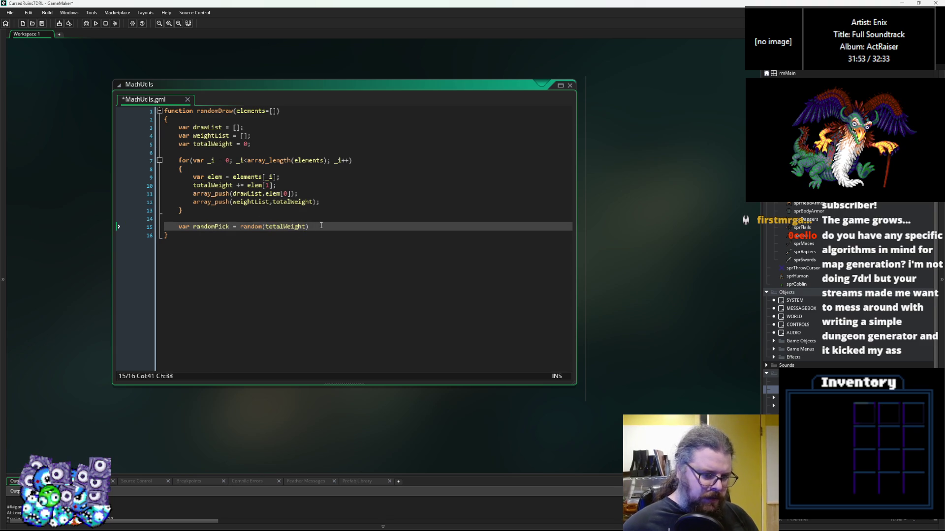
pyautogui.write(';')
# Remove the blank line above randomPick, add lines below, and select the weightList push statement
pyautogui.press('Up')
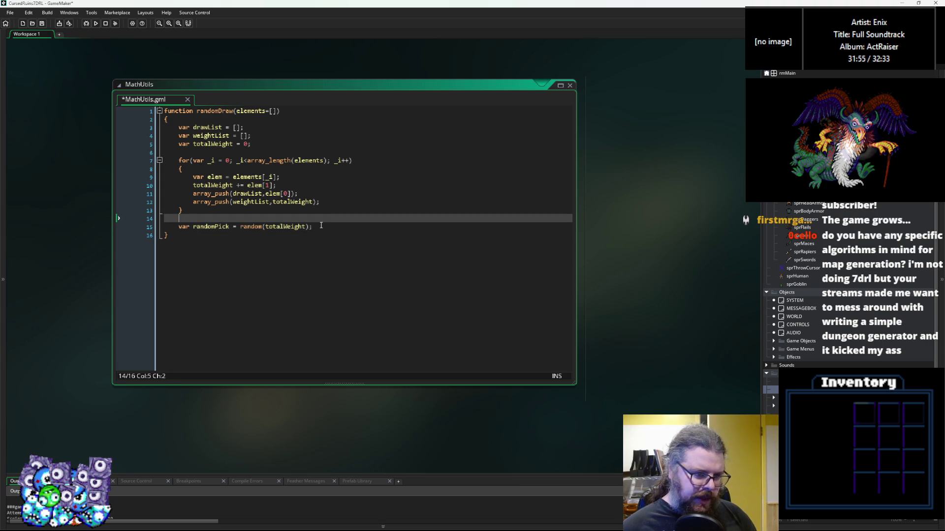
pyautogui.press('BackSpace')
pyautogui.press('Down')
pyautogui.press('End')
pyautogui.press('Return')
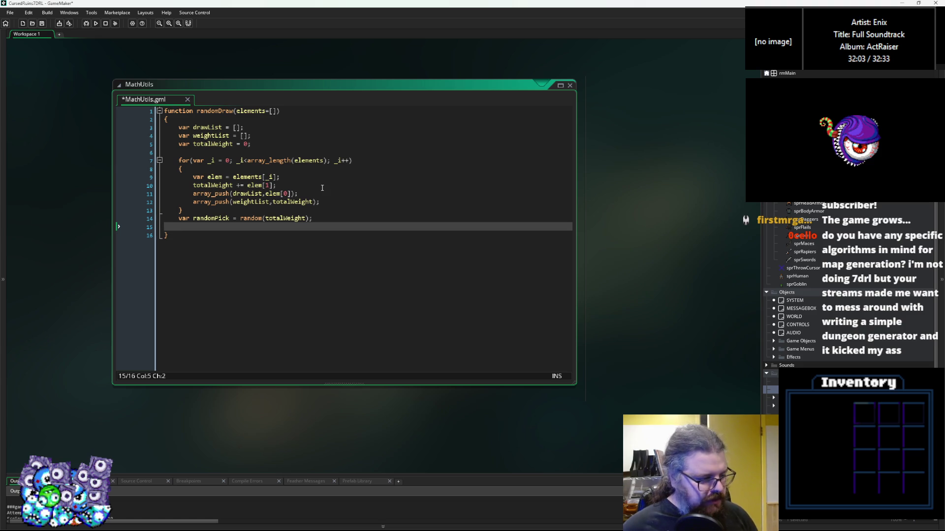
pyautogui.click(331, 202)
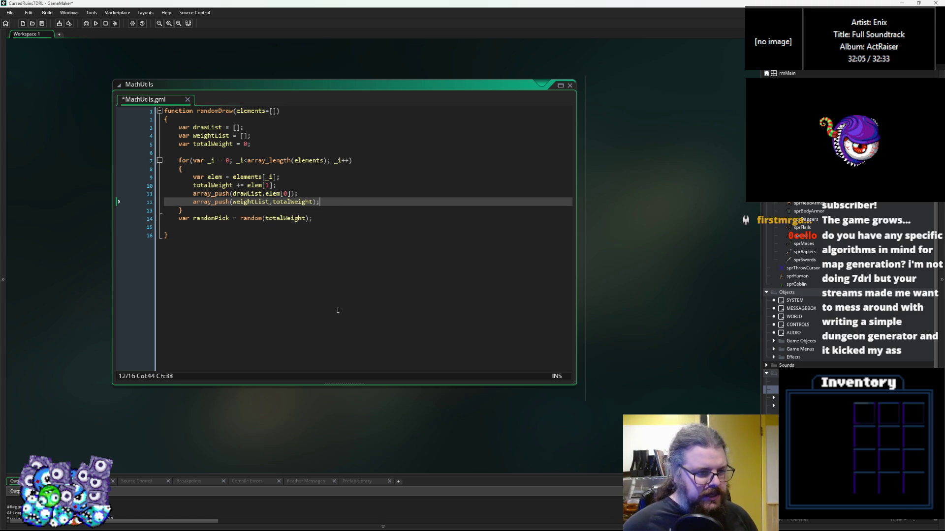
pyautogui.click(329, 217)
pyautogui.press('Return')
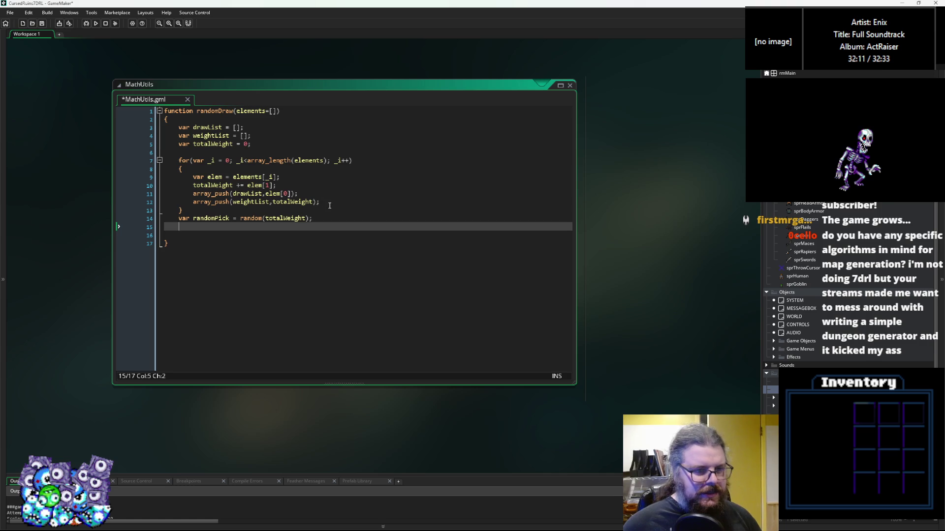
pyautogui.moveTo(320, 202)
pyautogui.mouseDown()
pyautogui.moveTo(193, 202)
pyautogui.moveTo(229, 224)
pyautogui.mouseUp()
# Duplicate the array_push(weightList,…) line below randomPick, pushing randomPick instead of totalWeight
pyautogui.hotkey('ctrl', 'c')
pyautogui.click(204, 235)
pyautogui.hotkey('ctrl', 'v')
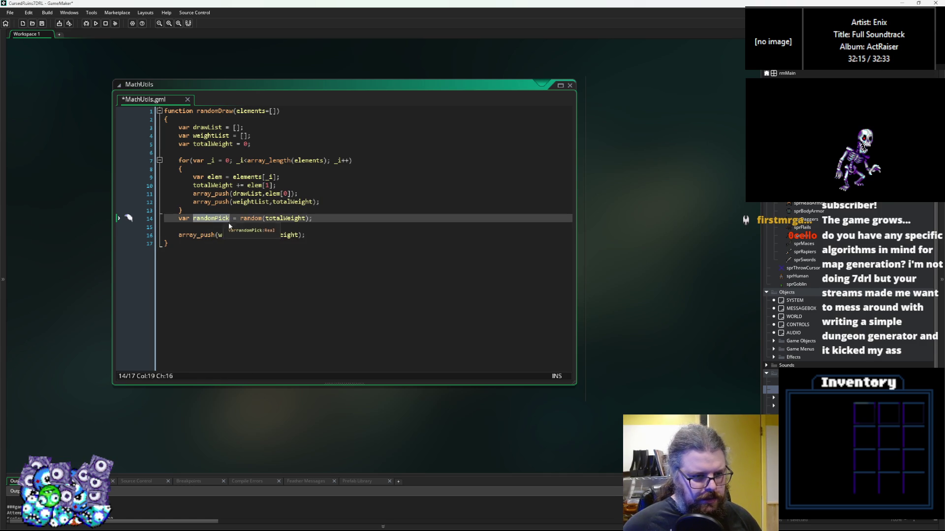
pyautogui.click(234, 234)
pyautogui.doubleClick(278, 235)
pyautogui.hotkey('ctrl', 'v')
pyautogui.click(336, 235)
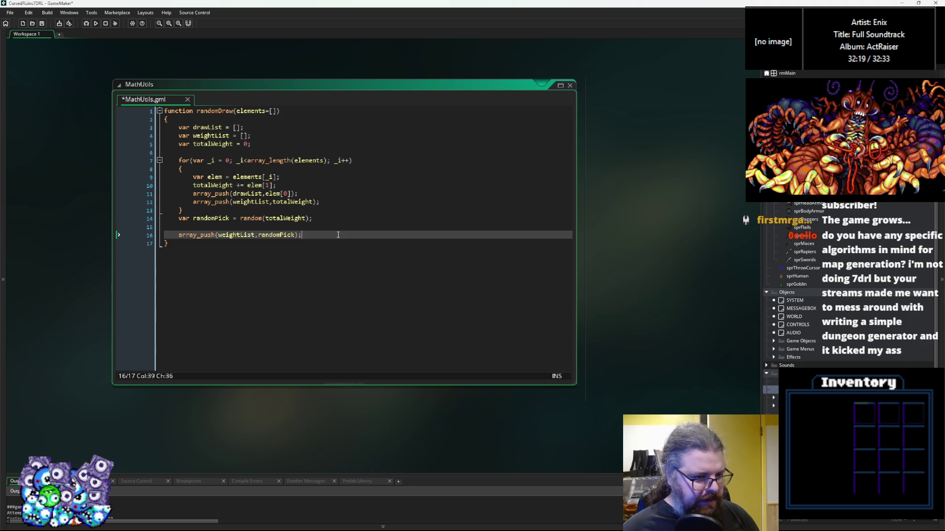
# Add an array_sort(weightList); call on a new line after the push
pyautogui.press('Return')
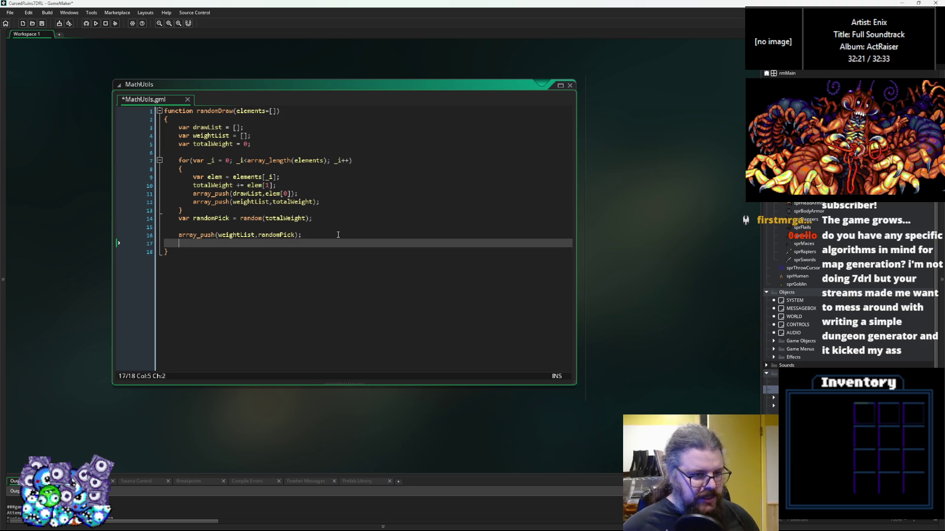
pyautogui.write('array')
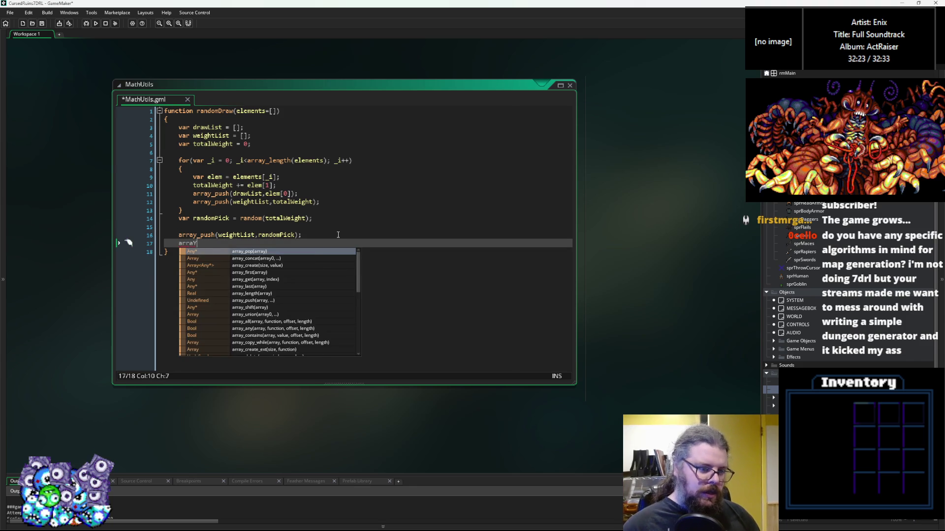
pyautogui.write('_sor')
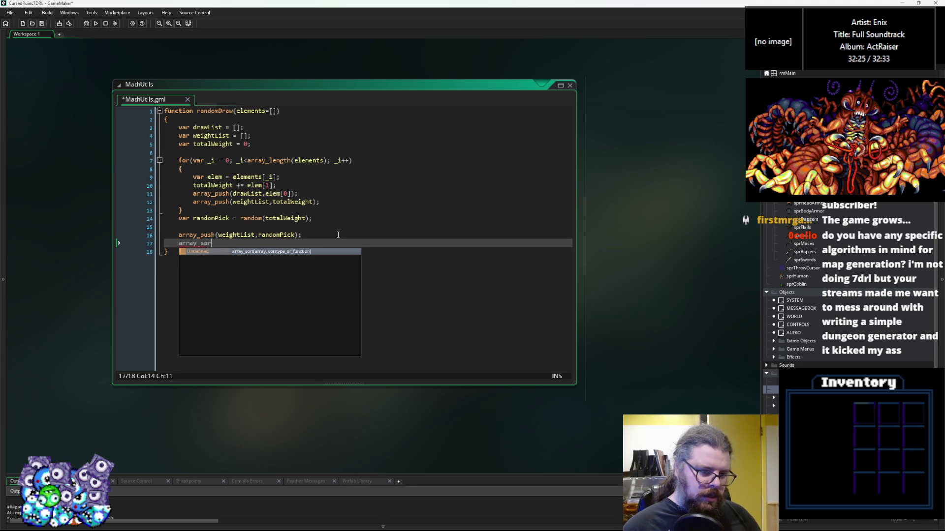
pyautogui.write('t()')
pyautogui.click(278, 235)
pyautogui.click(241, 236)
pyautogui.doubleClick(241, 235)
pyautogui.hotkey('ctrl', 'c')
pyautogui.press('Down')
pyautogui.press('BackSpace')
pyautogui.hotkey('ctrl', 'v')
pyautogui.write(');')
# Give the sort call a second argument of true so it becomes array_sort(weightList,true);
pyautogui.press('Left')
pyautogui.press('Left')
pyautogui.doubleClick(280, 235)
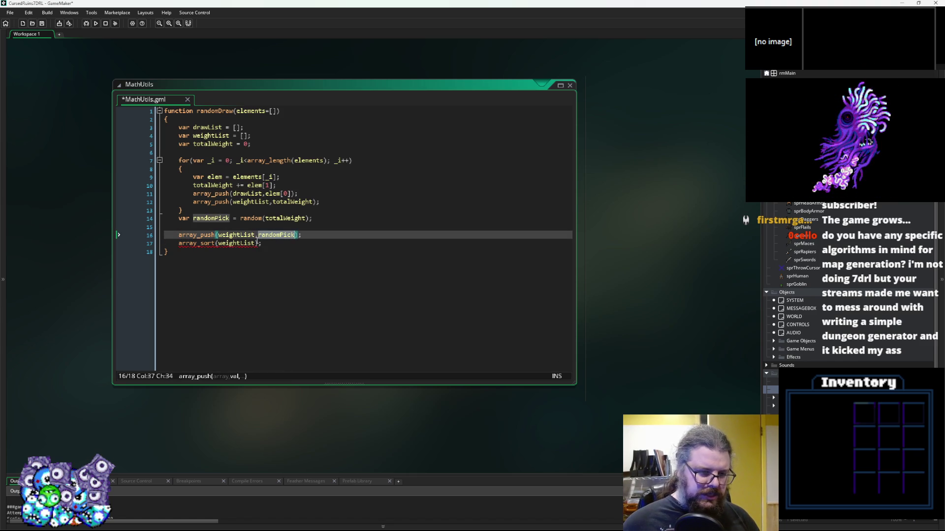
pyautogui.click(252, 244)
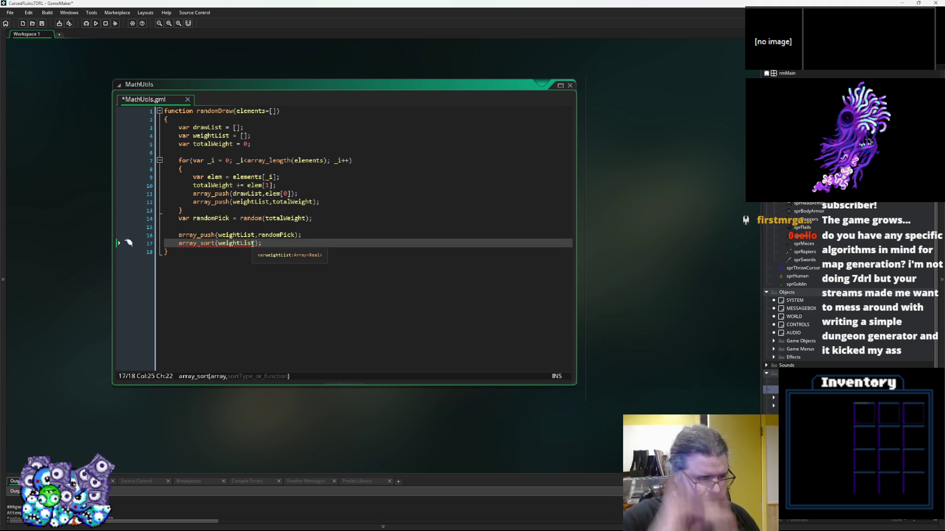
pyautogui.press('Right')
pyautogui.write(',')
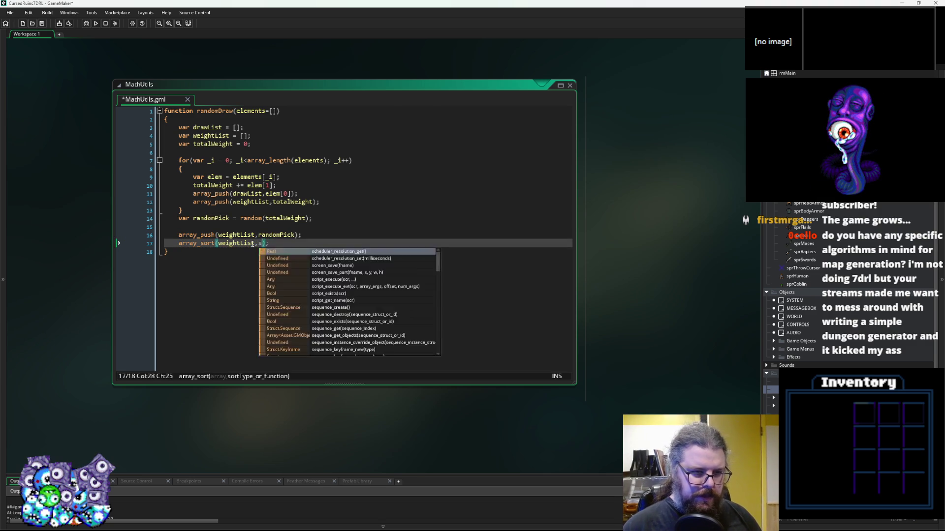
pyautogui.moveTo(209, 243)
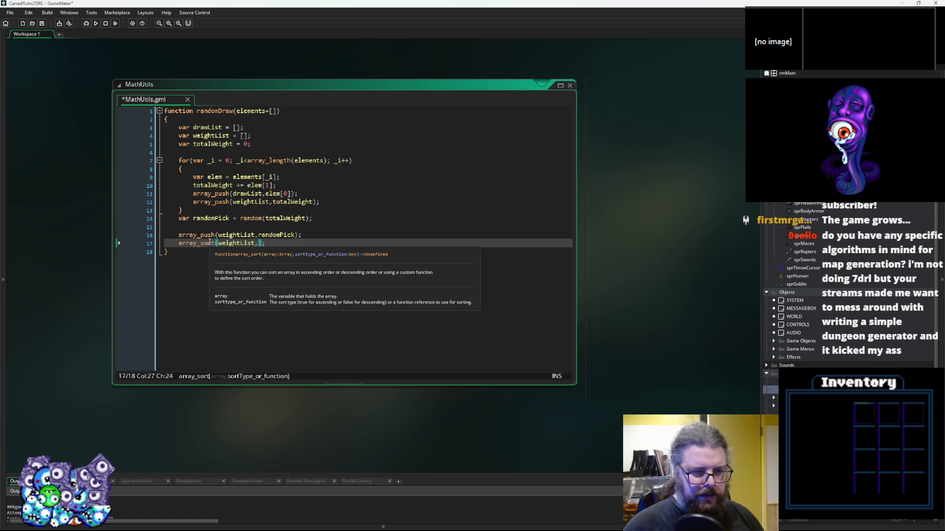
pyautogui.write('true')
pyautogui.press('End')
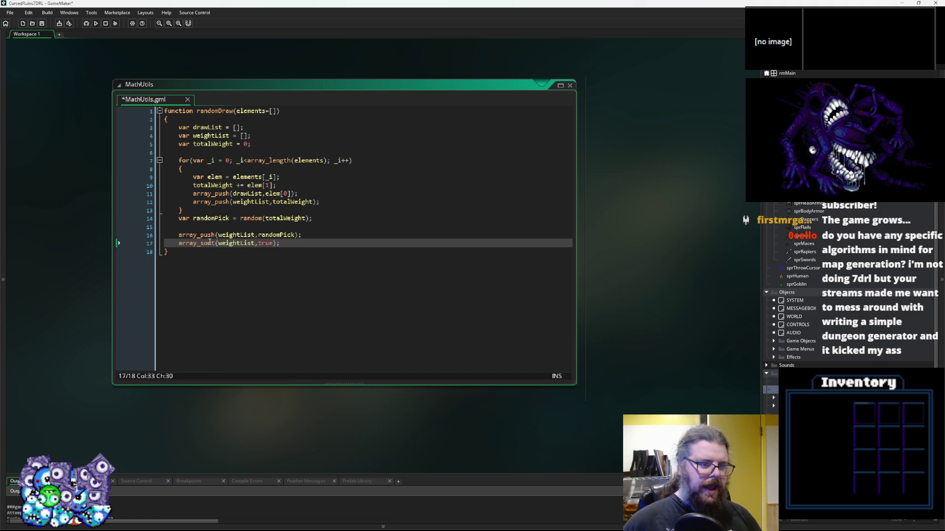
pyautogui.press('Return')
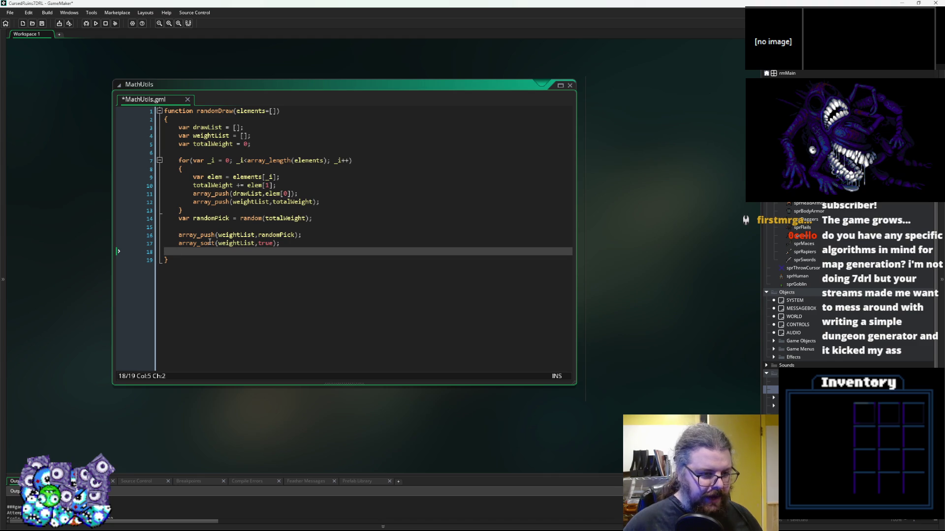
# Declare var pickItem = array_get_index(weightList,randomPick);
pyautogui.write('var pickItem = array_find_index(weightList,);')
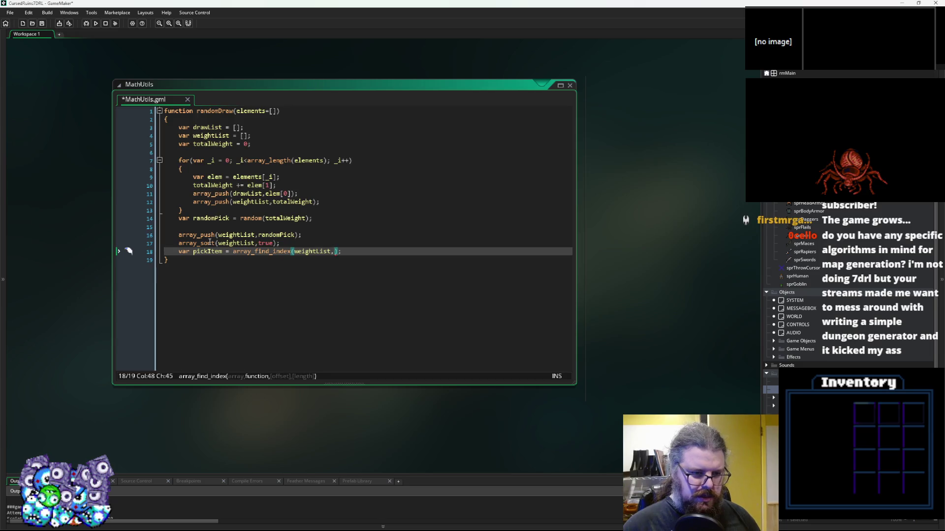
pyautogui.press('Left')
pyautogui.press('Left')
pyautogui.press('Left')
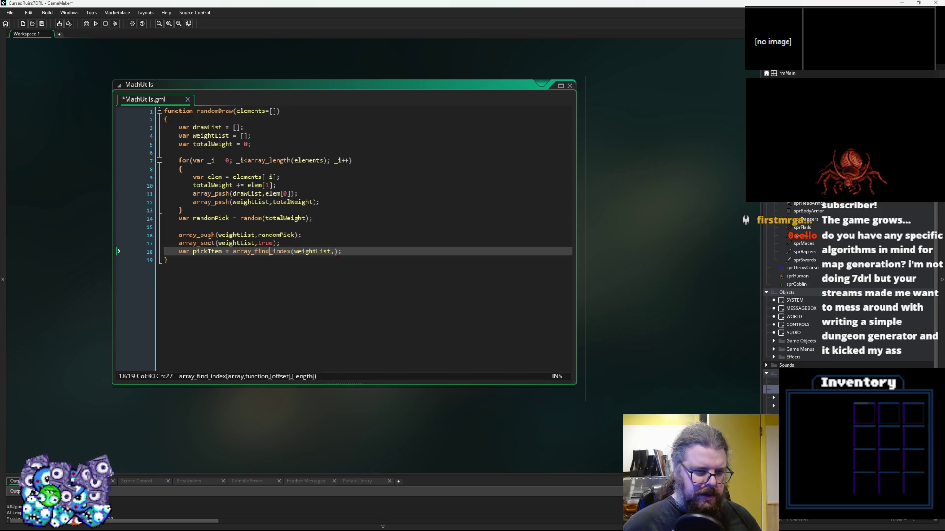
pyautogui.press('BackSpace')
pyautogui.press('BackSpace')
pyautogui.press('BackSpace')
pyautogui.press('BackSpace')
pyautogui.write('get')
pyautogui.press('Right')
pyautogui.press('Right')
pyautogui.press('Right')
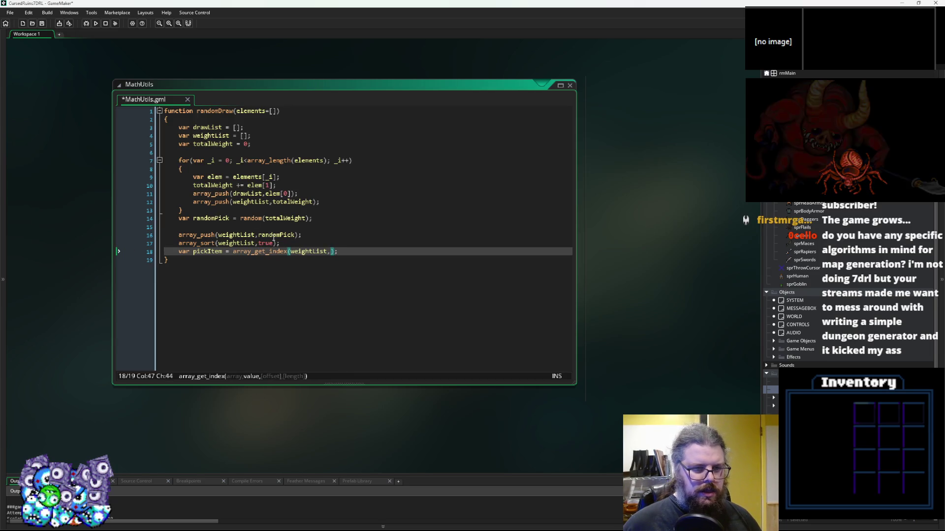
pyautogui.click(294, 235)
pyautogui.click(332, 253)
pyautogui.write('randomPick')
pyautogui.press('End')
# Begin the function's return statement for elements on a new line
pyautogui.press('Return')
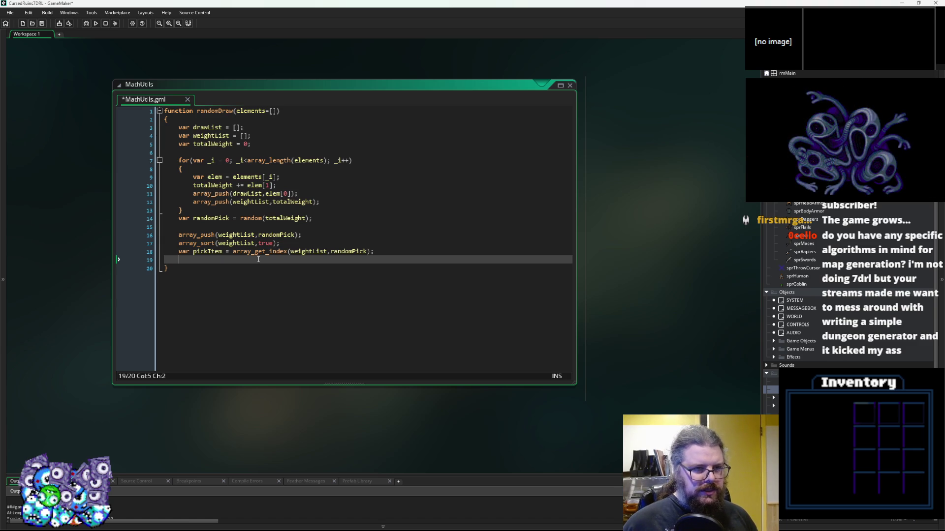
pyautogui.write('return ')
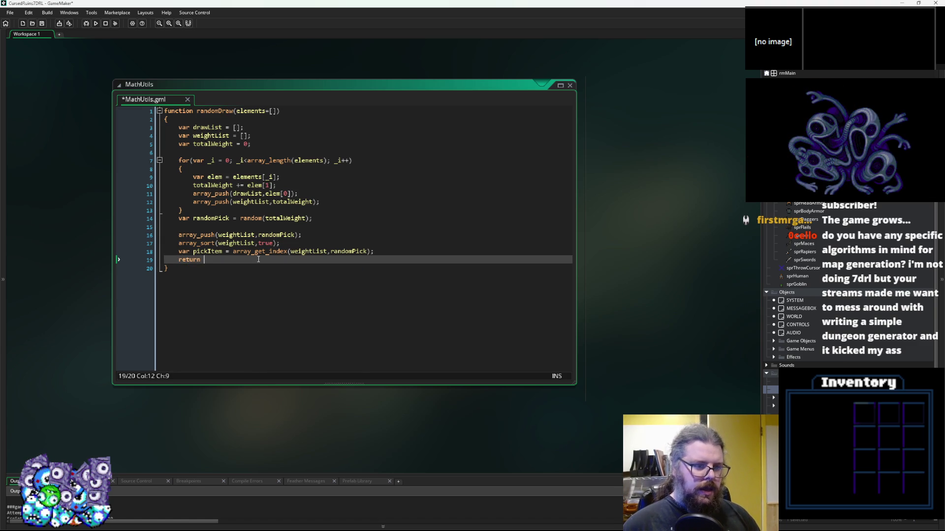
pyautogui.write('elelemen')
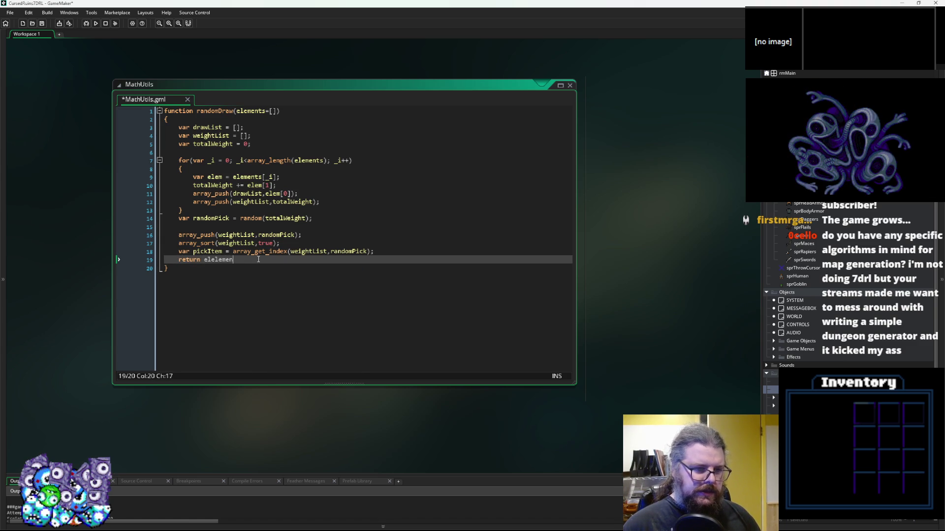
pyautogui.press('BackSpace')
pyautogui.press('BackSpace')
pyautogui.write('e')
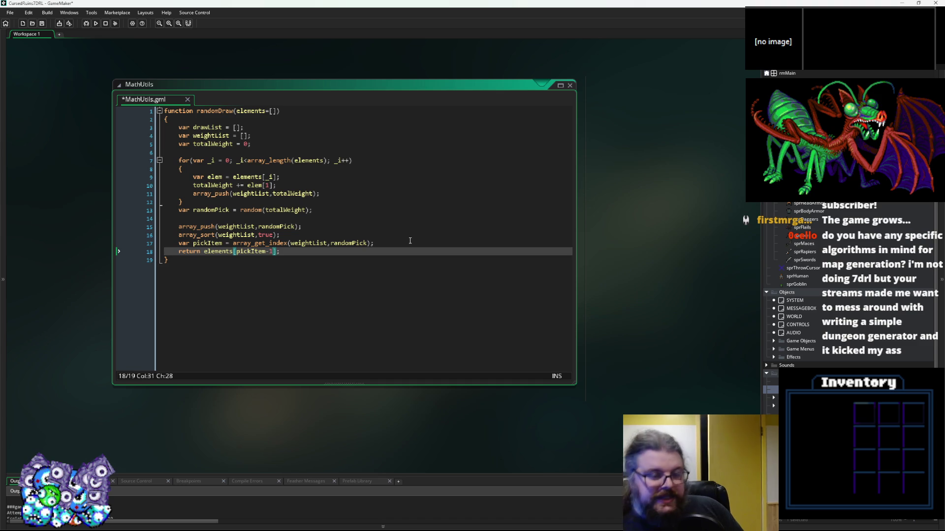
# Drop the -1 from the return index and tidy the blank lines around randomPick
pyautogui.press('BackSpace')
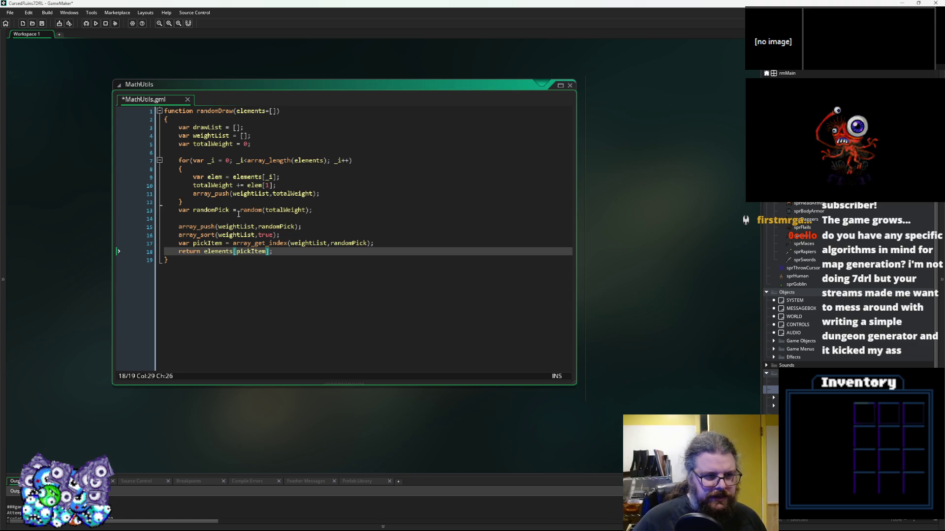
pyautogui.click(285, 219)
pyautogui.press('Up')
pyautogui.press('Return')
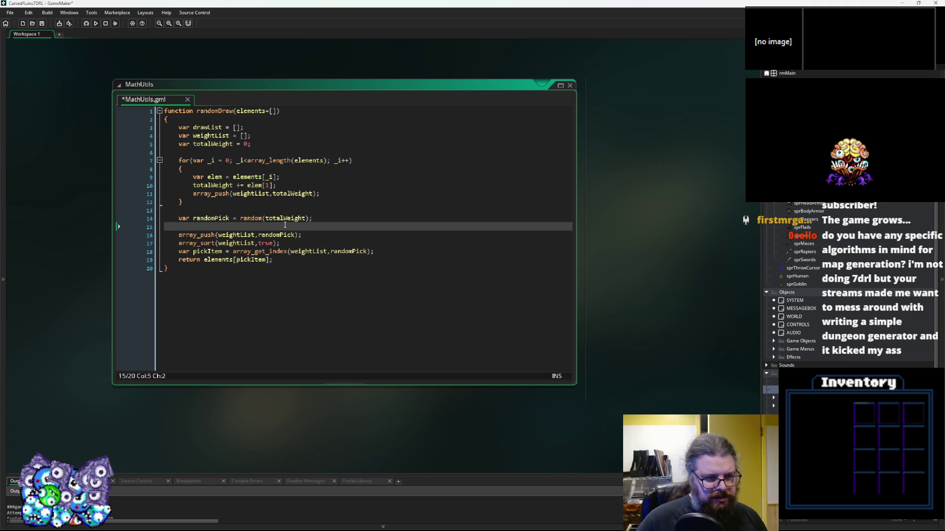
pyautogui.press('Up')
pyautogui.press('BackSpace')
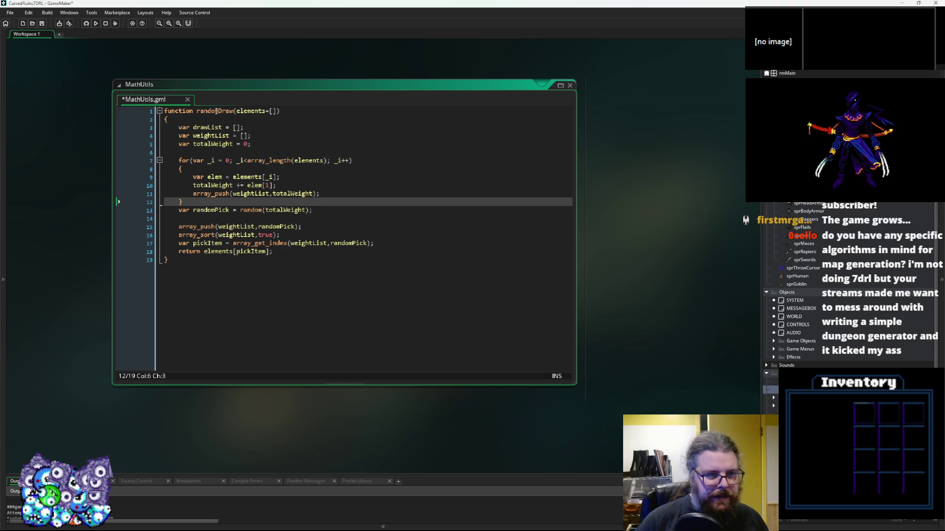
# Save the MathUtils script and move its code window aside
pyautogui.doubleClick(216, 111)
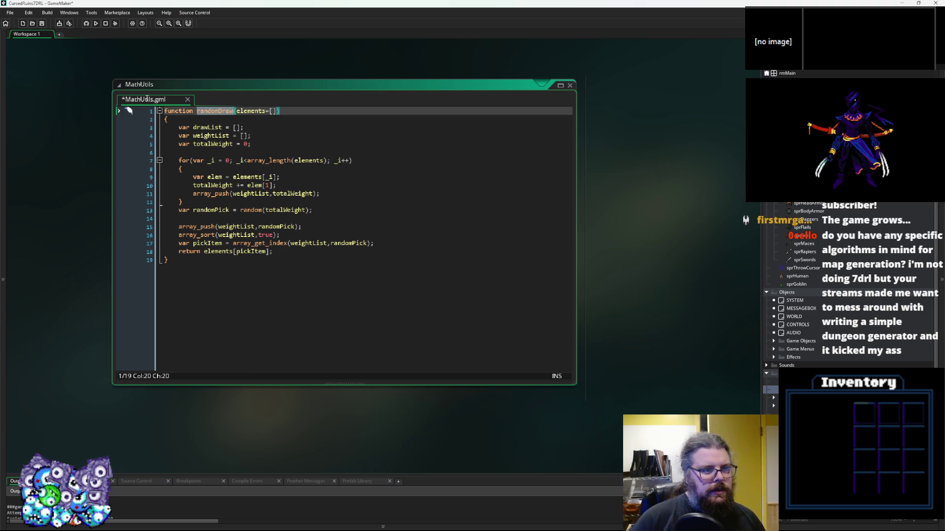
pyautogui.click(42, 23)
pyautogui.click(318, 209)
pyautogui.moveTo(641, 265); pyautogui.dragTo(571, 279)
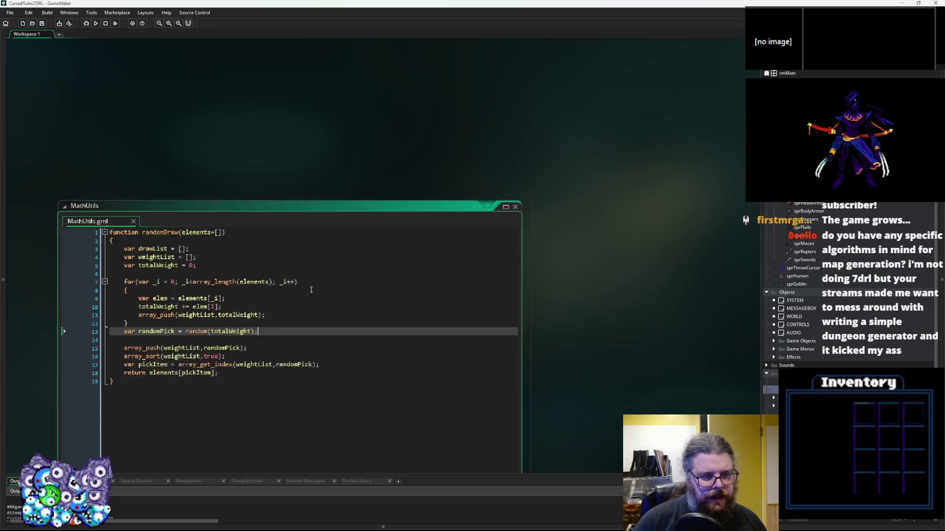
pyautogui.scroll(-3, 559, 282)
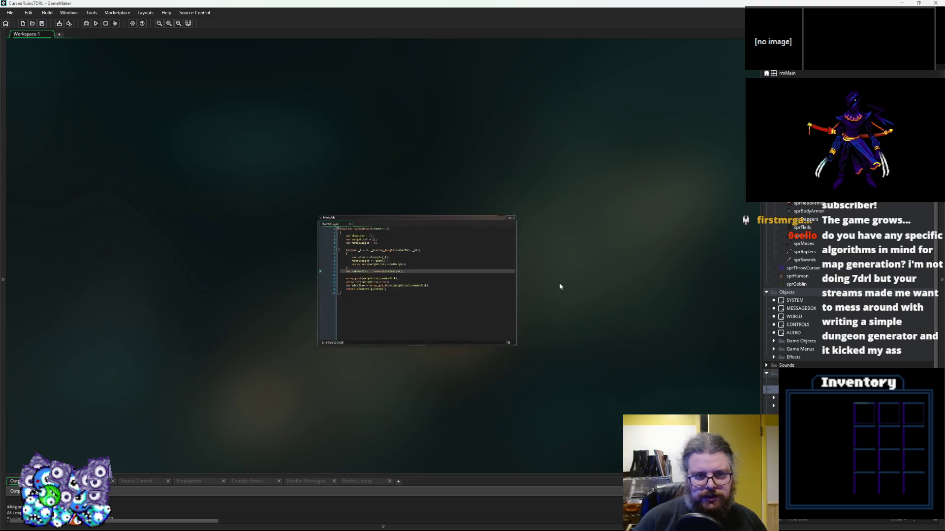
pyautogui.scroll(2, 324, 146)
pyautogui.moveTo(421, 167)
pyautogui.mouseDown()
pyautogui.moveTo(578, 179)
pyautogui.moveTo(561, 183)
pyautogui.mouseUp()
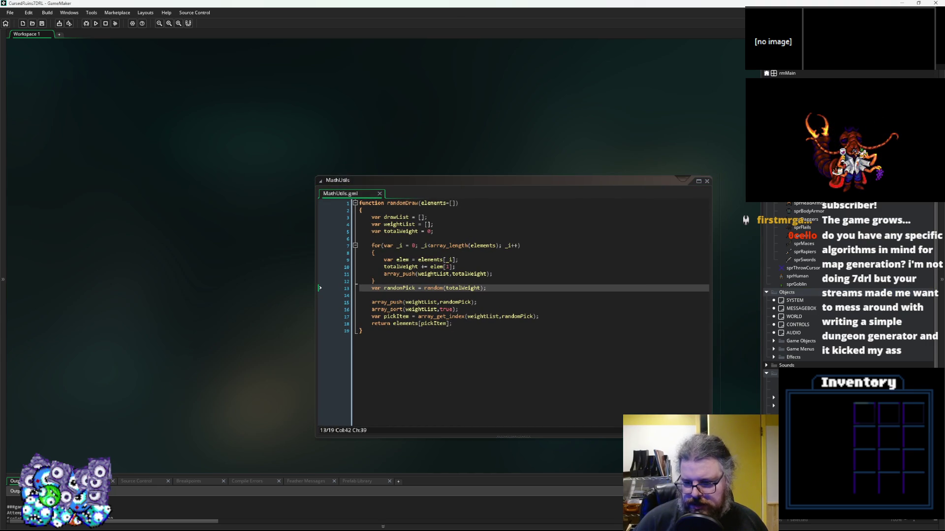
pyautogui.scroll(-3, 511, 306)
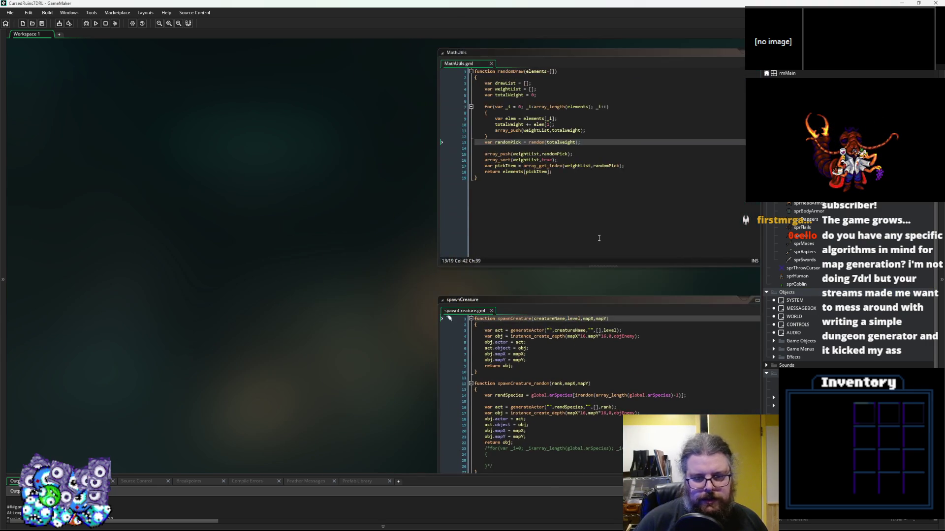
# Reposition and enlarge the spawnCreature code window, placing the caret on the randSpecies line
pyautogui.moveTo(572, 302)
pyautogui.mouseDown()
pyautogui.moveTo(158, 122)
pyautogui.moveTo(177, 69)
pyautogui.mouseUp()
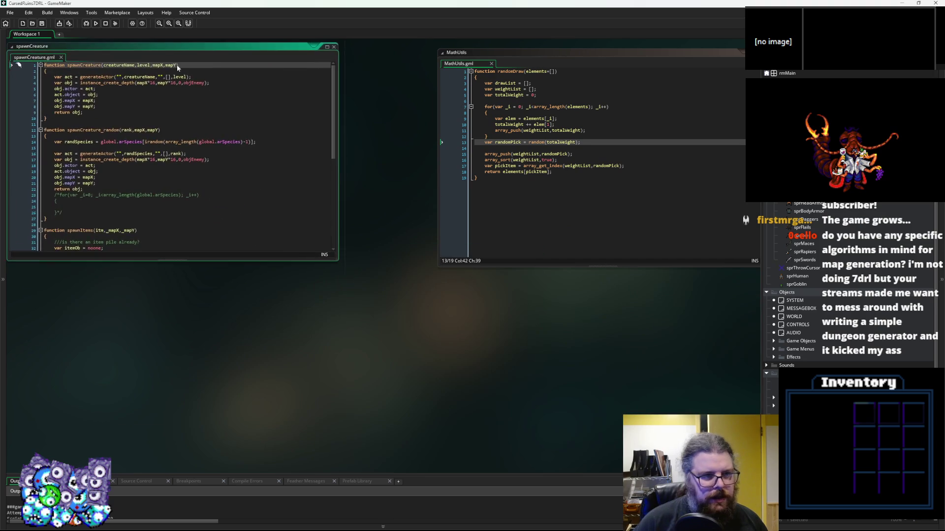
pyautogui.moveTo(380, 154); pyautogui.dragTo(447, 196)
pyautogui.moveTo(343, 95)
pyautogui.mouseDown()
pyautogui.moveTo(338, 74)
pyautogui.moveTo(357, 64)
pyautogui.mouseUp()
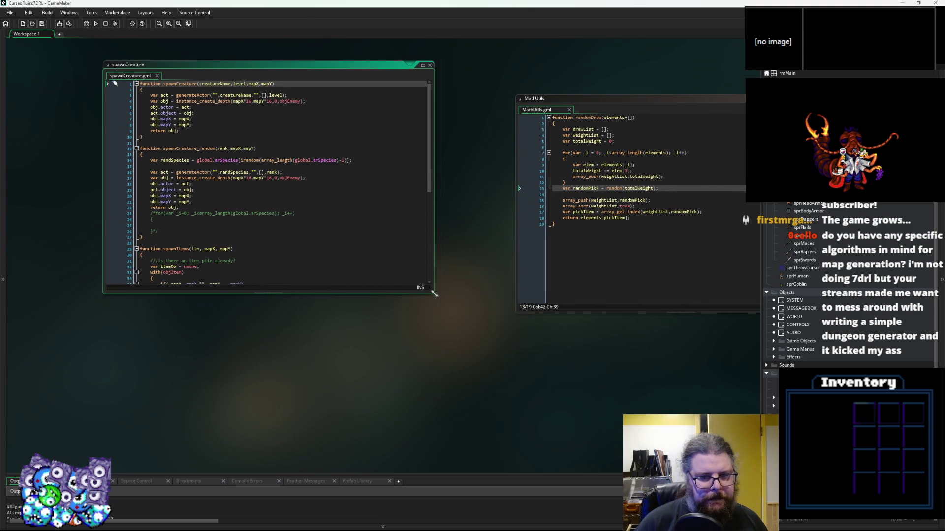
pyautogui.moveTo(431, 291); pyautogui.dragTo(486, 331)
pyautogui.scroll(3, 485, 331)
pyautogui.click(381, 276)
pyautogui.scroll(-2, 380, 279)
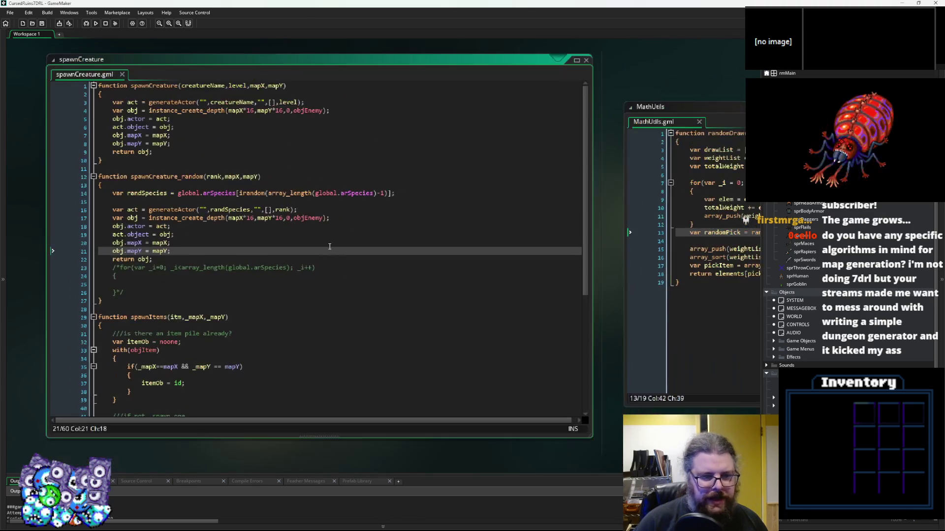
pyautogui.scroll(2, 380, 279)
pyautogui.click(449, 180)
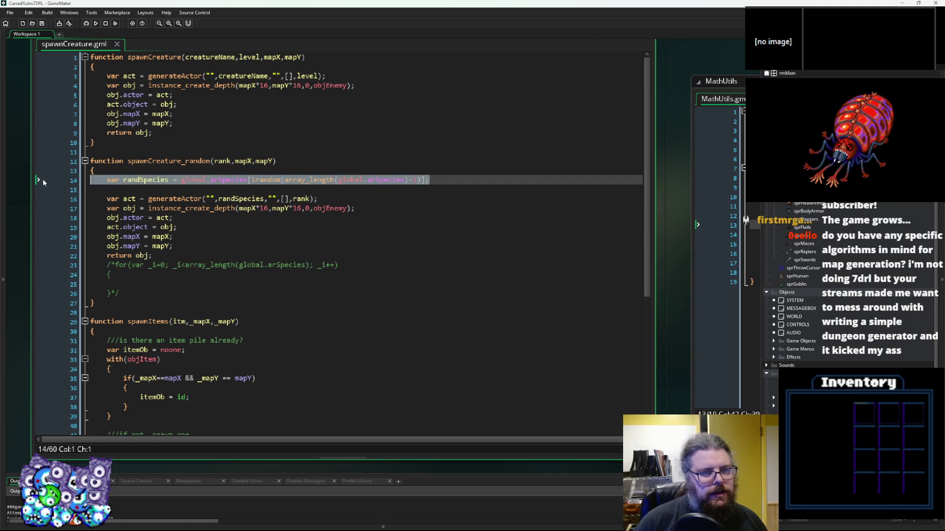
# Comment out the randSpecies line and open blank lines beneath it
pyautogui.click(124, 198)
pyautogui.click(107, 180)
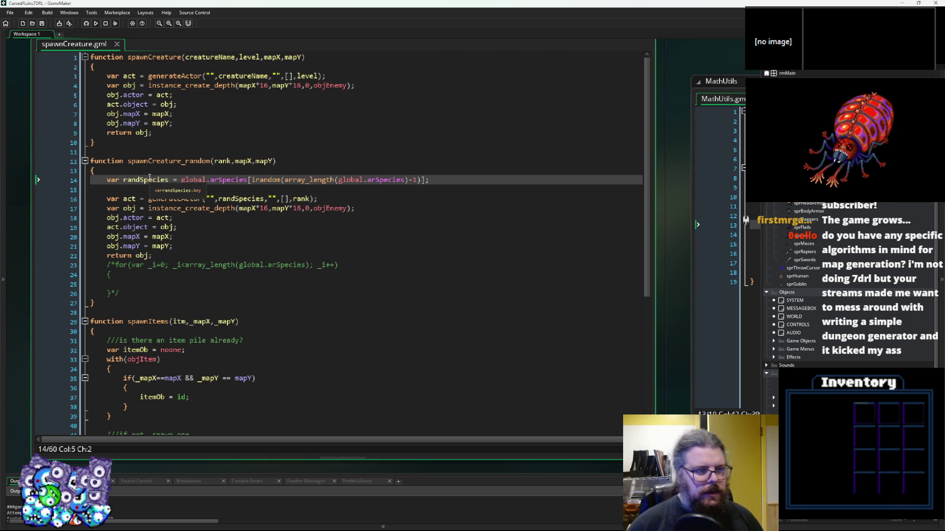
pyautogui.write('//')
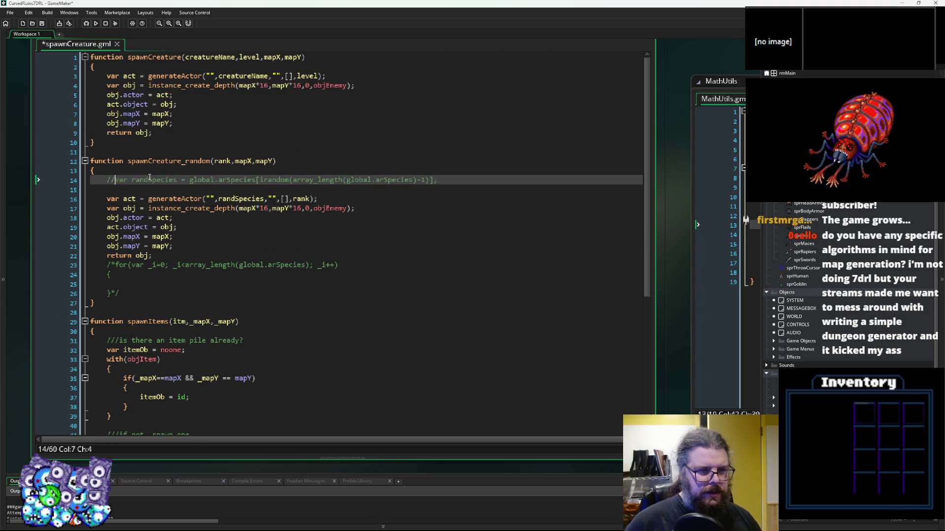
pyautogui.press('Down')
pyautogui.press('Return')
pyautogui.press('Return')
pyautogui.press('Up')
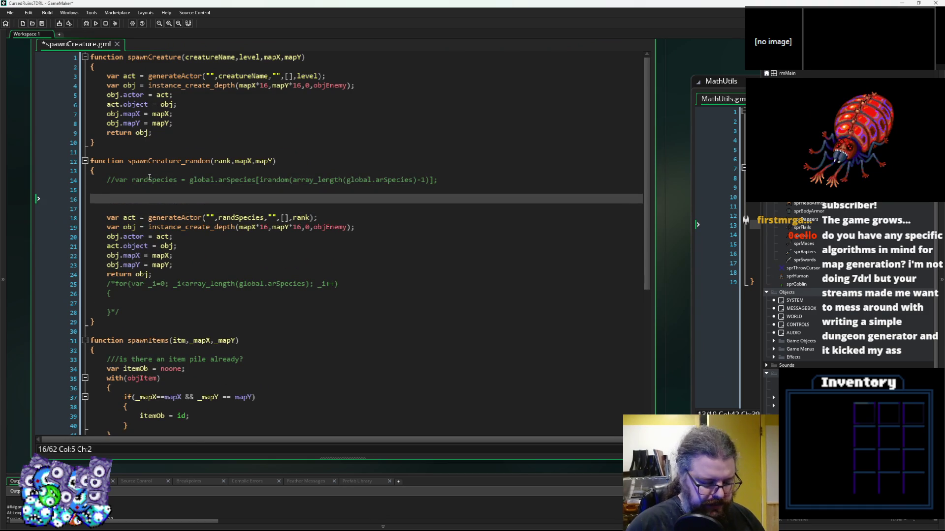
# Add a for loop over array_length(global.arSpecies) with an opening brace
pyautogui.write('for(var _i = ')
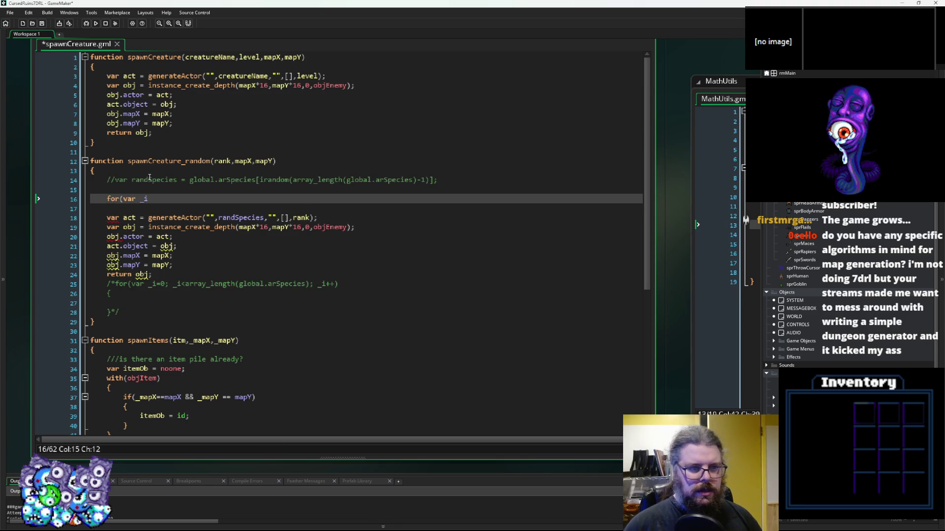
pyautogui.write('0; ')
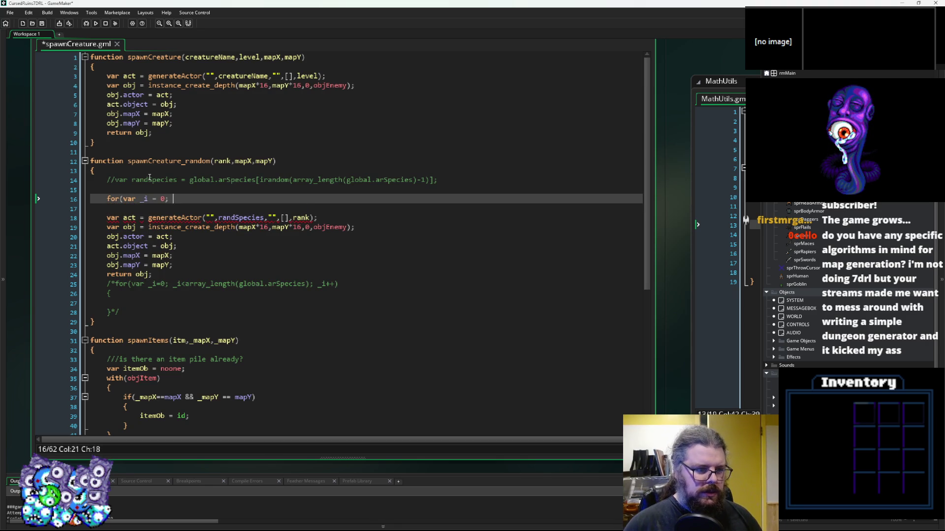
pyautogui.write('_i')
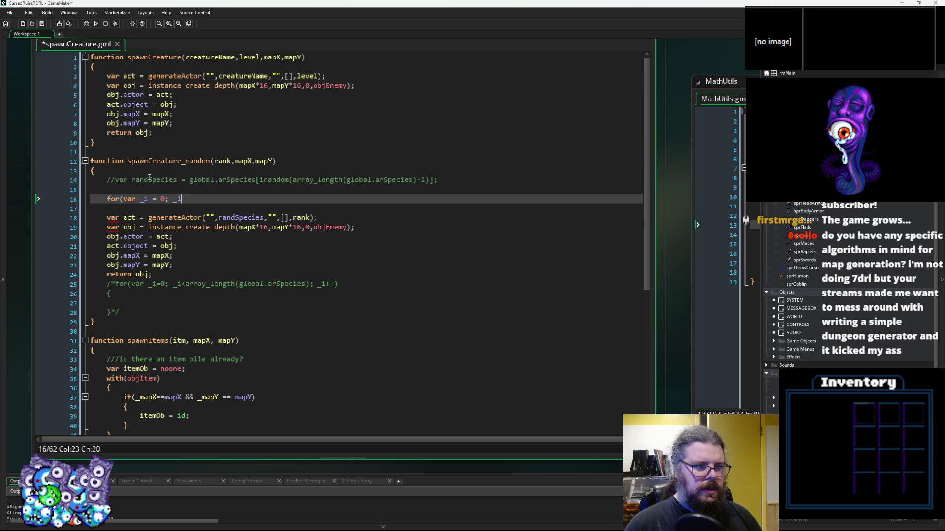
pyautogui.write(' < arr')
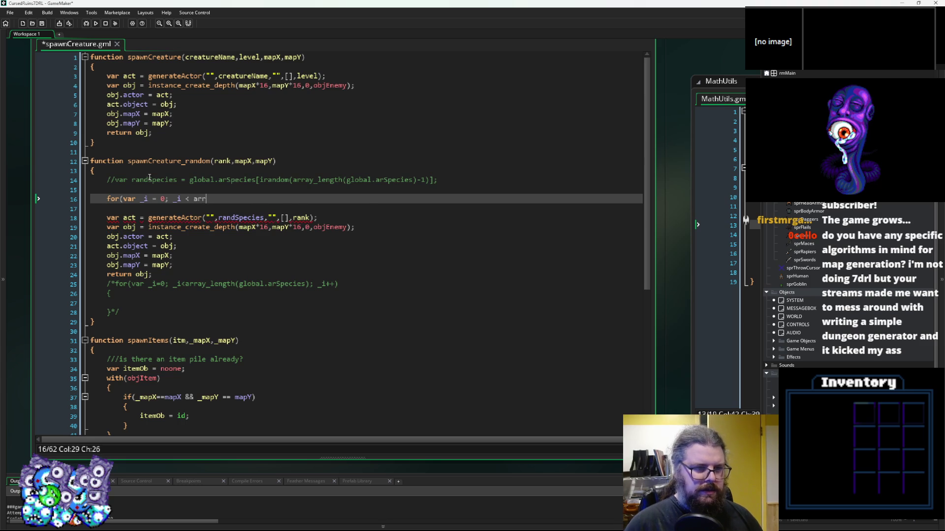
pyautogui.write('ay_length()')
pyautogui.moveTo(260, 180)
pyautogui.mouseDown()
pyautogui.moveTo(187, 180)
pyautogui.moveTo(256, 180)
pyautogui.mouseUp()
pyautogui.click(202, 180)
pyautogui.hotkey('ctrl', 'c')
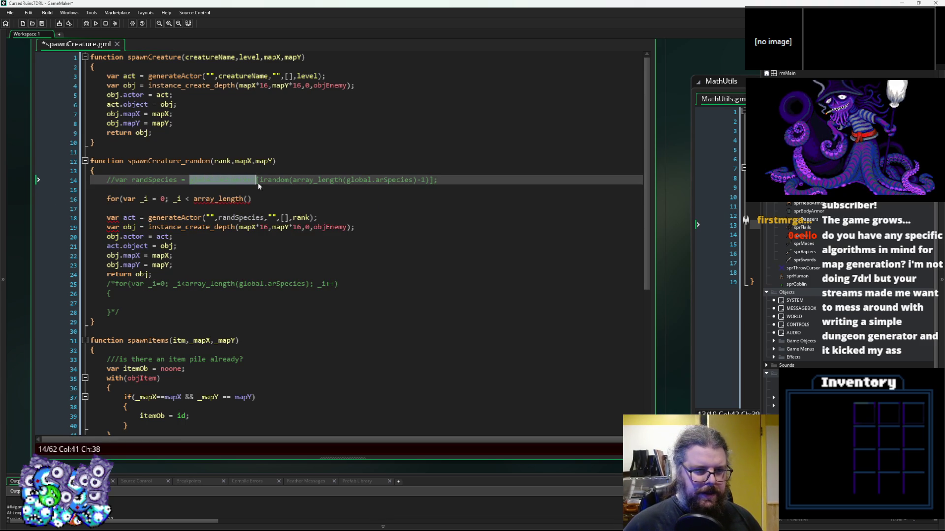
pyautogui.click(249, 199)
pyautogui.hotkey('ctrl', 'v')
pyautogui.write('); _i++)')
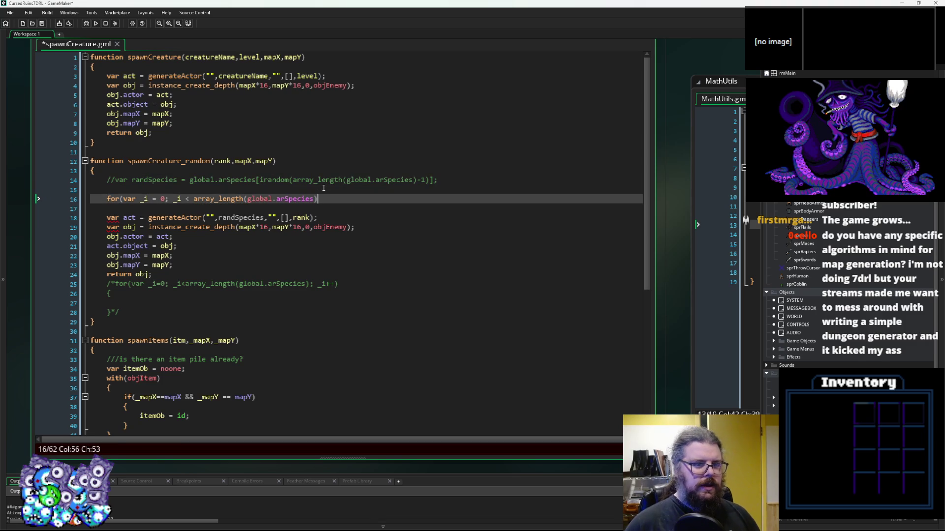
pyautogui.press('Return')
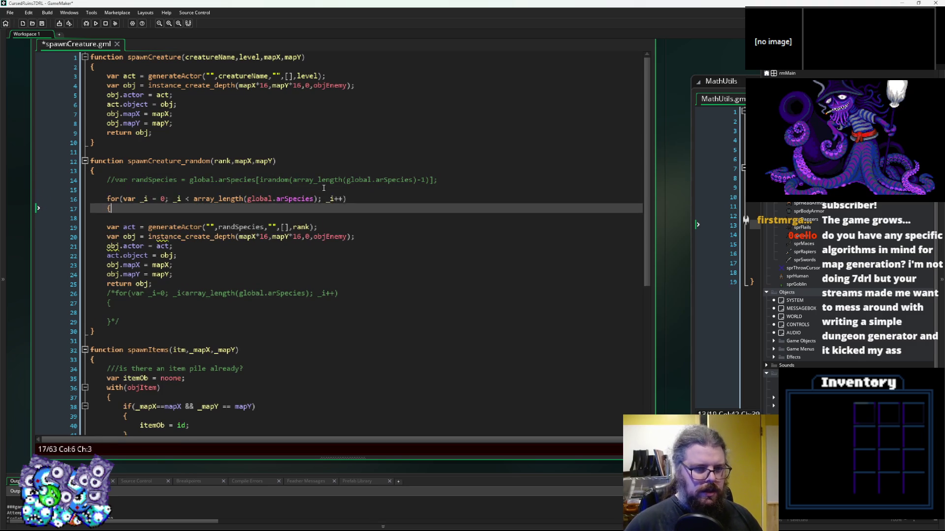
pyautogui.write('{')
pyautogui.press('Return')
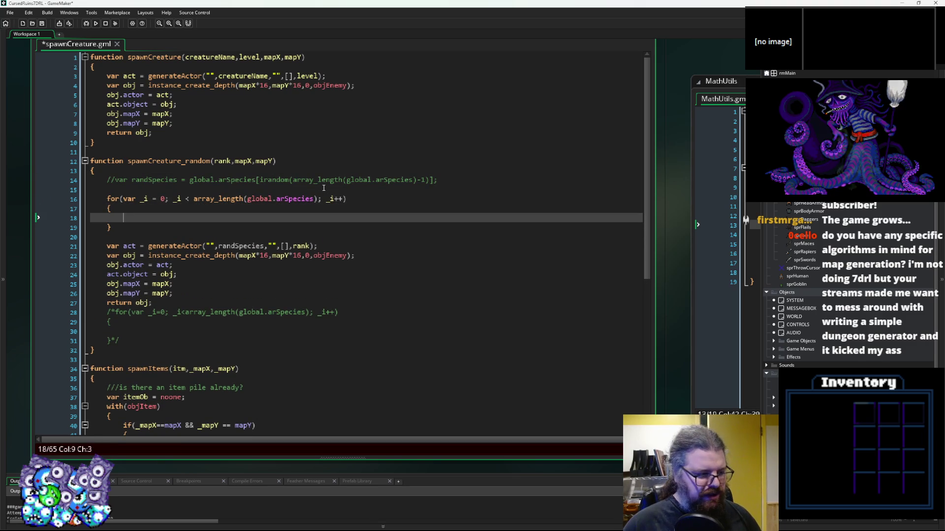
# Declare var drawList = []; above the loop and var species = global.arSpecies[_i]; inside it
pyautogui.press('Up')
pyautogui.press('Up')
pyautogui.press('Up')
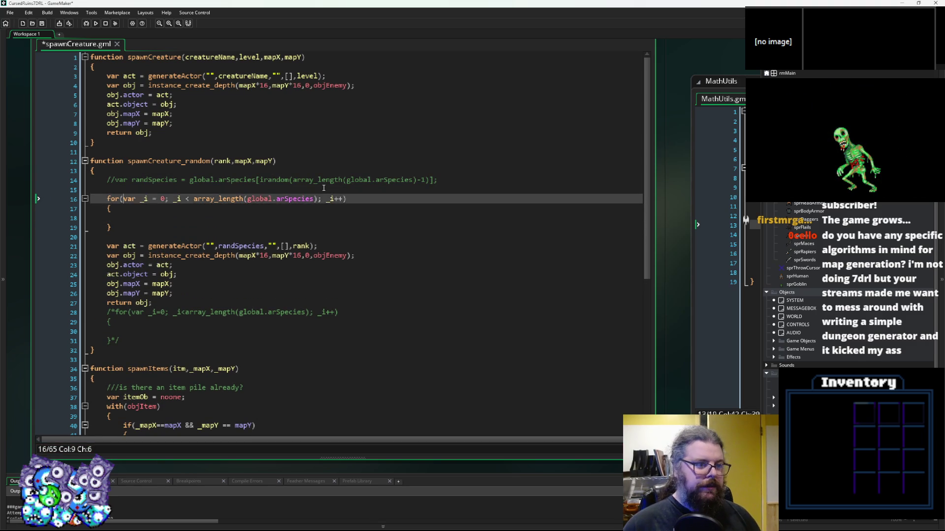
pyautogui.write('var ')
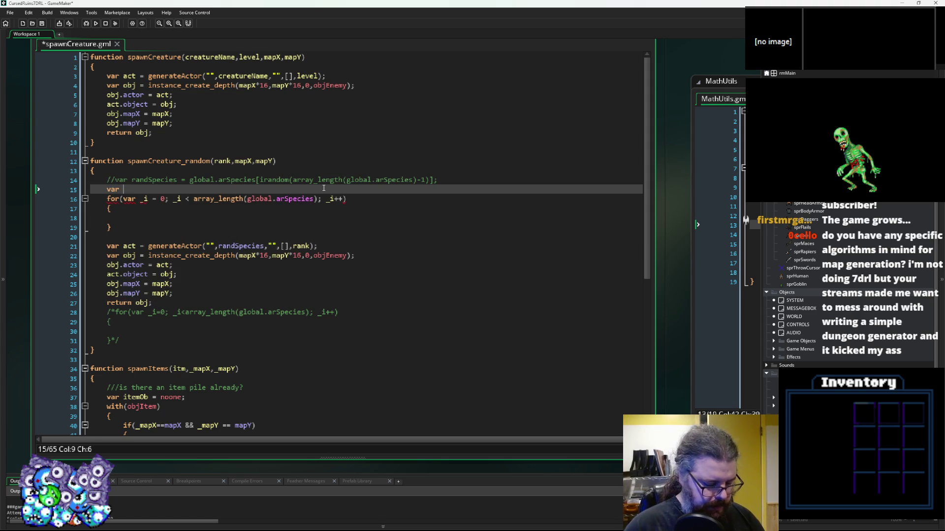
pyautogui.write('draw')
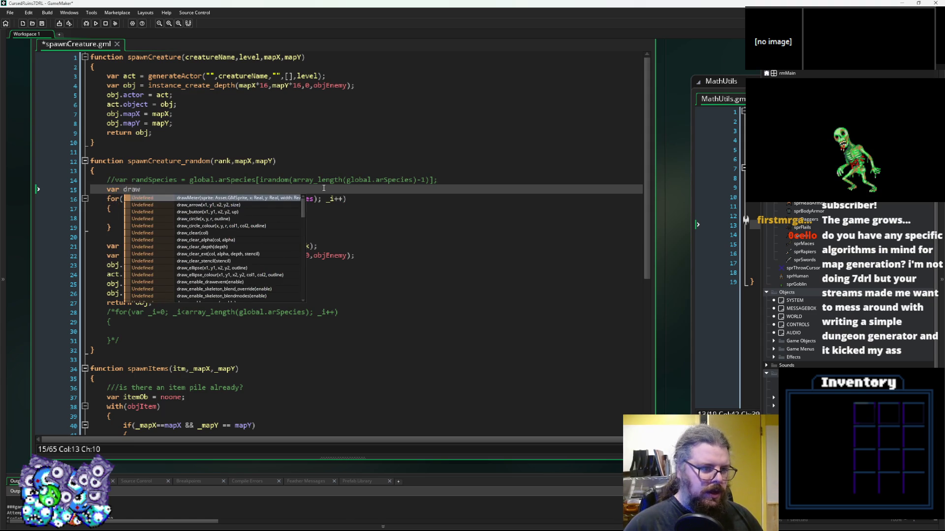
pyautogui.write('List = [];')
pyautogui.press('Down')
pyautogui.press('Down')
pyautogui.press('Down')
pyautogui.write('var species =')
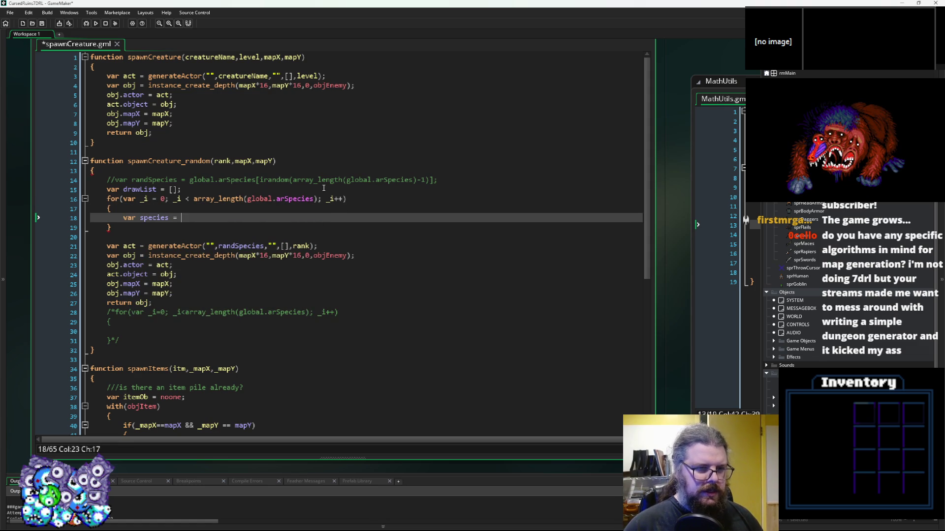
pyautogui.click(311, 199)
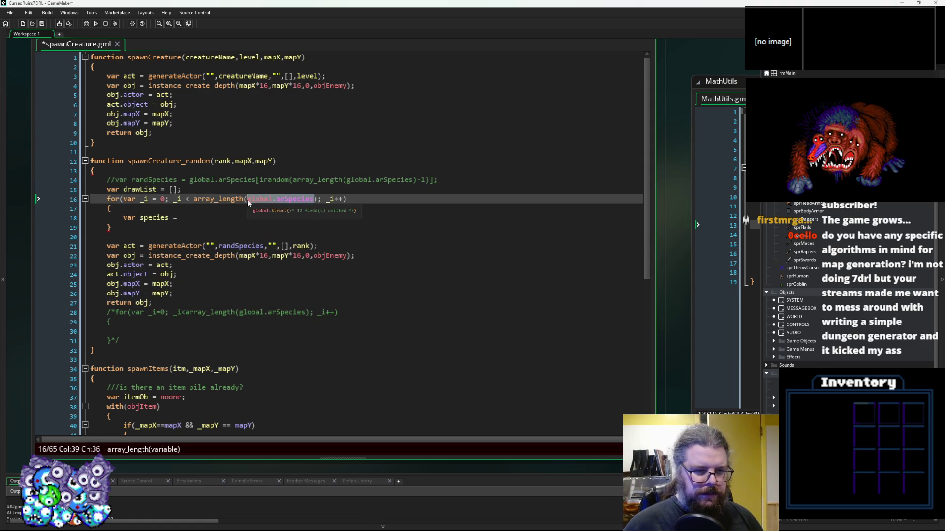
pyautogui.click(202, 218)
pyautogui.write('global.arSpecies[_i')
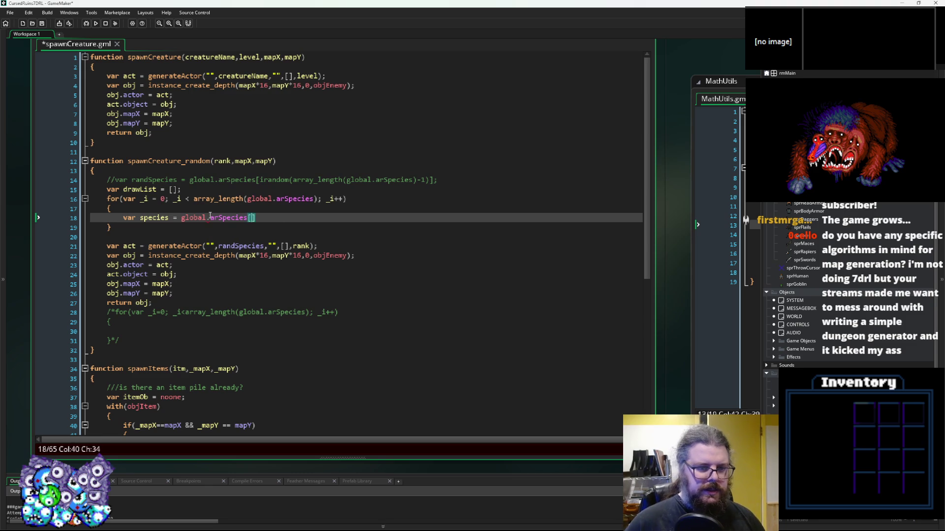
pyautogui.write('];l')
pyautogui.press('Return')
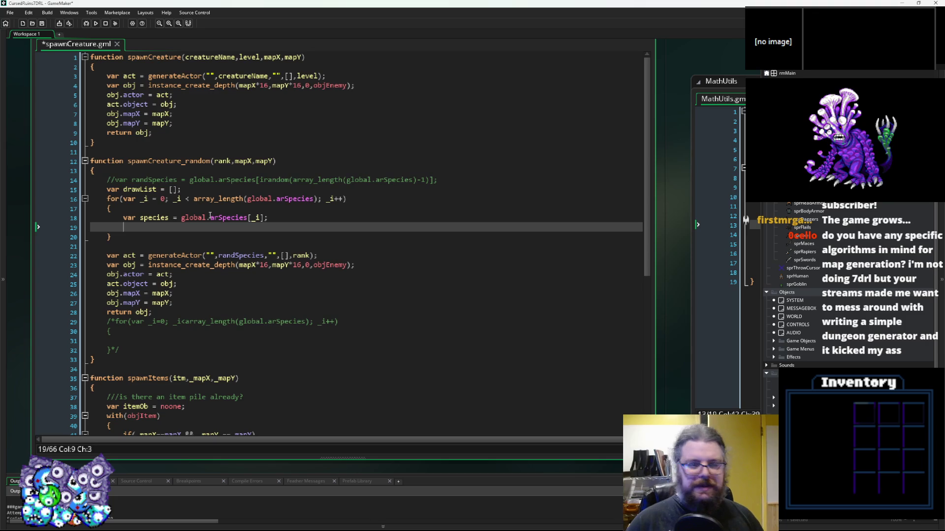
# Add var pickWeight = species.rarity; in the loop, then switch to the gameData spreadsheet
pyautogui.write('var ')
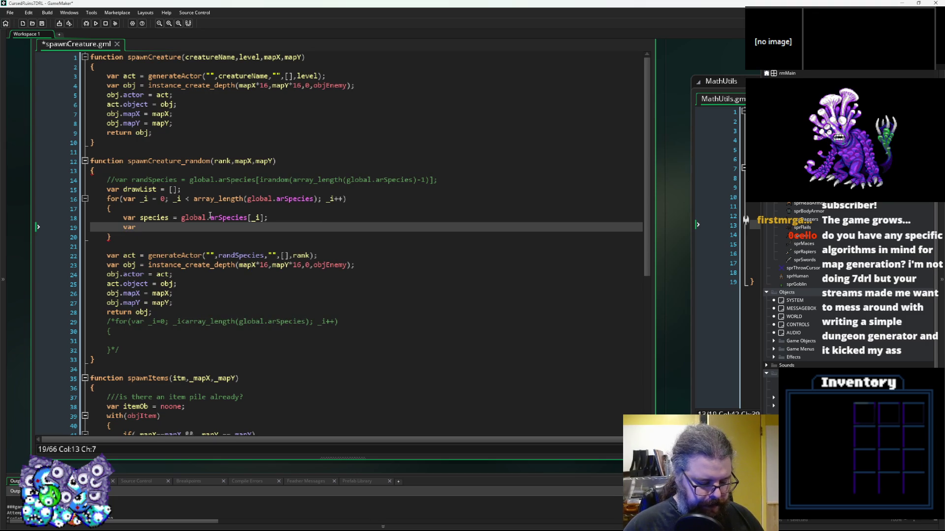
pyautogui.write('random')
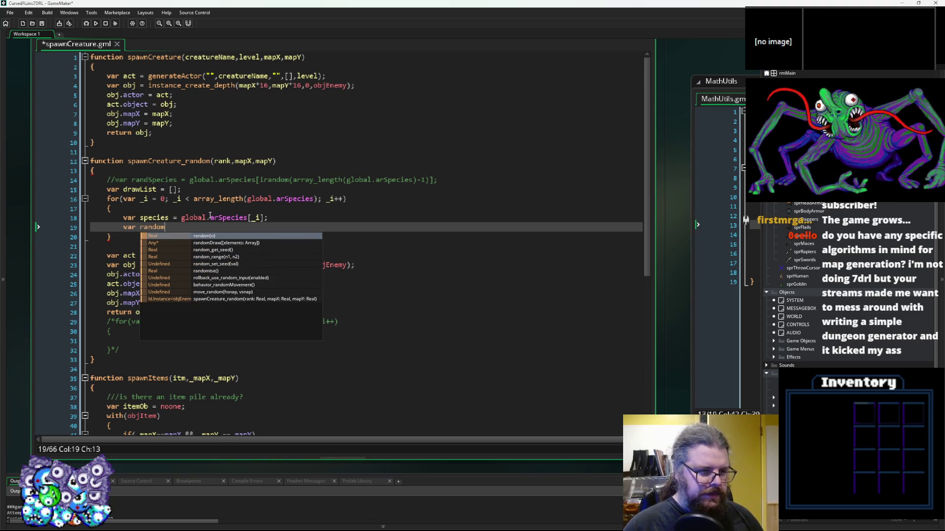
pyautogui.press('BackSpace')
pyautogui.press('BackSpace')
pyautogui.press('BackSpace')
pyautogui.press('BackSpace')
pyautogui.press('BackSpace')
pyautogui.press('BackSpace')
pyautogui.write('pic')
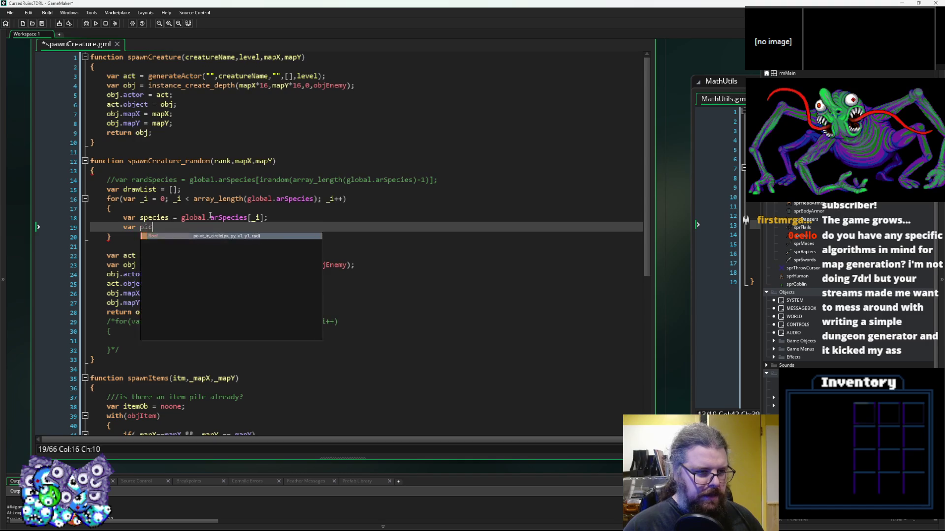
pyautogui.write('kWeight= ')
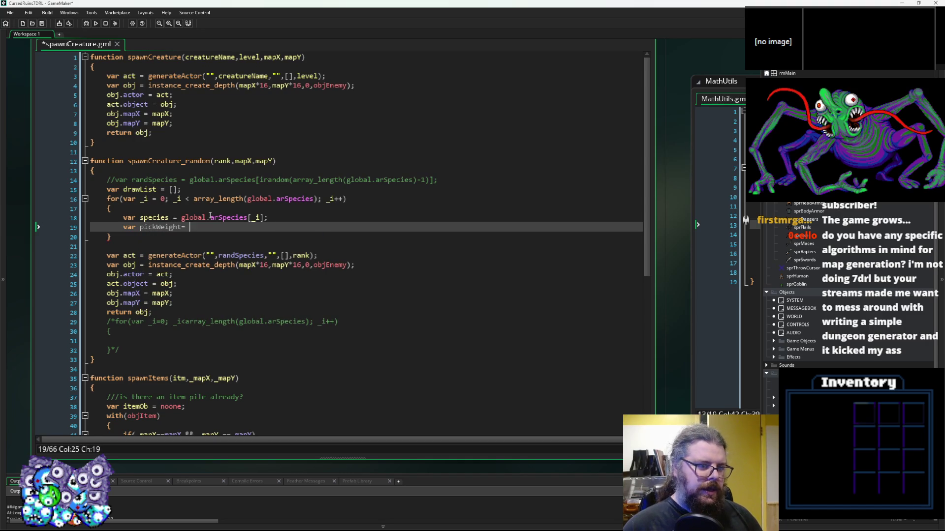
pyautogui.press('BackSpace')
pyautogui.press('BackSpace')
pyautogui.write(' = spe')
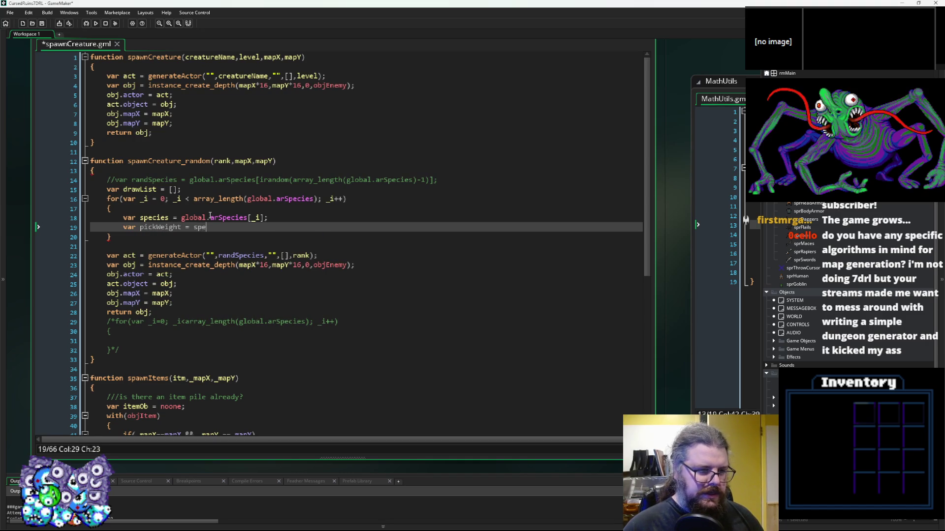
pyautogui.write('cies.rarir')
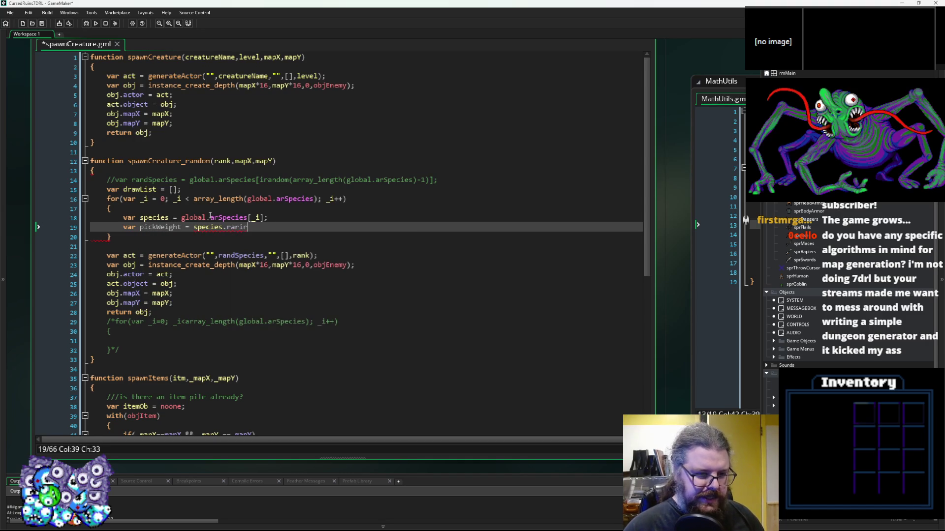
pyautogui.press('BackSpace')
pyautogui.write('ty;')
pyautogui.press('Return')
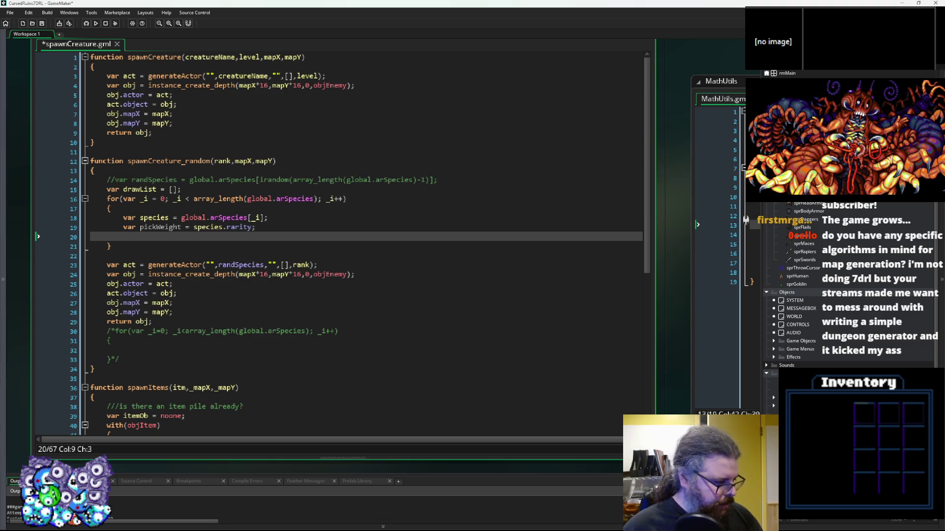
pyautogui.hotkey('alt', 'Tab')
pyautogui.click(230, 131)
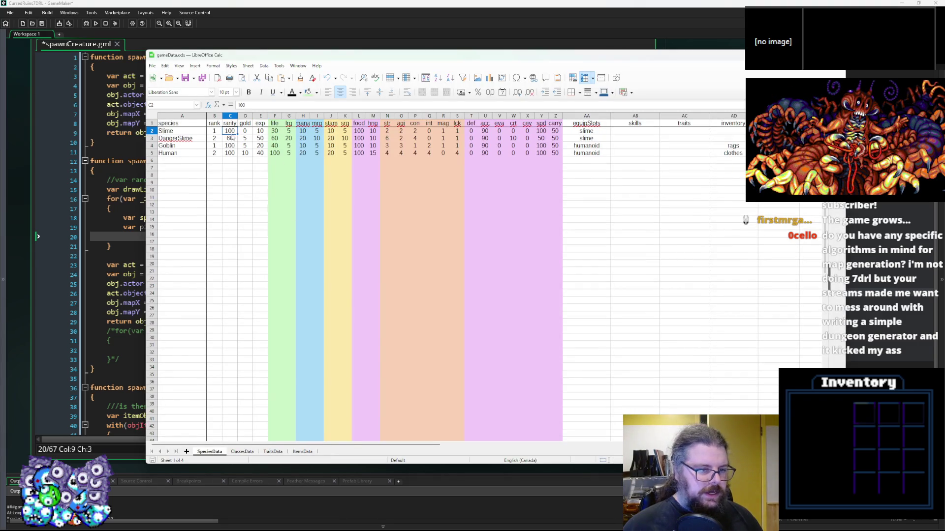
# Change DangerSlime's rarity in cell C3 from 60 to 50
pyautogui.press('Down')
pyautogui.press('Down')
pyautogui.press('Down')
pyautogui.press('Up')
pyautogui.press('Up')
pyautogui.press('Up')
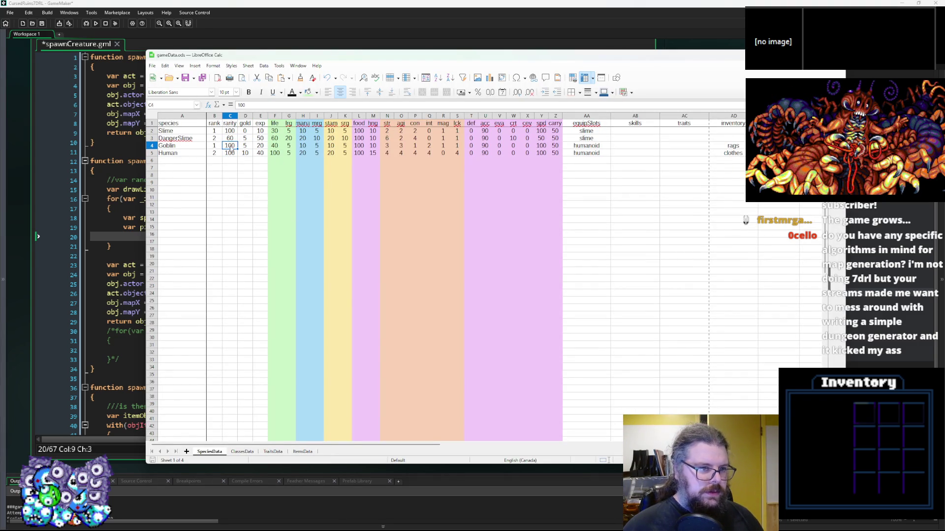
pyautogui.press('Down')
pyautogui.doubleClick(235, 140)
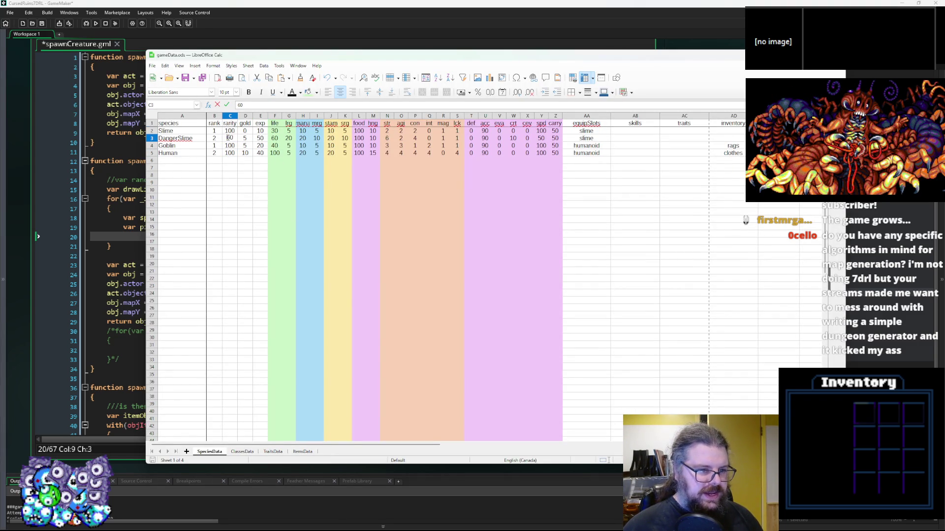
pyautogui.press('BackSpace')
pyautogui.write('5')
pyautogui.click(220, 176)
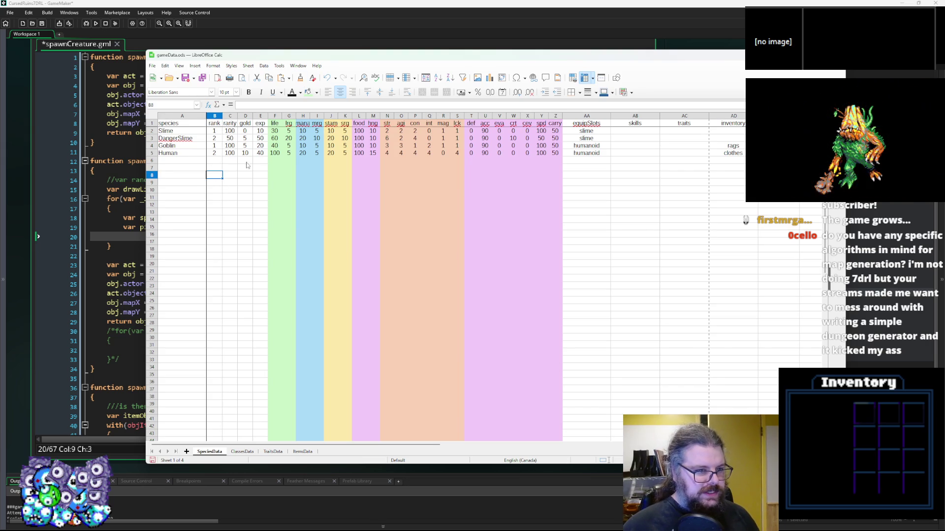
# Review the rarity values (100, 50, 100, 100), then return to GameMaker
pyautogui.click(231, 155)
pyautogui.click(231, 132)
pyautogui.click(233, 139)
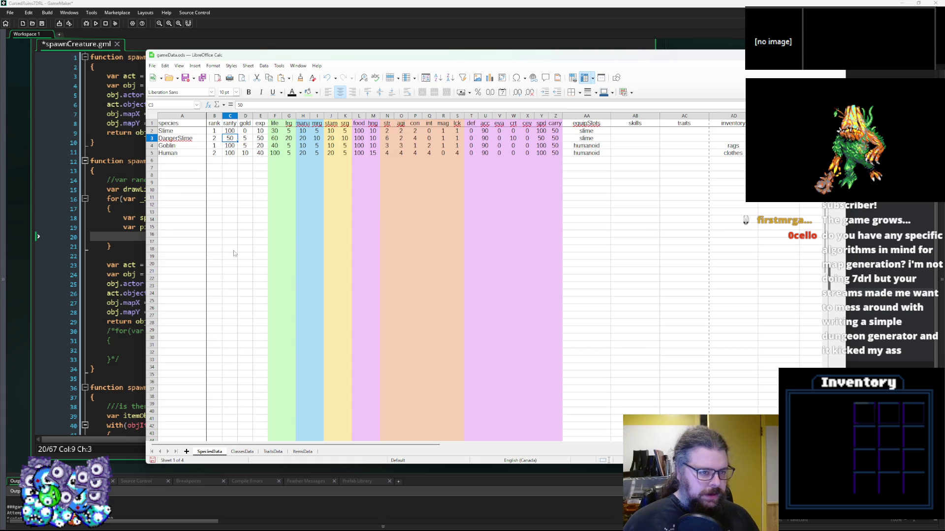
pyautogui.click(235, 147)
pyautogui.moveTo(230, 153)
pyautogui.mouseDown()
pyautogui.moveTo(215, 132)
pyautogui.moveTo(229, 153)
pyautogui.mouseUp()
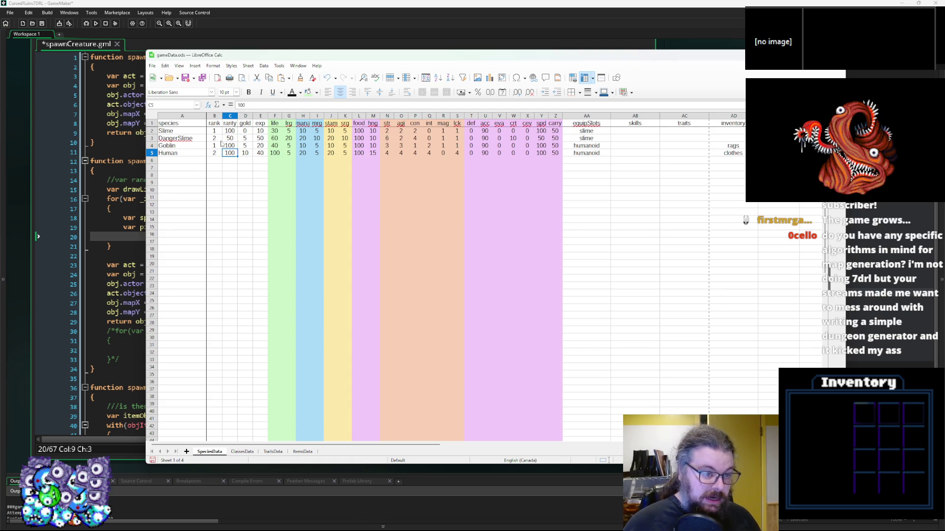
pyautogui.hotkey('alt', 'Tab')
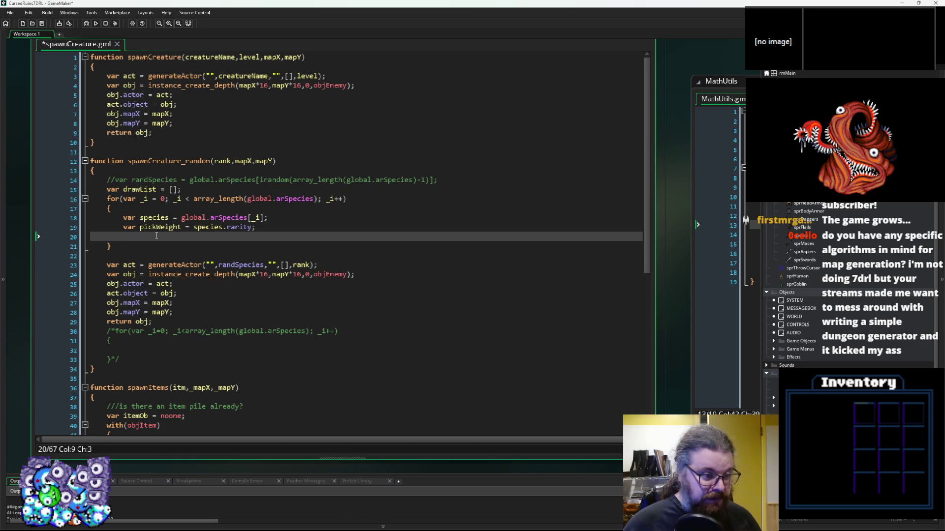
# Open the WORLD object's Create event code, then return to line 20 of the spawnCreature script
pyautogui.moveTo(654, 384); pyautogui.dragTo(613, 384)
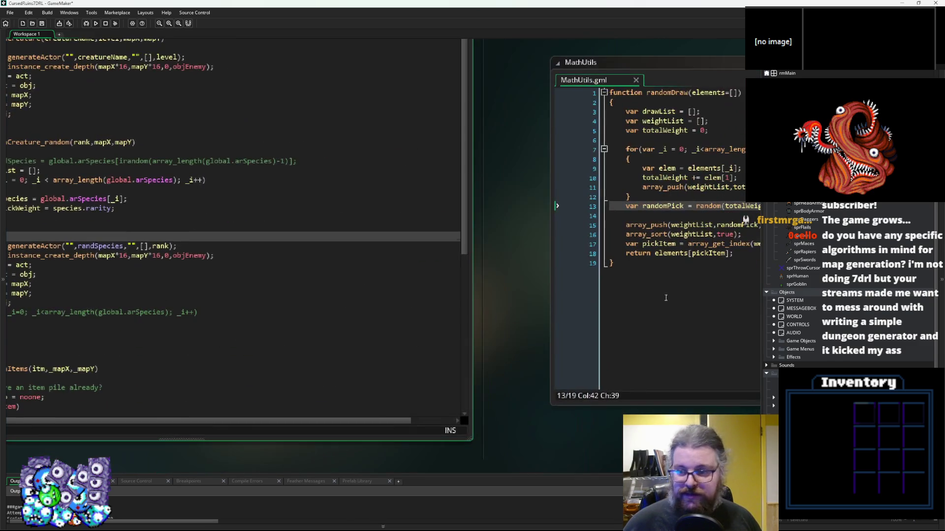
pyautogui.click(435, 303)
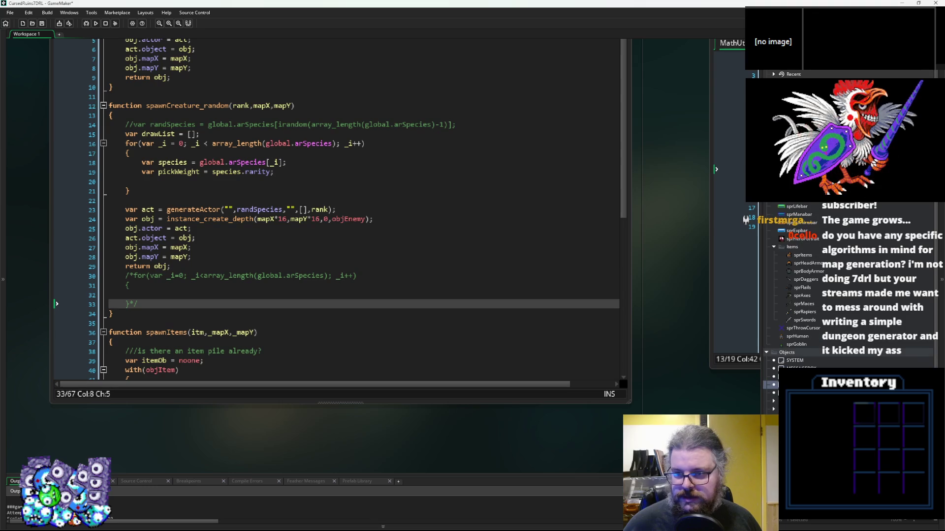
pyautogui.scroll(-3, 814, 207)
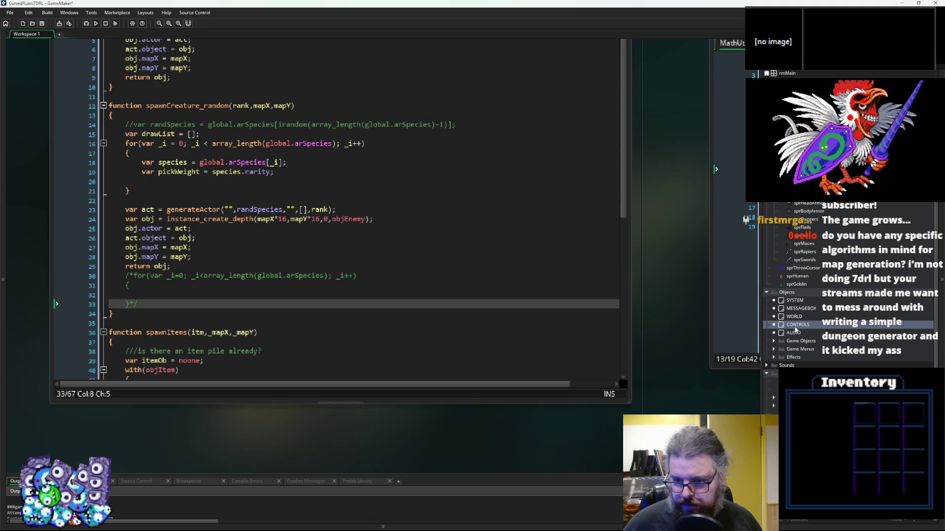
pyautogui.doubleClick(794, 316)
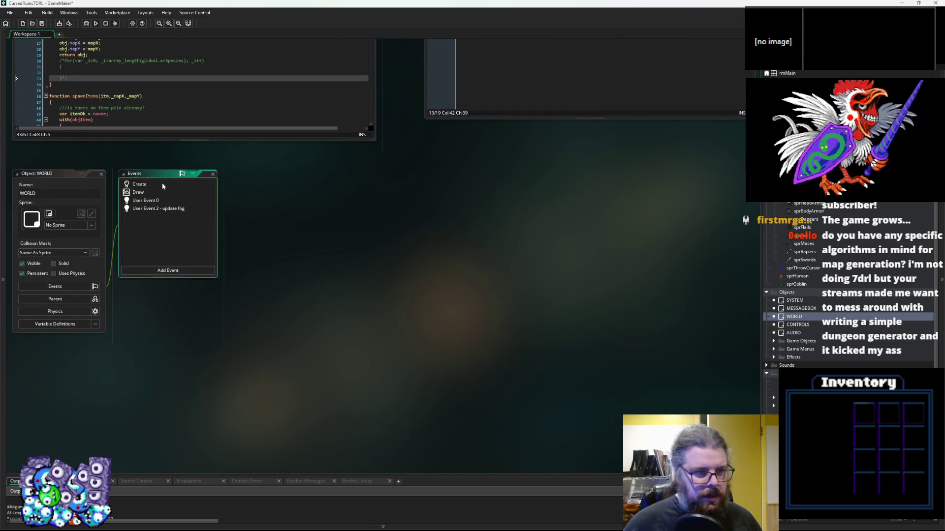
pyautogui.click(157, 183)
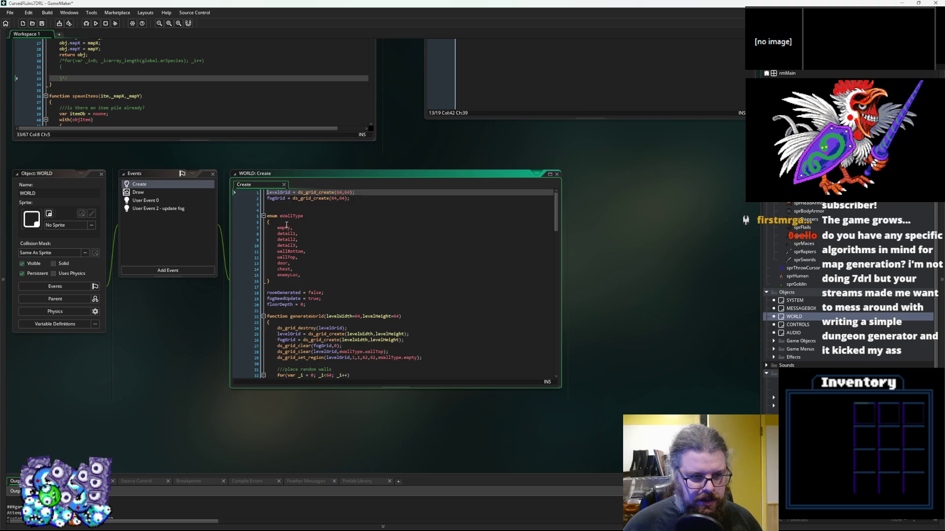
pyautogui.click(287, 246)
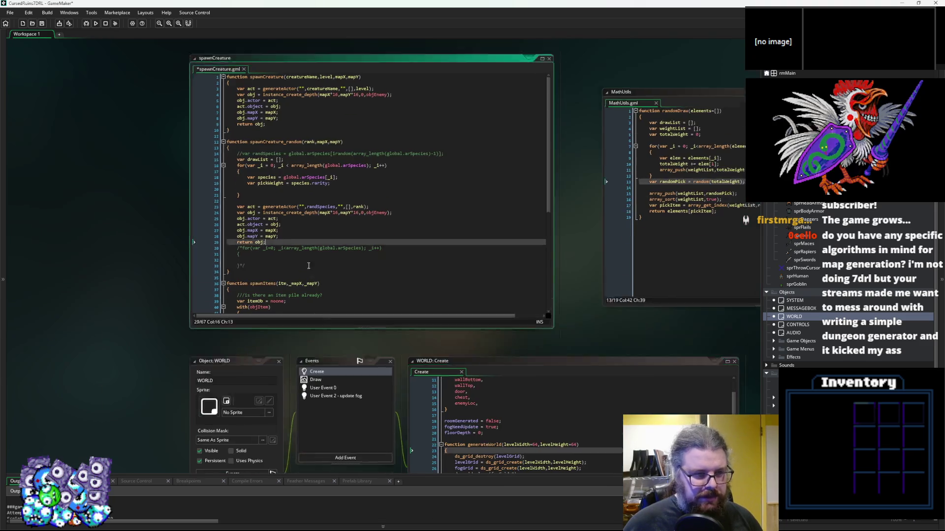
pyautogui.keyDown('ctrl'); pyautogui.scroll(2, 309, 266); pyautogui.keyUp('ctrl')
pyautogui.click(243, 228)
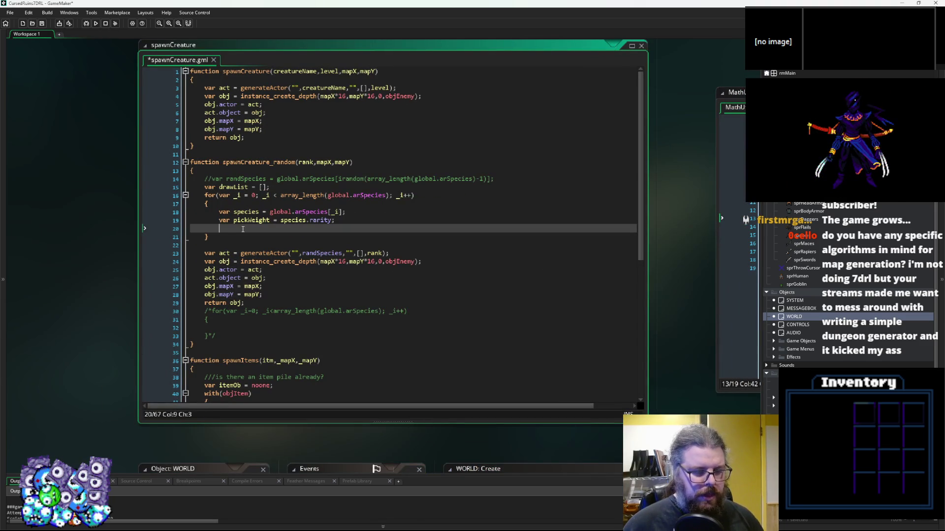
# Write the condition if(species.rank>WORLD.floorDepth) on line 20
pyautogui.write('if(')
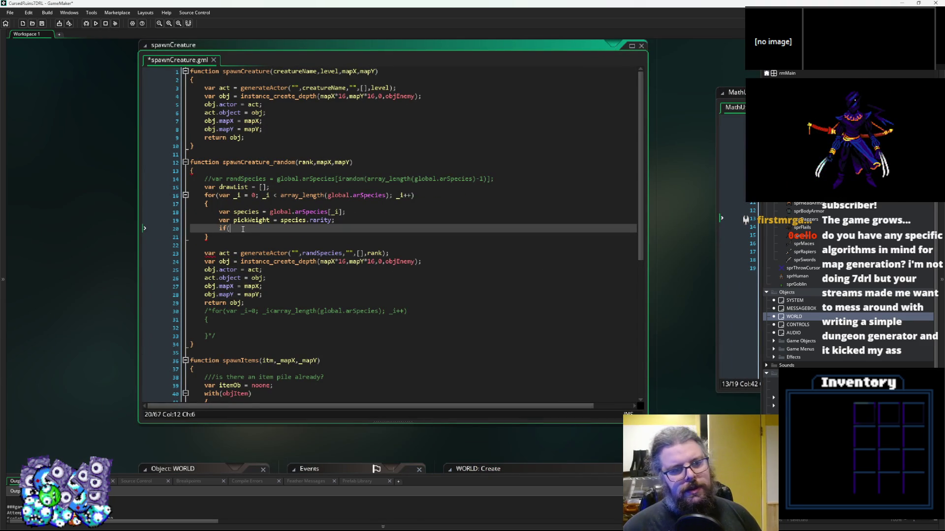
pyautogui.write('floorDepth')
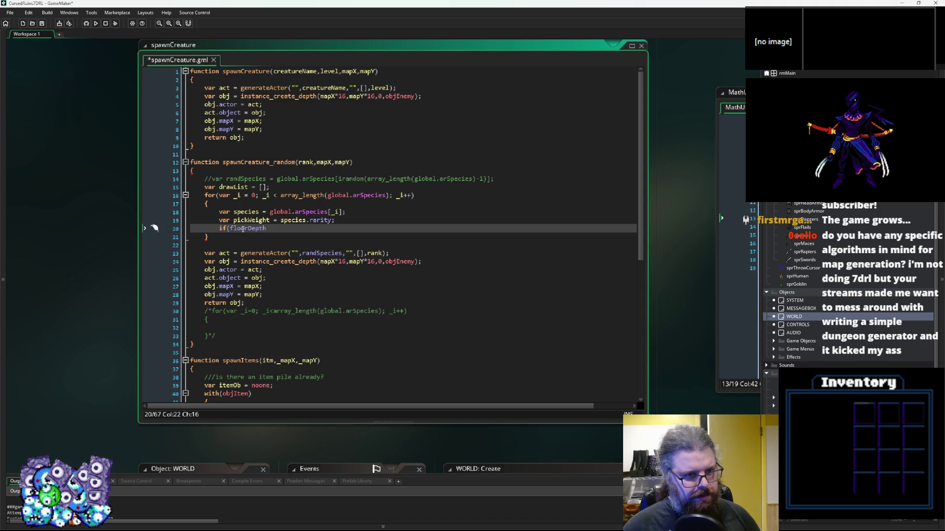
pyautogui.press('BackSpace')
pyautogui.press('BackSpace')
pyautogui.press('BackSpace')
pyautogui.press('BackSpace')
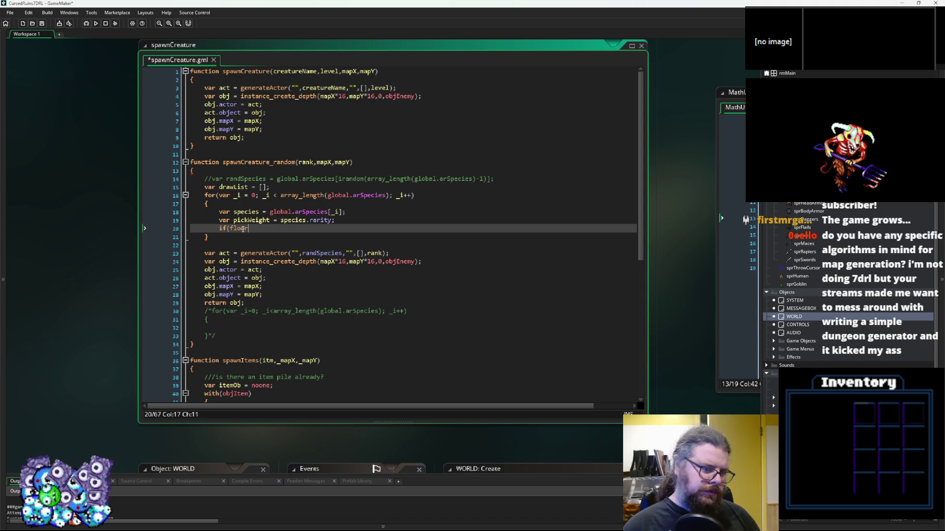
pyautogui.press('BackSpace')
pyautogui.press('BackSpace')
pyautogui.press('BackSpace')
pyautogui.write('WORLD.floorDepth')
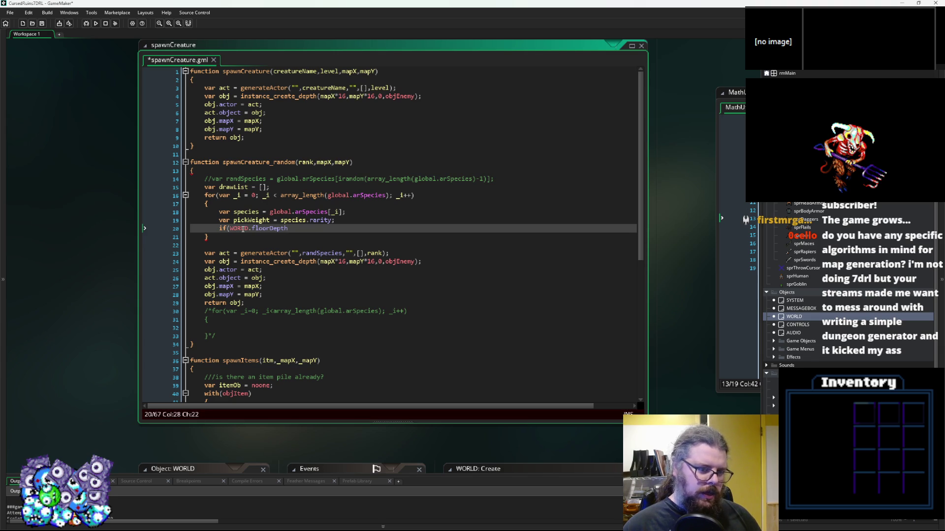
pyautogui.hotkey('ctrl', 'Left')
pyautogui.hotkey('ctrl', 'Left')
pyautogui.hotkey('ctrl', 'Left')
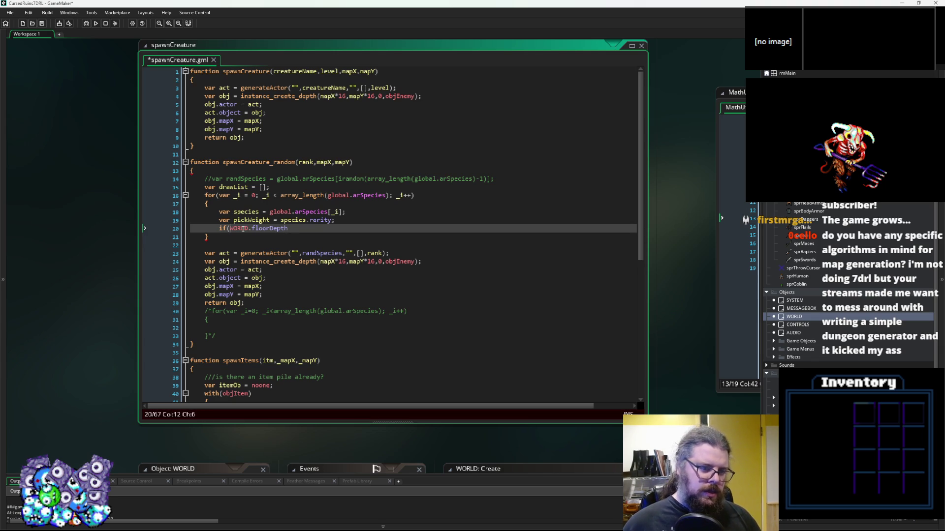
pyautogui.write('species.Rank')
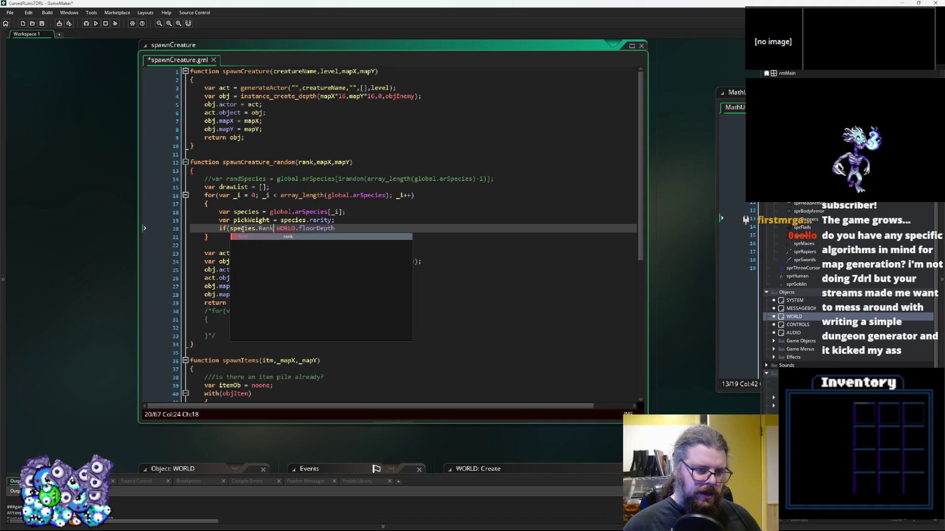
pyautogui.press('Return')
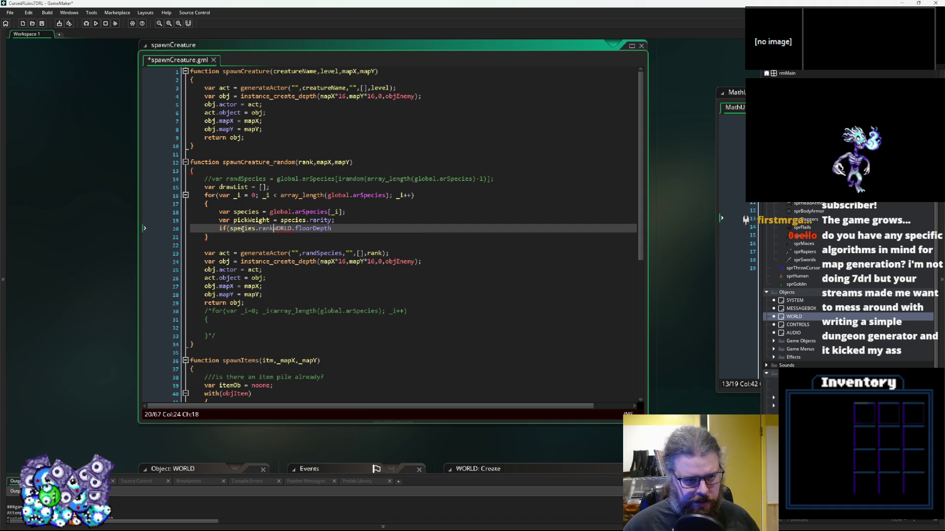
pyautogui.write('<')
pyautogui.press('Left')
pyautogui.press('BackSpace')
pyautogui.press('End')
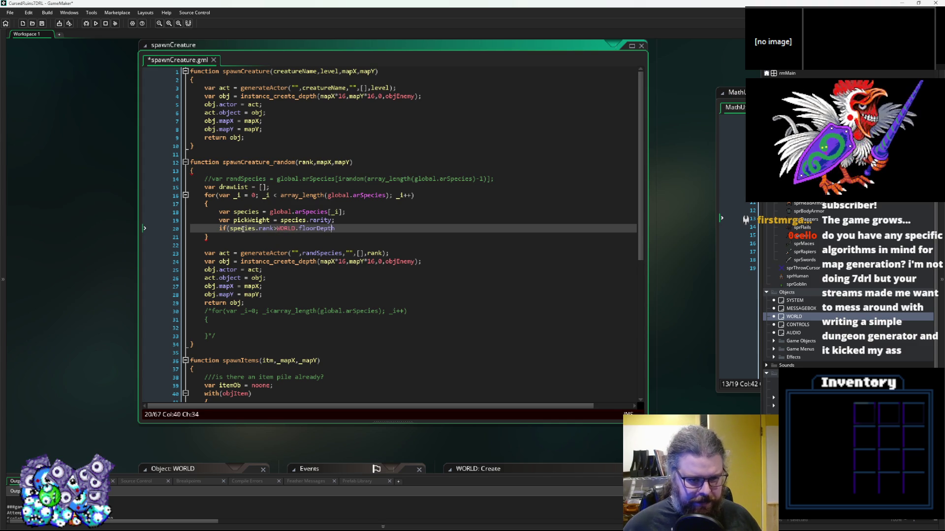
# Give the if check a { } block with an indented blank line inside
pyautogui.press('Return')
pyautogui.write('{')
pyautogui.press('Return')
pyautogui.write('}')
pyautogui.press('Up')
pyautogui.press('End')
pyautogui.press('Return')
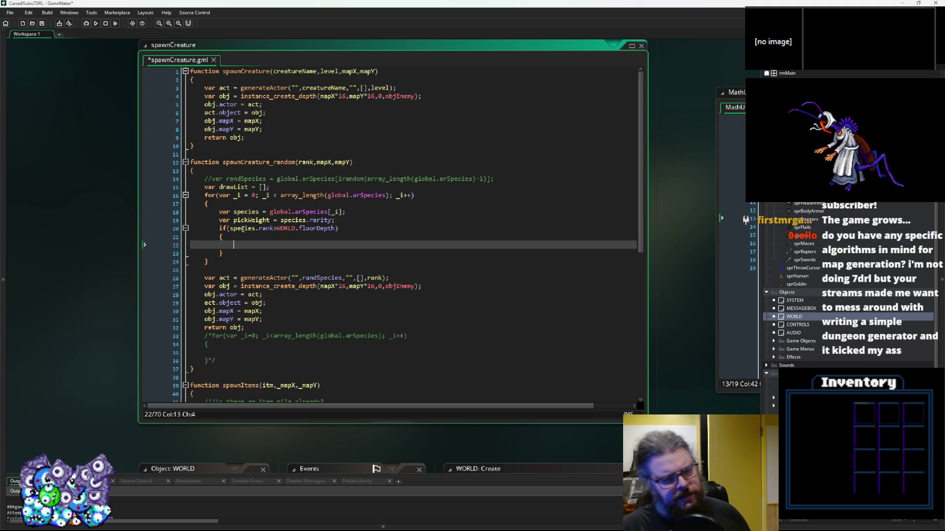
# Begin line 22 as var weightRatio = WORLD.floorDepth / abs(species.rank-
pyautogui.write('var ')
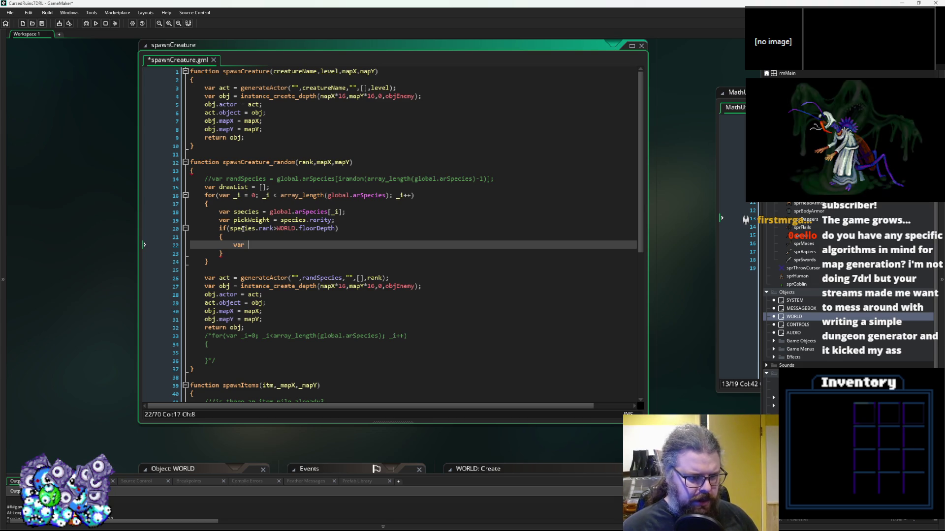
pyautogui.write('weightRa')
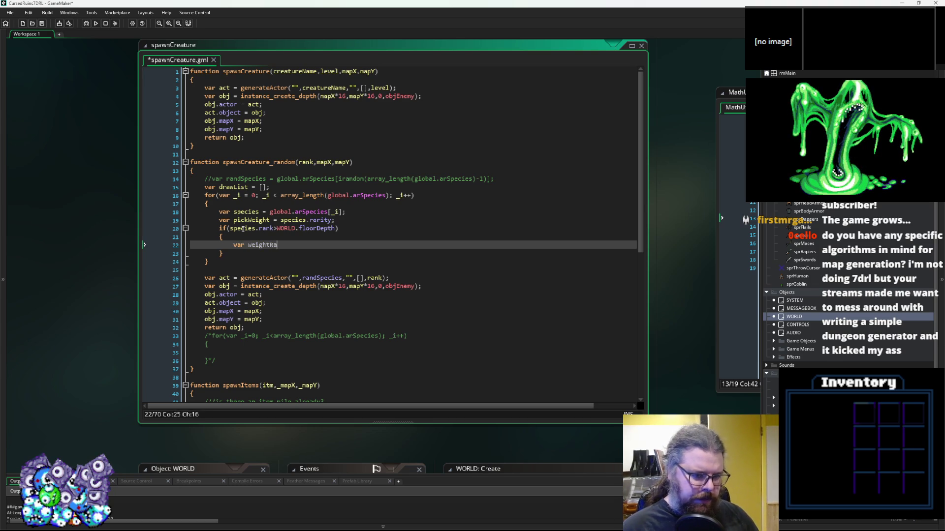
pyautogui.write('tio = ')
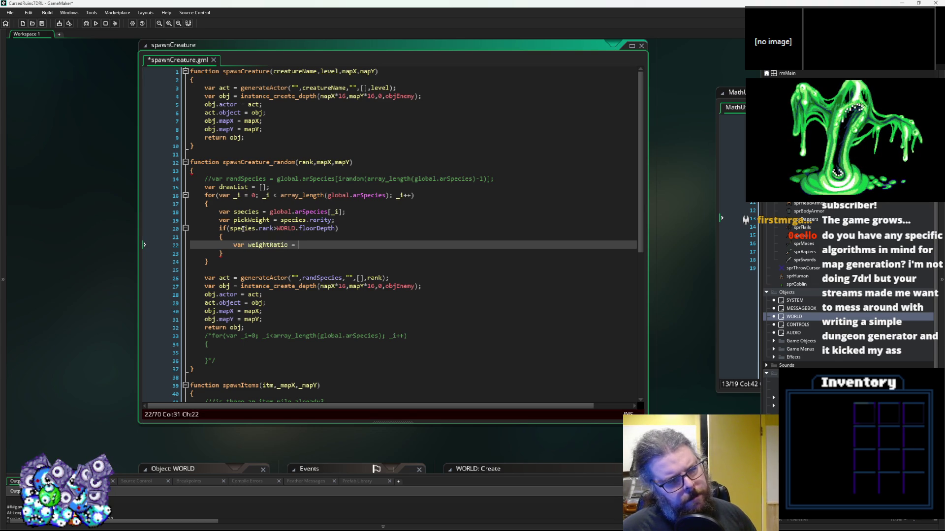
pyautogui.write('species')
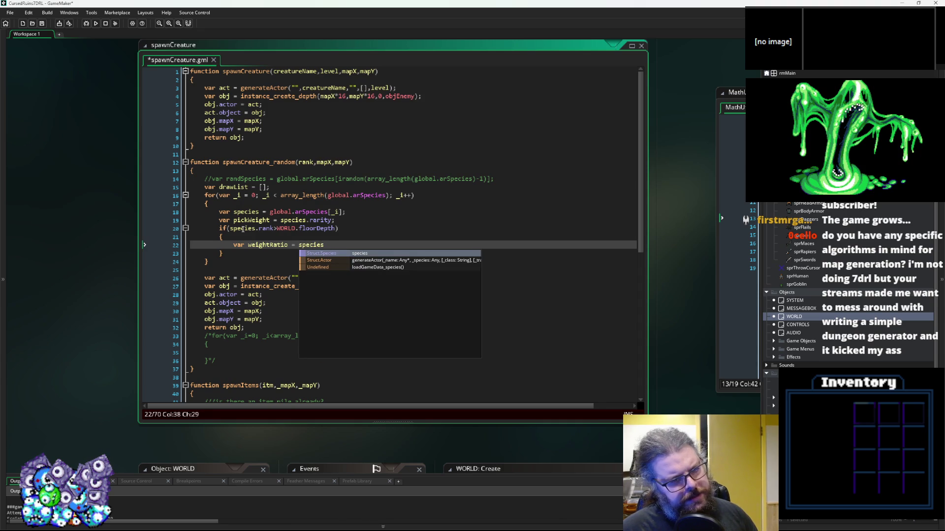
pyautogui.press('BackSpace')
pyautogui.press('BackSpace')
pyautogui.hotkey('ctrl', 'BackSpace')
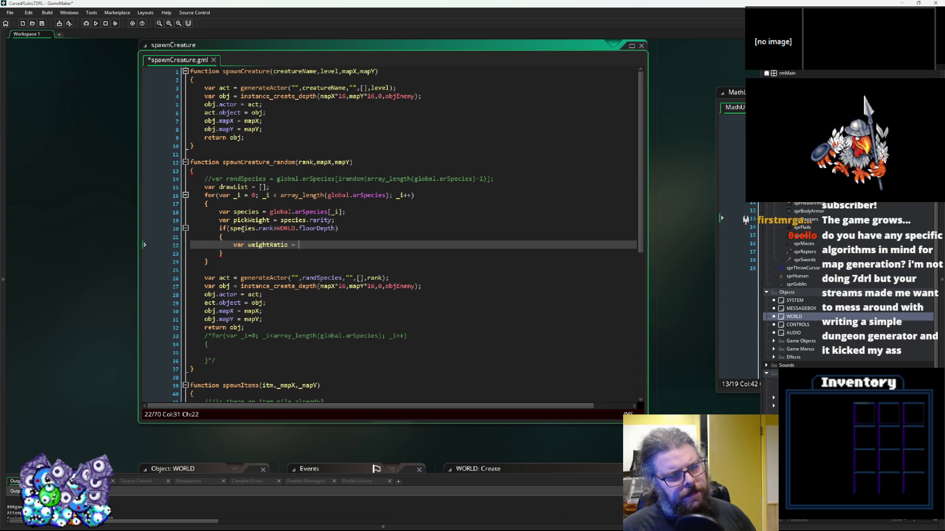
pyautogui.write('World.flo')
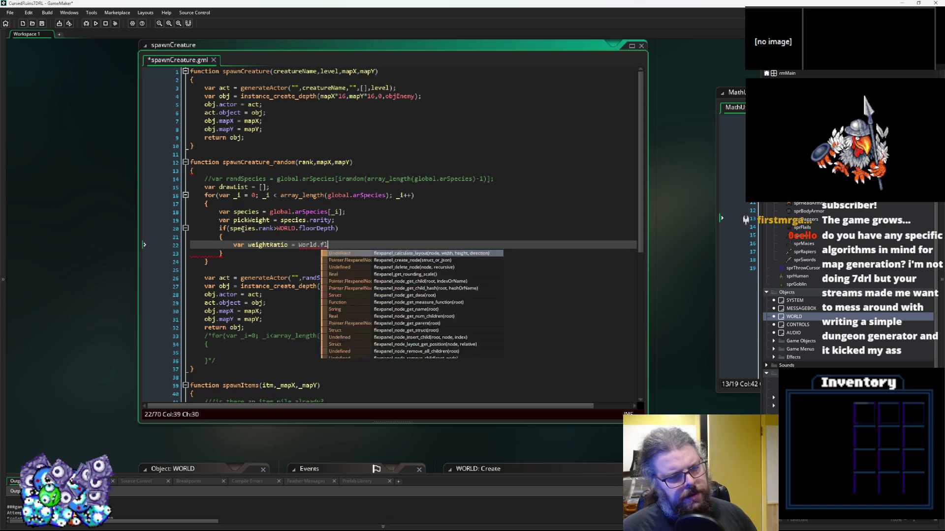
pyautogui.hotkey('ctrl', 'BackSpace')
pyautogui.hotkey('ctrl', 'BackSpace')
pyautogui.write('WORLD')
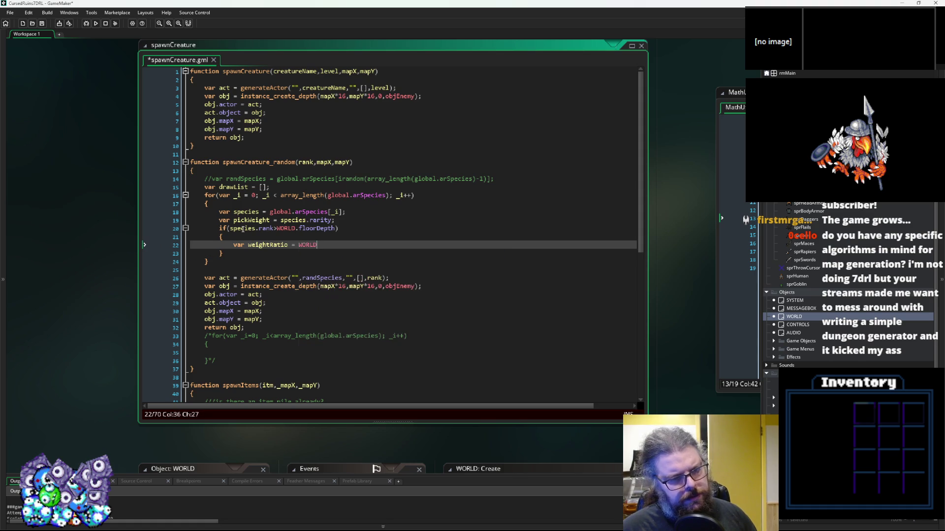
pyautogui.write('.flooro')
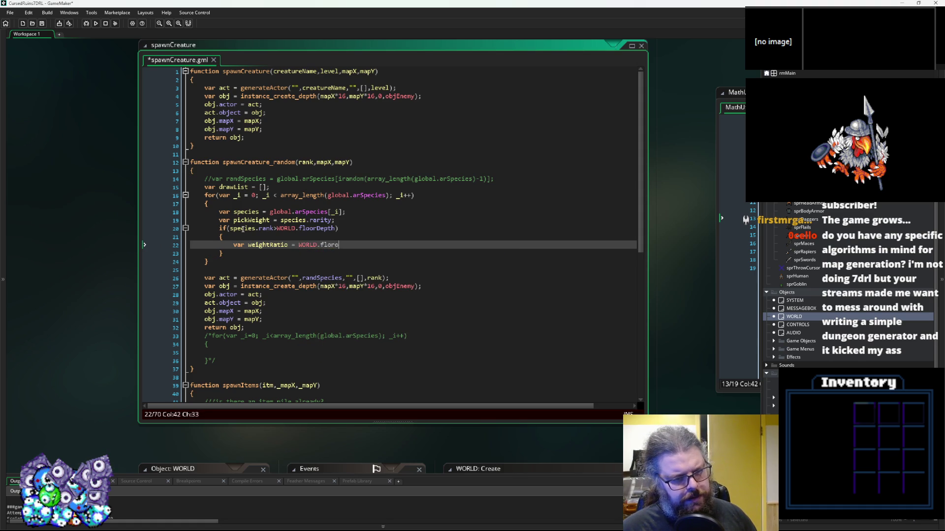
pyautogui.press('BackSpace')
pyautogui.write('Depth')
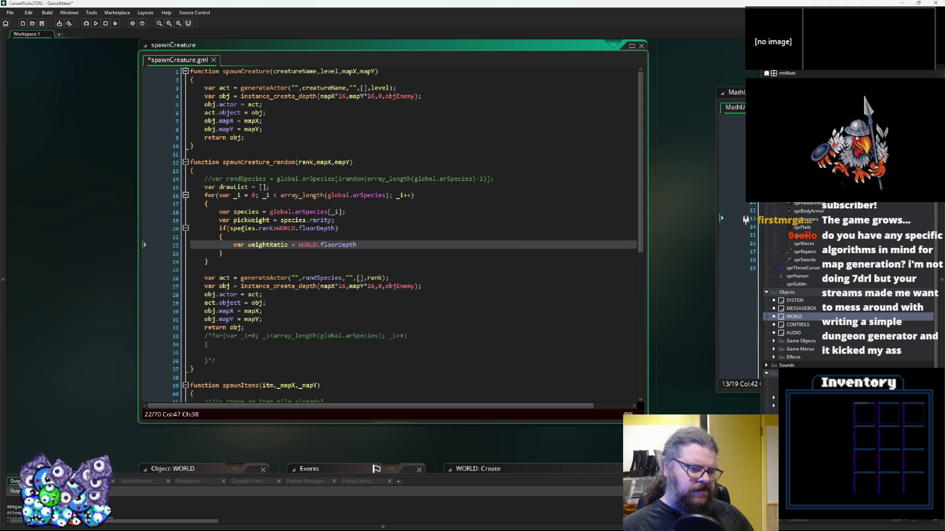
pyautogui.write(' /')
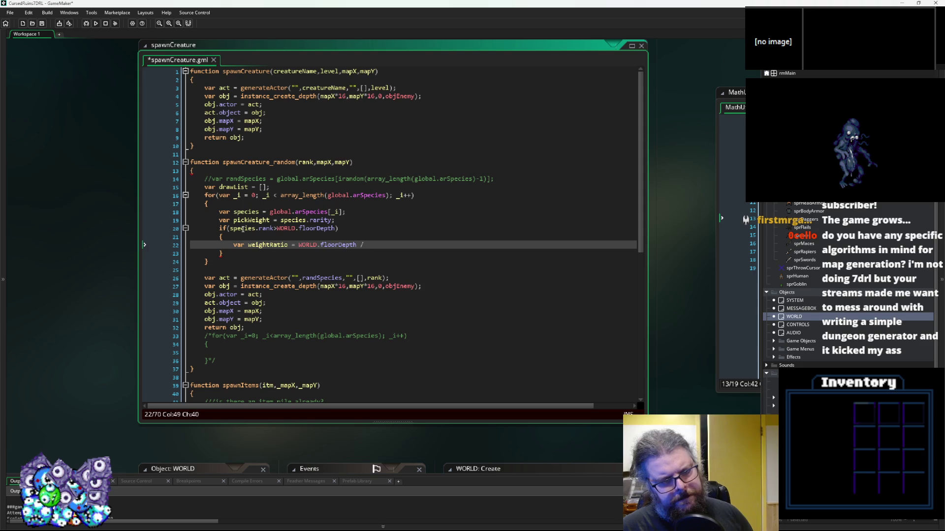
pyautogui.write('()(')
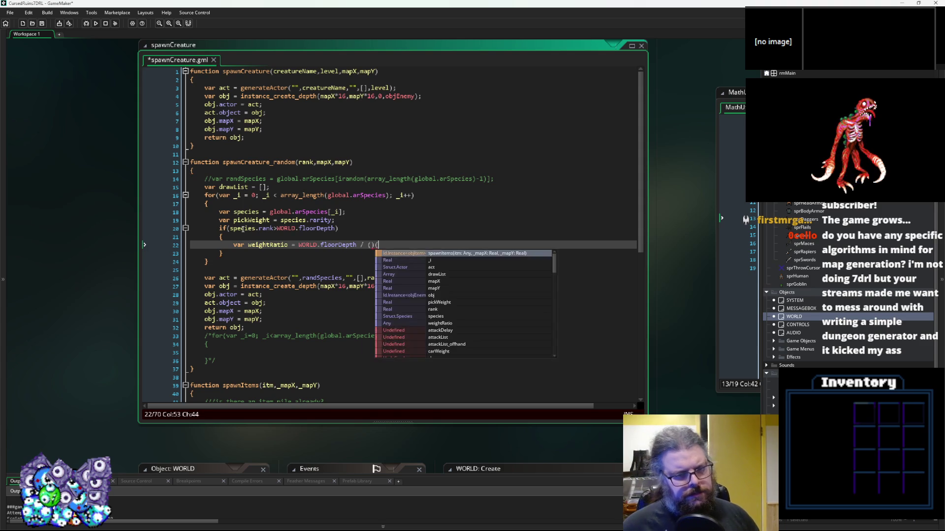
pyautogui.press('Left')
pyautogui.press('Left')
pyautogui.write('abs')
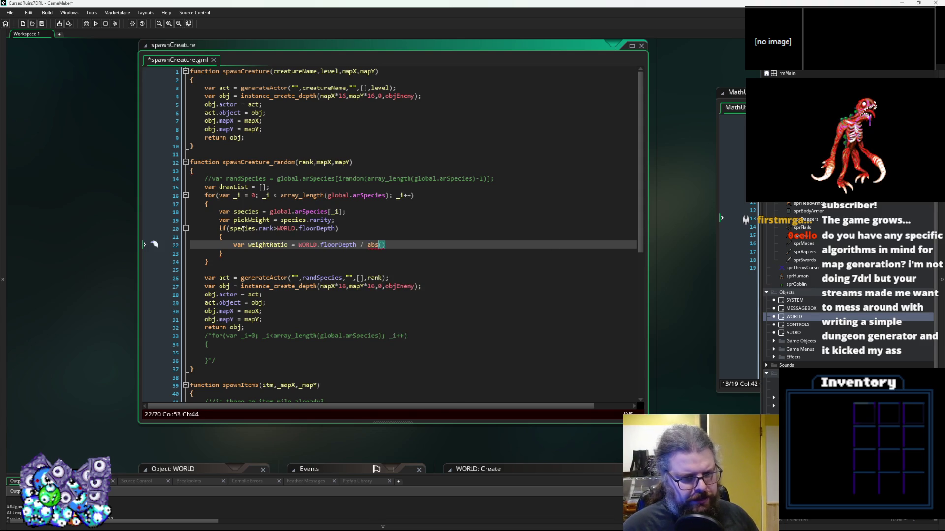
pyautogui.press('Right')
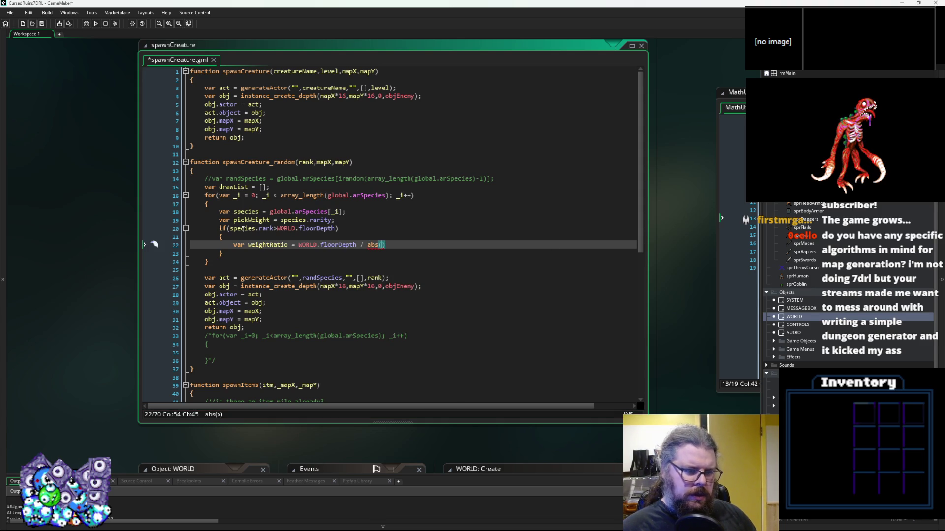
pyautogui.write('species.ran')
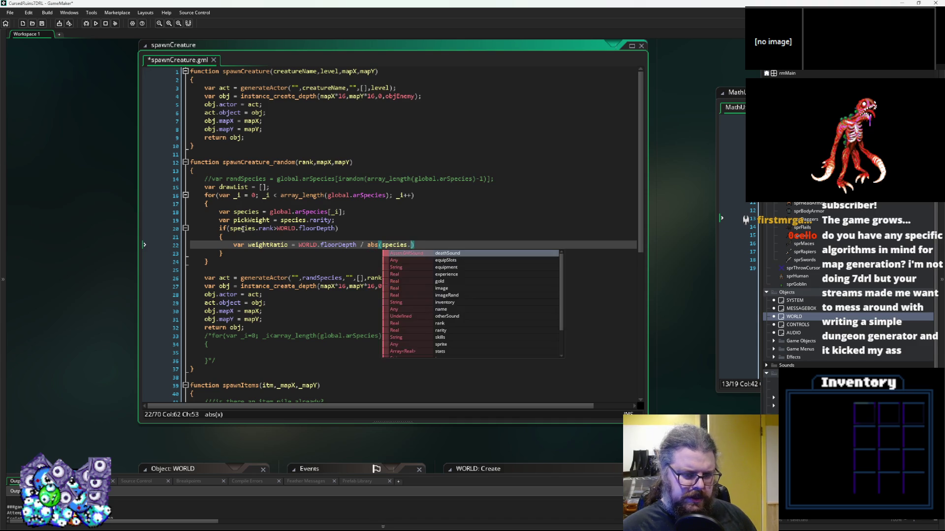
pyautogui.write('k')
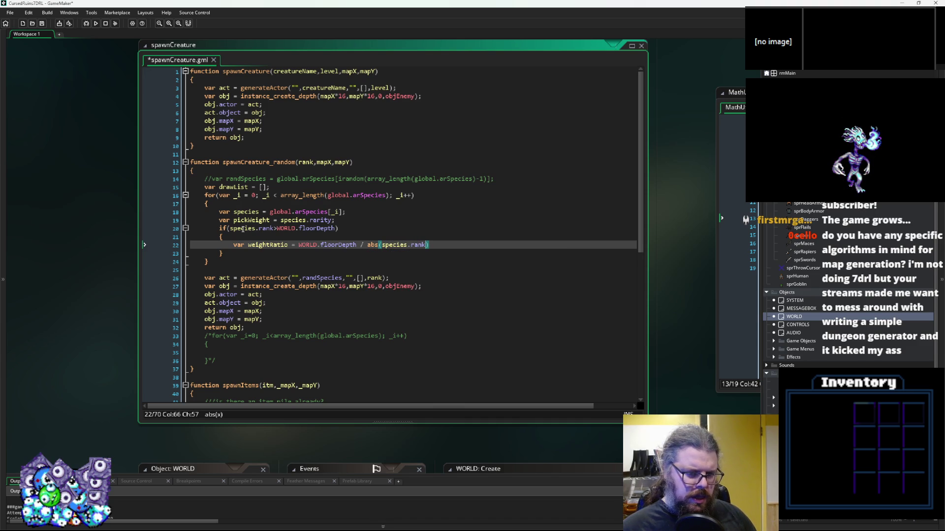
pyautogui.write('-')
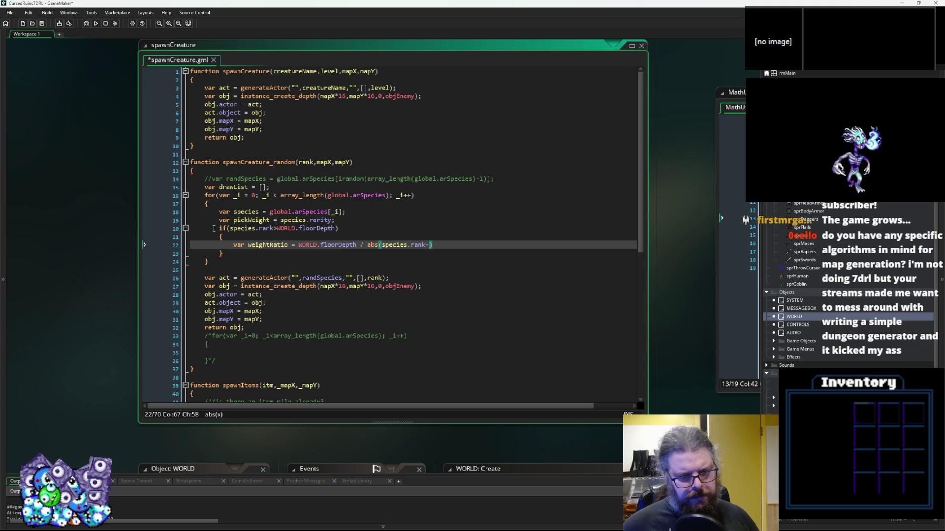
# Complete the abs term with a copied WORLD.floorDepth and end the line with a semicolon
pyautogui.moveTo(357, 245); pyautogui.dragTo(299, 244)
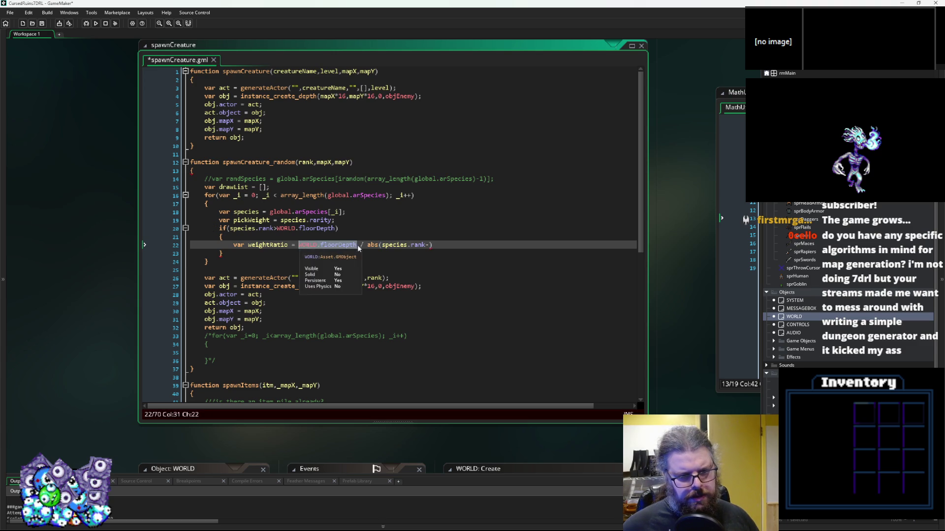
pyautogui.hotkey('ctrl', 'c')
pyautogui.click(427, 244)
pyautogui.hotkey('ctrl', 'v')
pyautogui.click(433, 271)
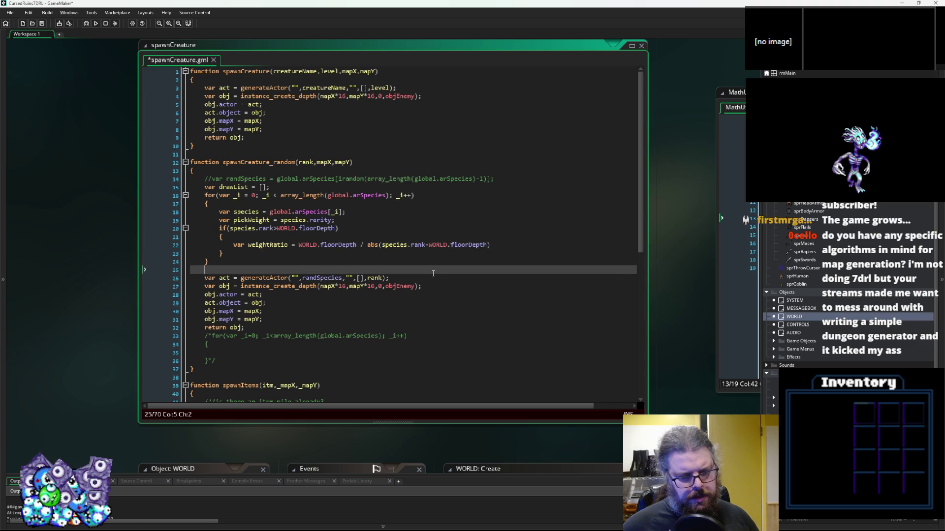
pyautogui.click(504, 244)
pyautogui.write(';')
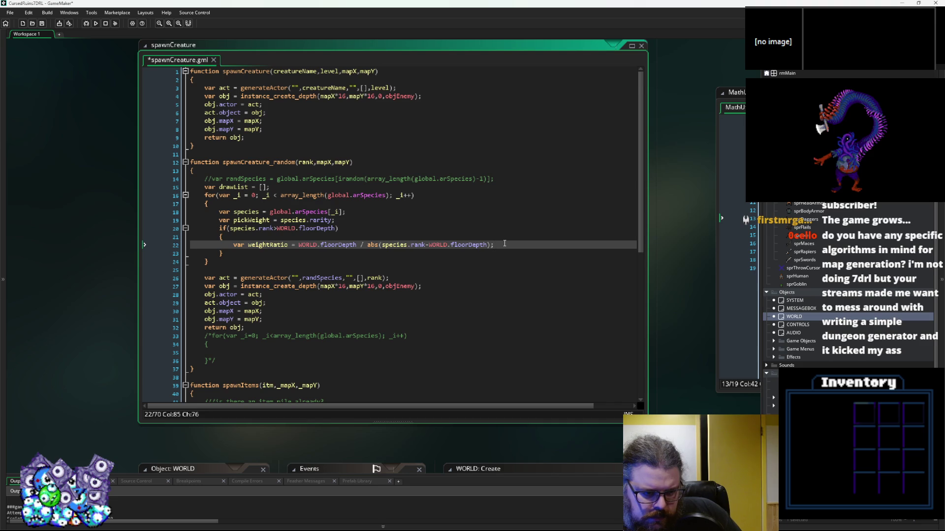
# Change the rank comparison on line 20 from > to !=
pyautogui.click(273, 228)
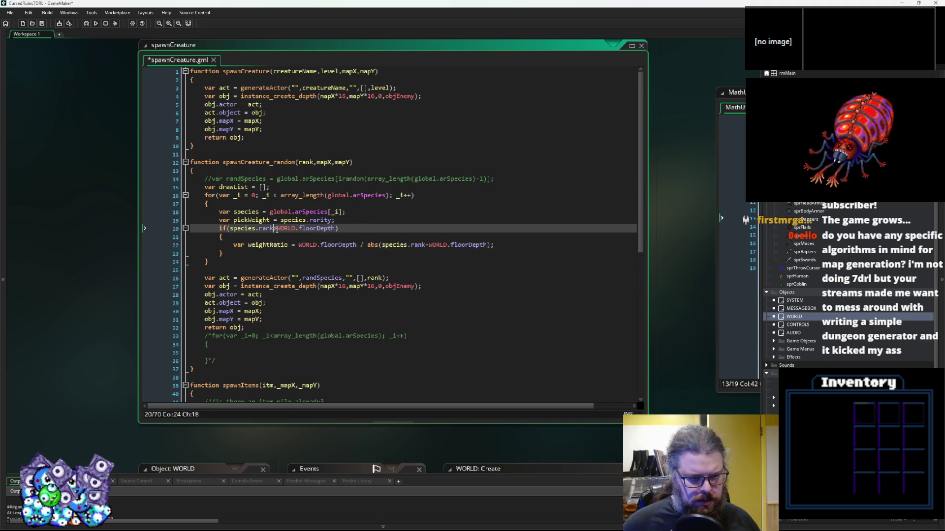
pyautogui.press('Delete')
pyautogui.write('!=')
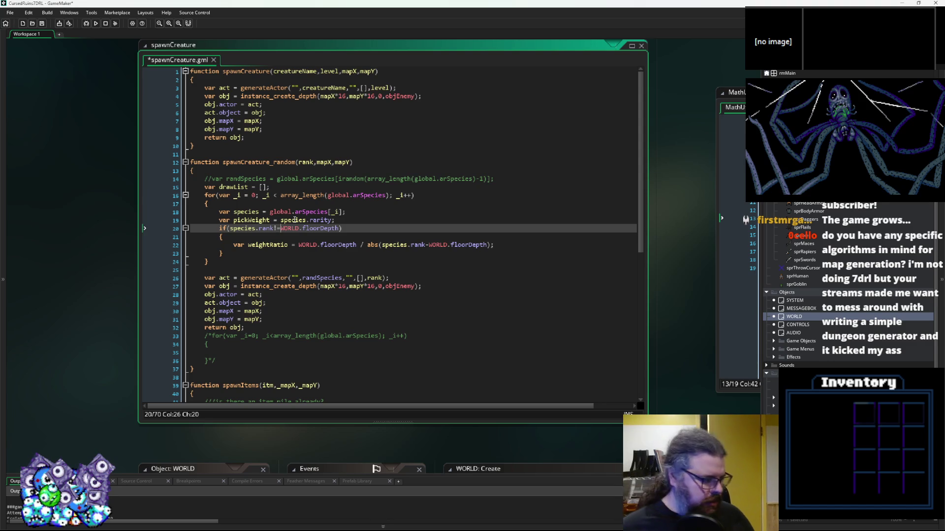
pyautogui.click(369, 255)
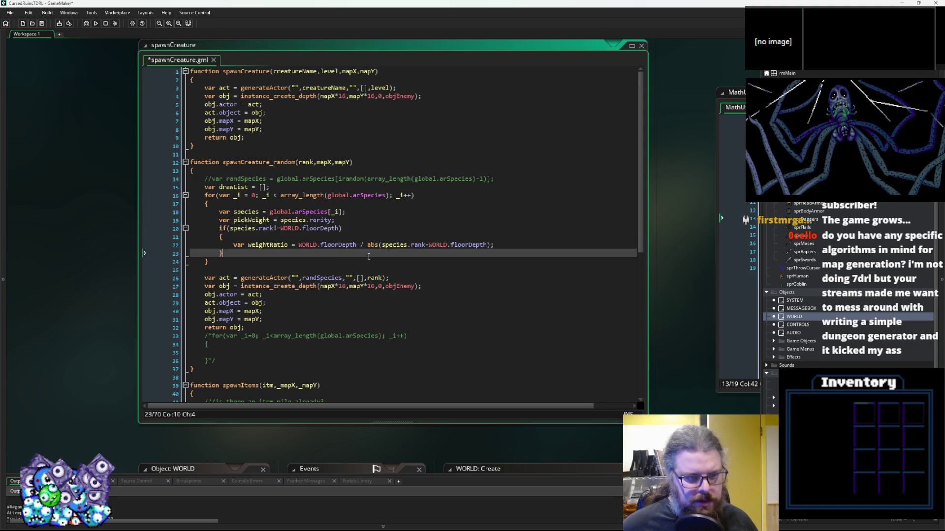
pyautogui.click(347, 266)
pyautogui.press('Return')
pyautogui.press('Return')
pyautogui.write('/// ')
pyautogui.write('s')
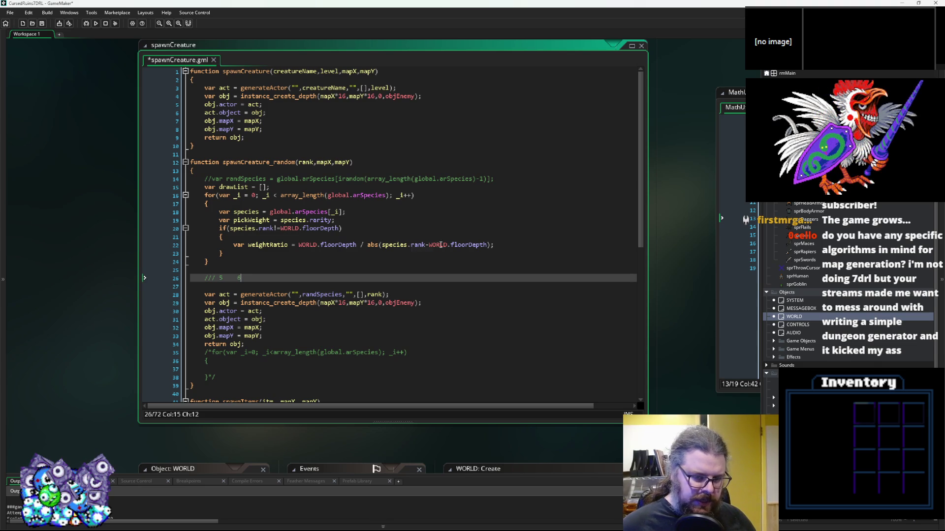
pyautogui.press('BackSpace')
pyautogui.write('1')
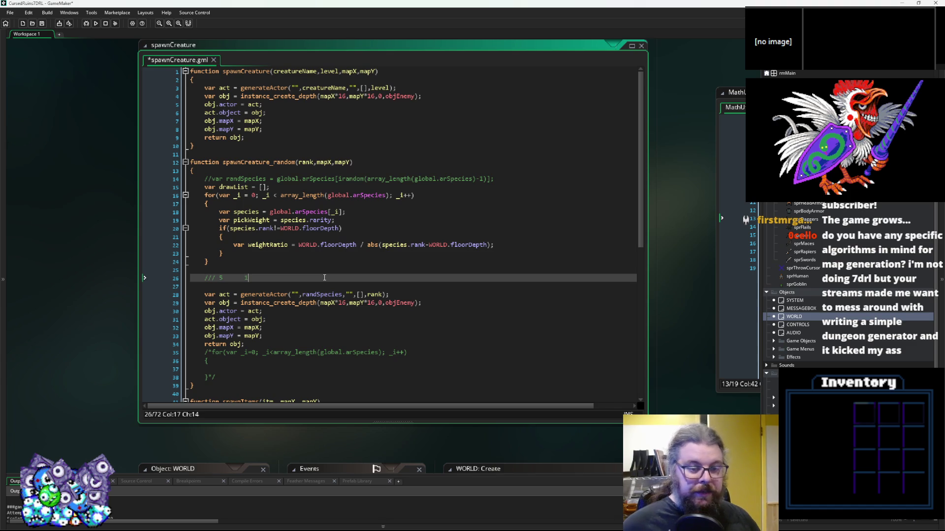
pyautogui.click(370, 244)
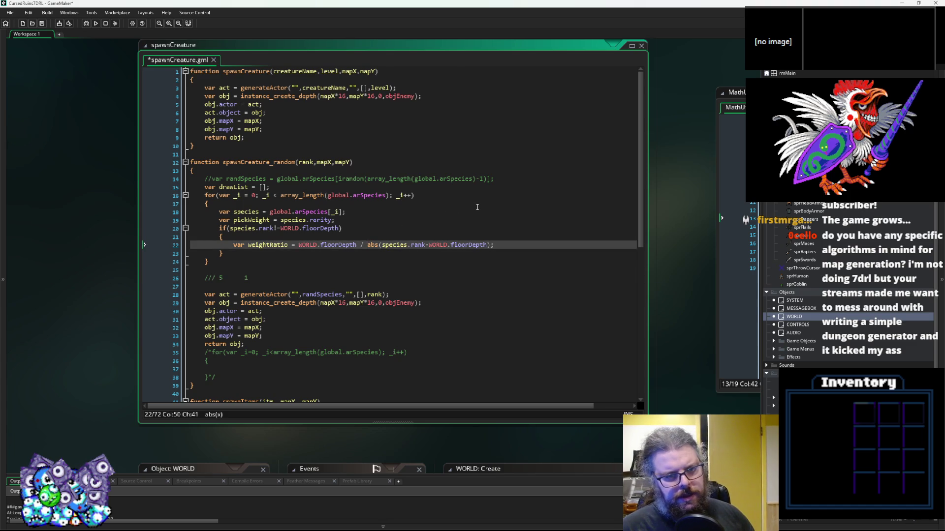
pyautogui.write('1 +')
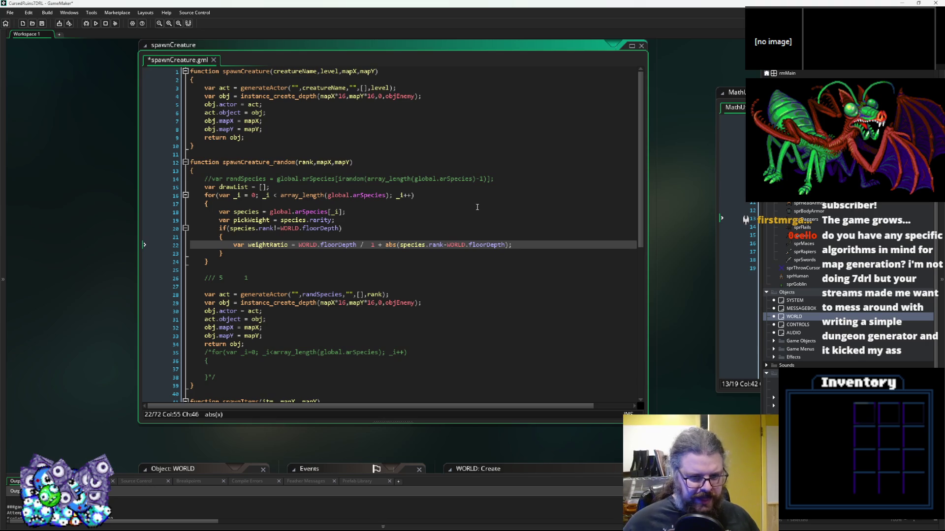
pyautogui.press('Left')
pyautogui.press('Left')
pyautogui.press('Left')
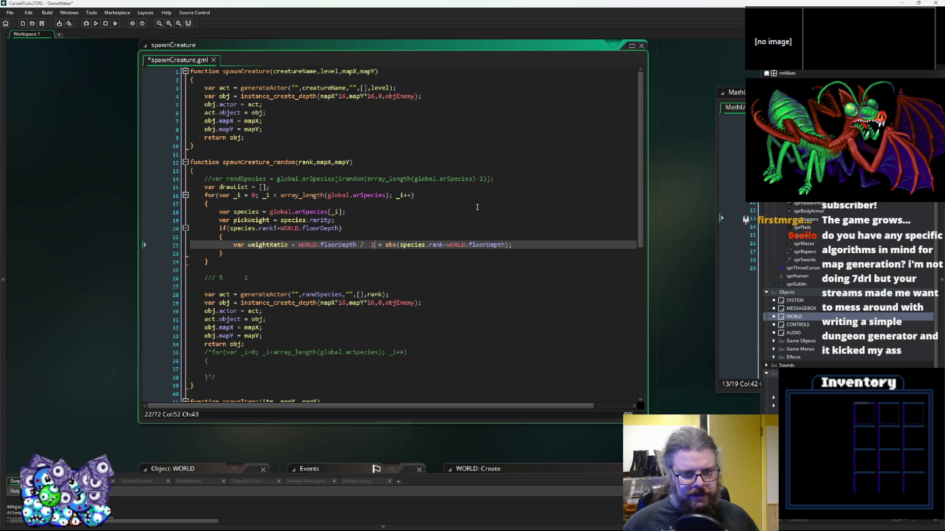
pyautogui.write('(')
pyautogui.click(512, 244)
pyautogui.write(')')
pyautogui.press('Left')
pyautogui.press('Left')
pyautogui.press('Left')
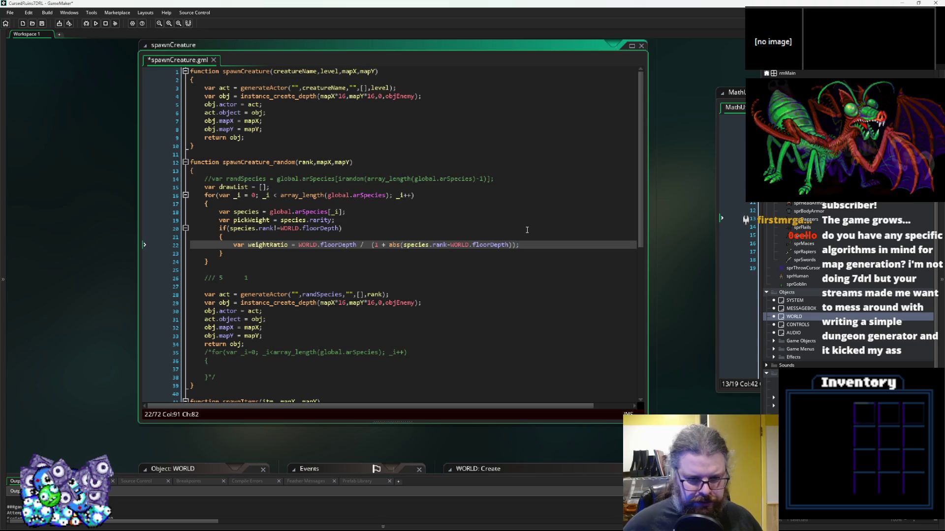
pyautogui.press('Left')
pyautogui.press('Left')
pyautogui.press('Left')
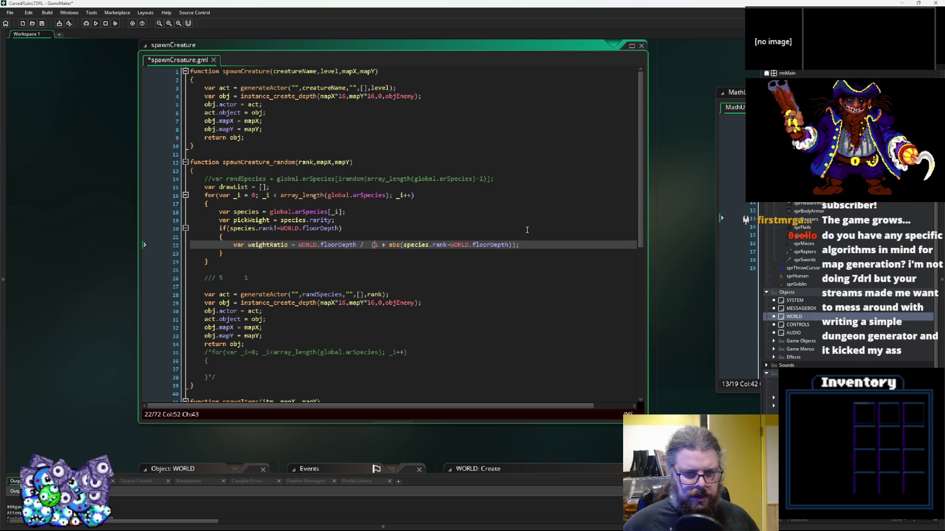
pyautogui.press('BackSpace')
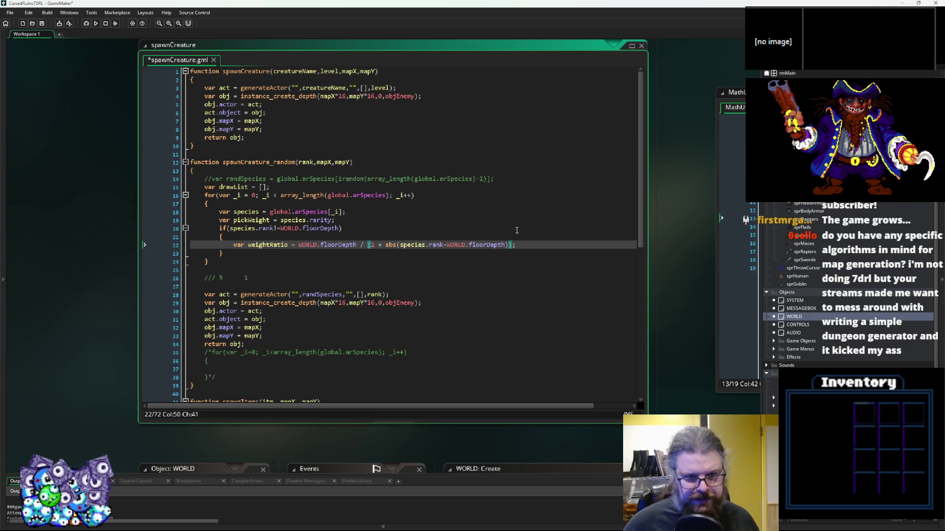
pyautogui.press('Right')
pyautogui.press('Right')
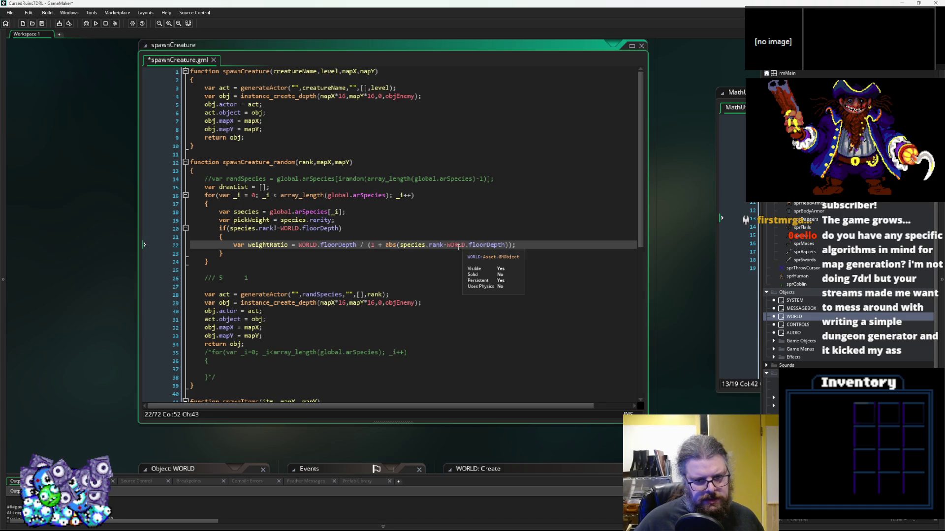
pyautogui.moveTo(398, 245); pyautogui.dragTo(465, 244)
pyautogui.click(442, 247)
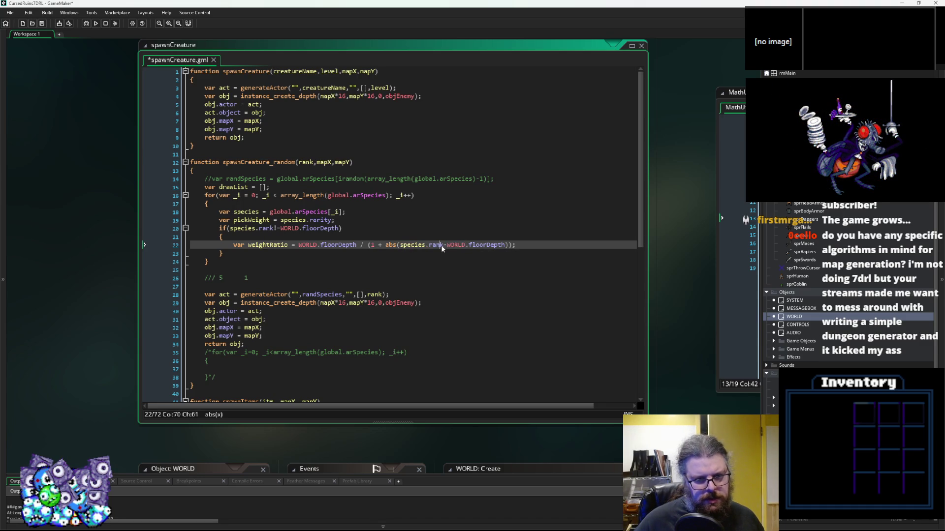
pyautogui.click(506, 244)
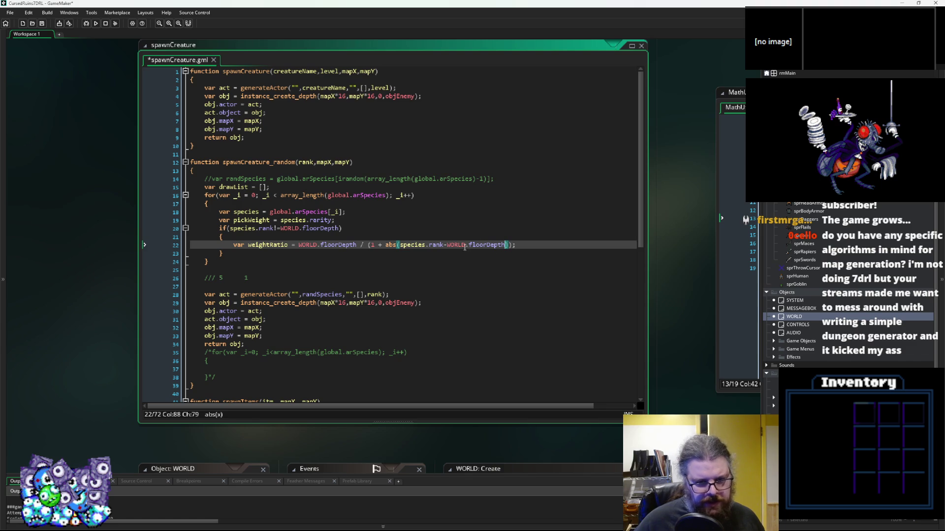
pyautogui.moveTo(385, 245); pyautogui.dragTo(507, 245)
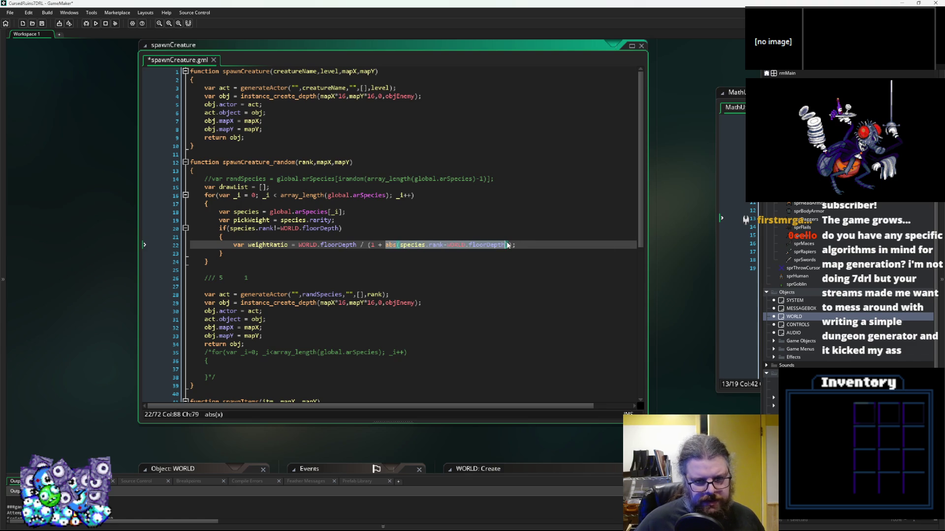
pyautogui.click(375, 245)
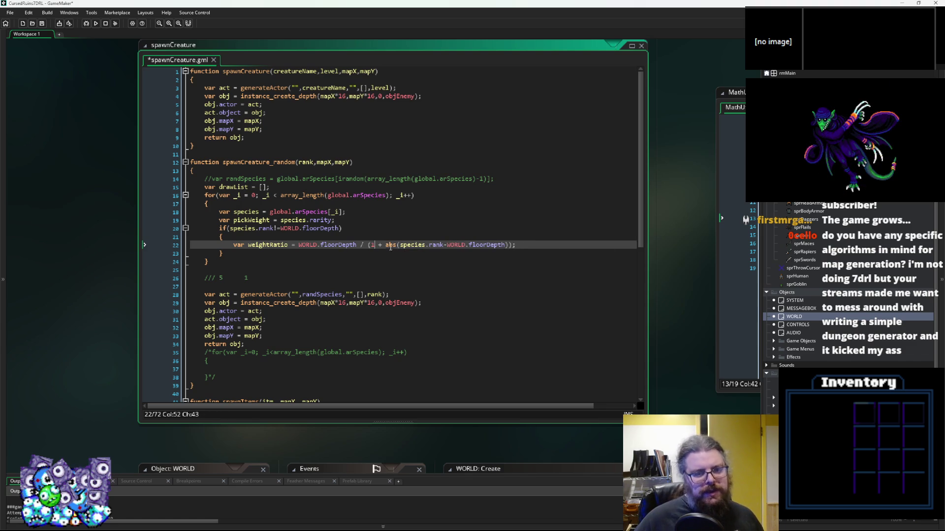
pyautogui.press('Right')
pyautogui.press('Right')
pyautogui.press('Right')
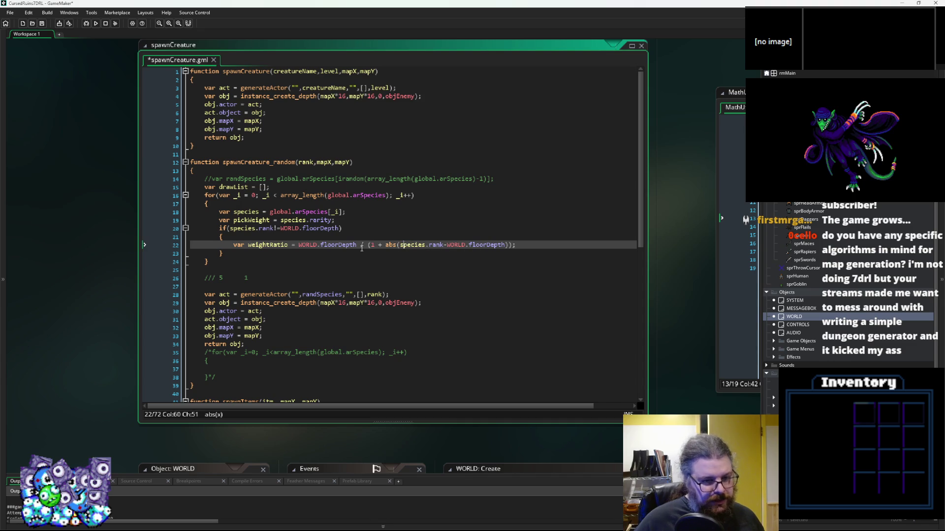
pyautogui.click(361, 249)
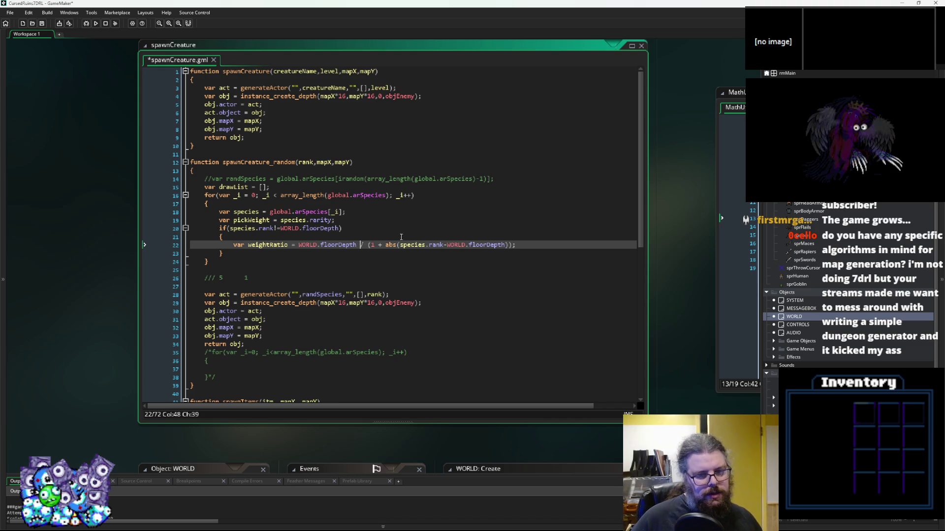
pyautogui.click(524, 245)
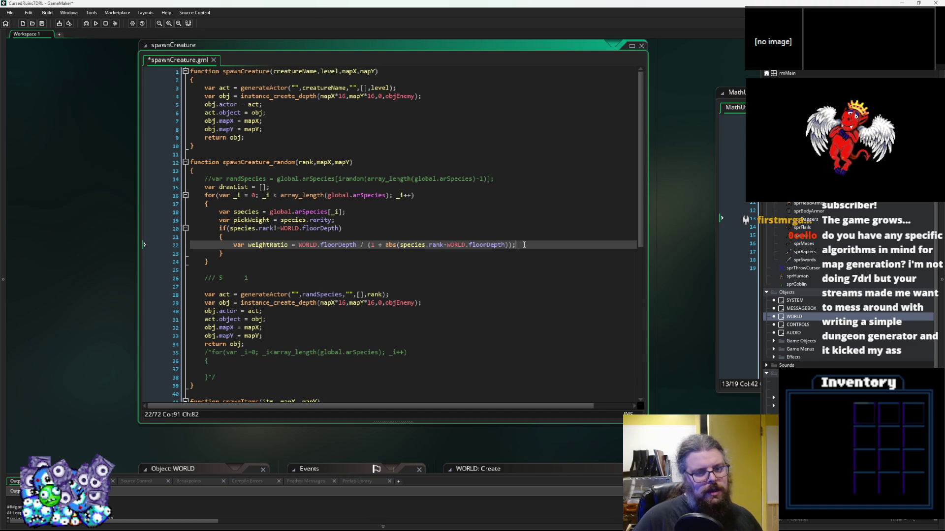
pyautogui.press('Up')
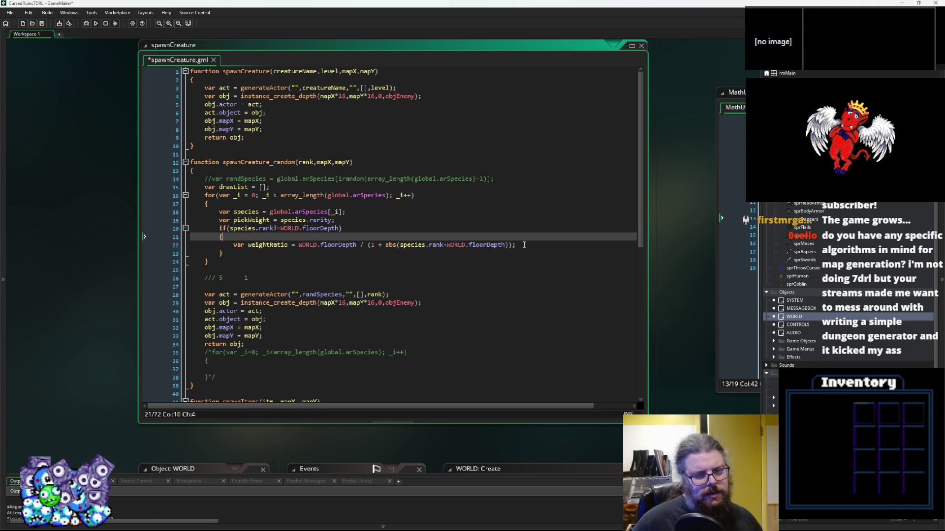
pyautogui.press('Up')
pyautogui.press('Left')
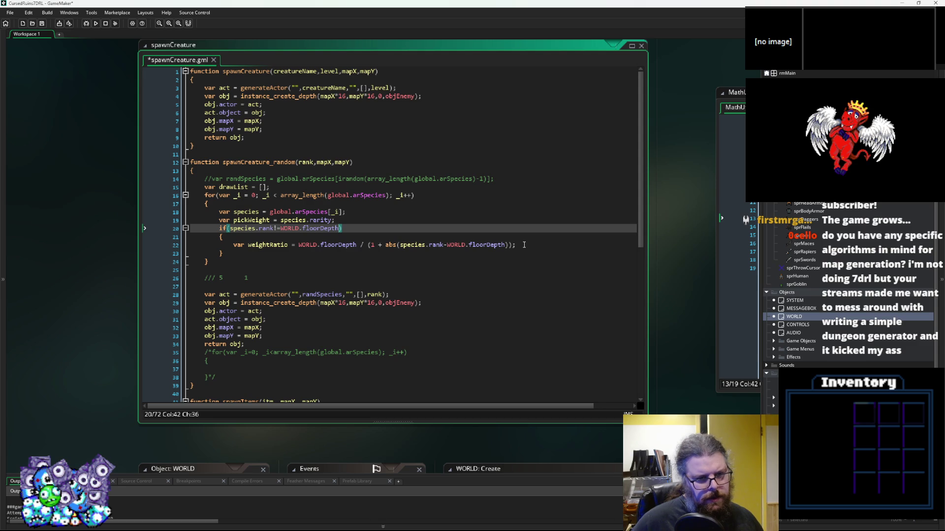
pyautogui.press('Down')
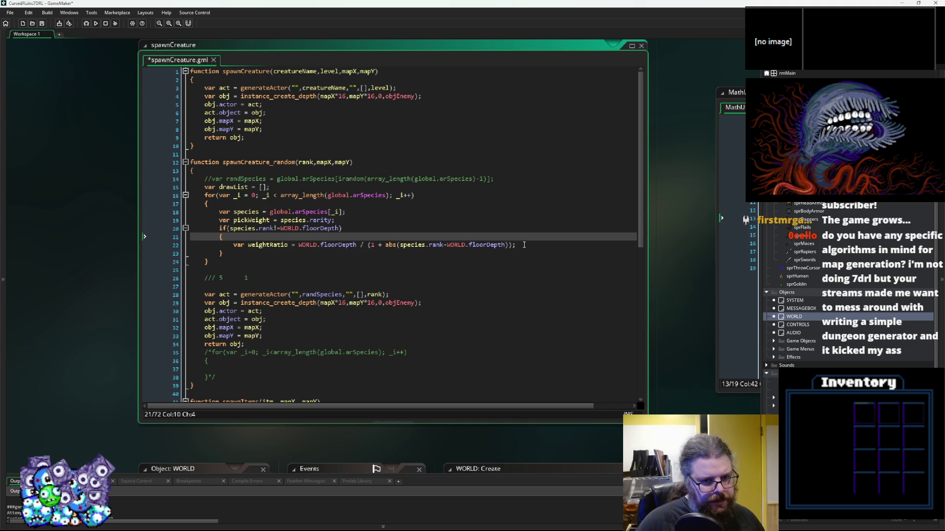
pyautogui.click(542, 249)
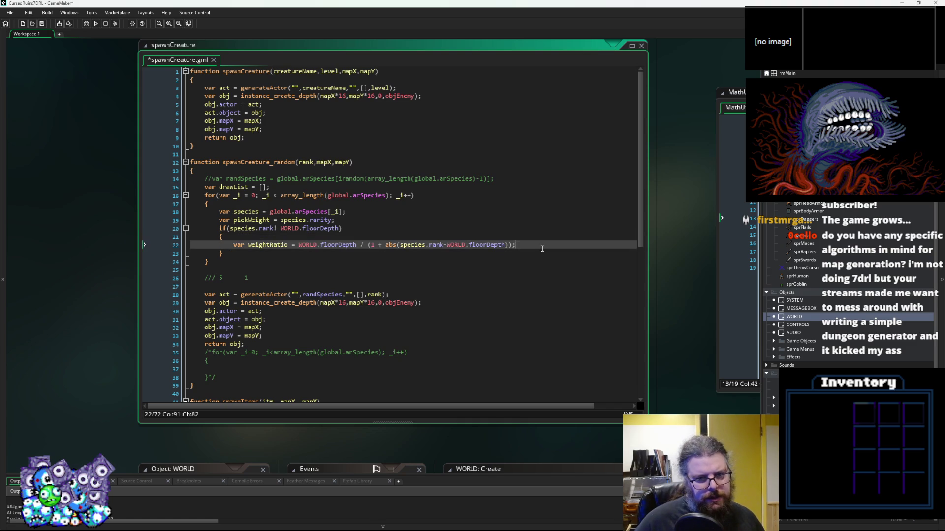
# Add var outOfDepth = abs(species.rank-WORLD.floorDepth); above the weightRatio line
pyautogui.press('Return')
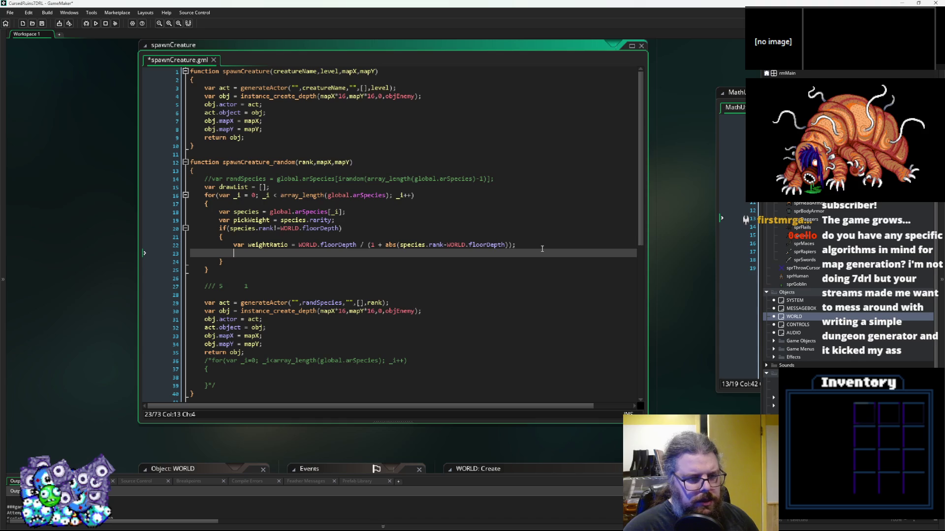
pyautogui.write('if()')
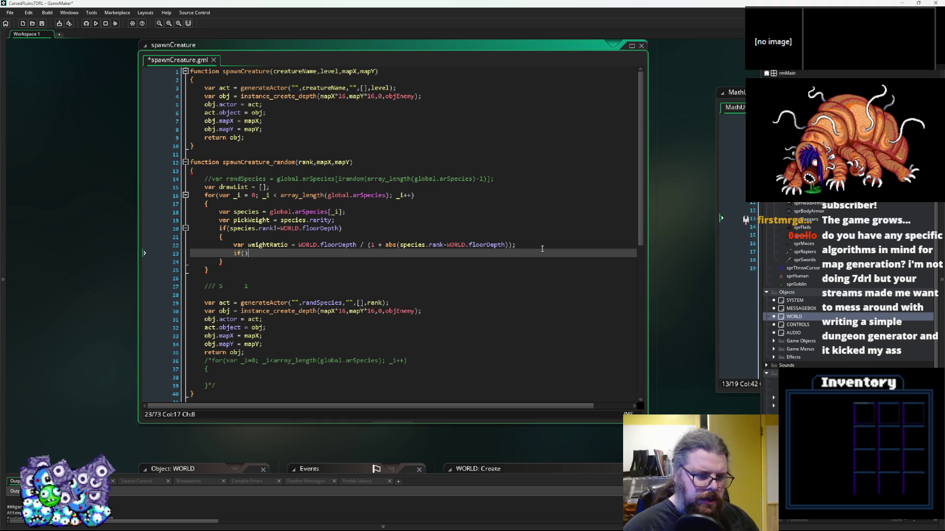
pyautogui.click(509, 244)
pyautogui.moveTo(510, 244); pyautogui.dragTo(386, 245)
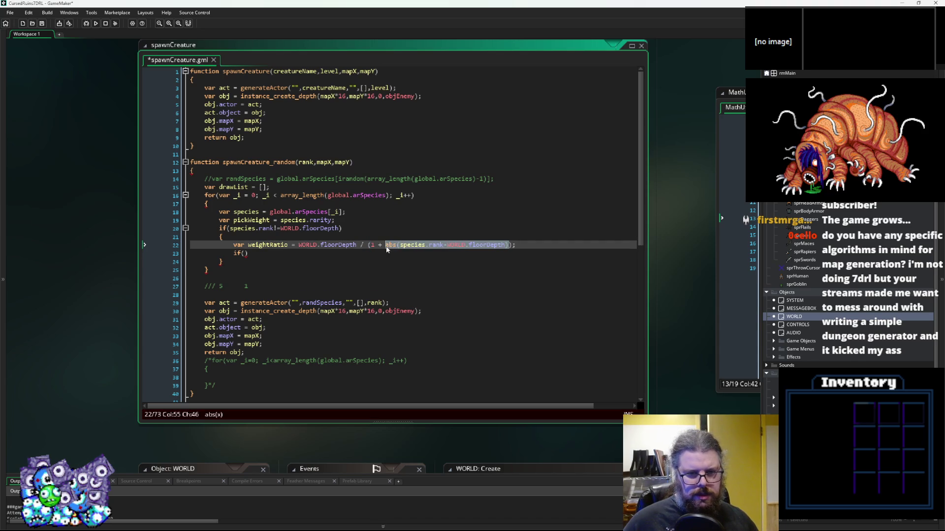
pyautogui.click(249, 238)
pyautogui.press('Return')
pyautogui.write('var ')
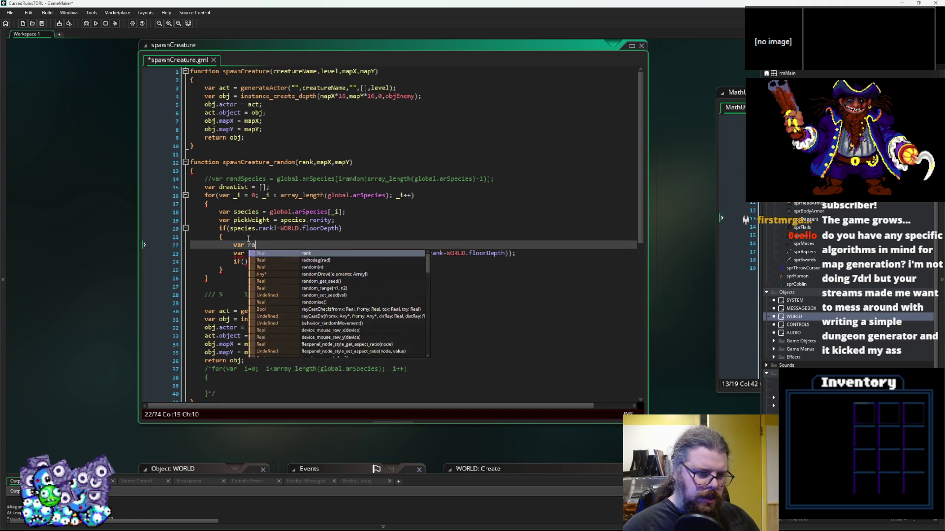
pyautogui.write('outOfDepth = abs(species.rank-WORLD.floorDepth)')
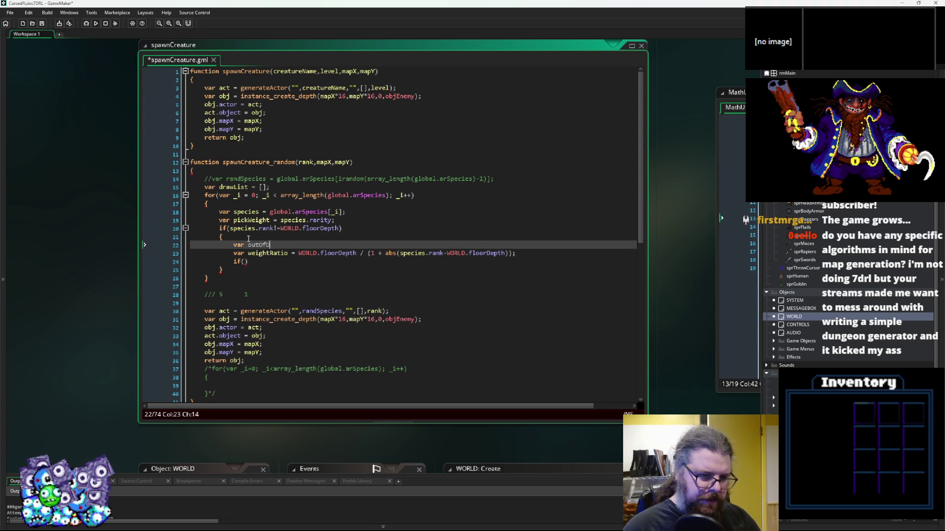
pyautogui.write(';')
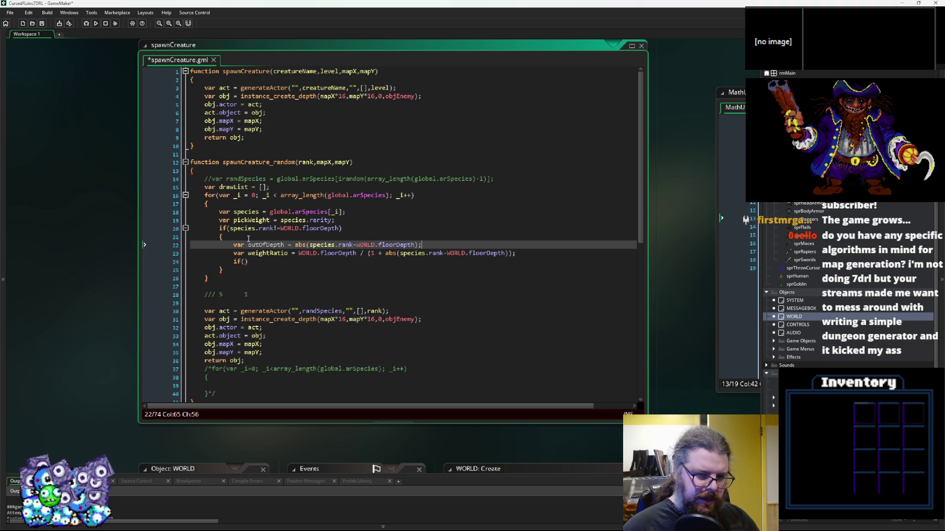
# Replace the abs term in the weightRatio formula with outOfDepth
pyautogui.doubleClick(266, 244)
pyautogui.hotkey('ctrl', 'c')
pyautogui.moveTo(385, 253); pyautogui.dragTo(508, 253)
pyautogui.press('BackSpace')
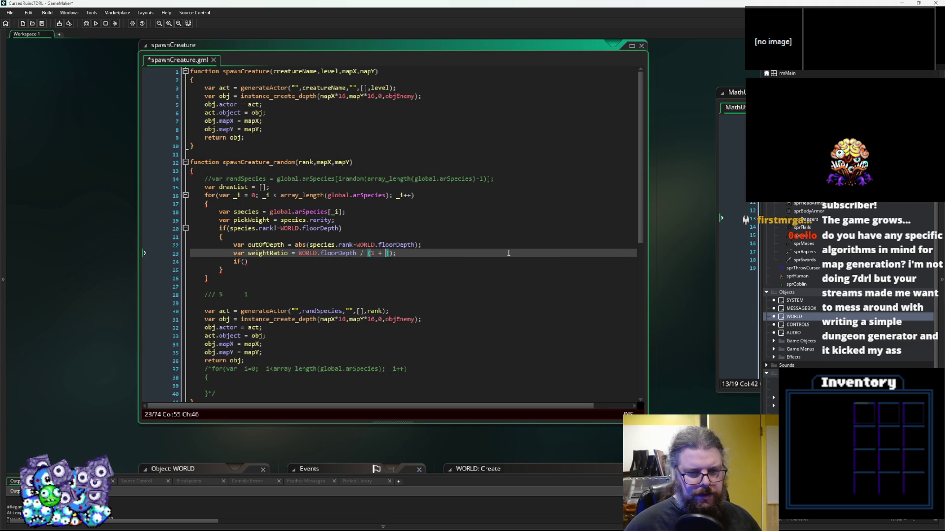
pyautogui.hotkey('ctrl', 'v')
pyautogui.press('Home')
pyautogui.hotkey('ctrl', 'Right')
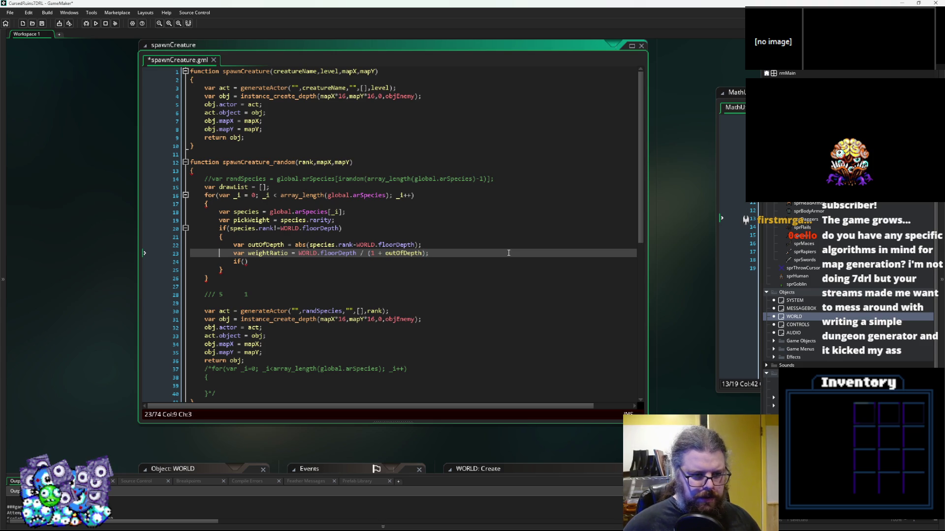
# Start an if(outOfDepth>5 check on a new line above weightRatio
pyautogui.press('Return')
pyautogui.press('Up')
pyautogui.write('if(outOf')
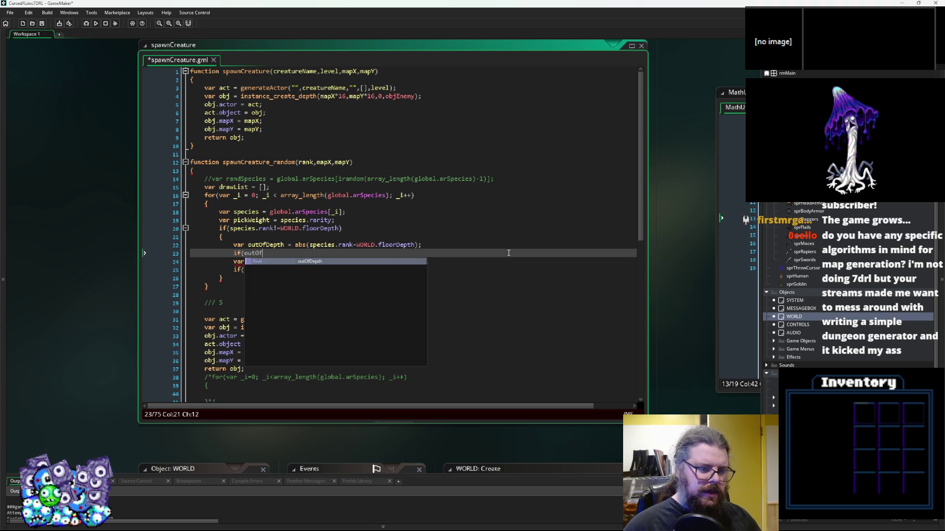
pyautogui.write('Depth>5')
# Write if(outOfDepth>=5){pickWeight = 0;} as the out-of-depth cutoff
pyautogui.press('BackSpace')
pyautogui.write('4')
pyautogui.press('BackSpace')
pyautogui.write('=5){}')
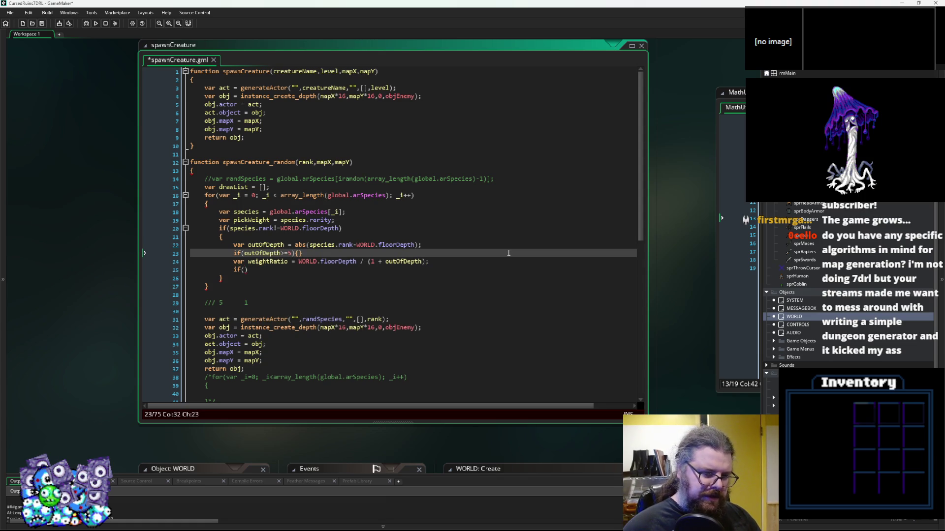
pyautogui.press('Left')
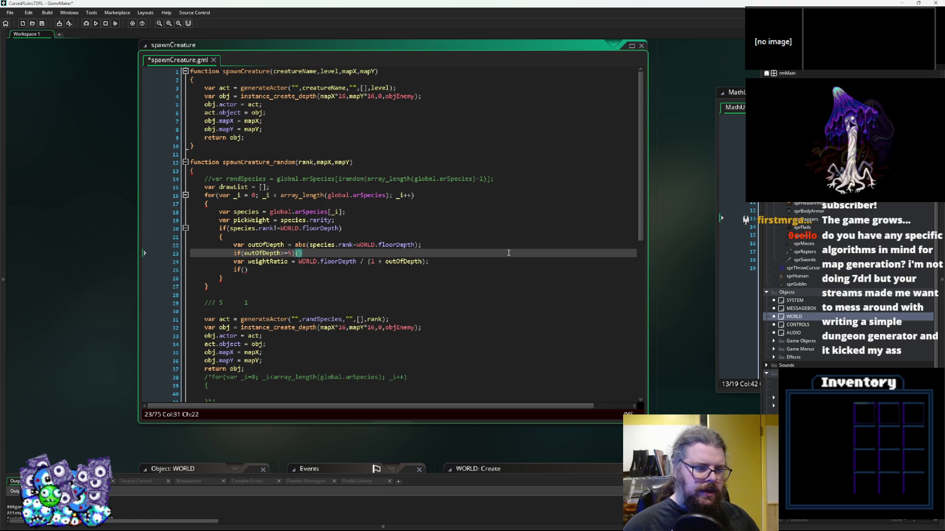
pyautogui.write('pickWeight = ')
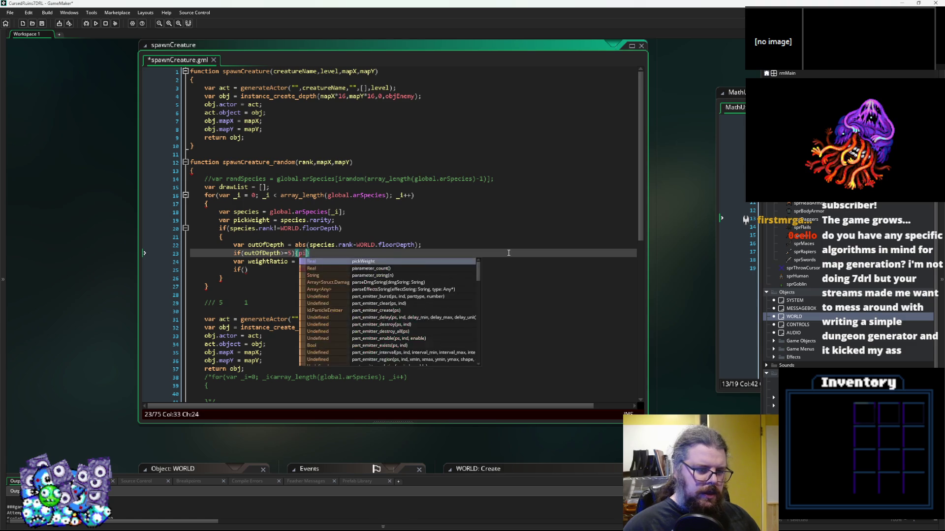
pyautogui.write('0;}')
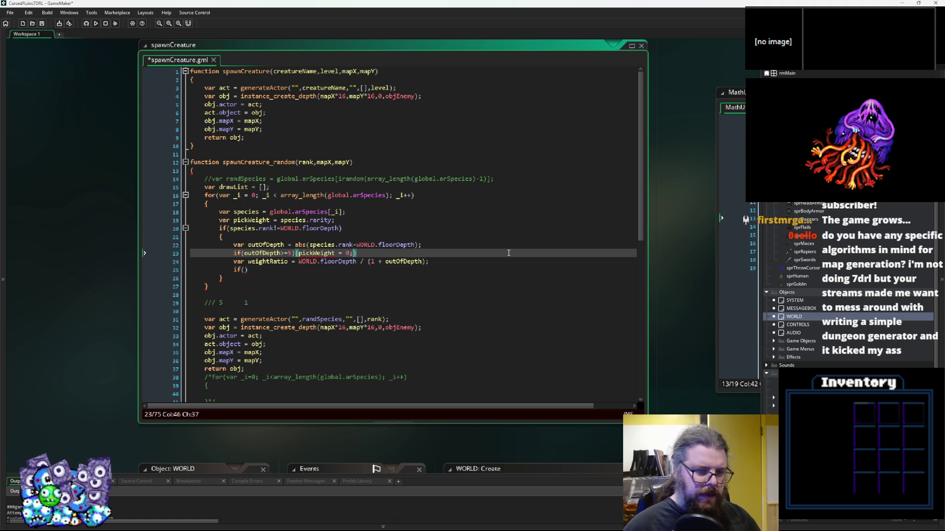
# Add an else block and indent the weightRatio line inside it
pyautogui.press('Return')
pyautogui.write('else')
pyautogui.press('Return')
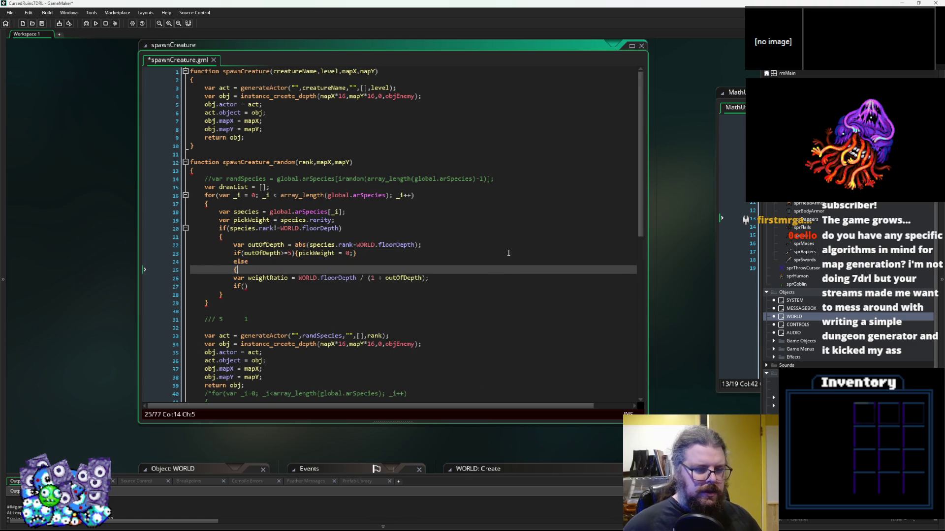
pyautogui.write('{')
pyautogui.press('Down')
pyautogui.press('Down')
pyautogui.press('Down')
pyautogui.write('}')
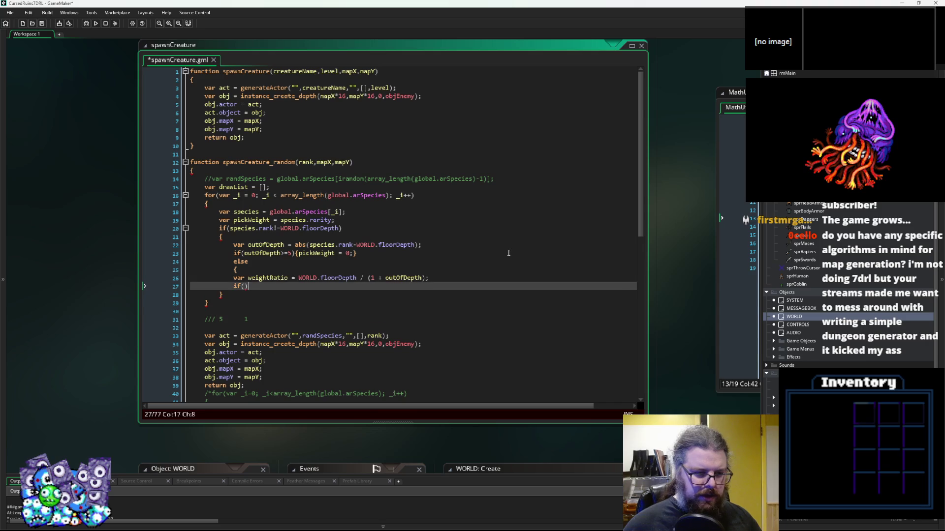
pyautogui.press('Return')
pyautogui.press('Up')
pyautogui.press('Up')
pyautogui.press('Tab')
pyautogui.press('Up')
pyautogui.press('Home')
pyautogui.press('Tab')
# Replace the unfinished if() with pickWeight = pickWeight*weightRatio;
pyautogui.click(297, 212)
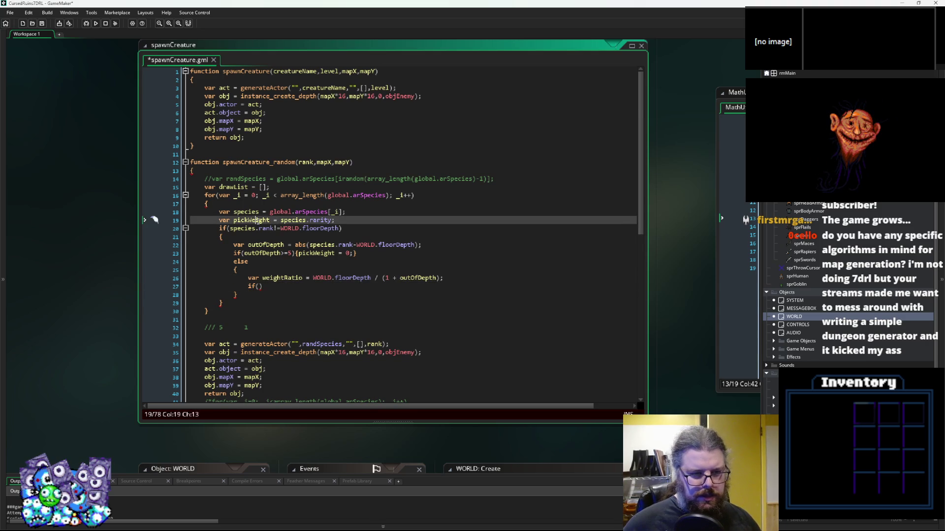
pyautogui.moveTo(263, 286); pyautogui.dragTo(248, 286)
pyautogui.write('pickWeight ')
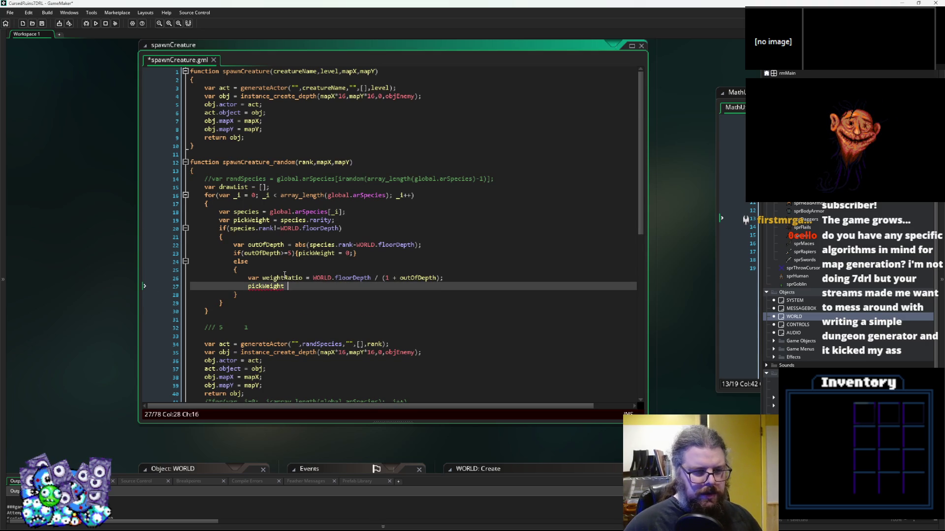
pyautogui.write('= pickWeight*weightRatio;')
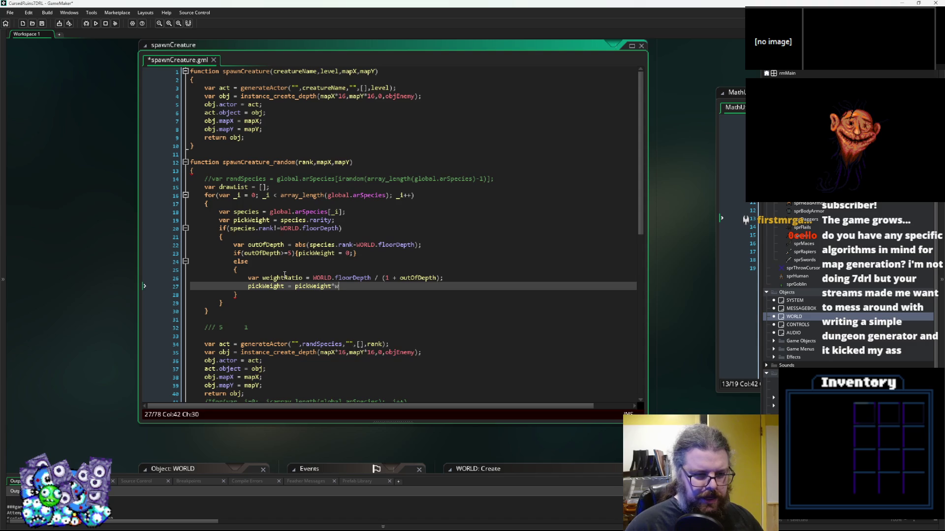
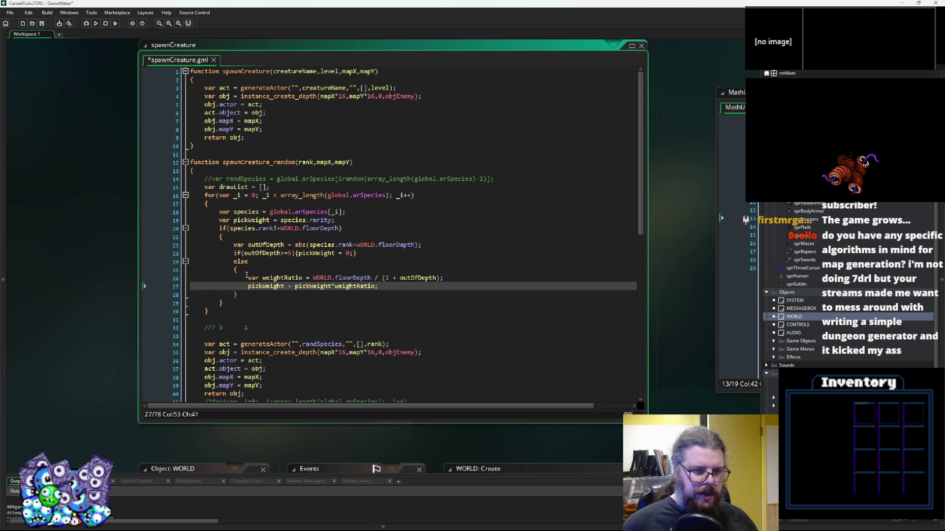
# After the weight calculation, add an if(pickWeight>=1){ } block
pyautogui.doubleClick(270, 286)
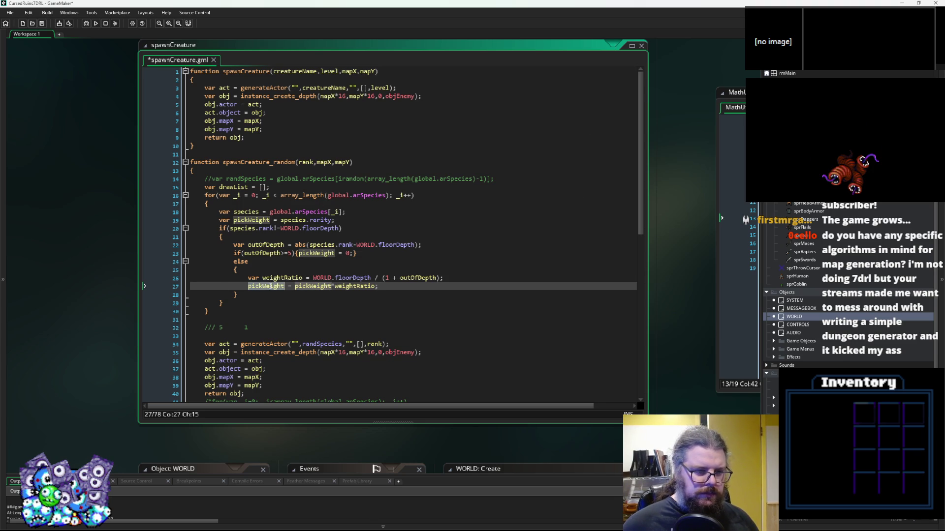
pyautogui.click(241, 303)
pyautogui.press('Return')
pyautogui.write('if(pickWeight>0')
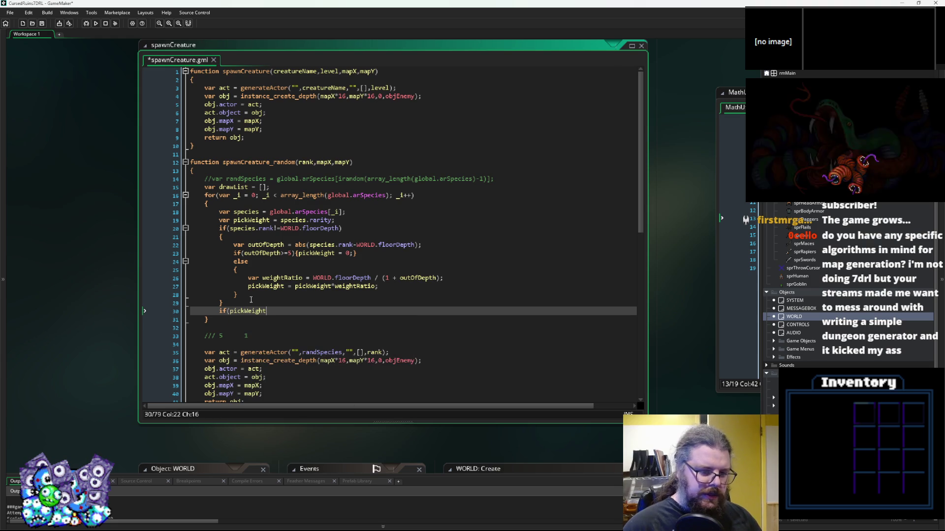
pyautogui.write('{')
pyautogui.press('Return')
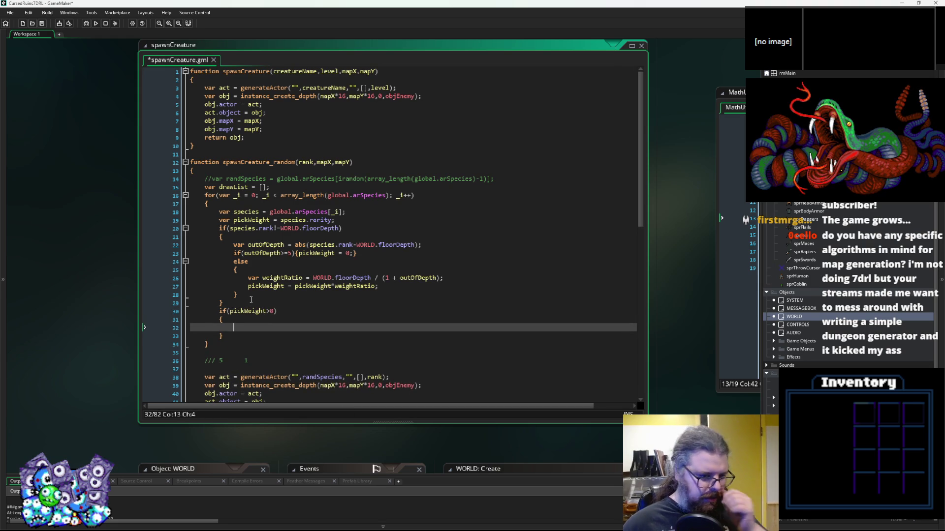
pyautogui.press('Up')
pyautogui.press('Up')
pyautogui.press('End')
pyautogui.press('Left')
pyautogui.press('Left')
pyautogui.write('=')
pyautogui.press('Right')
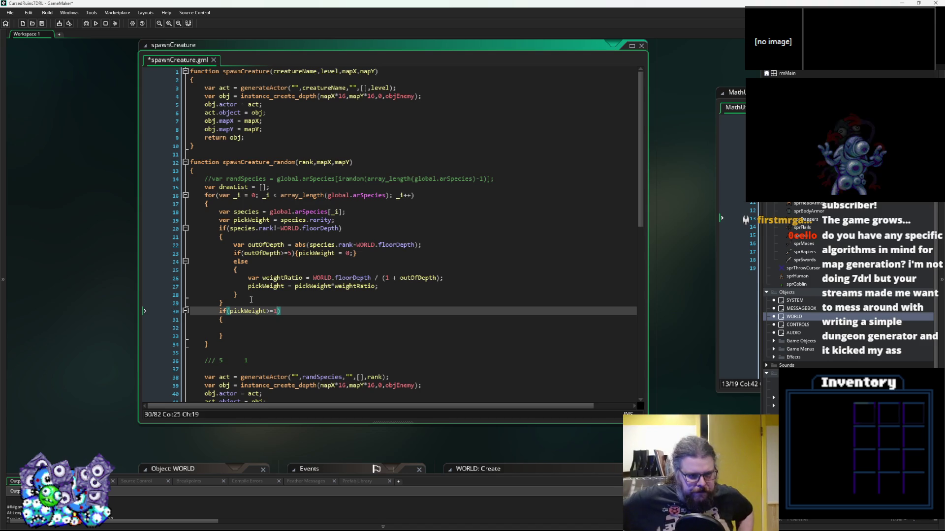
# Inside the check, write array_push(drawList,[species,pickWeight]);
pyautogui.click(266, 325)
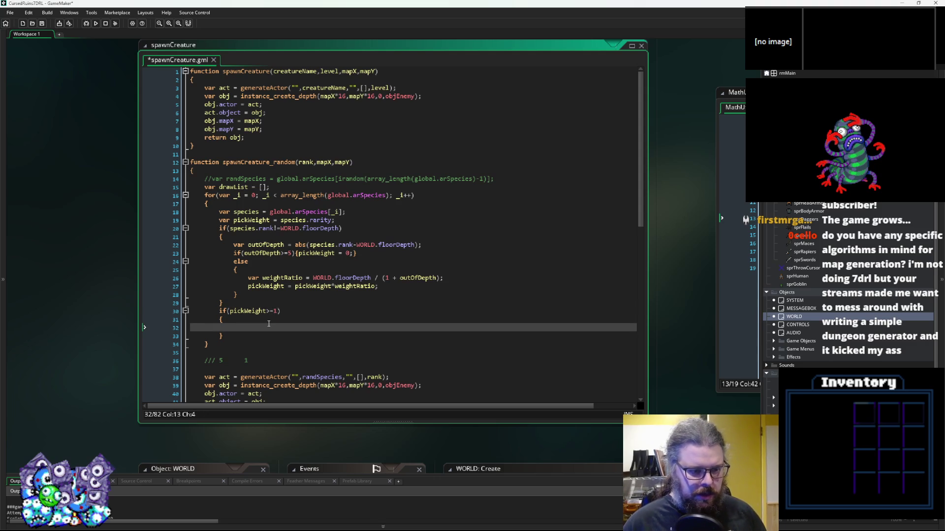
pyautogui.write('drawList')
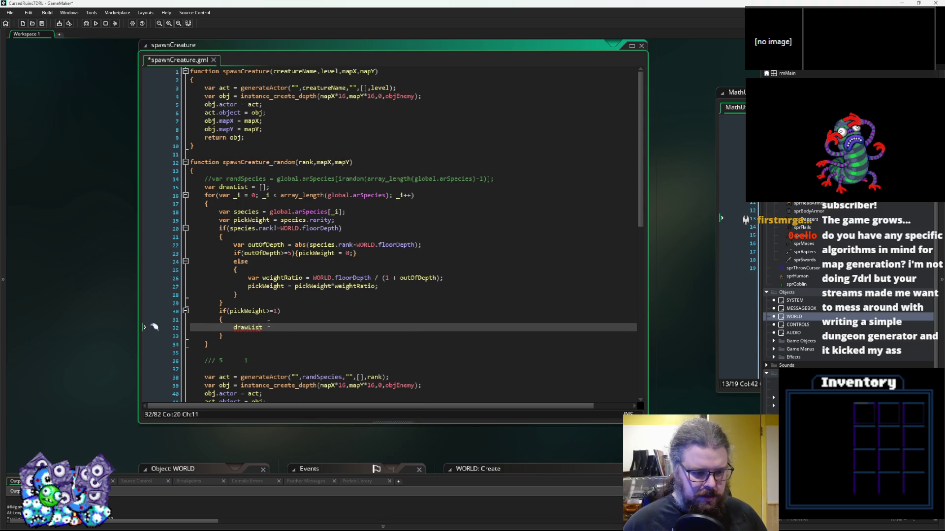
pyautogui.press('Home')
pyautogui.write('array_pyus')
pyautogui.press('BackSpace')
pyautogui.press('BackSpace')
pyautogui.press('BackSpace')
pyautogui.write('ush(')
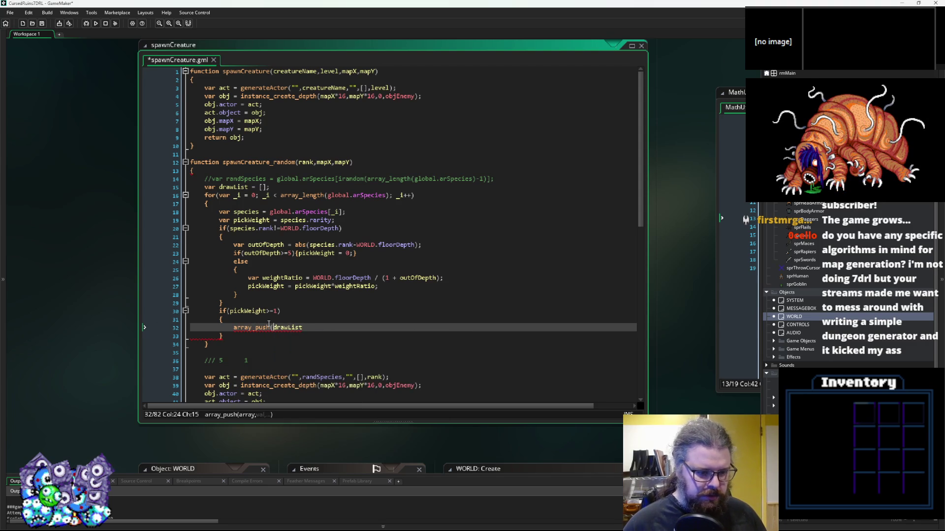
pyautogui.press('End')
pyautogui.write(')')
pyautogui.press('Left')
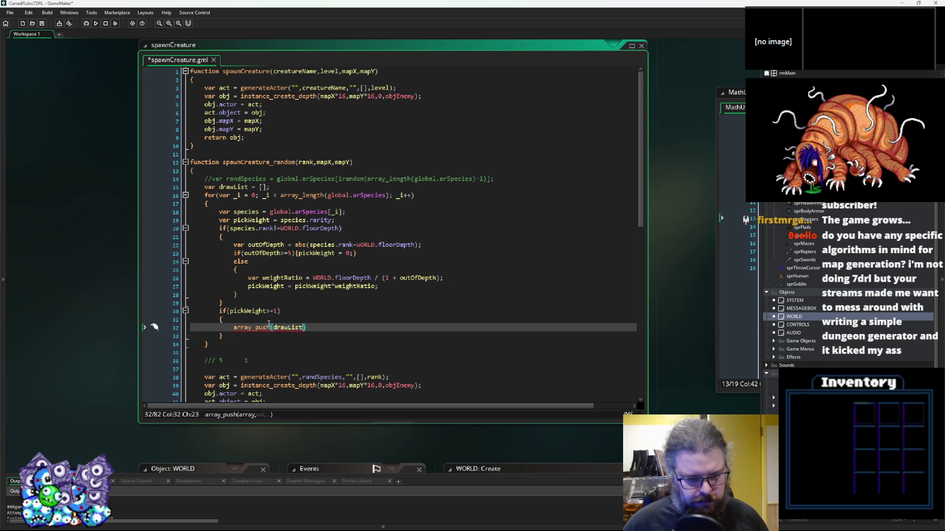
pyautogui.write(',')
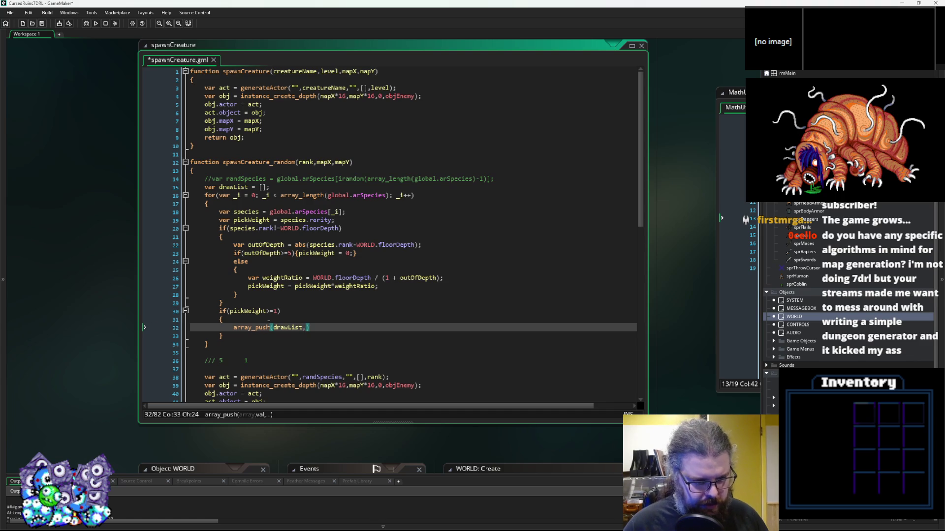
pyautogui.write('[]')
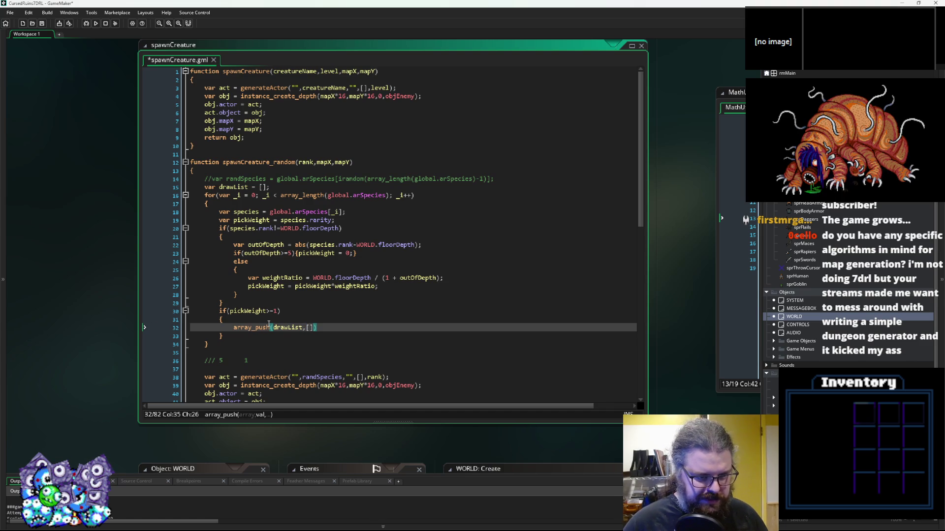
pyautogui.press('Left')
pyautogui.write('species,')
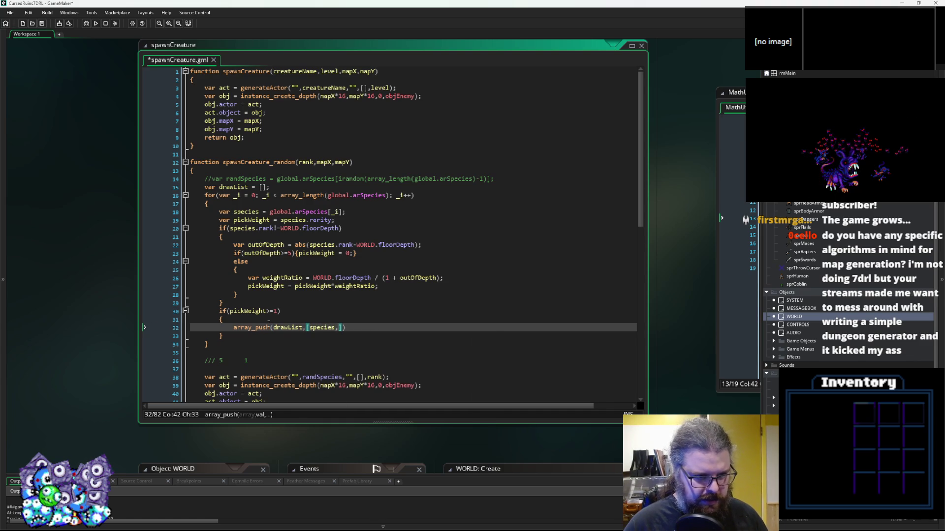
pyautogui.write('pickWeight')
pyautogui.press('Right')
pyautogui.press('Right')
pyautogui.press('BackSpace')
pyautogui.press('BackSpace')
pyautogui.write(';')
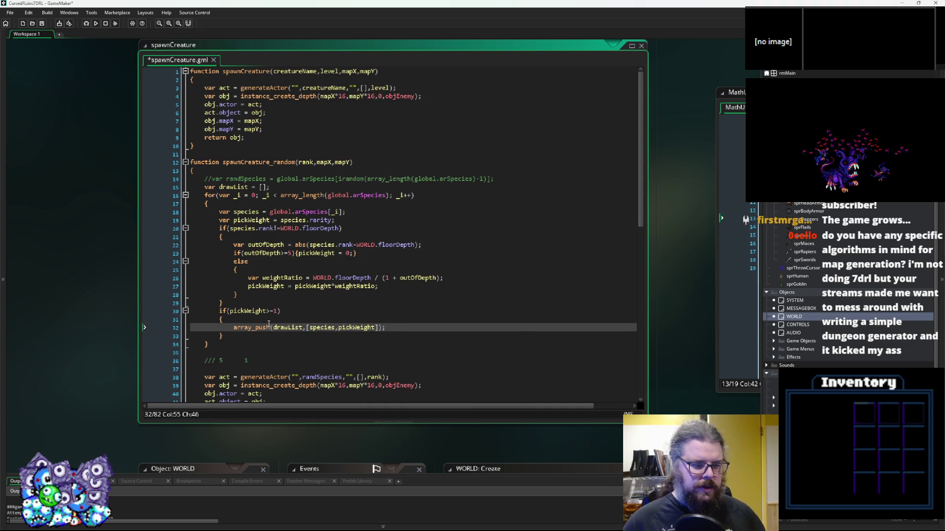
# Replace the leftover '/// 5 1' note with an if(array_length()) block opener
pyautogui.scroll(-3, 269, 325)
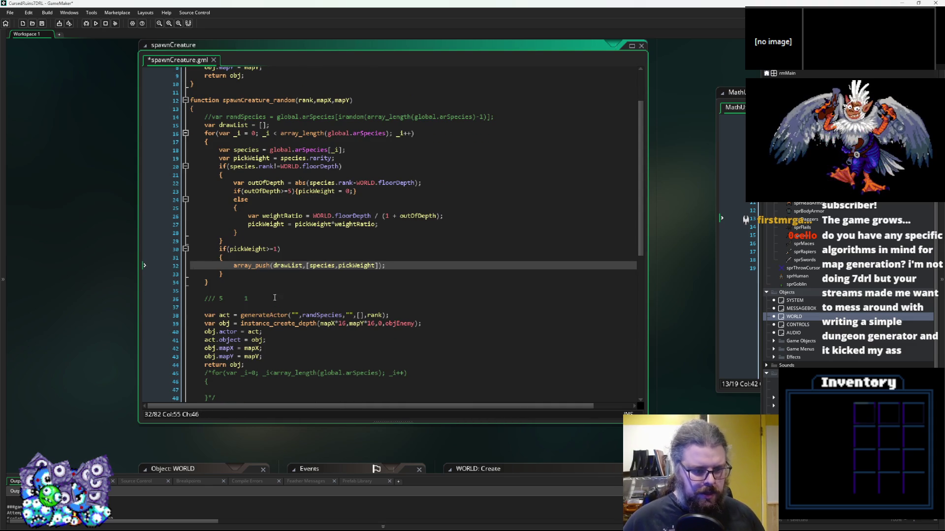
pyautogui.moveTo(271, 299); pyautogui.dragTo(205, 298)
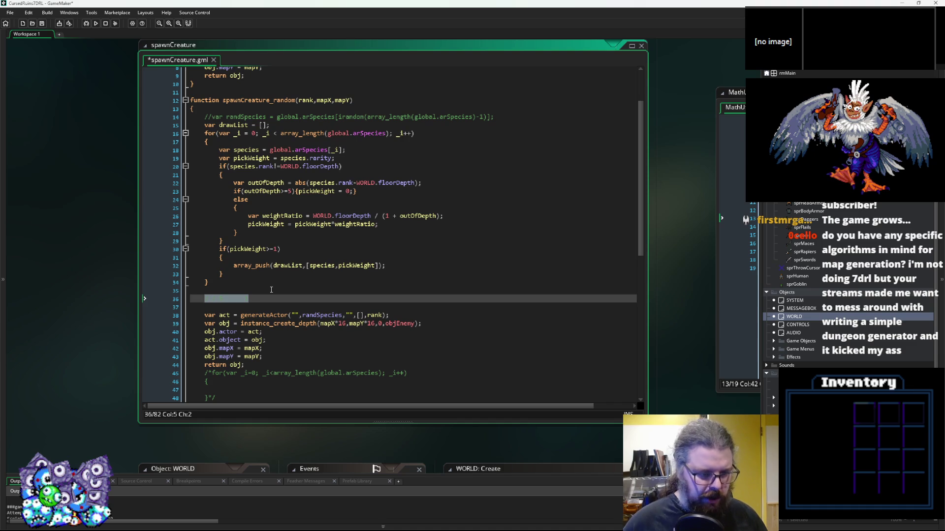
pyautogui.press('BackSpace')
pyautogui.write('if(')
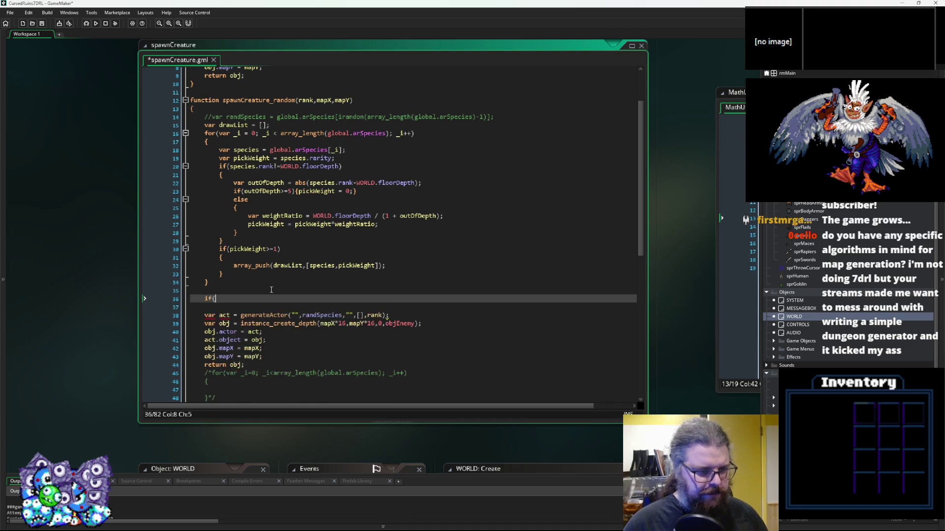
pyautogui.write('array_len')
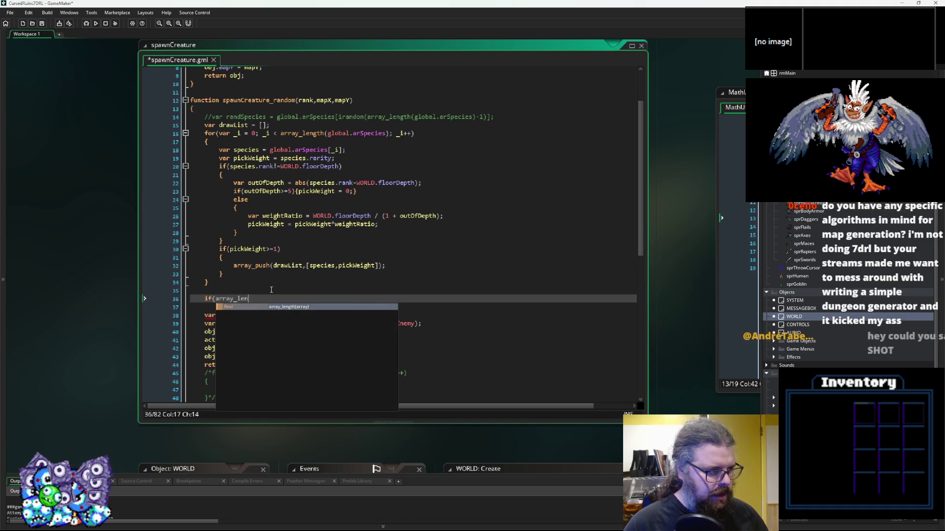
pyautogui.write('gth())')
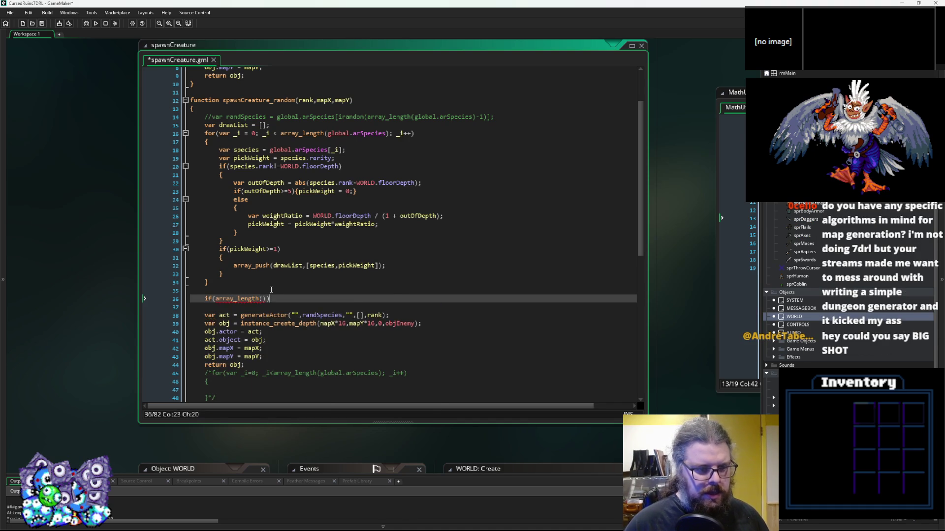
pyautogui.press('Return')
pyautogui.write('{')
pyautogui.scroll(-3, 272, 298)
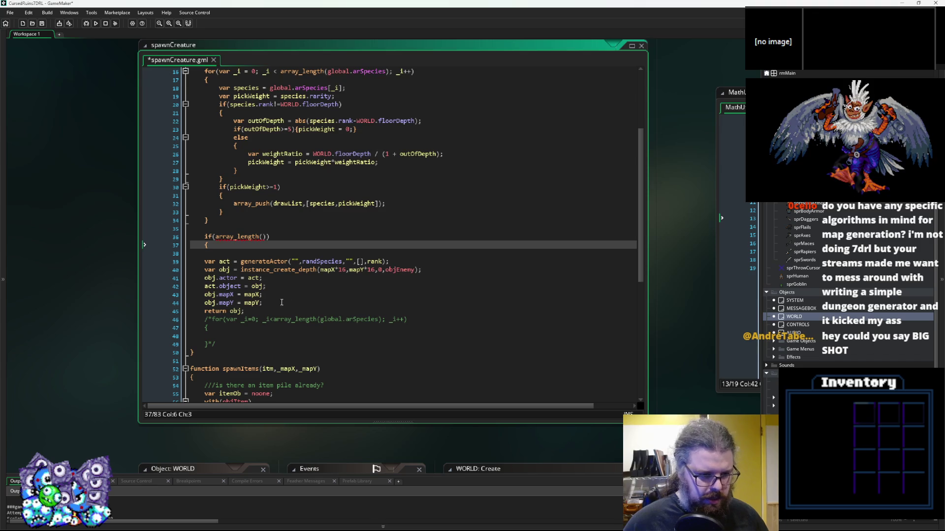
pyautogui.scroll(2, 274, 331)
pyautogui.click(282, 349)
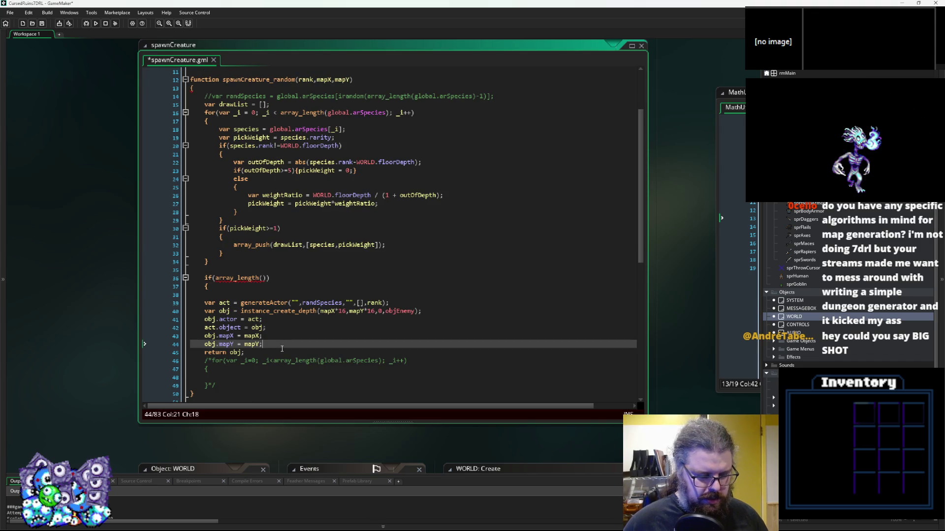
pyautogui.press('Return')
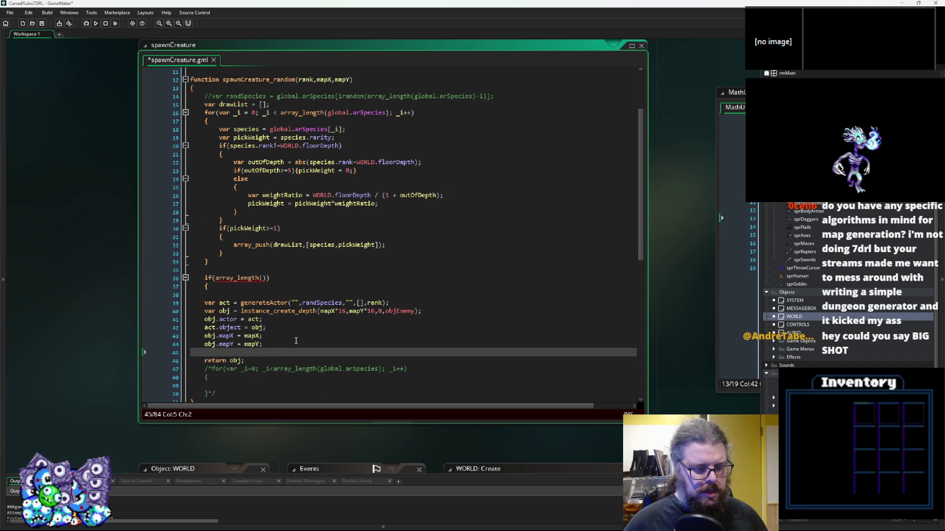
# Complete the condition as array_length(drawList)>0 and close the block after return obj
pyautogui.scroll(-2, 296, 340)
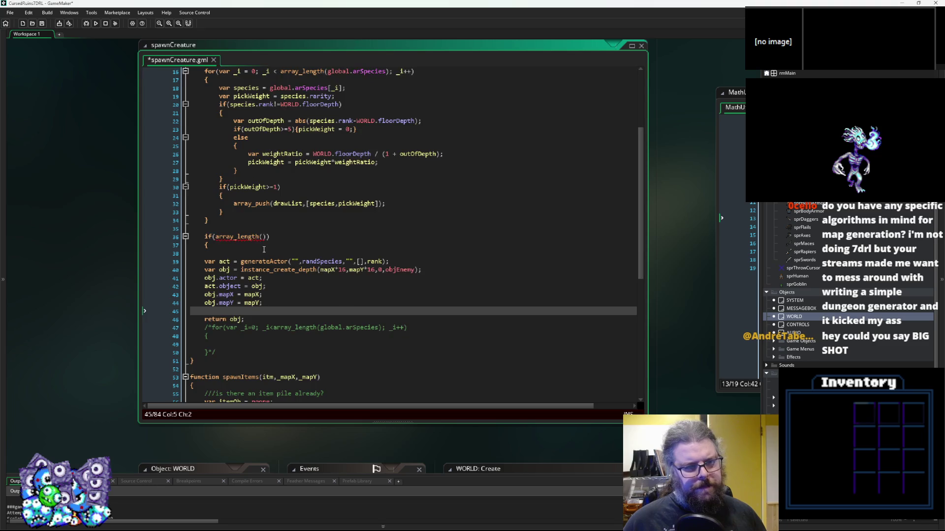
pyautogui.scroll(2, 264, 250)
pyautogui.click(288, 245)
pyautogui.click(264, 278)
pyautogui.write('drawList)>0')
pyautogui.press('Down')
pyautogui.press('Down')
pyautogui.write('}')
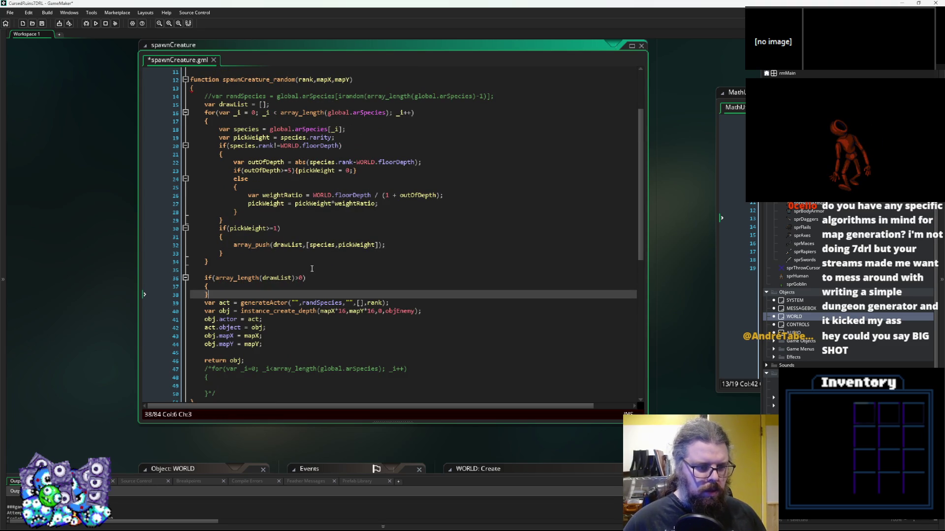
pyautogui.press('BackSpace')
pyautogui.scroll(-2, 311, 268)
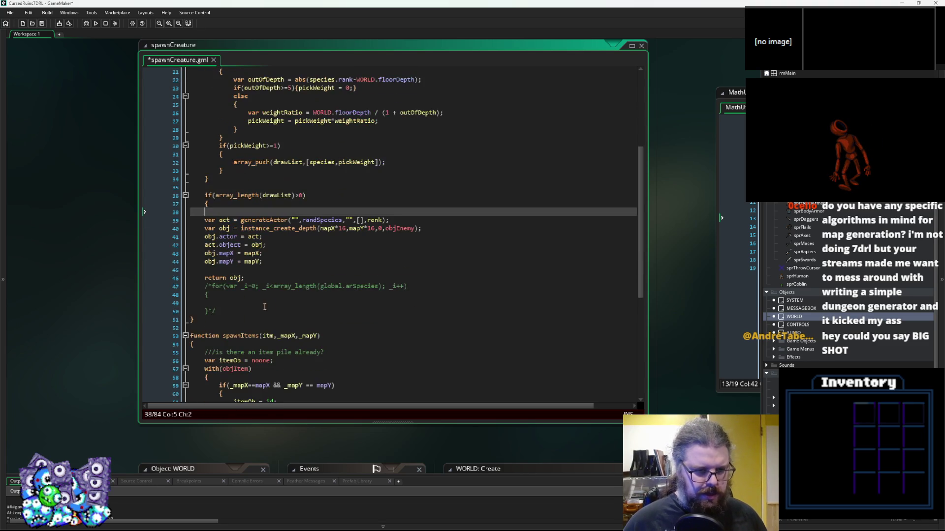
pyautogui.click(268, 270)
pyautogui.click(284, 278)
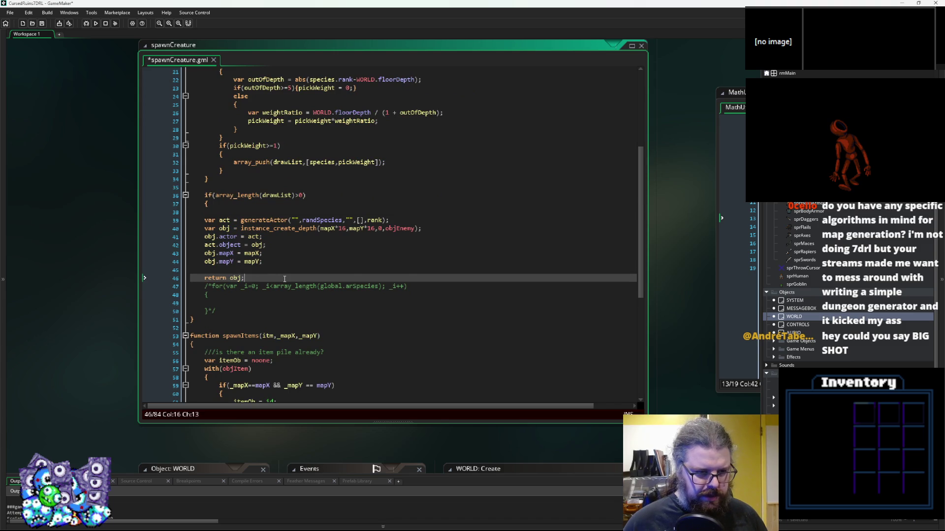
pyautogui.write('\\')
pyautogui.press('BackSpace')
pyautogui.press('Return')
pyautogui.write('}')
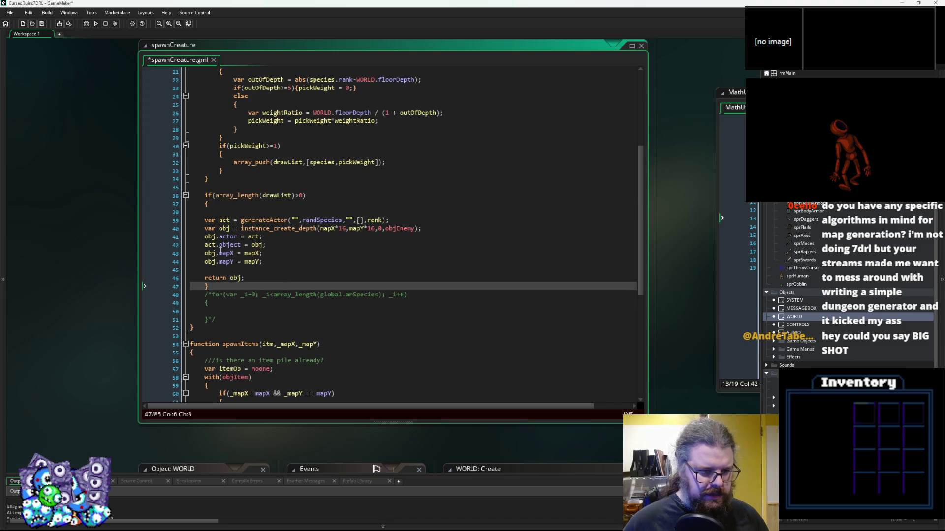
# Declare var obj = noone above the check and drop the later var redeclaration of obj
pyautogui.doubleClick(235, 278)
pyautogui.scroll(1, 271, 266)
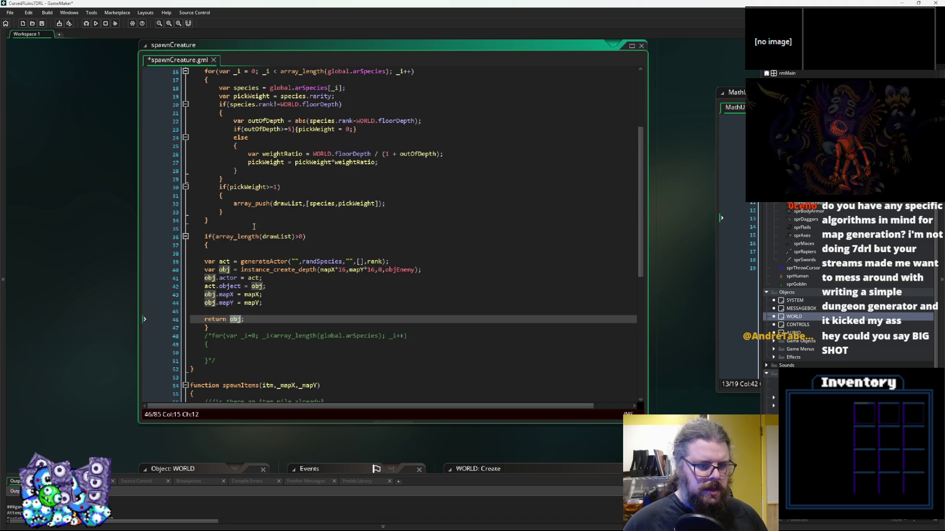
pyautogui.click(228, 229)
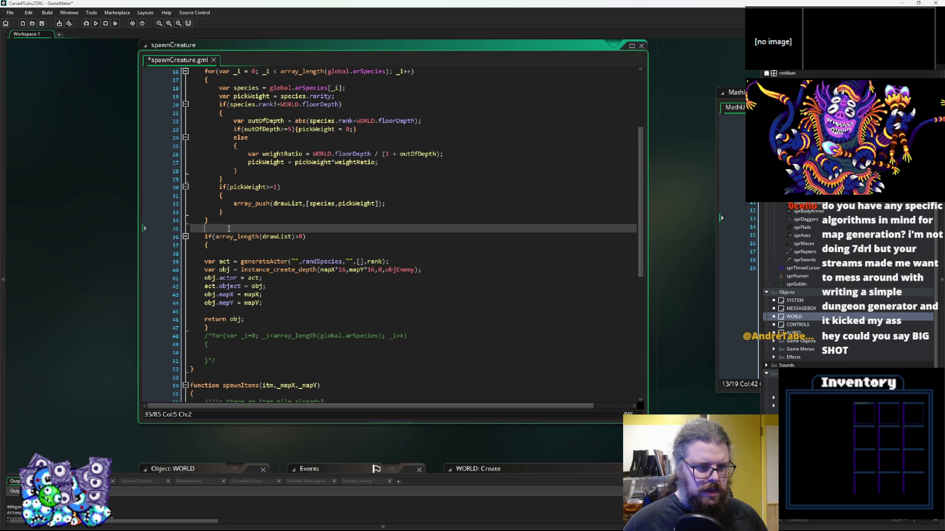
pyautogui.press('Return')
pyautogui.write('var obj = ')
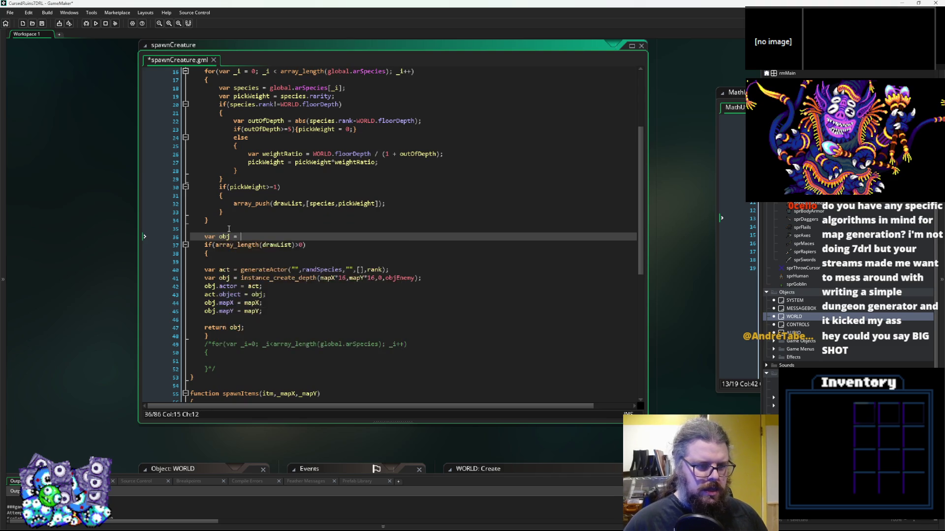
pyautogui.write('noone;')
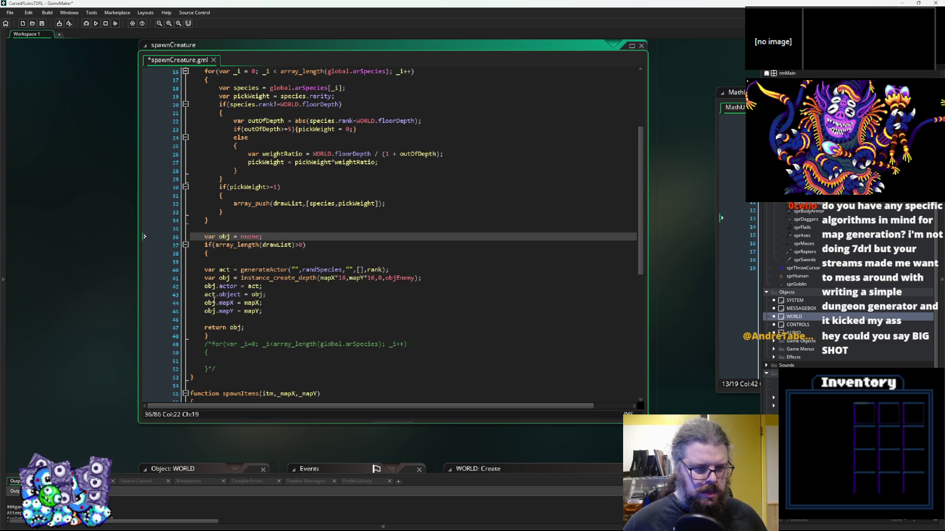
pyautogui.moveTo(220, 279); pyautogui.dragTo(206, 278)
pyautogui.press('BackSpace')
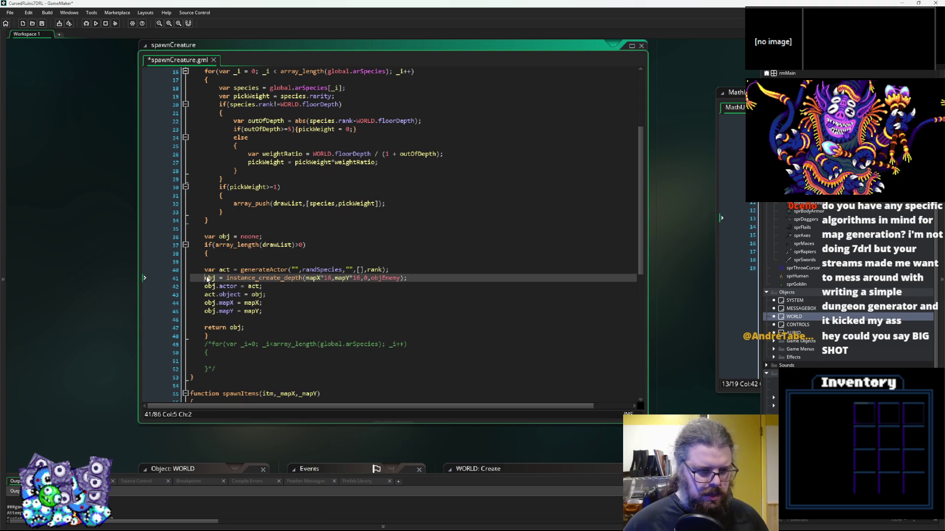
# Move return obj below the if block and delete the commented-out loop
pyautogui.moveTo(247, 328); pyautogui.dragTo(207, 329)
pyautogui.hotkey('ctrl', 'x')
pyautogui.click(222, 336)
pyautogui.press('Return')
pyautogui.hotkey('ctrl', 'v')
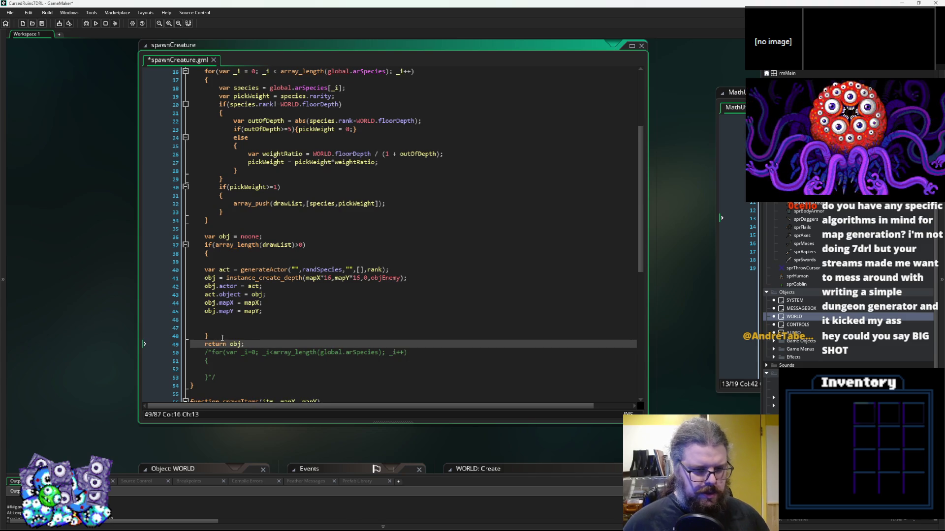
pyautogui.moveTo(228, 378); pyautogui.dragTo(192, 352)
pyautogui.press('BackSpace')
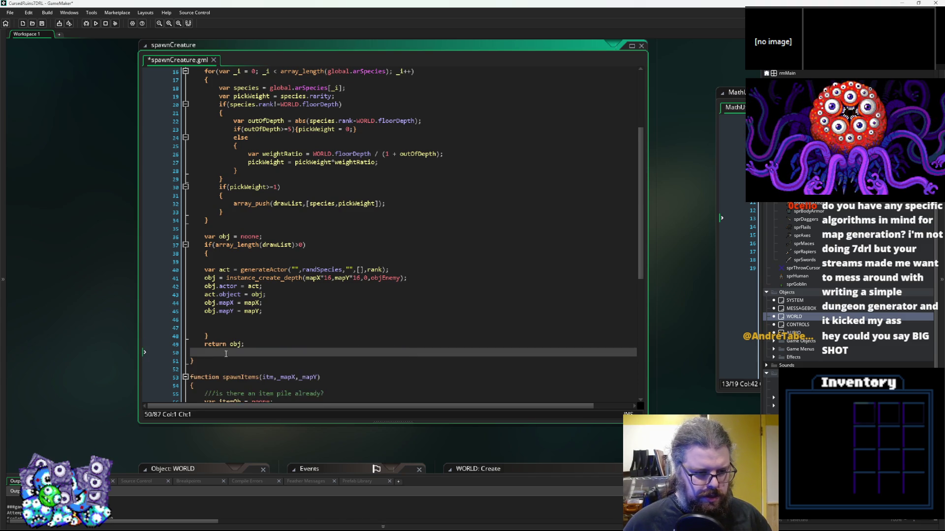
# Remove the extra blank lines after obj.mapY and inside the if block
pyautogui.click(224, 341)
pyautogui.press('Home')
pyautogui.press('Return')
pyautogui.click(183, 320)
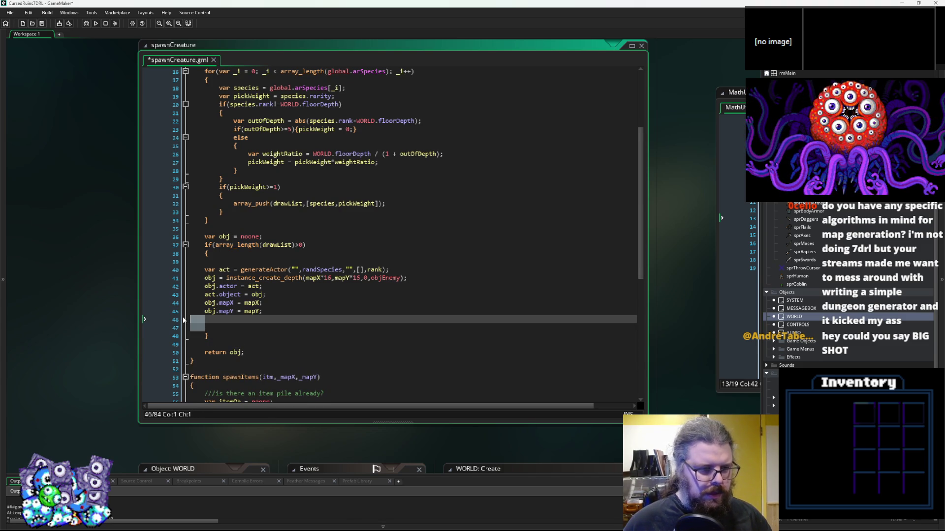
pyautogui.press('BackSpace')
pyautogui.press('BackSpace')
pyautogui.click(212, 261)
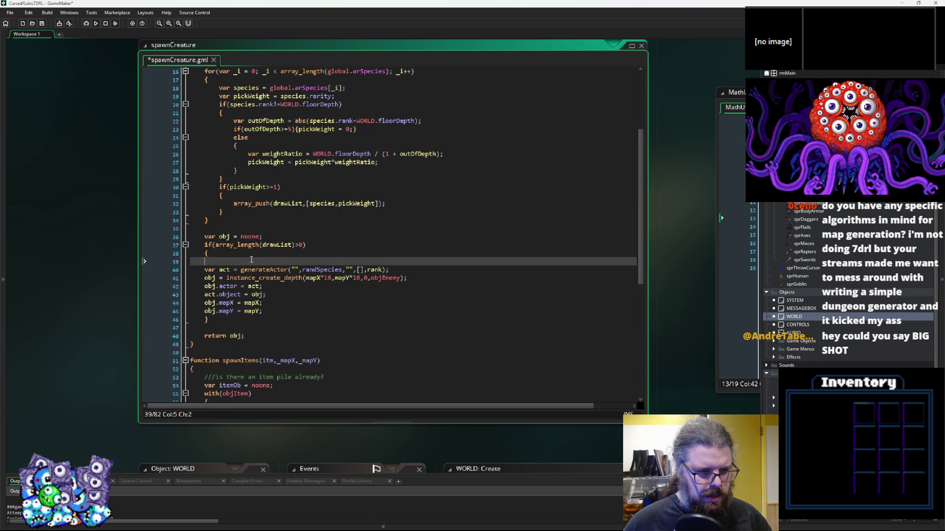
pyautogui.press('BackSpace')
# Indent the spawn statements inside the if block and tidy the surrounding blank lines
pyautogui.click(271, 295)
pyautogui.moveTo(278, 304)
pyautogui.mouseDown()
pyautogui.moveTo(207, 290)
pyautogui.moveTo(166, 263)
pyautogui.mouseUp()
pyautogui.press('Tab')
pyautogui.click(325, 337)
pyautogui.click(280, 237)
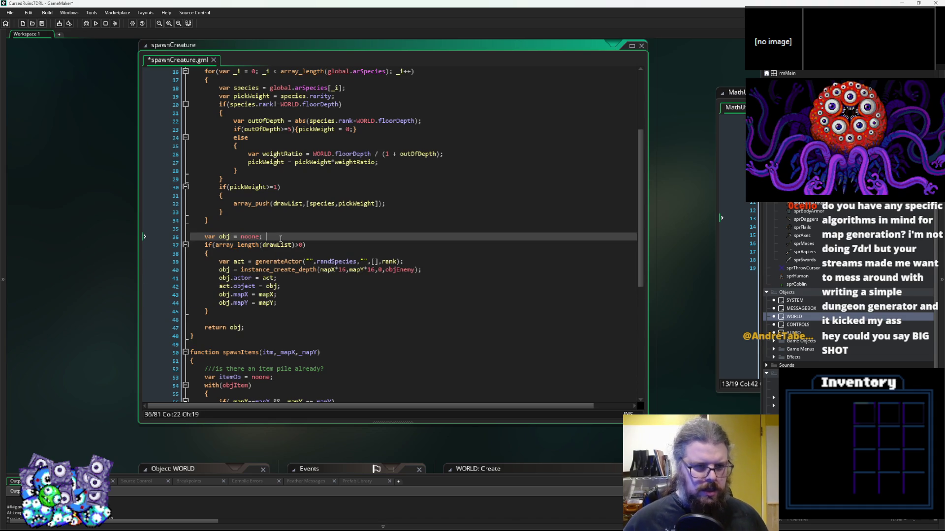
pyautogui.scroll(-2, 280, 239)
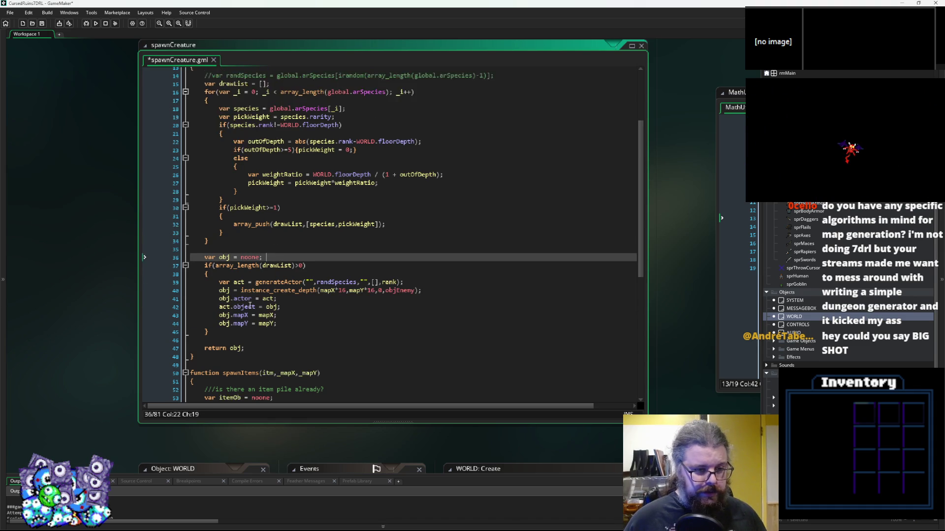
pyautogui.click(221, 277)
pyautogui.press('BackSpace')
pyautogui.press('BackSpace')
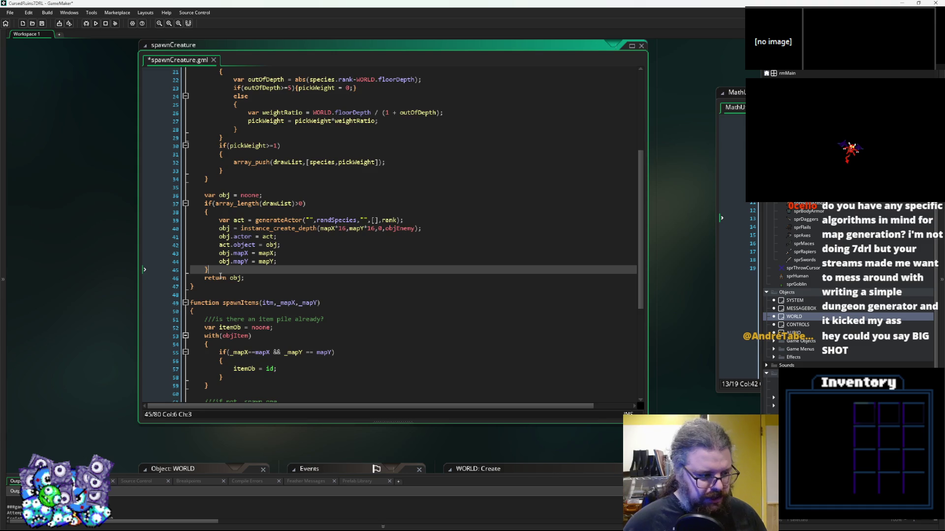
pyautogui.scroll(2, 220, 277)
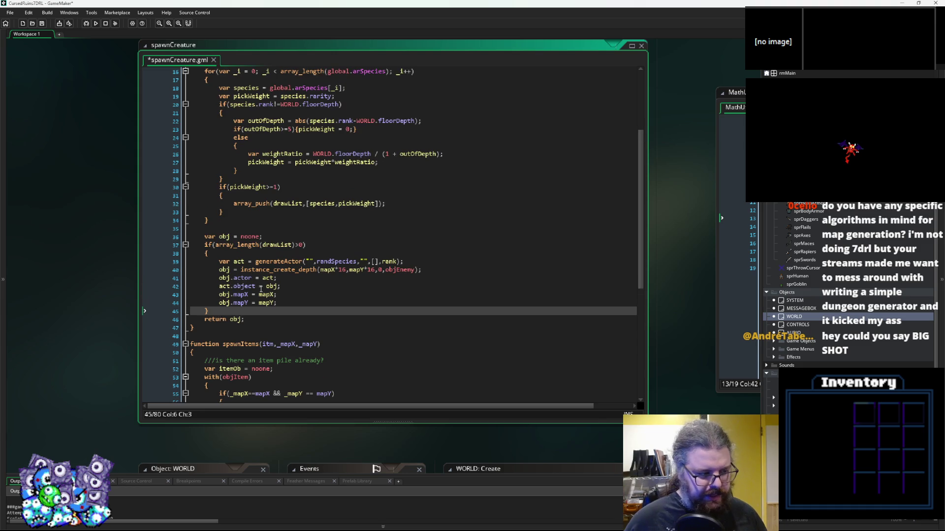
pyautogui.click(314, 251)
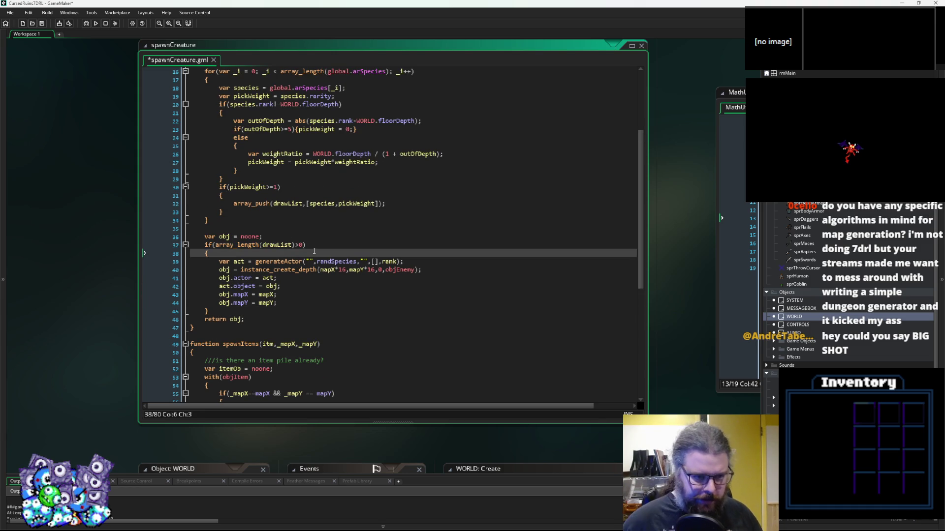
pyautogui.press('Return')
pyautogui.press('Return')
pyautogui.press('Up')
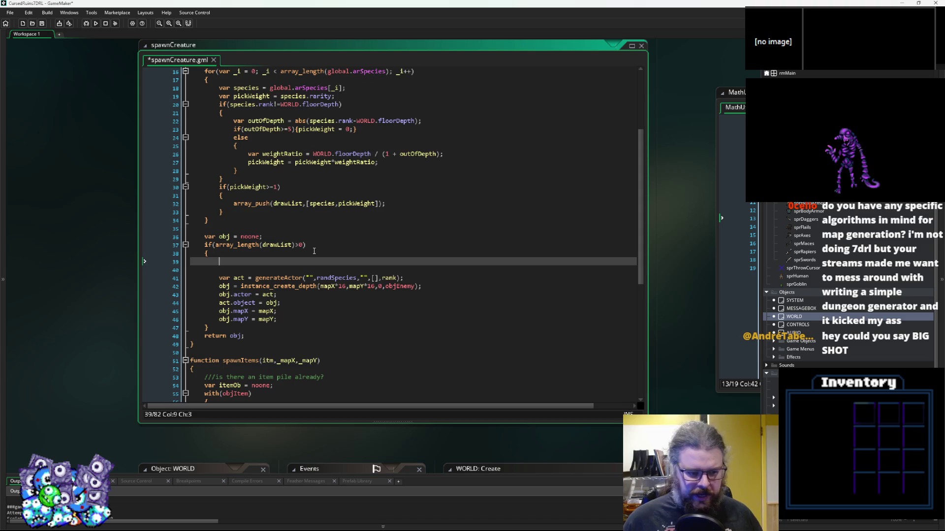
# Check the MathUtils randomDraw script, then begin 'var creaturePick = randomD' inside the if block
pyautogui.click(175, 300)
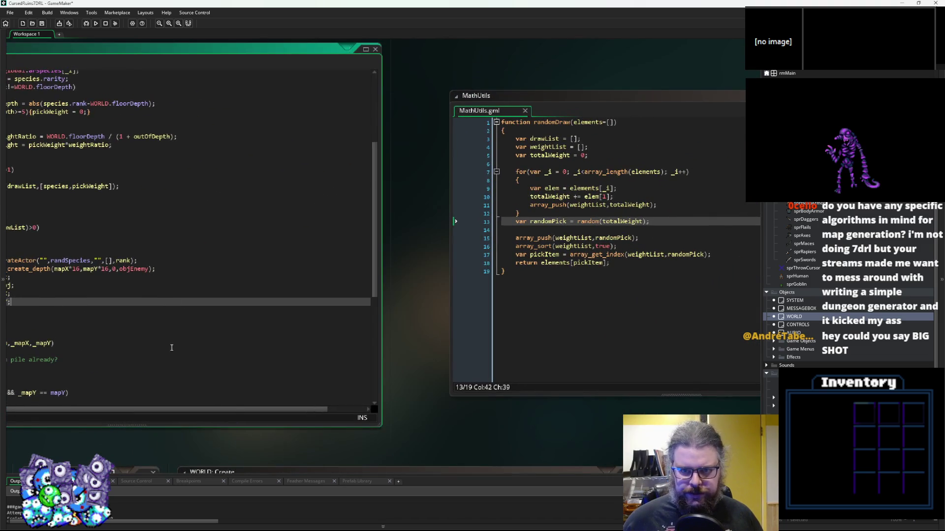
pyautogui.click(171, 347)
pyautogui.click(115, 255)
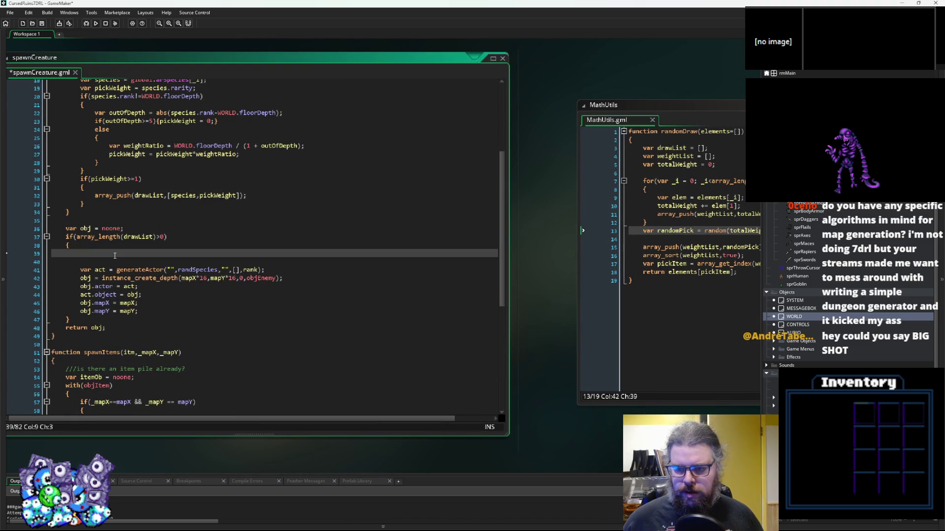
pyautogui.write('var ')
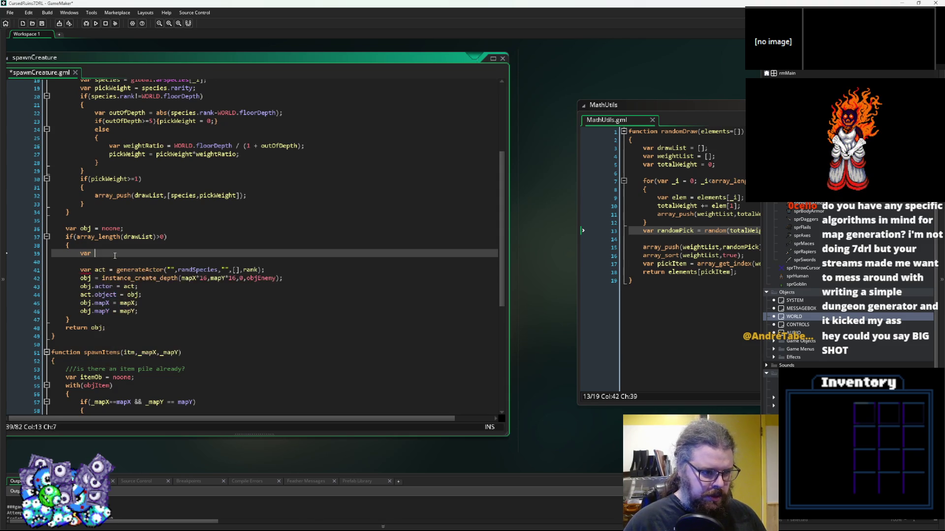
pyautogui.write('creatureP')
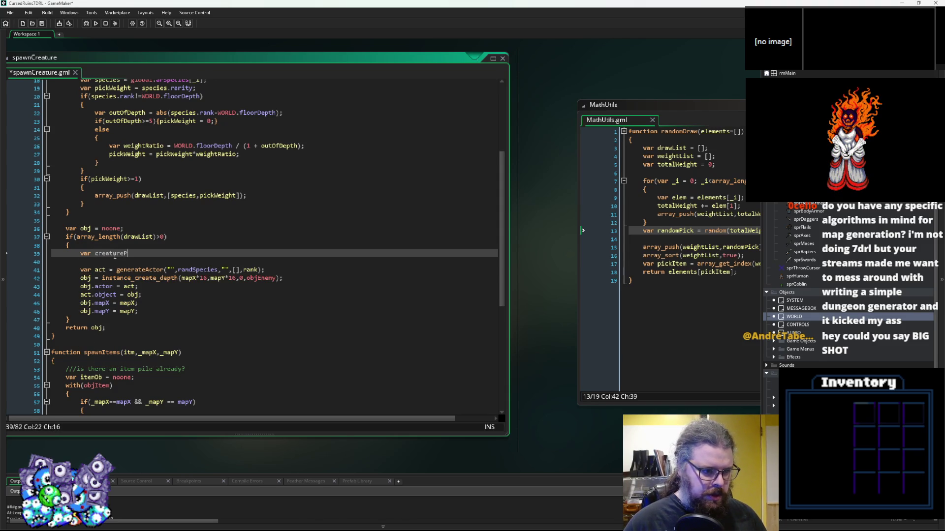
pyautogui.write('ick = ')
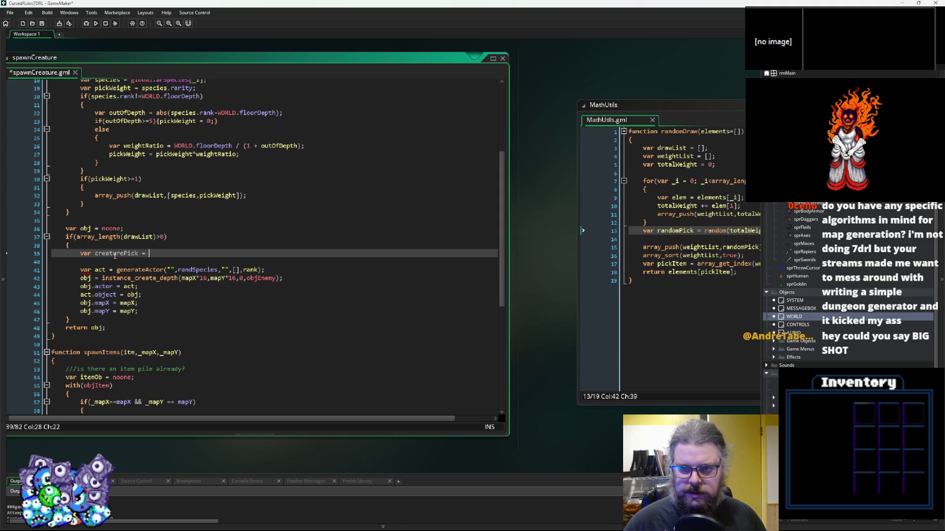
pyautogui.write('randomD')
# Finish var creaturePick = randomDraw(drawList) and pass creaturePick to generateActor instead of randSpecies
pyautogui.press('Return')
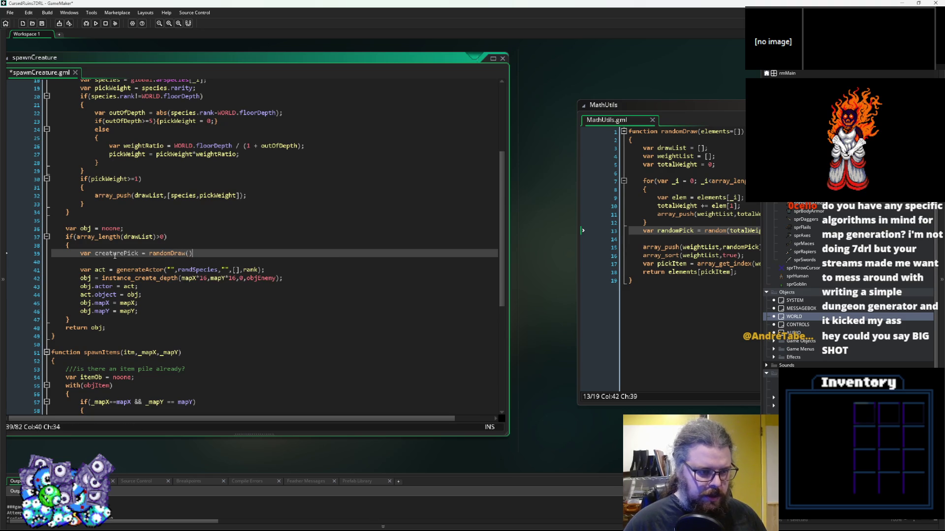
pyautogui.click(188, 253)
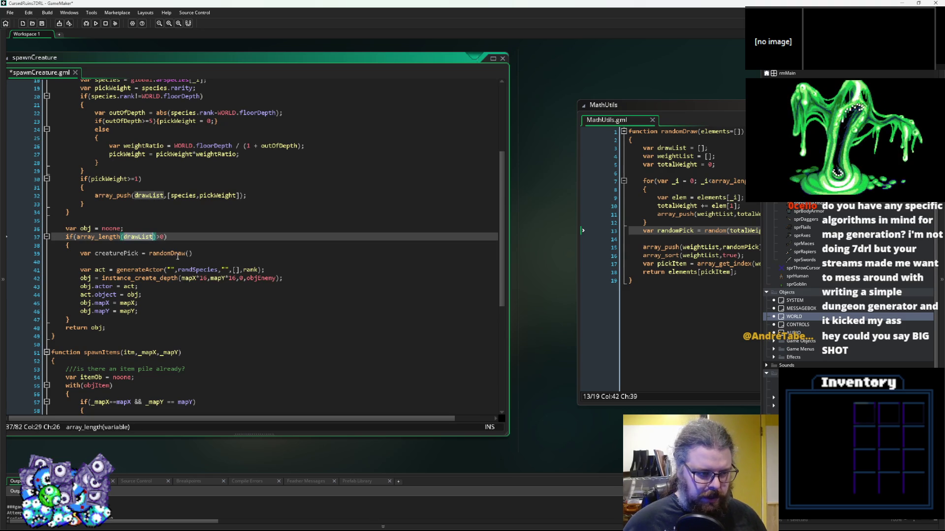
pyautogui.write('(drawList)')
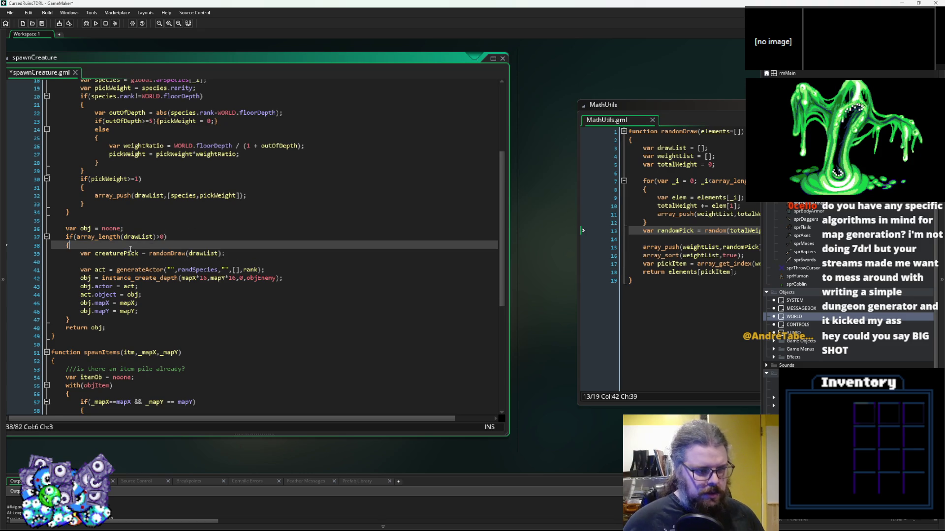
pyautogui.click(202, 271)
pyautogui.doubleClick(202, 271)
pyautogui.write('creaturePick')
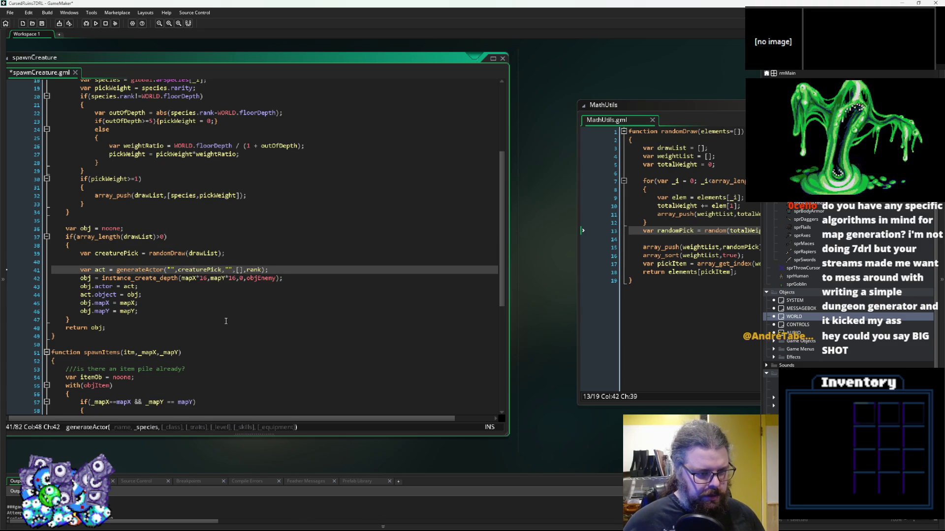
# Save the spawnCreature script and return to the gameData spreadsheet
pyautogui.click(226, 320)
pyautogui.click(236, 306)
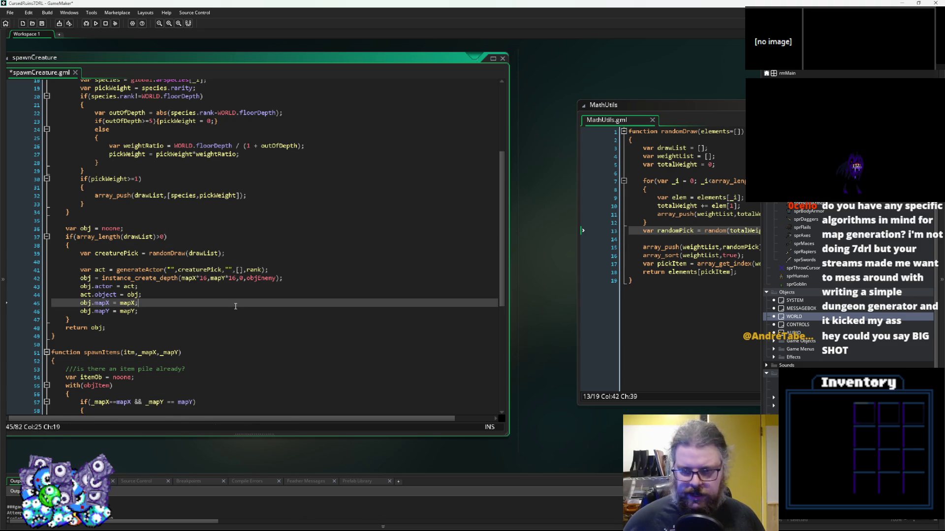
pyautogui.scroll(3, 199, 258)
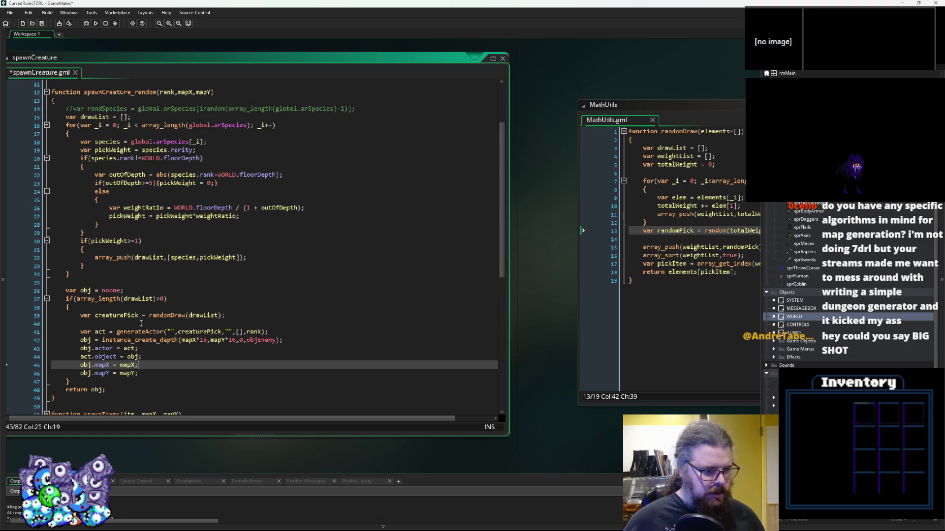
pyautogui.click(139, 321)
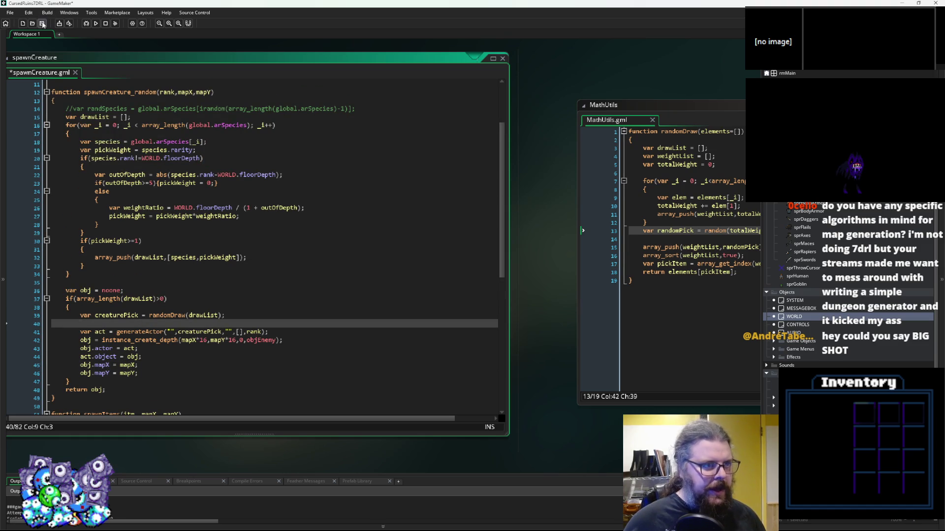
pyautogui.hotkey('ctrl', 's')
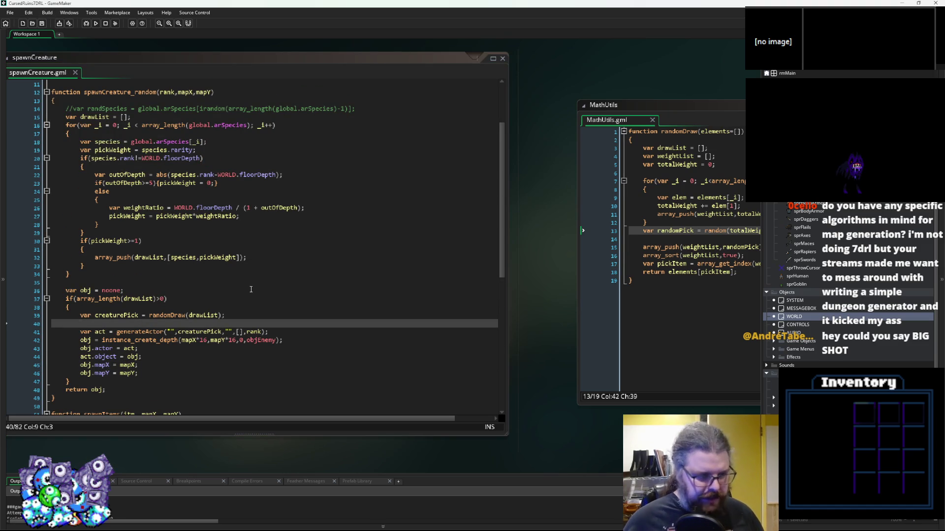
pyautogui.scroll(2, 222, 271)
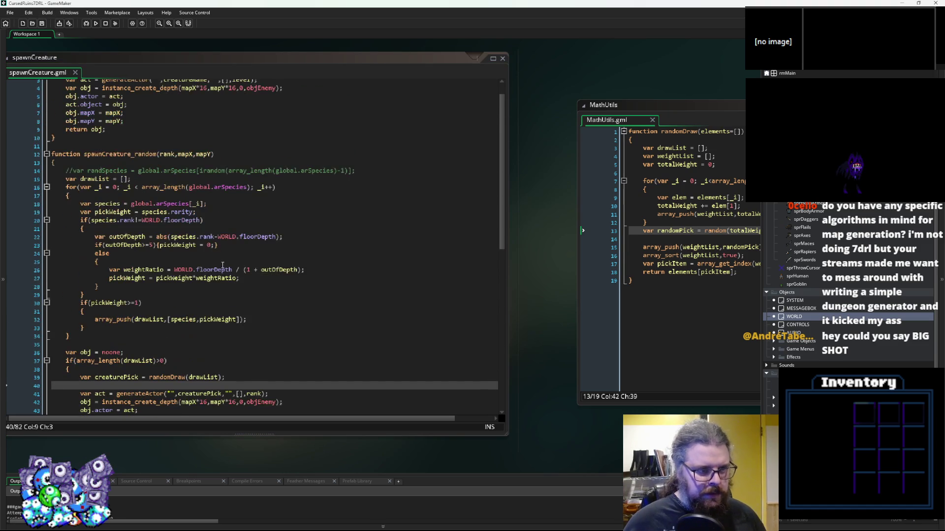
pyautogui.scroll(-1, 220, 315)
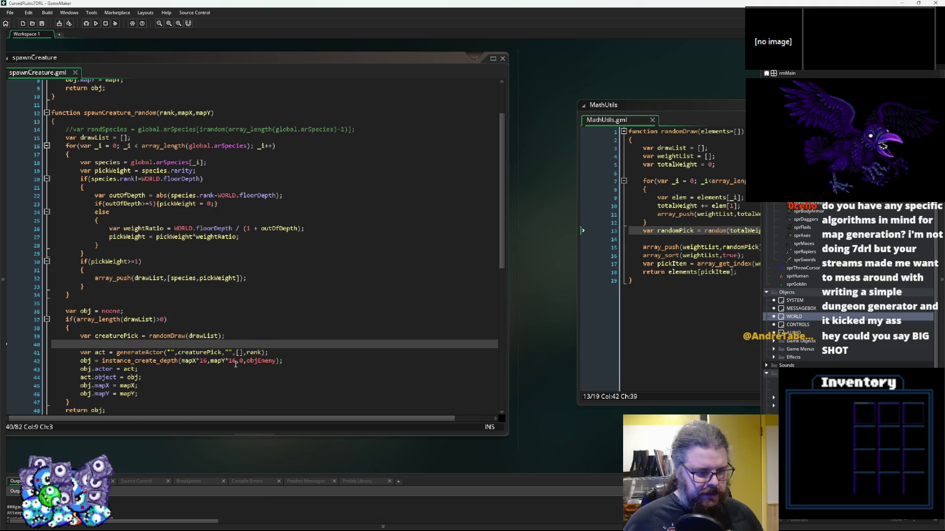
pyautogui.scroll(-1, 230, 365)
pyautogui.scroll(3, 231, 364)
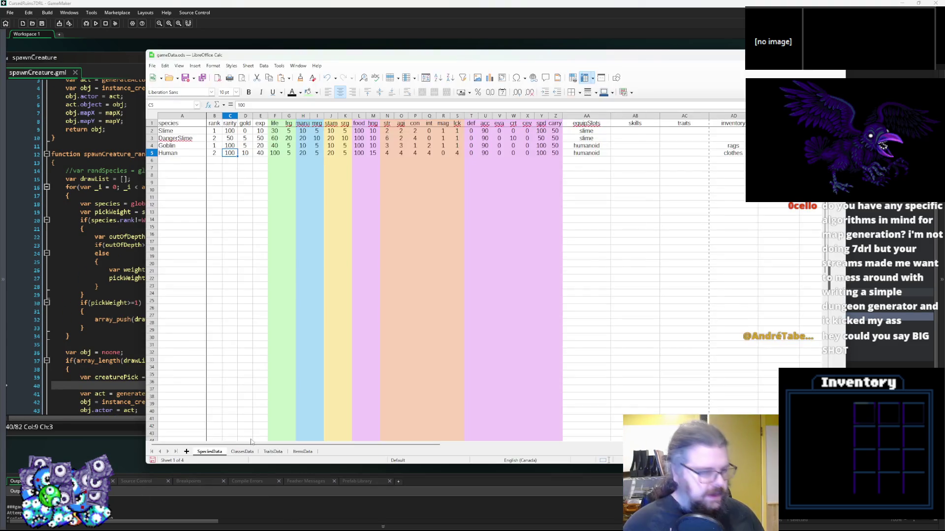
pyautogui.hotkey('alt', 'Tab')
# Change the Slime's rarity in cell C2 to 200
pyautogui.click(231, 148)
pyautogui.doubleClick(229, 130)
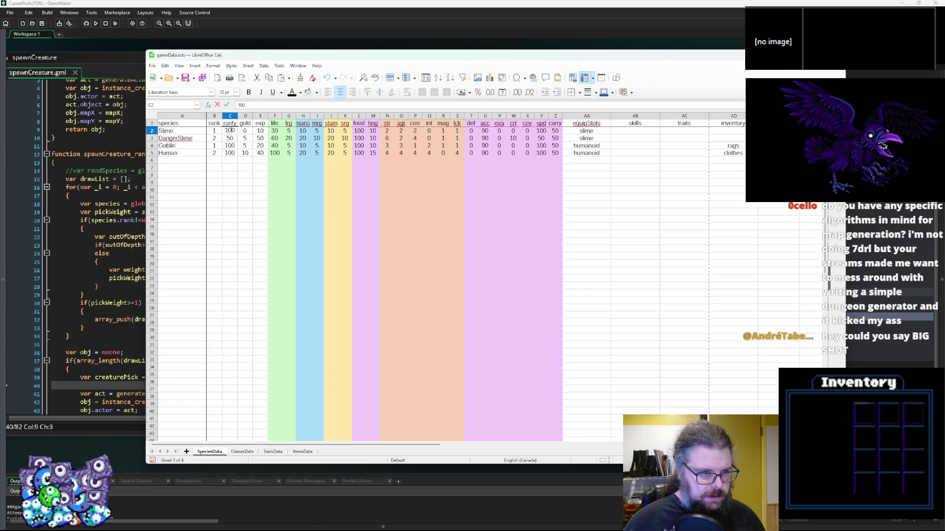
pyautogui.doubleClick(229, 145)
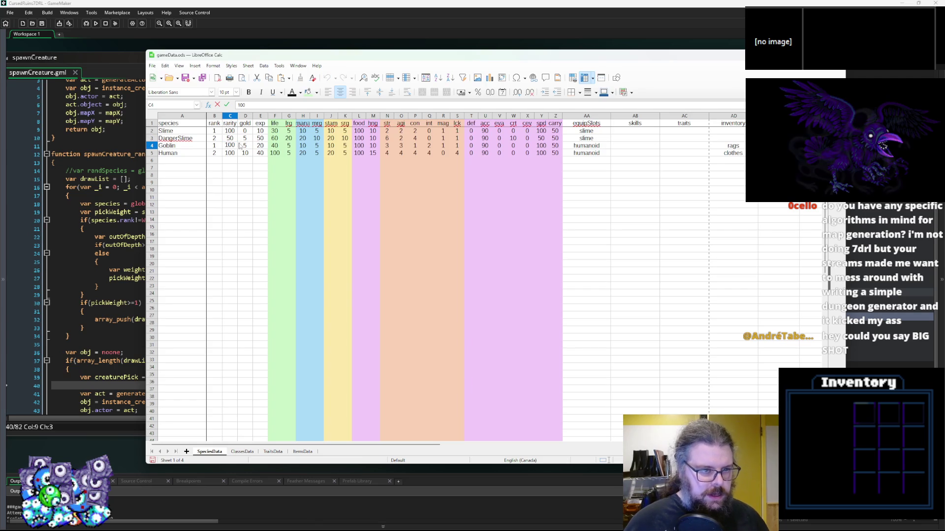
pyautogui.doubleClick(229, 153)
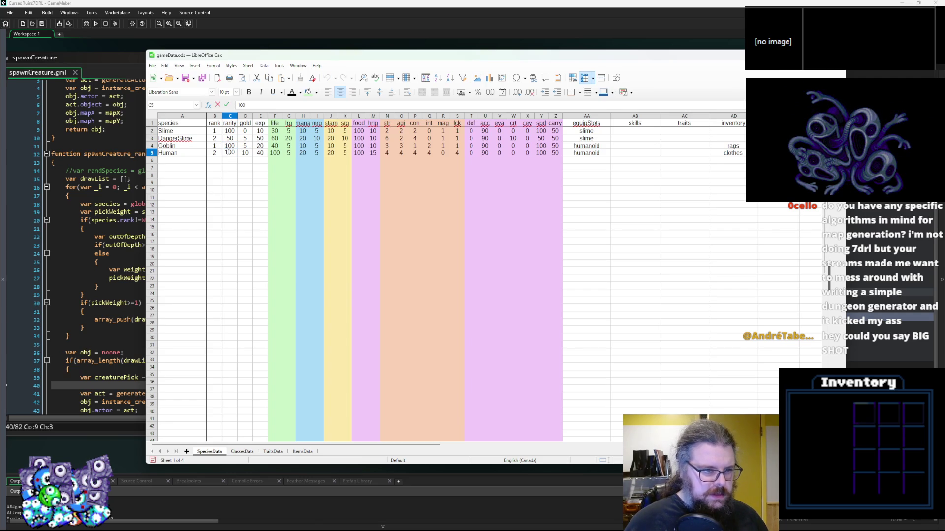
pyautogui.doubleClick(228, 145)
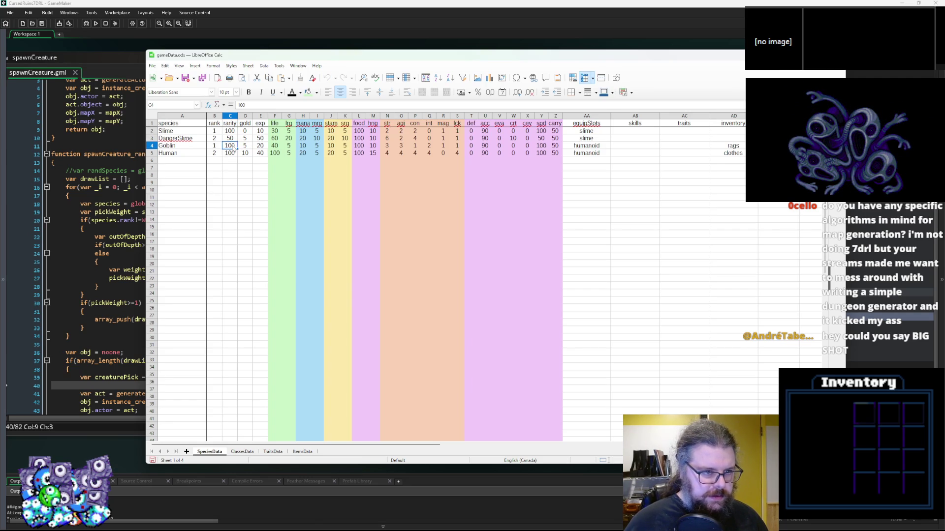
pyautogui.doubleClick(230, 131)
pyautogui.write('200')
pyautogui.click(238, 183)
pyautogui.click(229, 139)
pyautogui.click(229, 131)
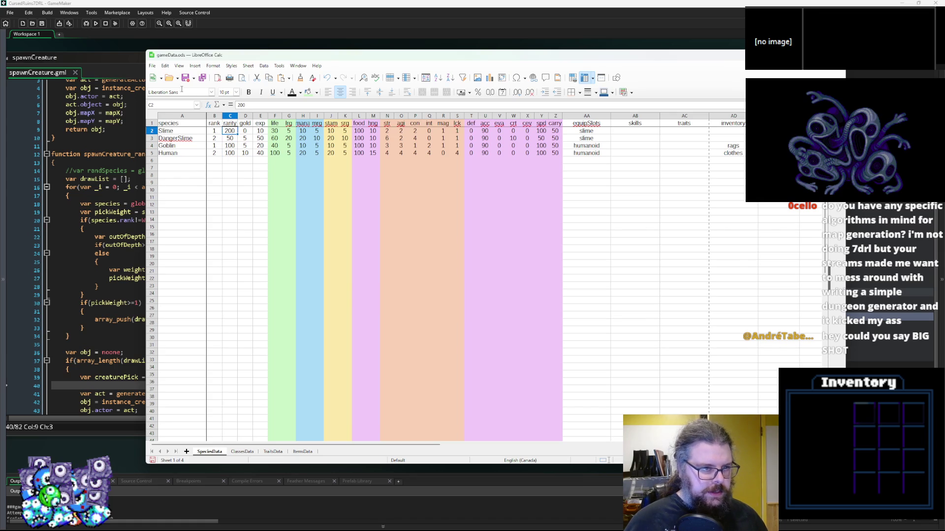
# Export all gameData sheets to CSV with the macro button, then run the game in debug mode
pyautogui.click(206, 80)
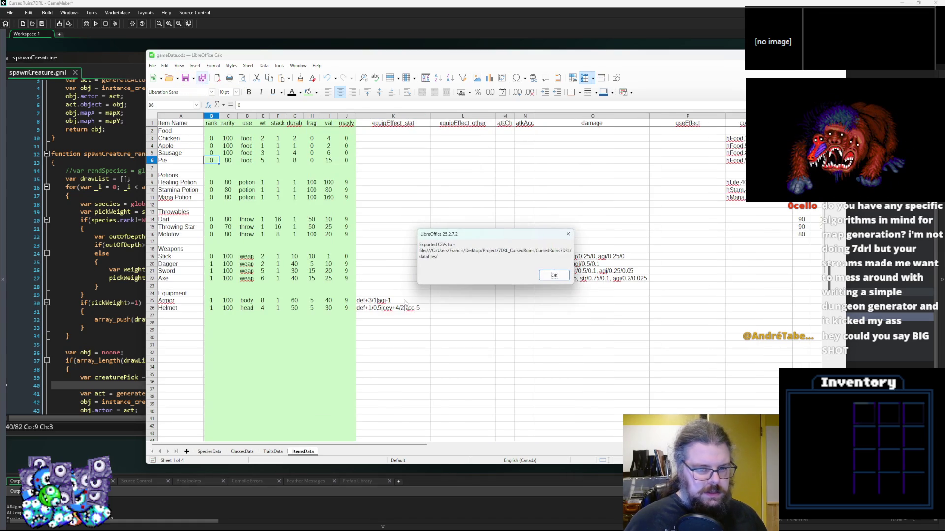
pyautogui.click(554, 274)
pyautogui.click(291, 249)
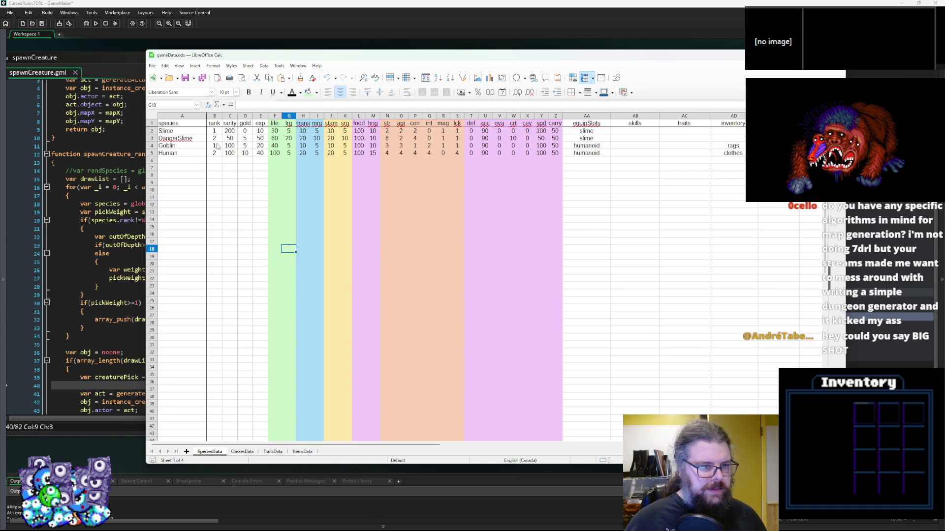
pyautogui.click(225, 146)
pyautogui.click(214, 139)
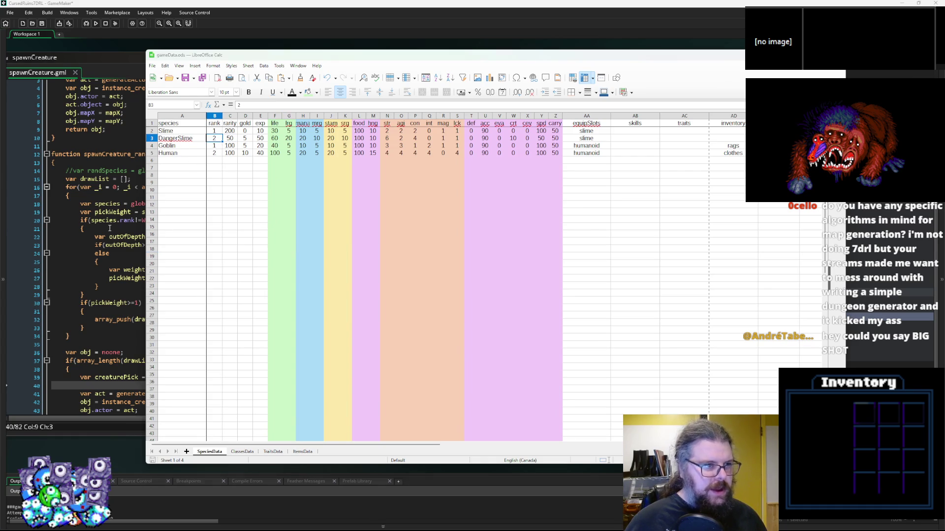
pyautogui.click(120, 229)
pyautogui.click(86, 23)
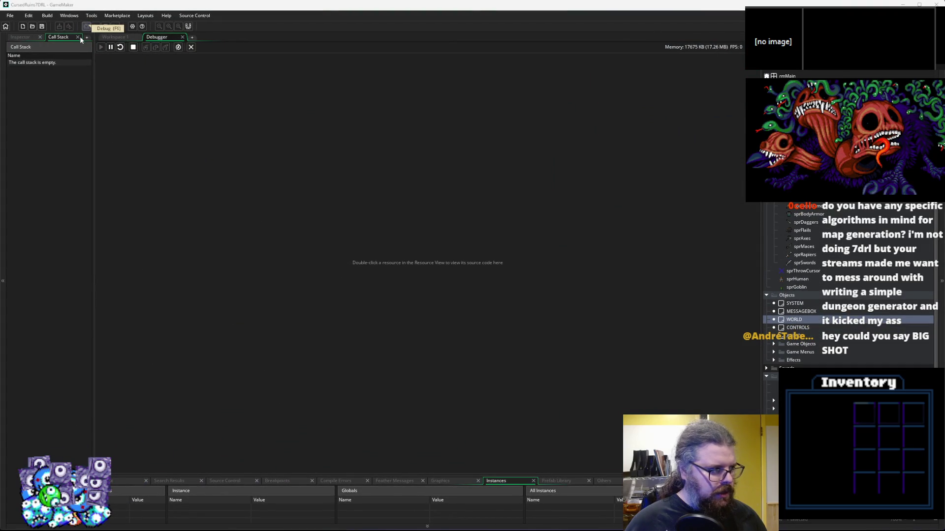
# Start a New Game, walk the Human around the dungeon with the arrow keys, then shrink the game window
pyautogui.press('Return')
pyautogui.press('Down')
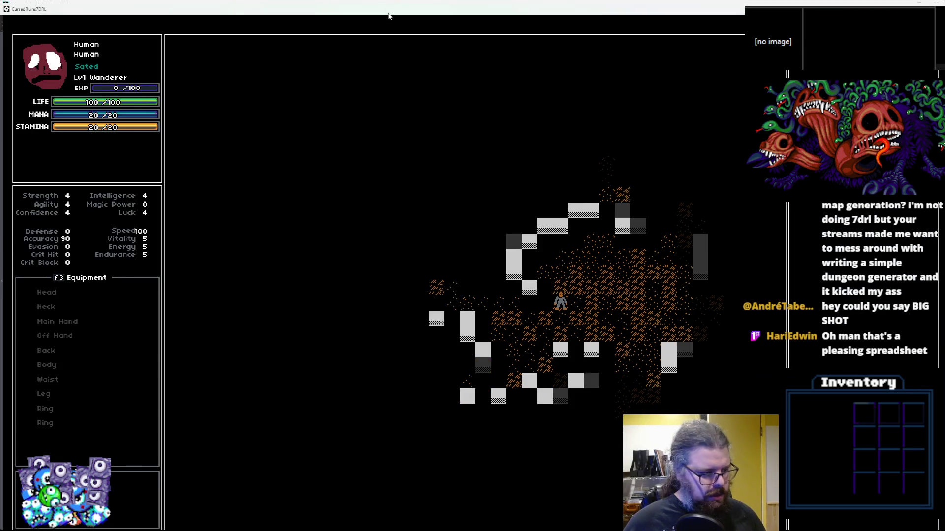
pyautogui.press('Left')
pyautogui.press('Left')
pyautogui.press('Left')
pyautogui.press('Up')
pyautogui.press('Left')
pyautogui.press('Left')
pyautogui.press('Left')
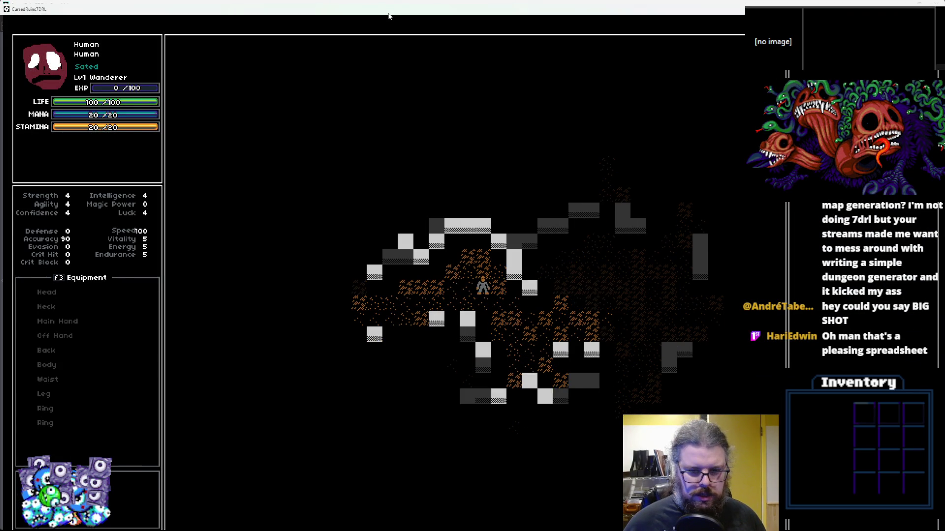
pyautogui.press('Left')
pyautogui.press('Left')
pyautogui.press('Left')
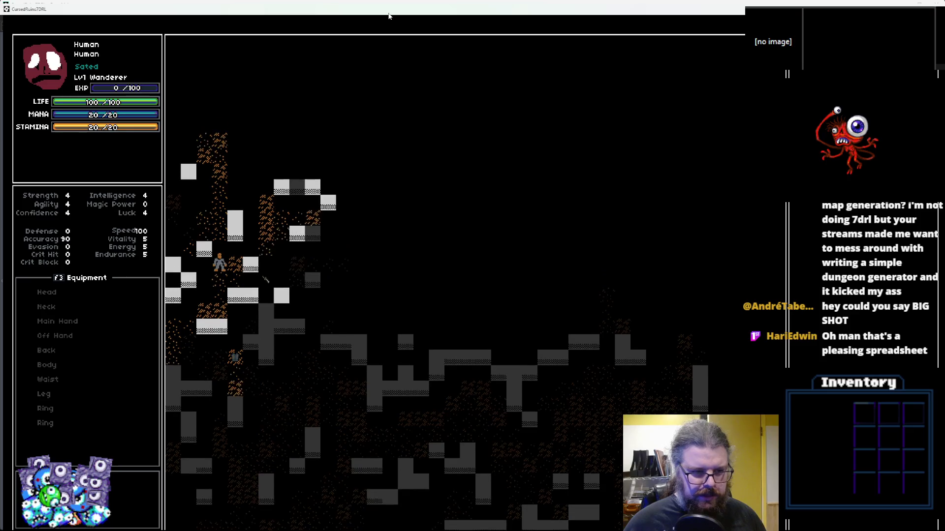
pyautogui.press('Up')
pyautogui.press('Up')
pyautogui.press('Up')
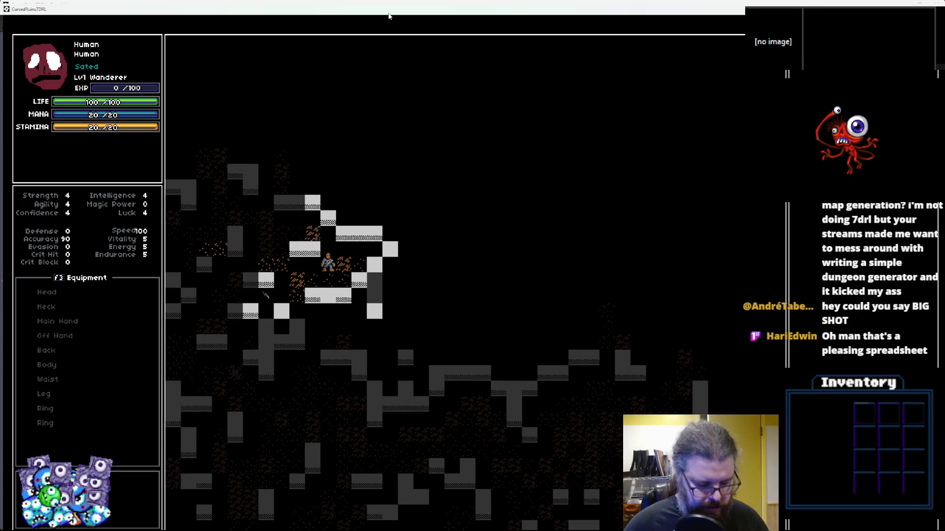
pyautogui.press('Left')
pyautogui.press('Left')
pyautogui.press('Left')
pyautogui.press('Up')
pyautogui.press('Up')
pyautogui.press('Up')
pyautogui.press('Up')
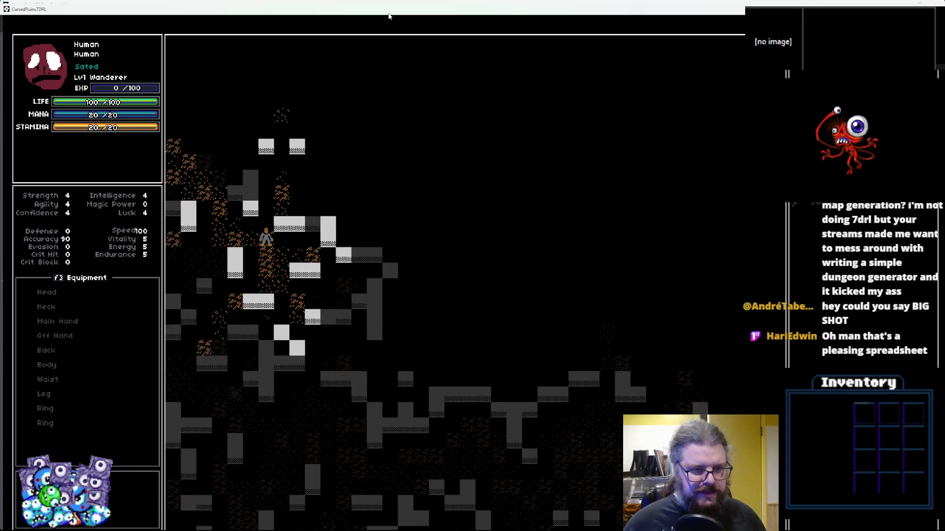
pyautogui.press('Right')
pyautogui.press('Right')
pyautogui.press('Right')
pyautogui.press('Right')
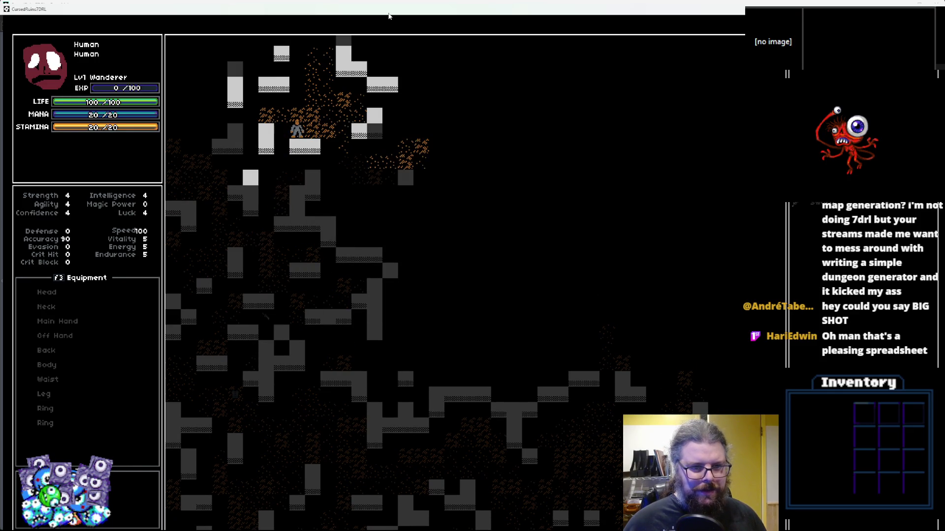
pyautogui.press('Right')
pyautogui.press('Right')
pyautogui.press('Right')
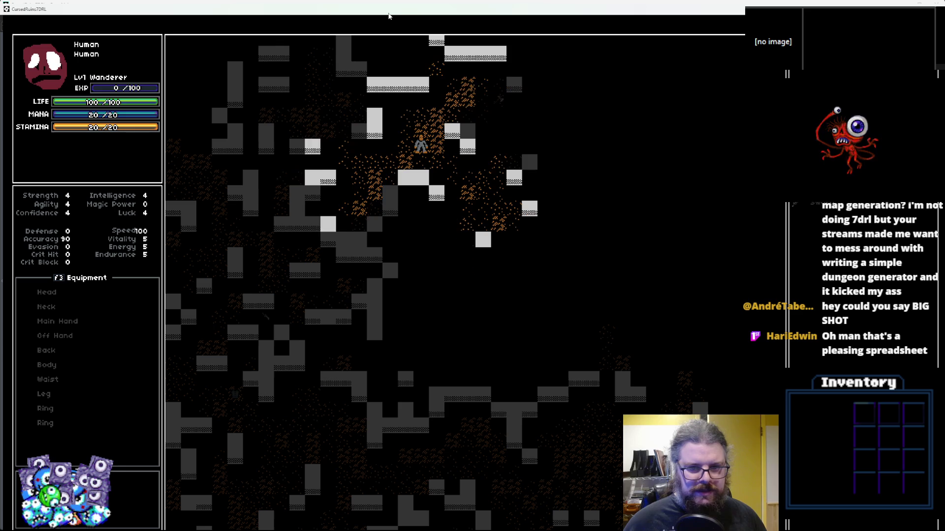
pyautogui.press('Down')
pyautogui.press('Down')
pyautogui.press('Down')
pyautogui.press('Right')
pyautogui.press('Right')
pyautogui.press('Right')
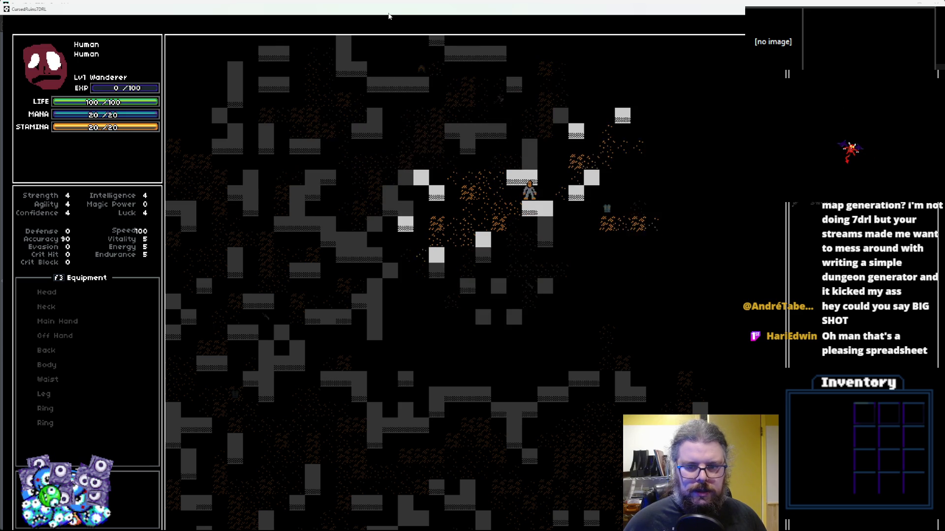
pyautogui.press('Up')
pyautogui.press('Up')
pyautogui.press('Up')
pyautogui.press('Right')
pyautogui.press('Right')
pyautogui.press('Right')
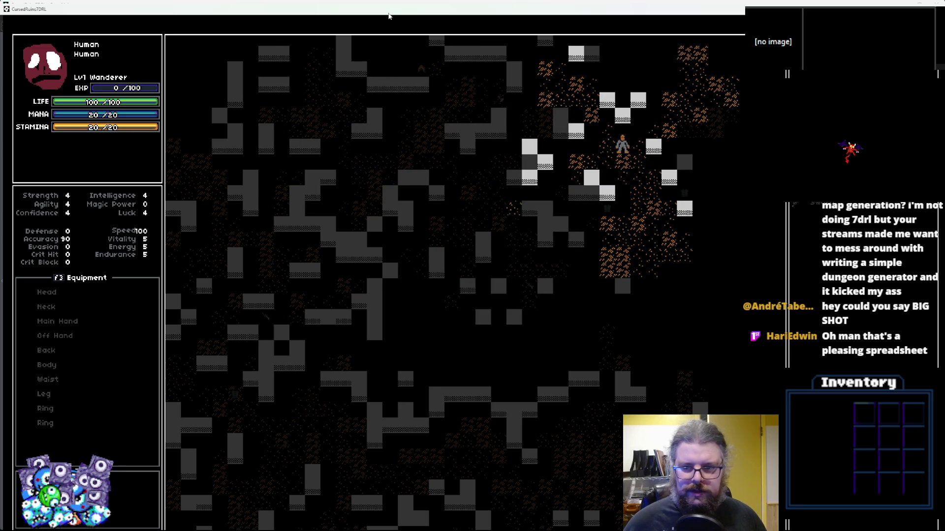
pyautogui.press('Down')
pyautogui.press('Down')
pyautogui.press('Down')
pyautogui.press('Down')
pyautogui.press('Down')
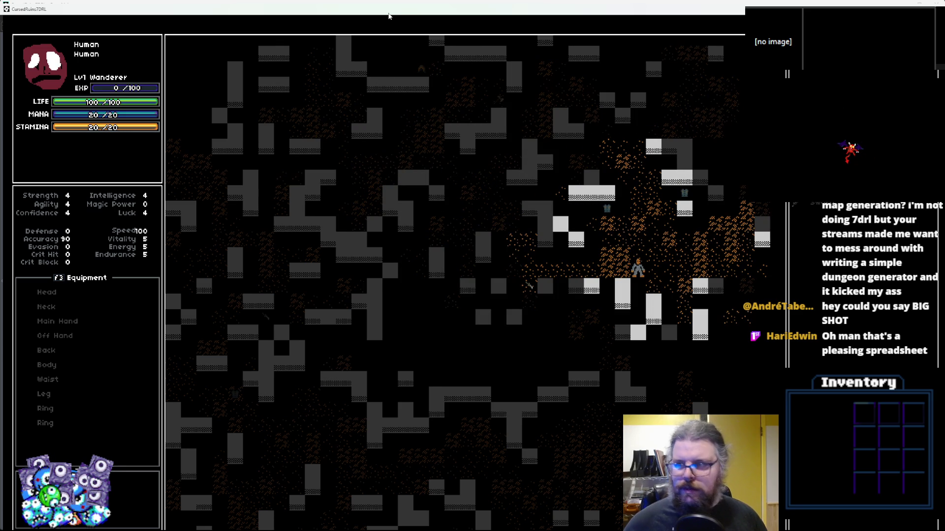
pyautogui.doubleClick(415, 10)
# Close the game and set a breakpoint on line 15's var drawList = [] in spawnCreature_random
pyautogui.click(556, 133)
pyautogui.click(190, 48)
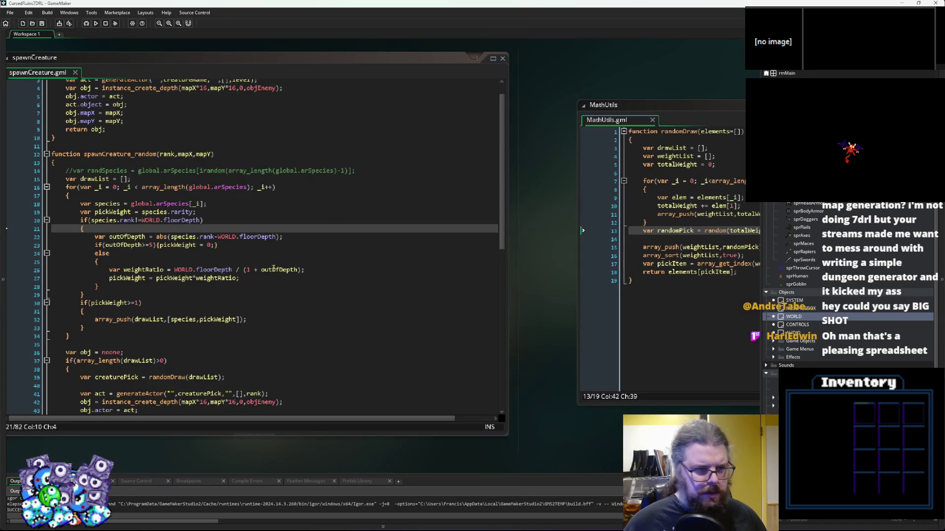
pyautogui.click(150, 171)
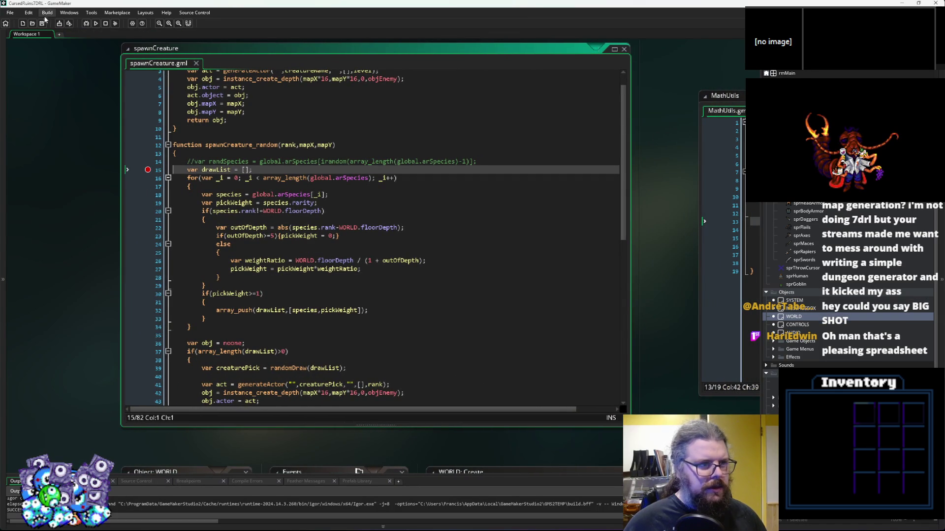
# Relaunch the game in debug mode and resize its window to reveal the debugger
pyautogui.click(87, 24)
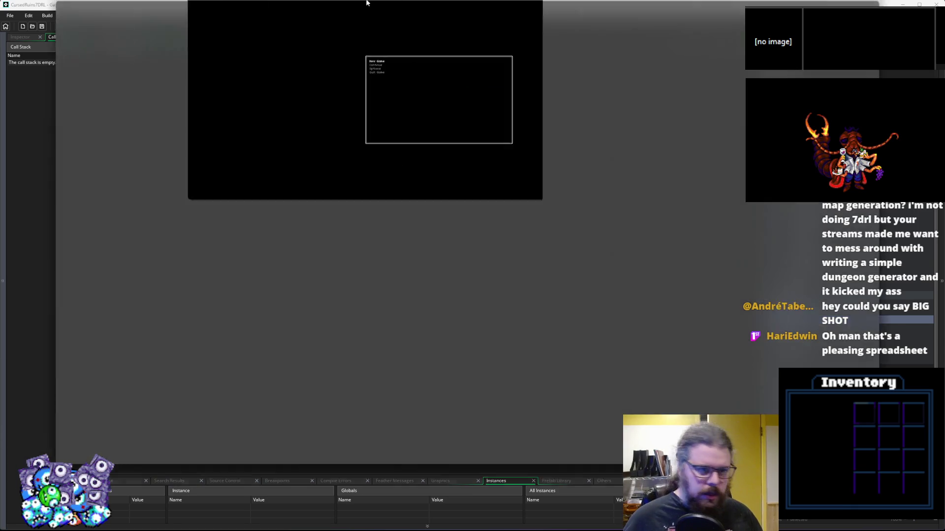
pyautogui.doubleClick(365, 2)
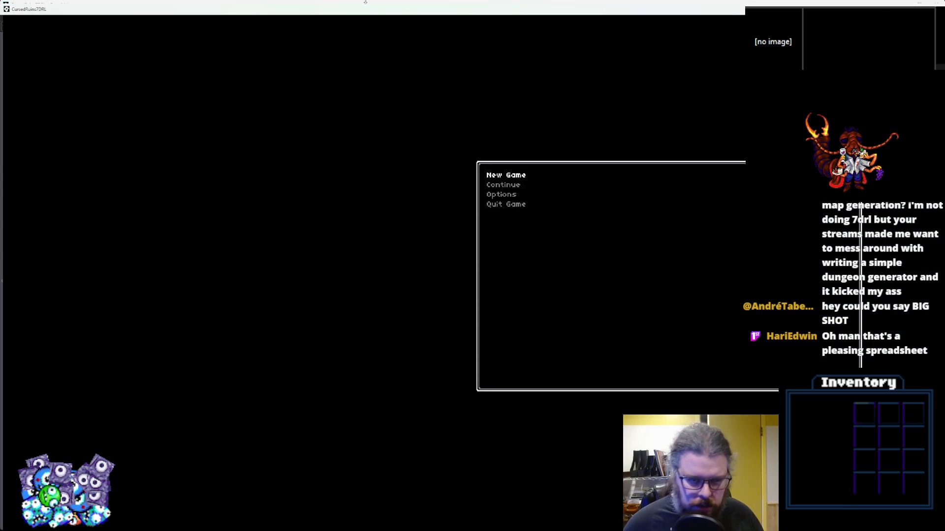
pyautogui.doubleClick(378, 9)
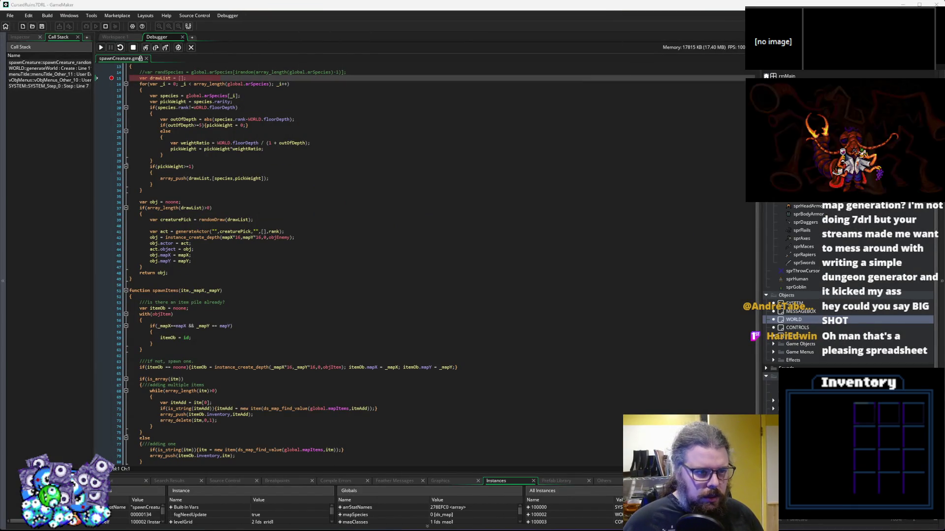
# Step the paused code into the species loop body, checking variable values
pyautogui.press('F10')
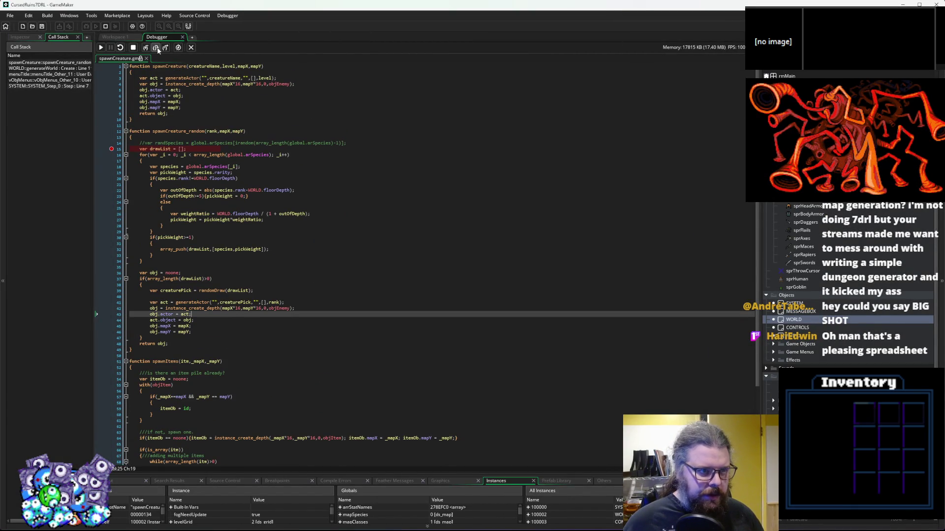
pyautogui.click(158, 49)
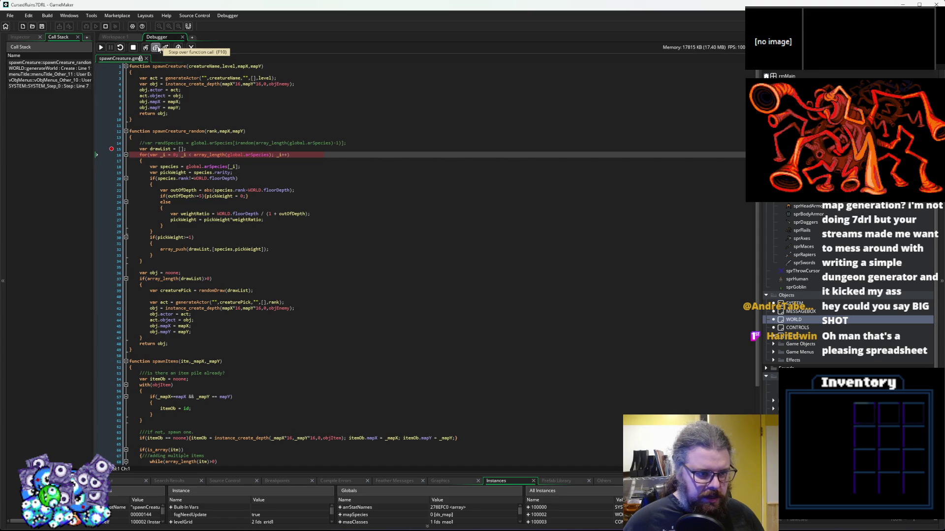
pyautogui.click(158, 49)
pyautogui.moveTo(182, 181)
pyautogui.press('F10')
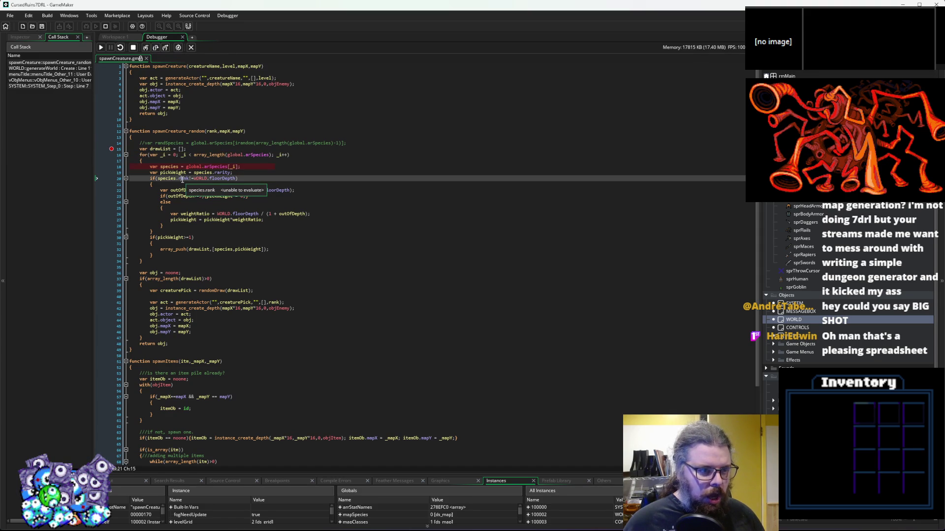
pyautogui.click(157, 50)
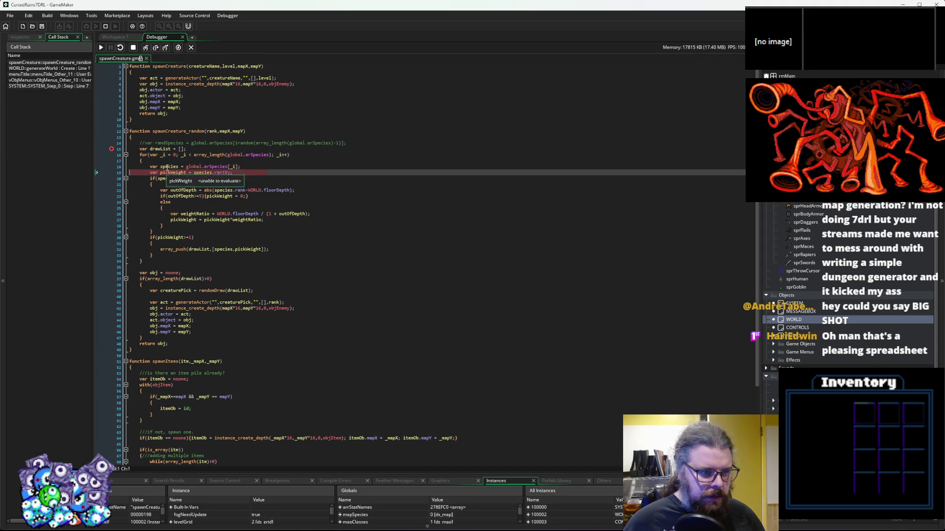
pyautogui.moveTo(184, 180)
pyautogui.moveTo(222, 174)
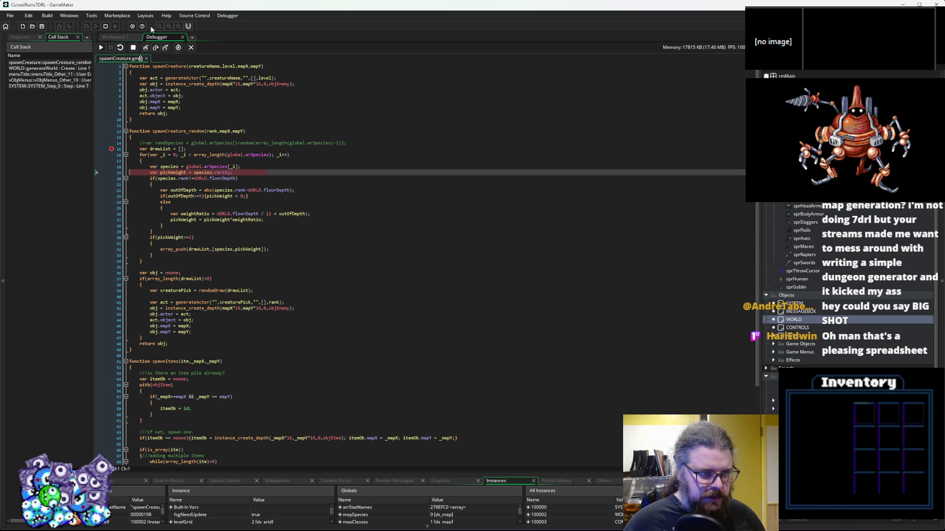
# Step through the rank comparison and out-of-depth check, reading outOfDepth
pyautogui.click(156, 48)
pyautogui.moveTo(225, 179)
pyautogui.moveTo(185, 179)
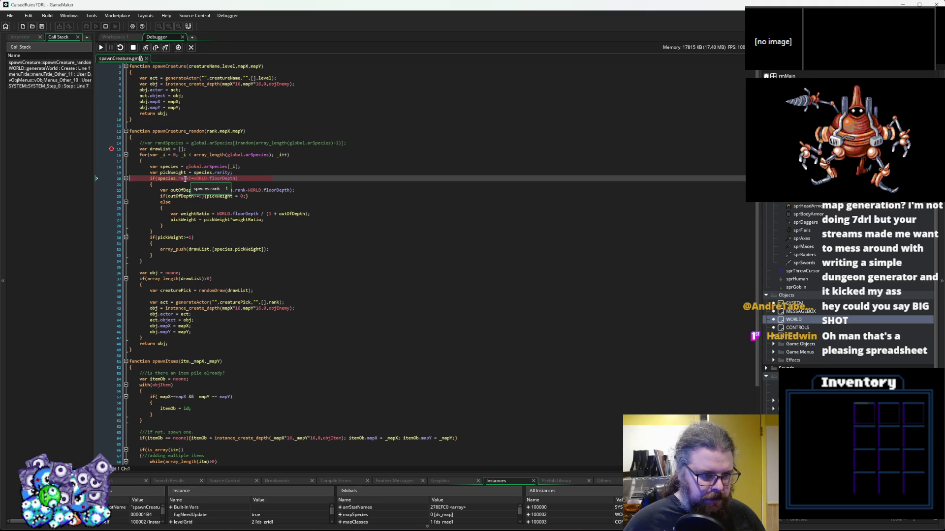
pyautogui.click(156, 49)
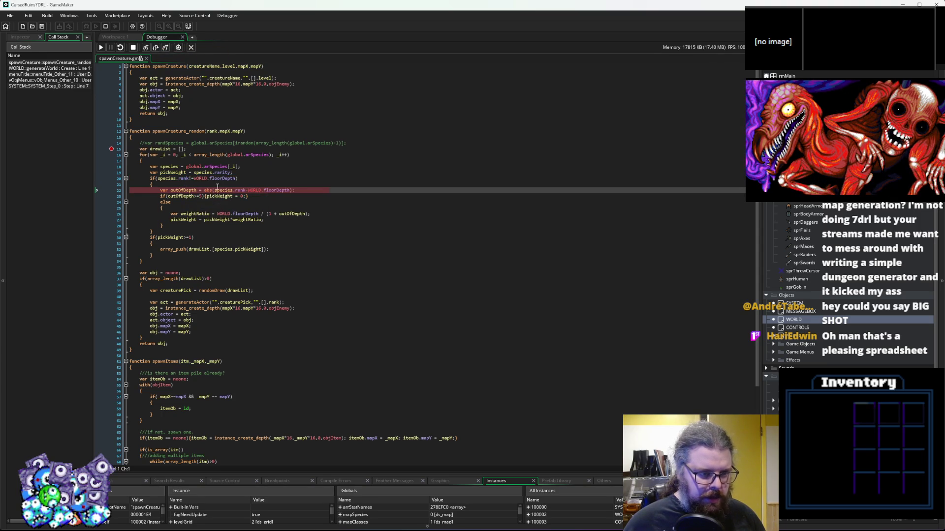
pyautogui.moveTo(242, 191)
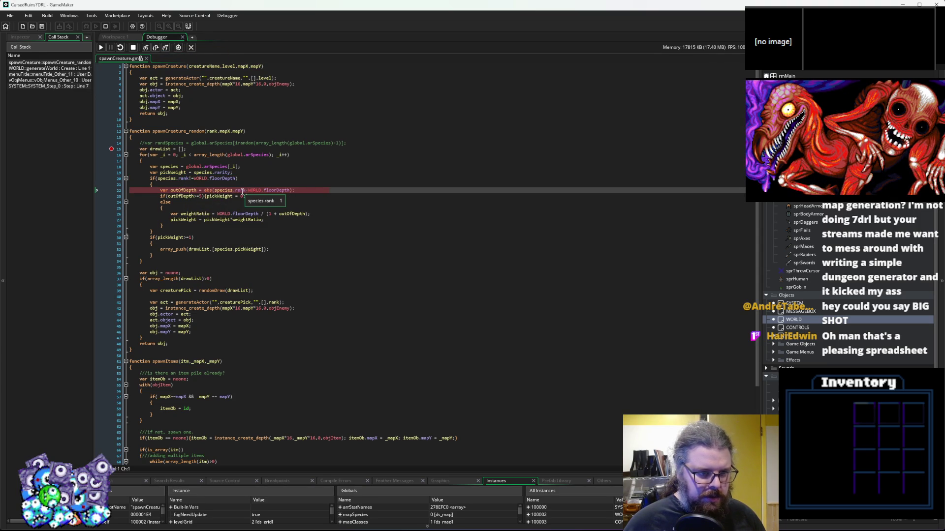
pyautogui.click(155, 47)
pyautogui.moveTo(190, 193)
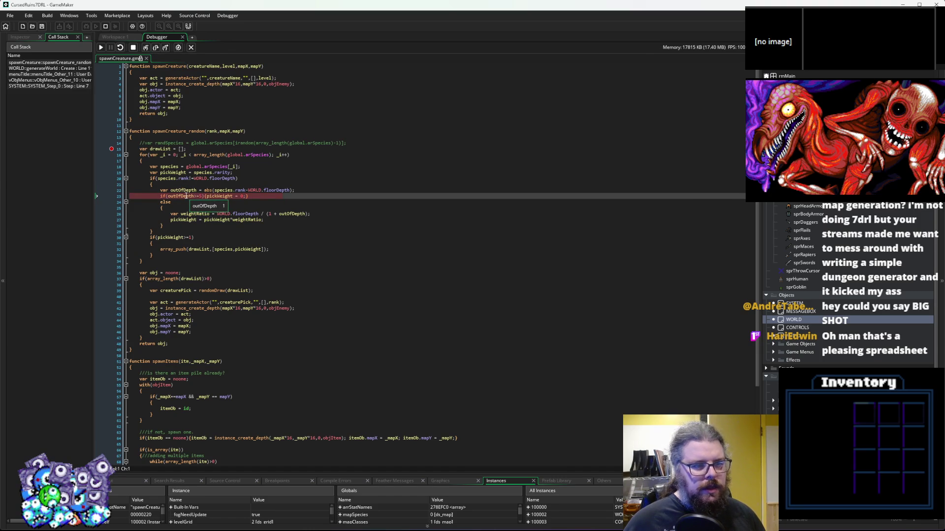
pyautogui.moveTo(219, 197)
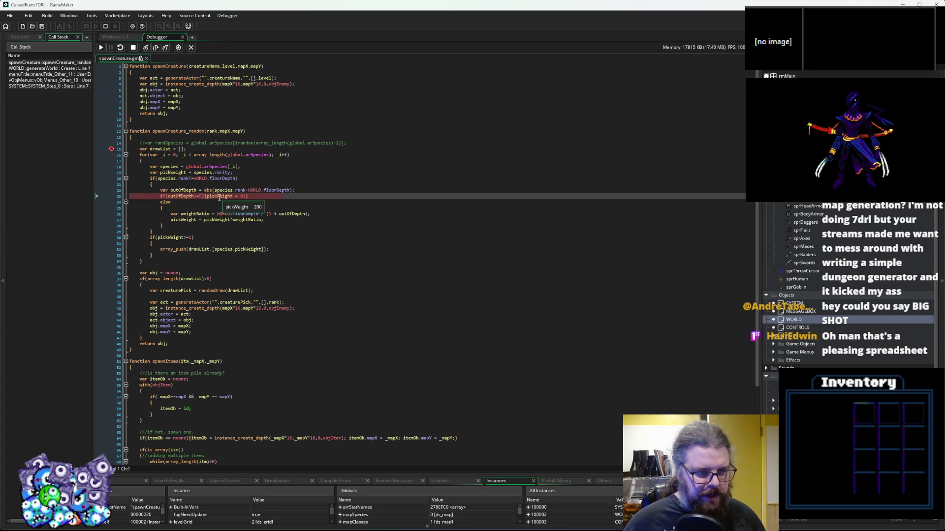
# Step past the weightRatio line to pickWeight, finding WORLD.floorDepth is 0, then resume
pyautogui.click(156, 48)
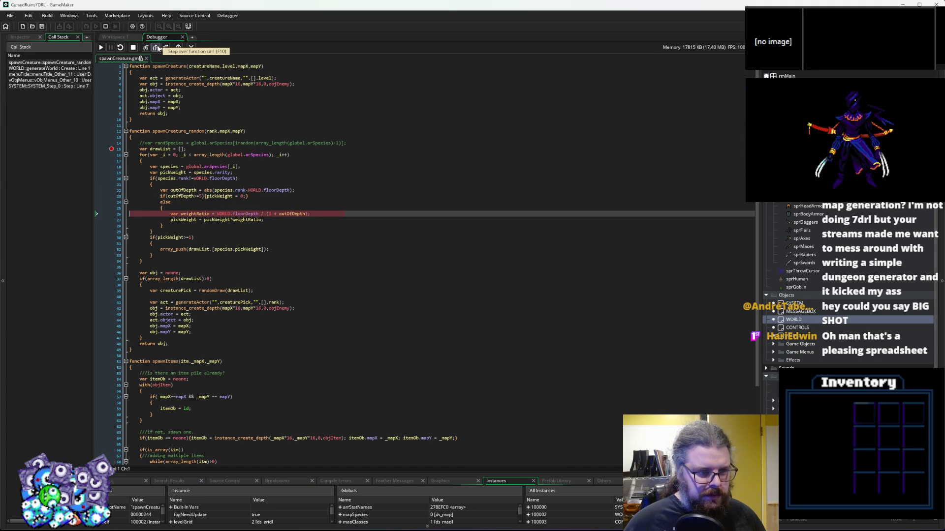
pyautogui.moveTo(197, 212)
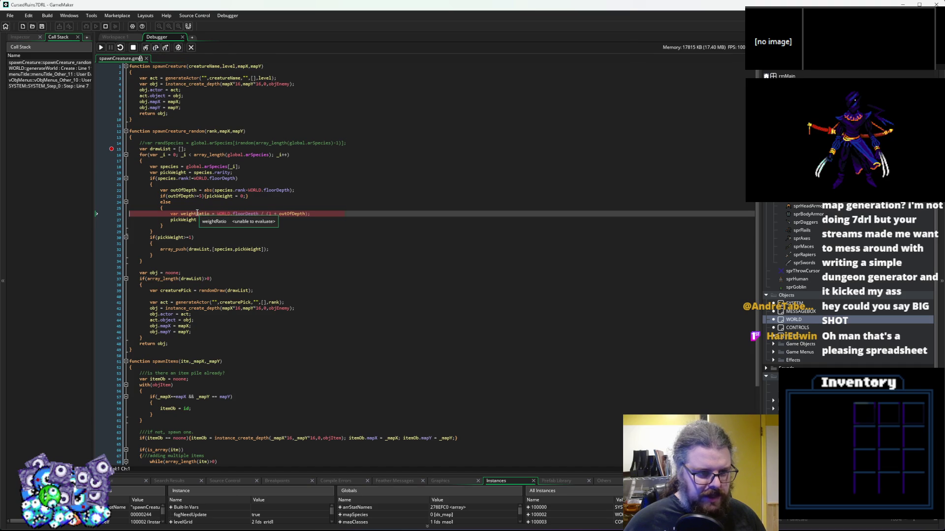
pyautogui.moveTo(247, 213)
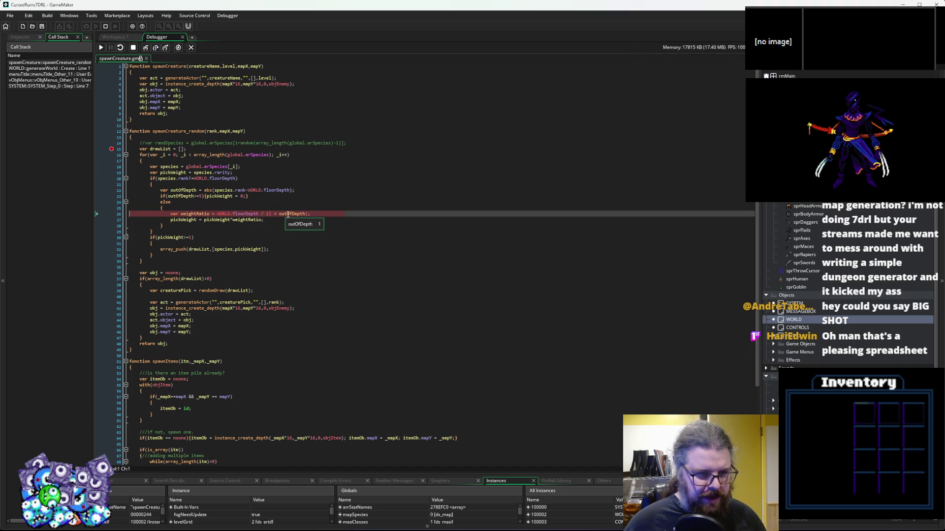
pyautogui.press('F10')
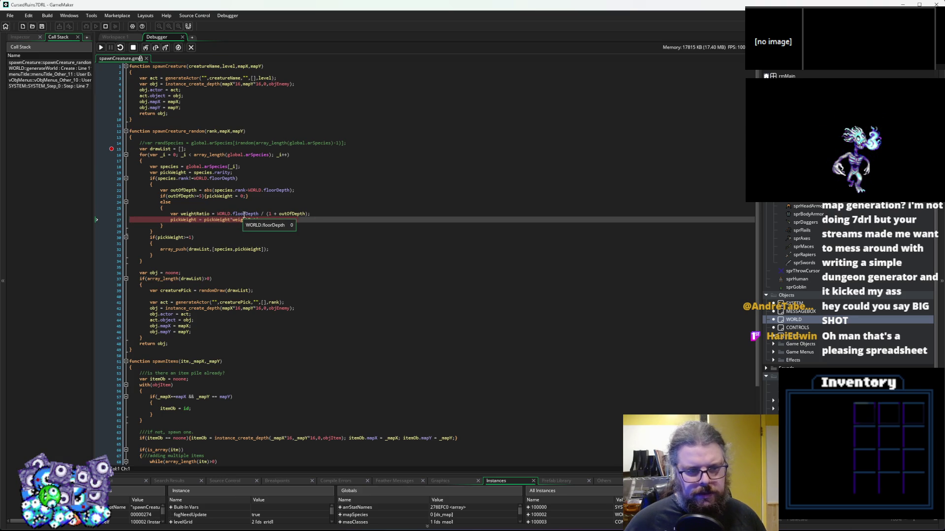
pyautogui.moveTo(294, 213)
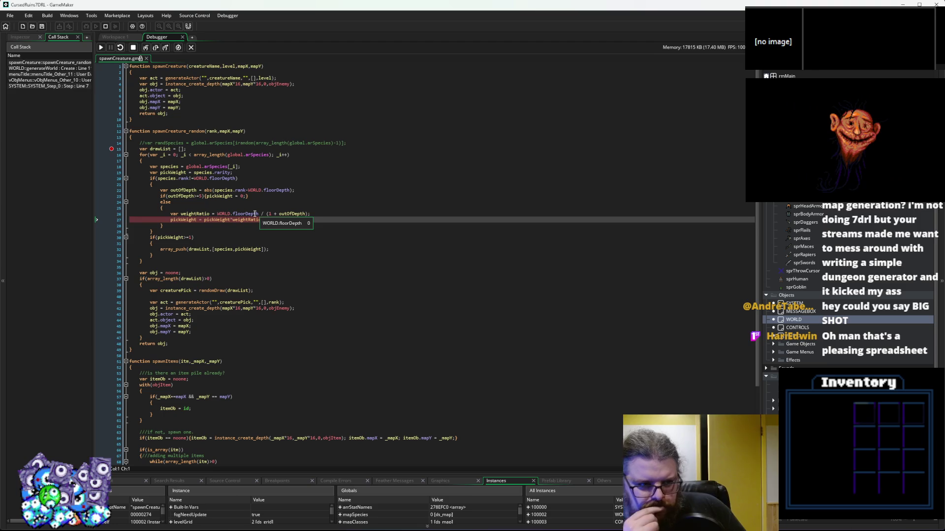
pyautogui.click(113, 151)
# Select the WORLD.floorDepth term in line 26's weightRatio formula
pyautogui.click(133, 47)
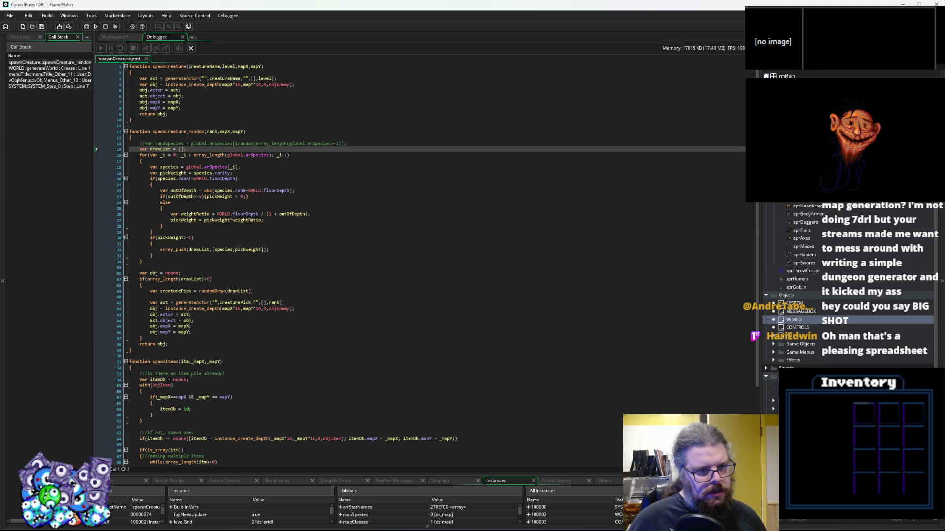
pyautogui.click(238, 248)
pyautogui.click(289, 214)
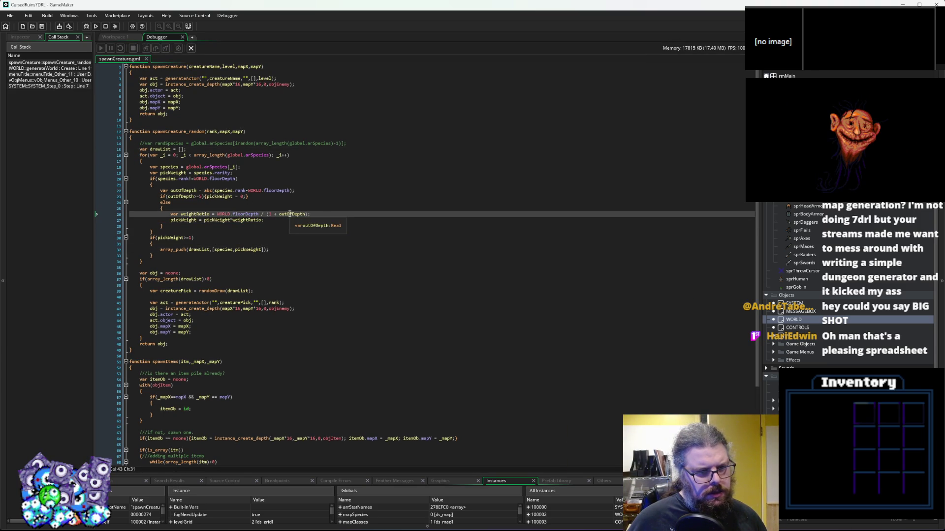
pyautogui.click(260, 214)
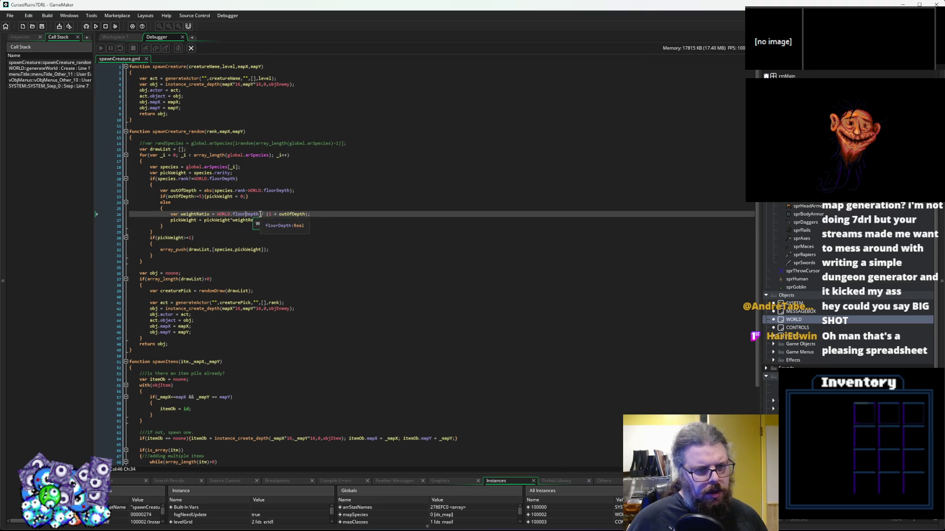
pyautogui.moveTo(260, 215); pyautogui.dragTo(225, 218)
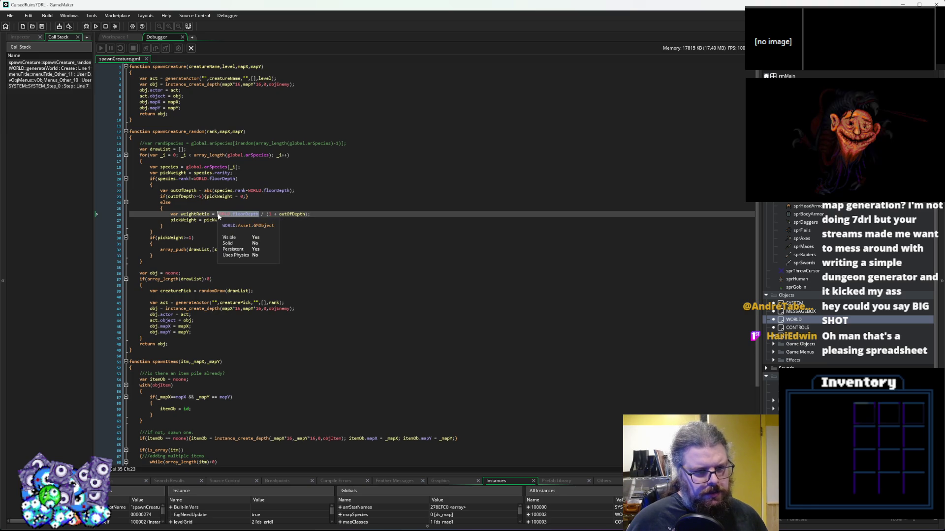
pyautogui.click(291, 214)
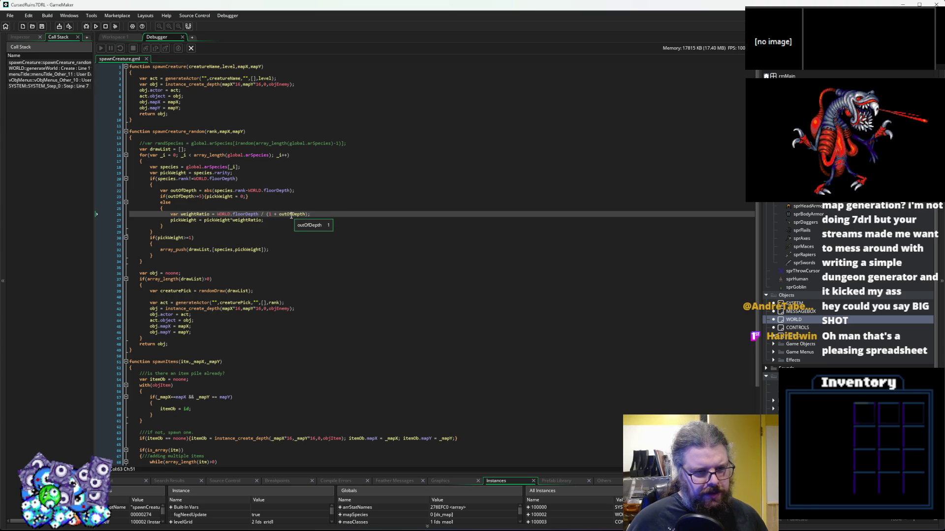
pyautogui.doubleClick(291, 215)
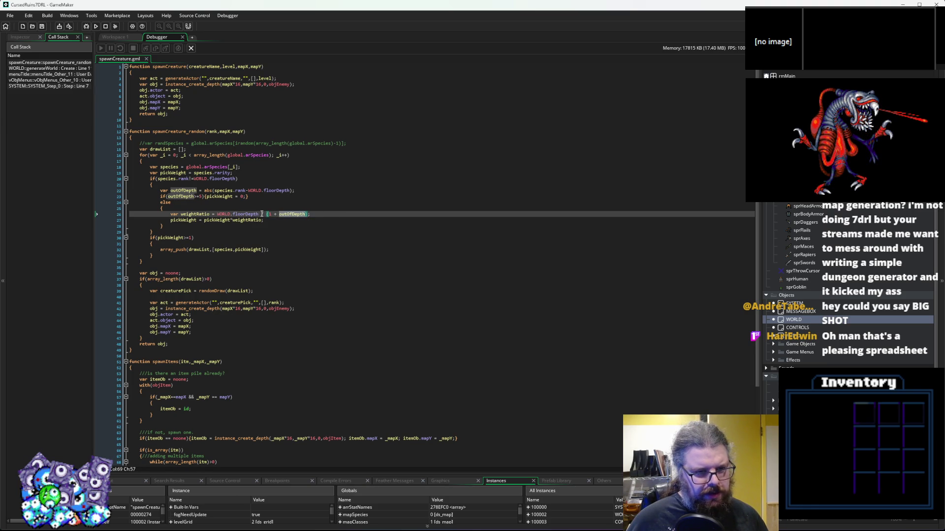
pyautogui.moveTo(259, 214); pyautogui.dragTo(224, 216)
# Replace it with 1 so weightRatio is 1 / (1 + outOfDepth), save, and stop debugging
pyautogui.write('1')
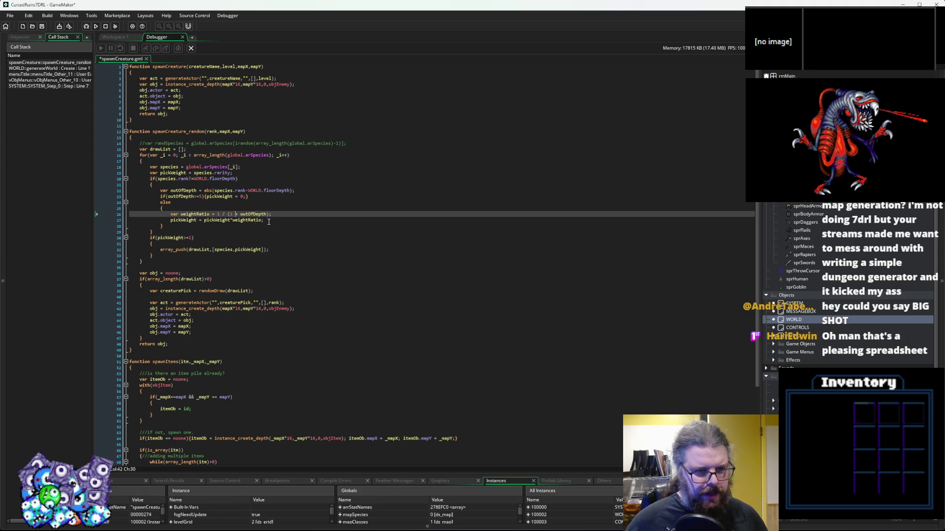
pyautogui.press('End')
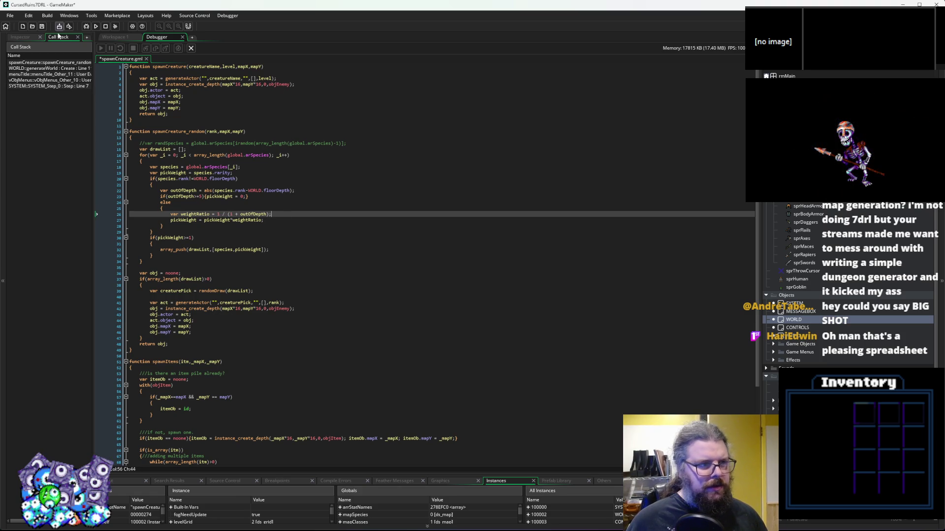
pyautogui.click(42, 28)
pyautogui.click(191, 48)
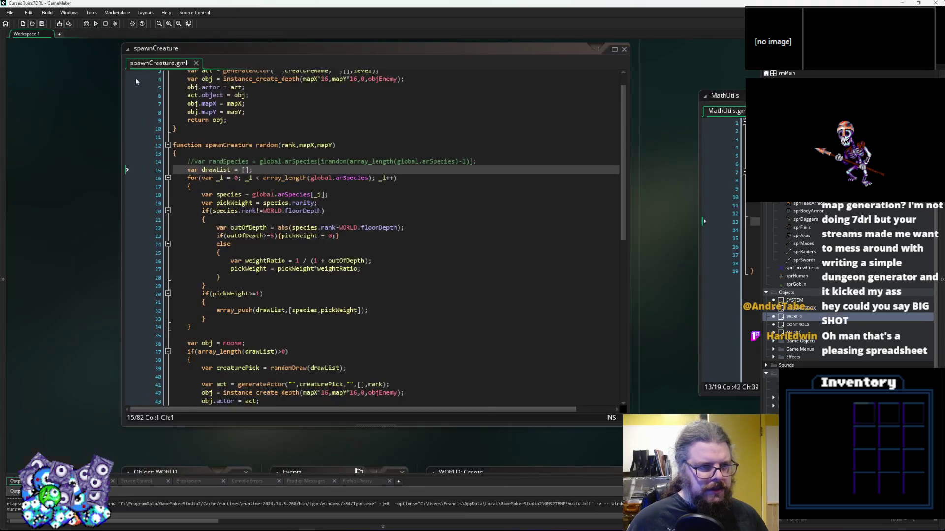
# Rerun the game and start a New Game, which crashes in applySpecies at characters line 113
pyautogui.click(86, 23)
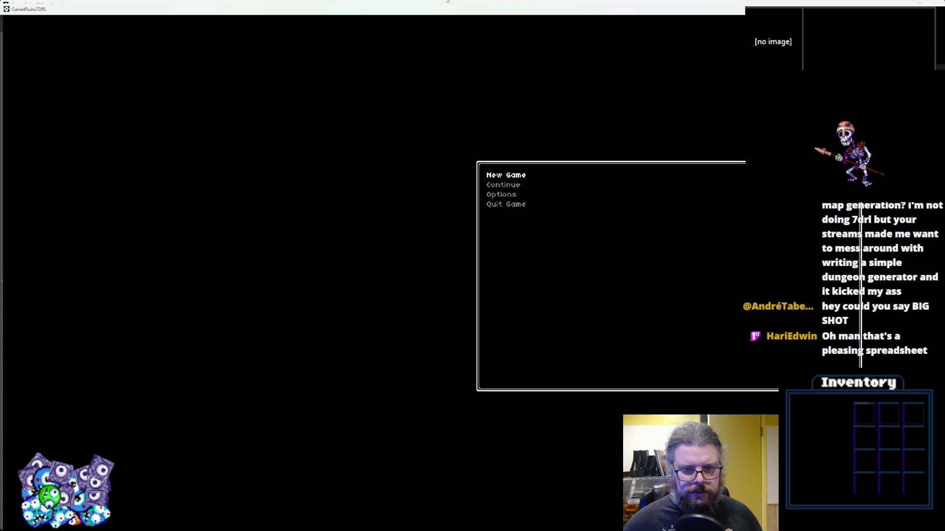
pyautogui.press('Return')
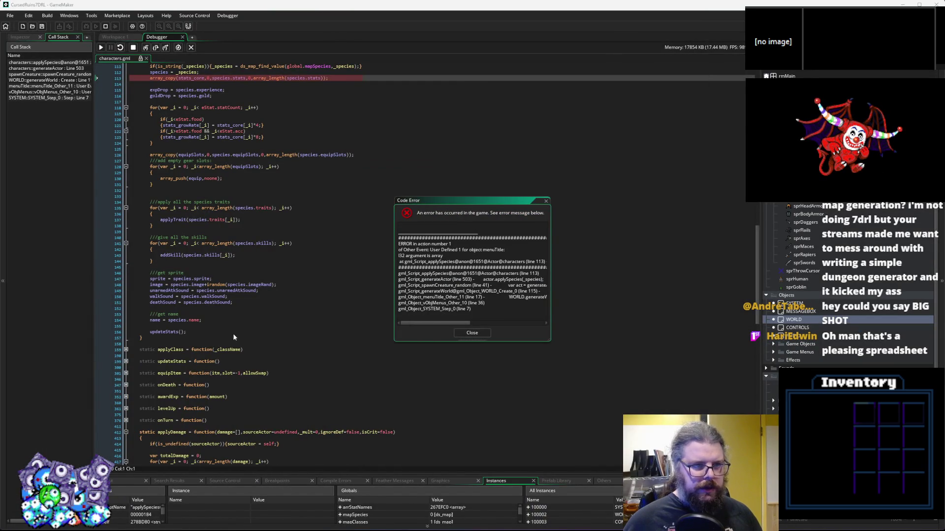
pyautogui.scroll(5, 296, 246)
pyautogui.click(251, 332)
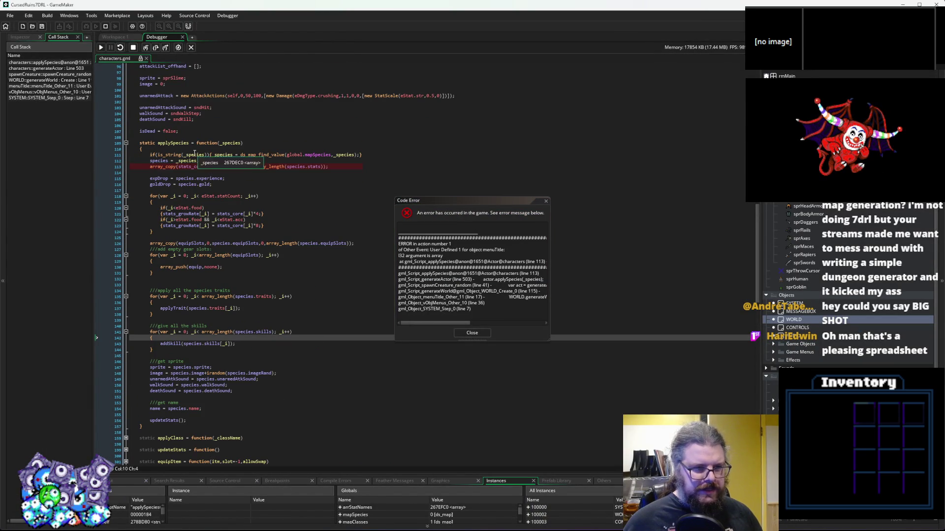
# Expand _species in Locals, showing an array [struct, 100], then close the error
pyautogui.moveTo(194, 170)
pyautogui.moveTo(237, 167)
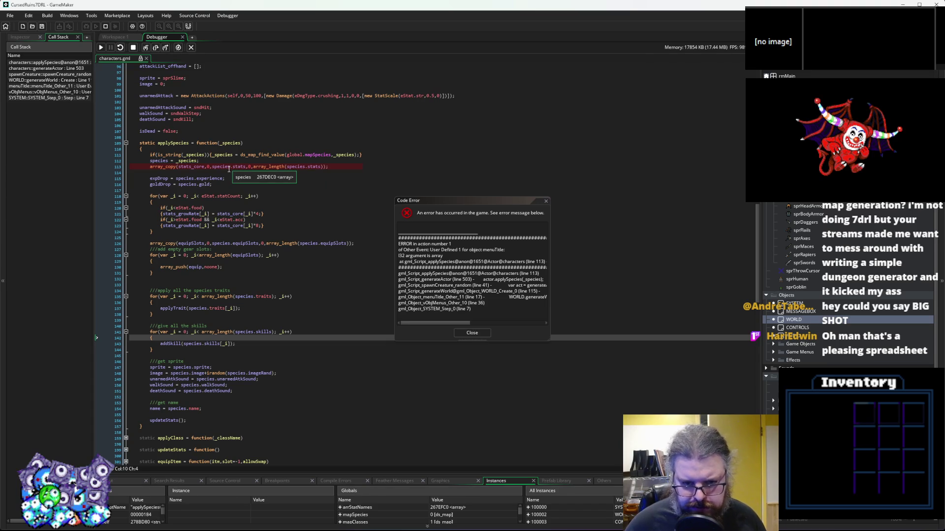
pyautogui.moveTo(285, 170)
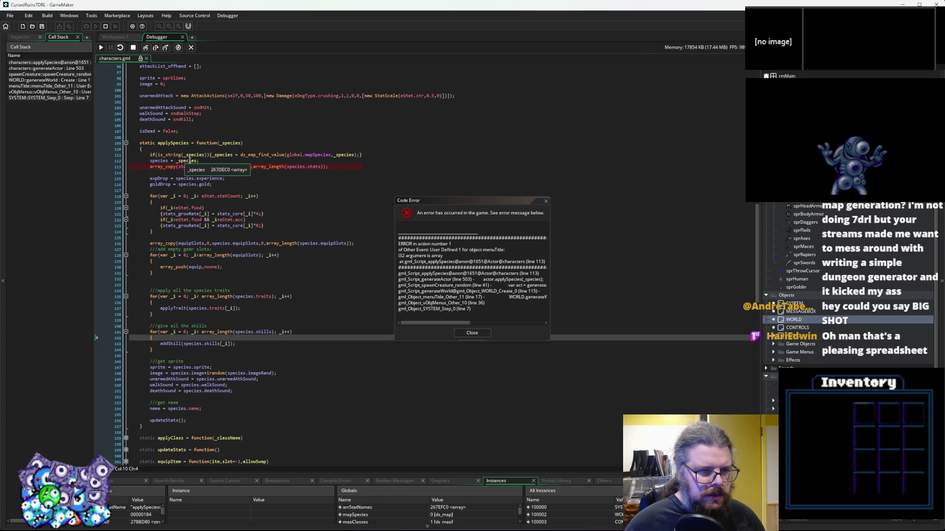
pyautogui.click(191, 160)
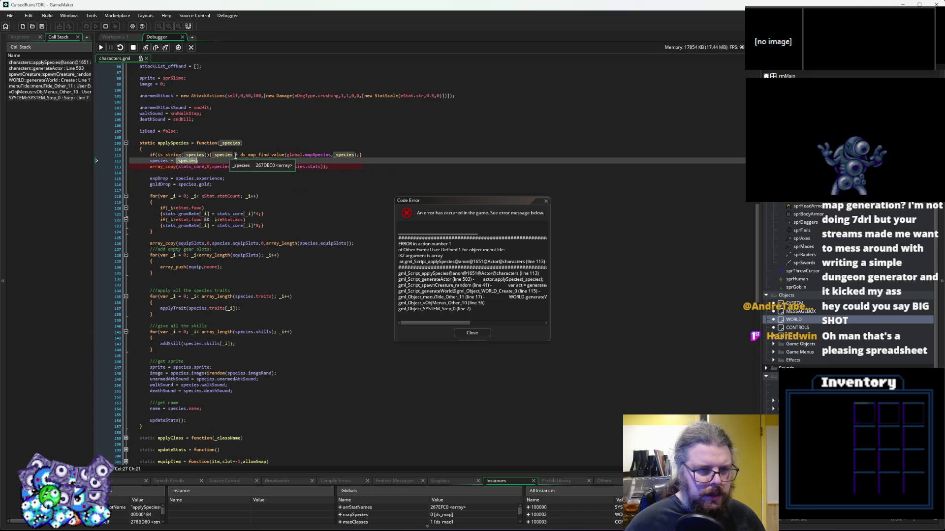
pyautogui.click(227, 143)
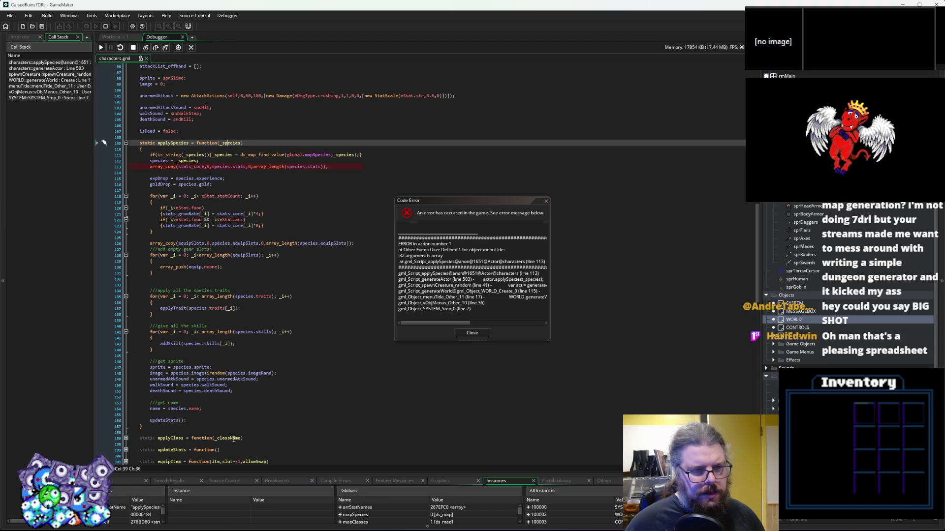
pyautogui.moveTo(250, 474)
pyautogui.mouseDown()
pyautogui.moveTo(251, 244)
pyautogui.moveTo(250, 314)
pyautogui.mouseUp()
pyautogui.click(97, 377)
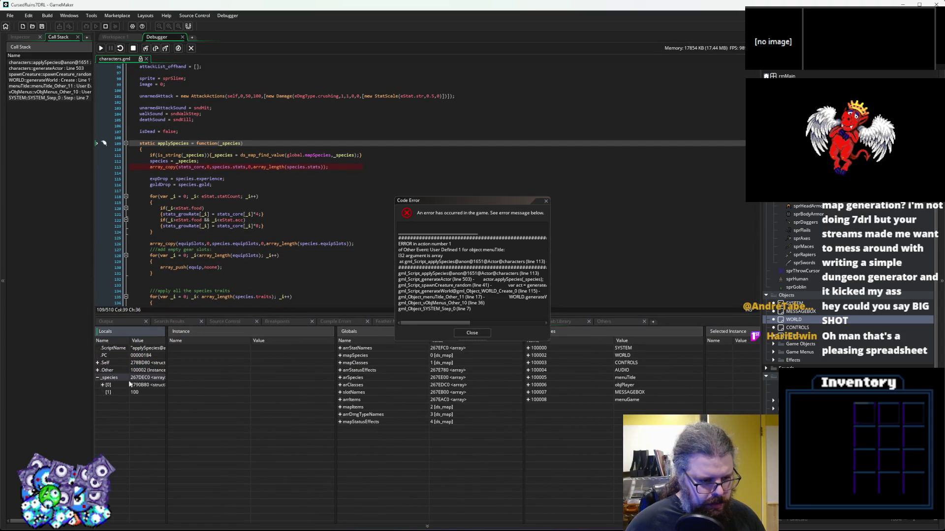
pyautogui.moveTo(166, 392); pyautogui.dragTo(278, 392)
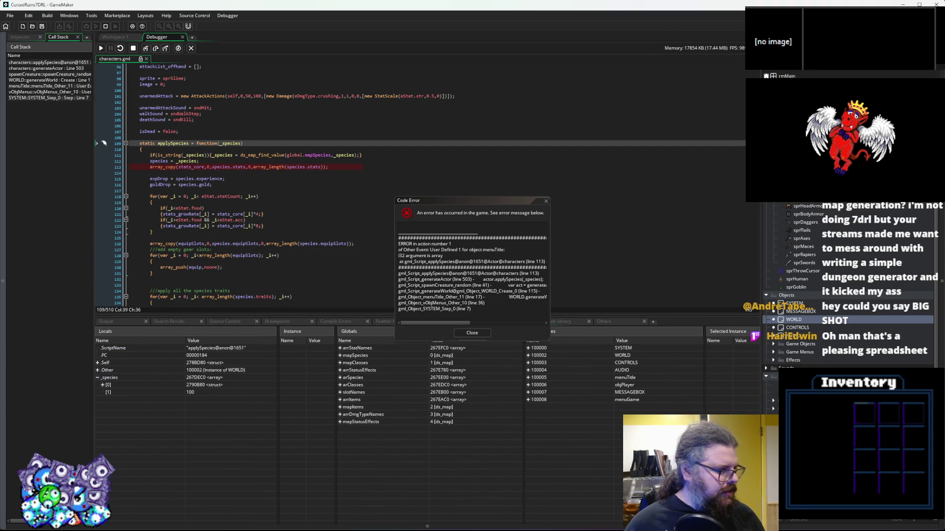
pyautogui.click(545, 202)
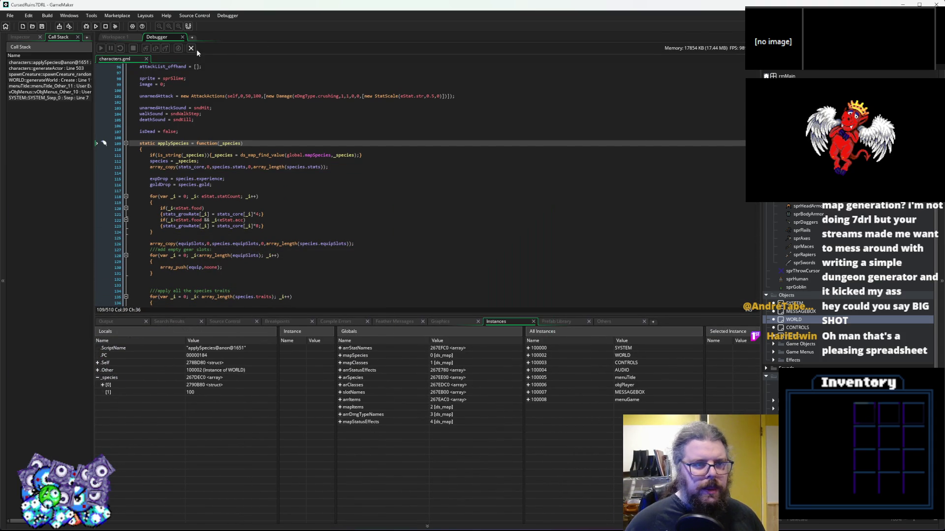
# Bring MathUtils into view and examine pickItem in line 18's return statement
pyautogui.moveTo(368, 318); pyautogui.dragTo(380, 423)
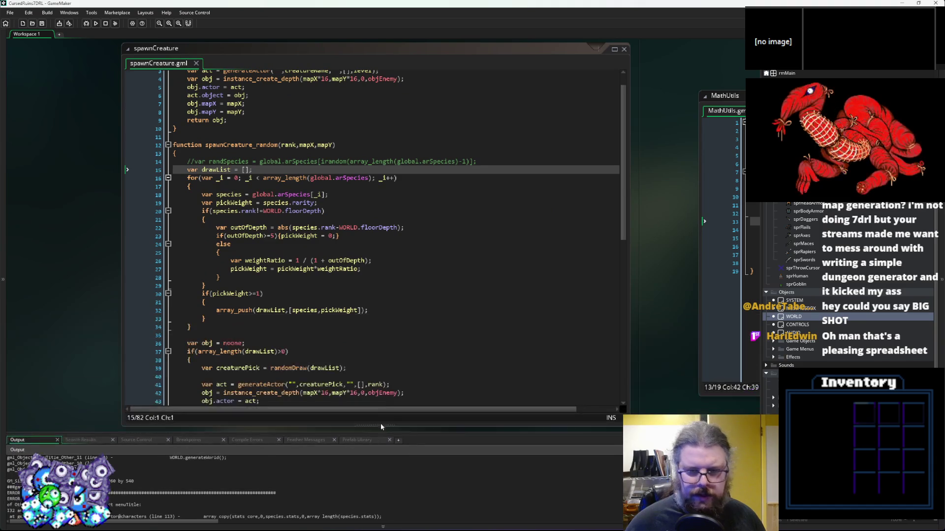
pyautogui.click(336, 241)
pyautogui.click(380, 258)
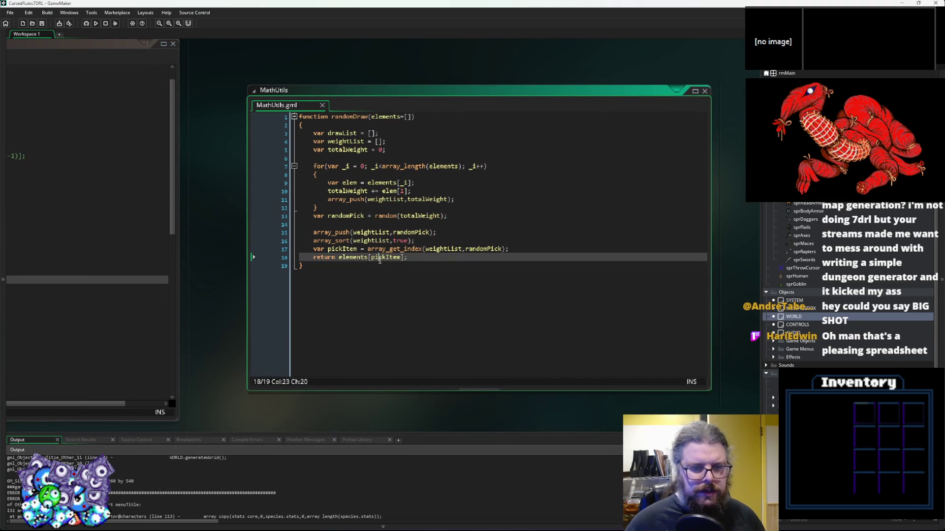
pyautogui.doubleClick(381, 258)
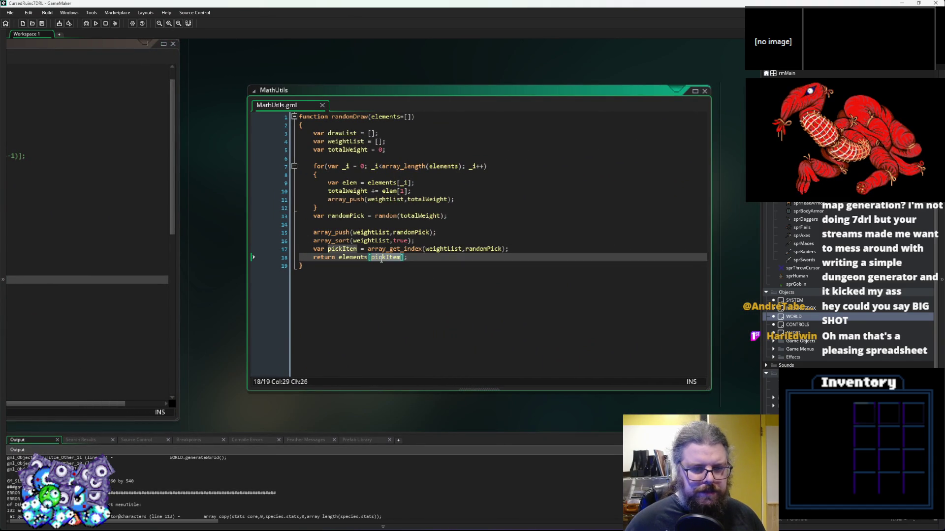
pyautogui.click(405, 257)
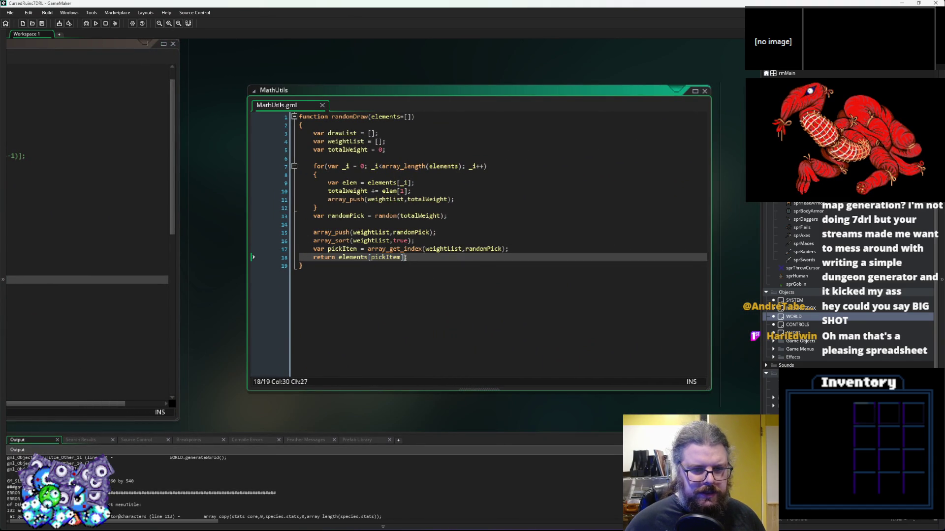
pyautogui.doubleClick(384, 259)
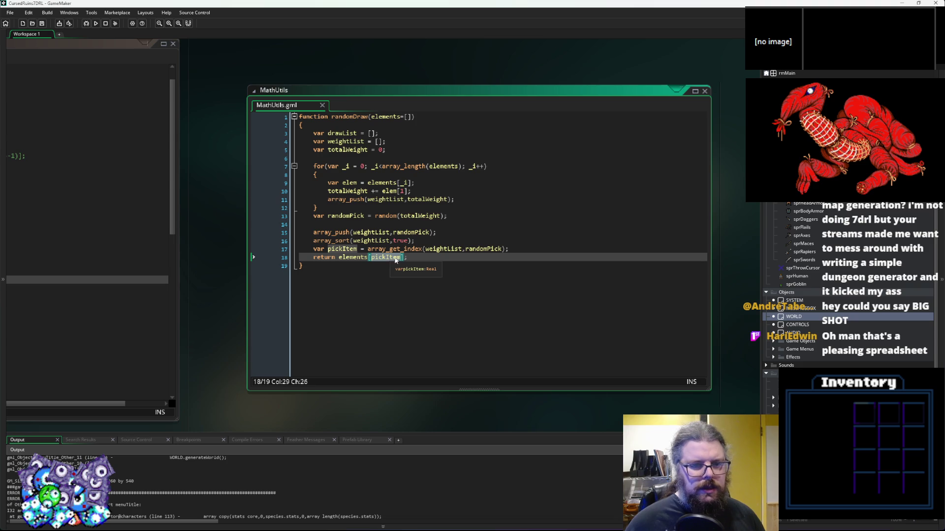
pyautogui.click(406, 258)
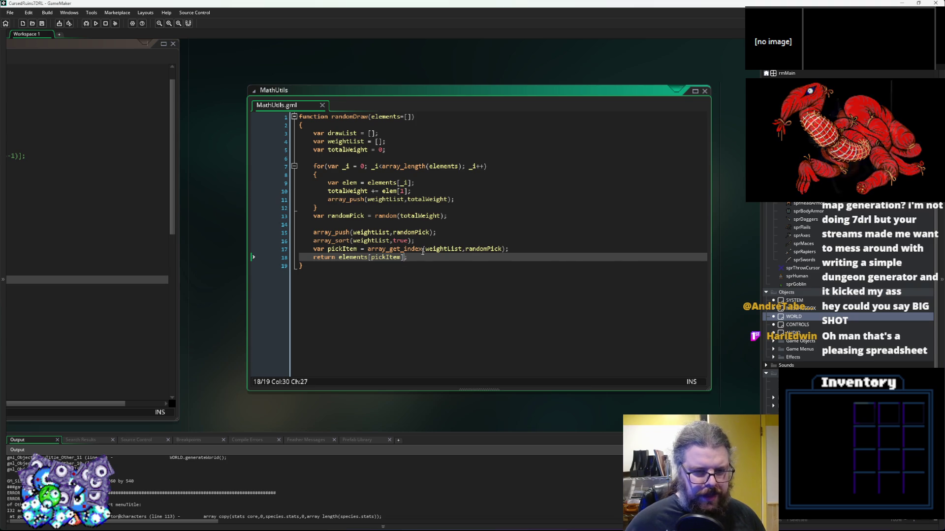
pyautogui.moveTo(423, 252)
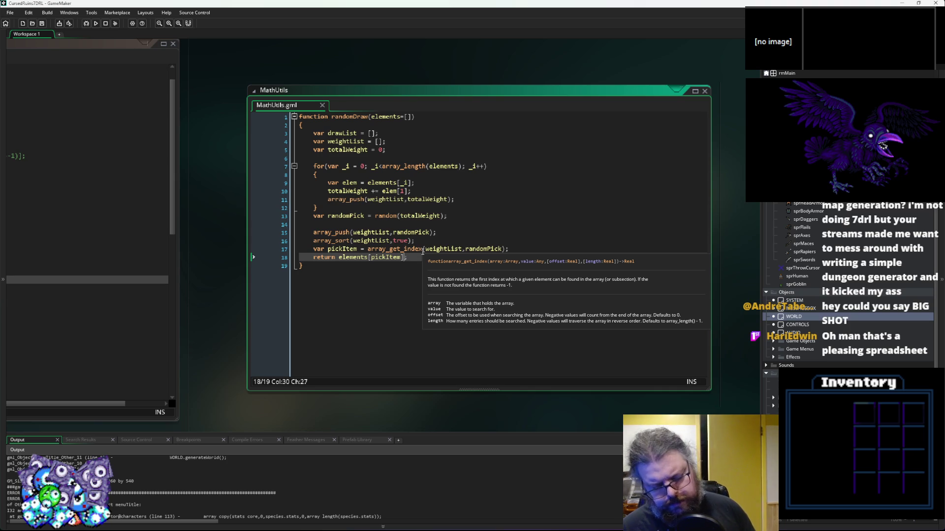
# Append [0] so line 18 returns elements[pickItem][0], then relaunch the game
pyautogui.write('[]')
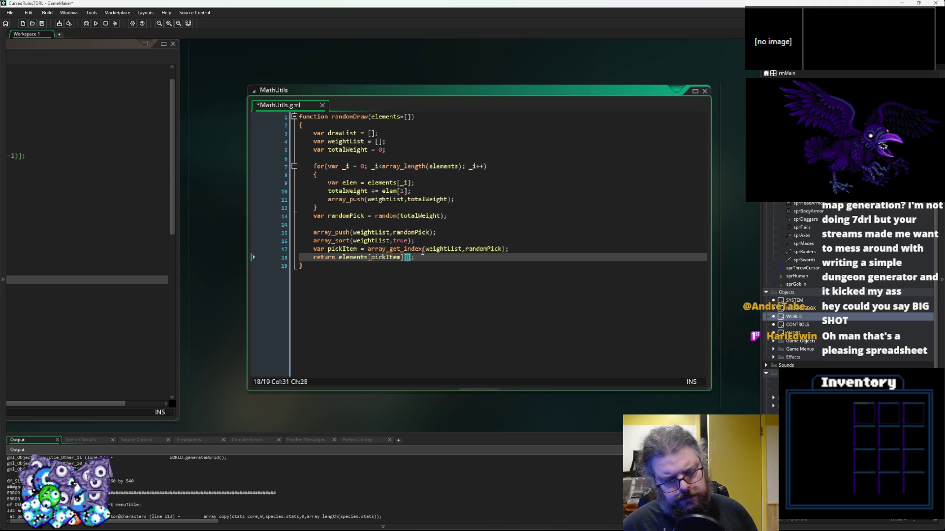
pyautogui.write('0')
pyautogui.click(441, 235)
pyautogui.click(428, 257)
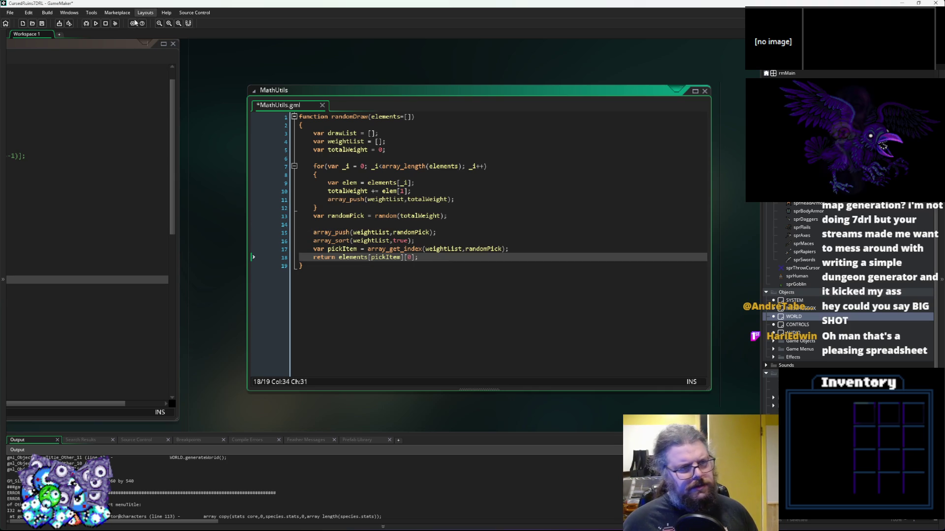
pyautogui.click(96, 24)
pyautogui.click(86, 24)
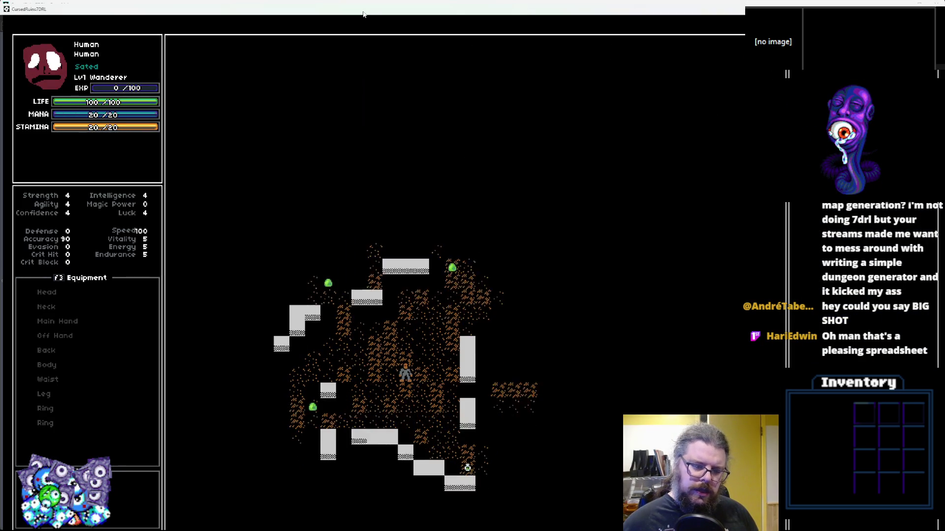
# Walk the Human up through the dungeon, attacking and killing a slime
pyautogui.press('Up')
pyautogui.press('Up')
pyautogui.press('Up')
pyautogui.press('Right')
pyautogui.press('Right')
pyautogui.press('Right')
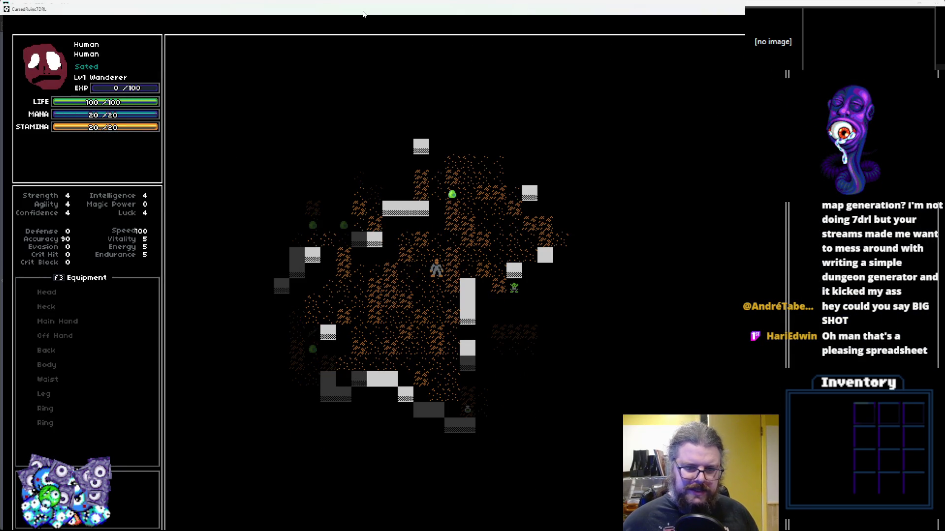
pyautogui.press('Up')
pyautogui.press('Up')
pyautogui.press('Up')
pyautogui.press('Up')
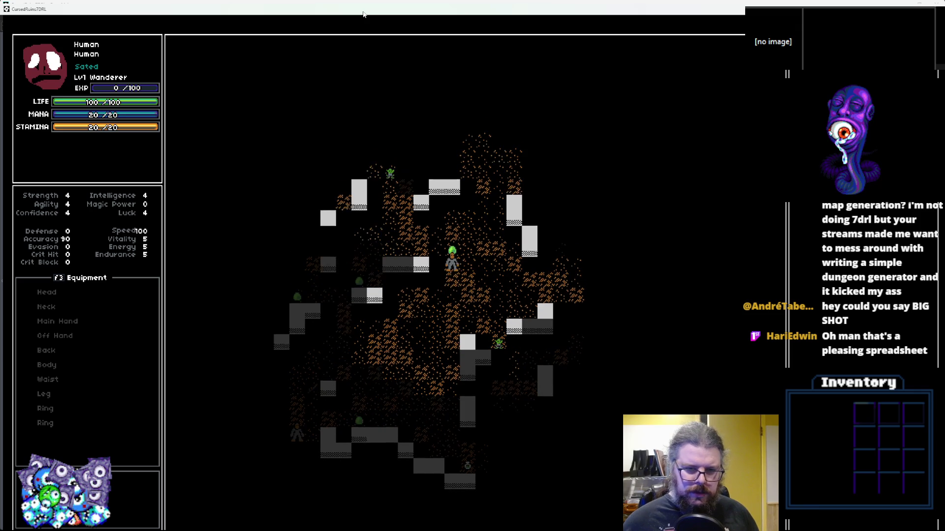
pyautogui.press('Up')
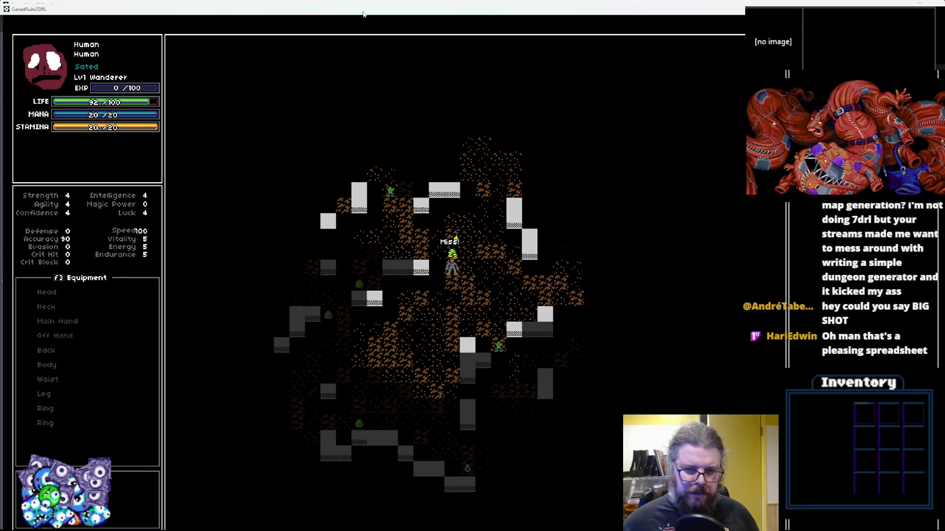
pyautogui.press('Up')
pyautogui.press('Up')
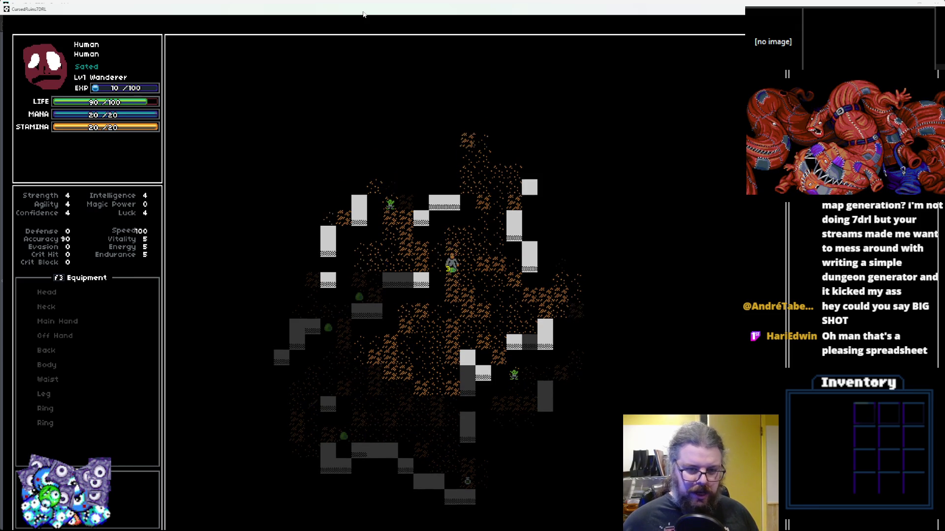
pyautogui.press('Up')
pyautogui.press('Up')
pyautogui.press('Up')
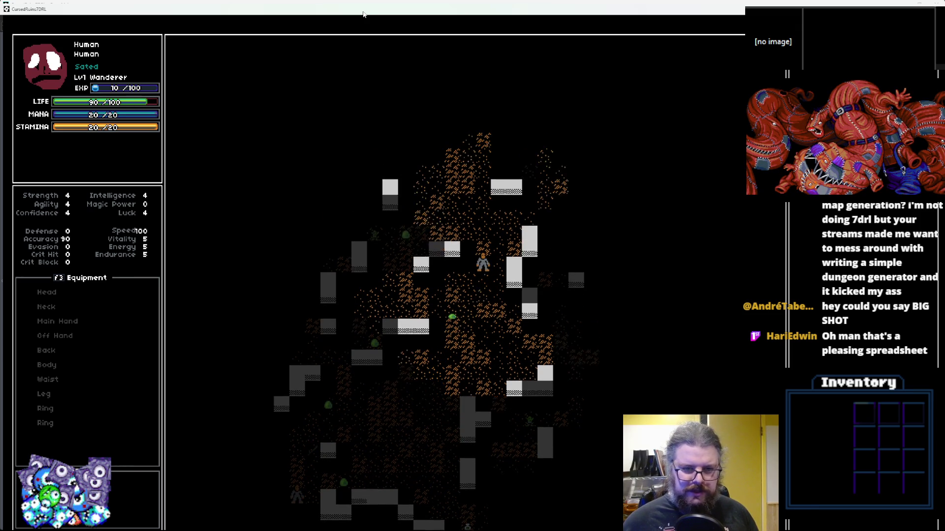
pyautogui.press('Up')
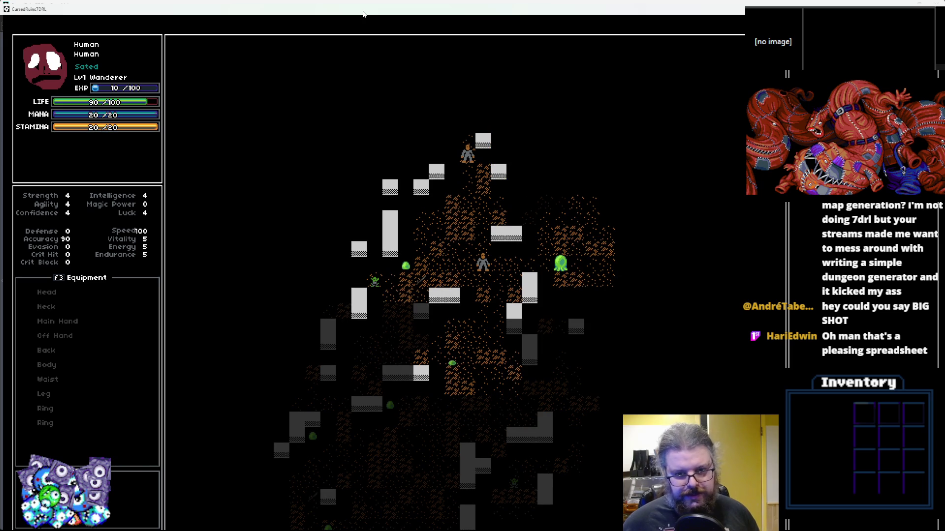
pyautogui.press('Up')
pyautogui.press('Up')
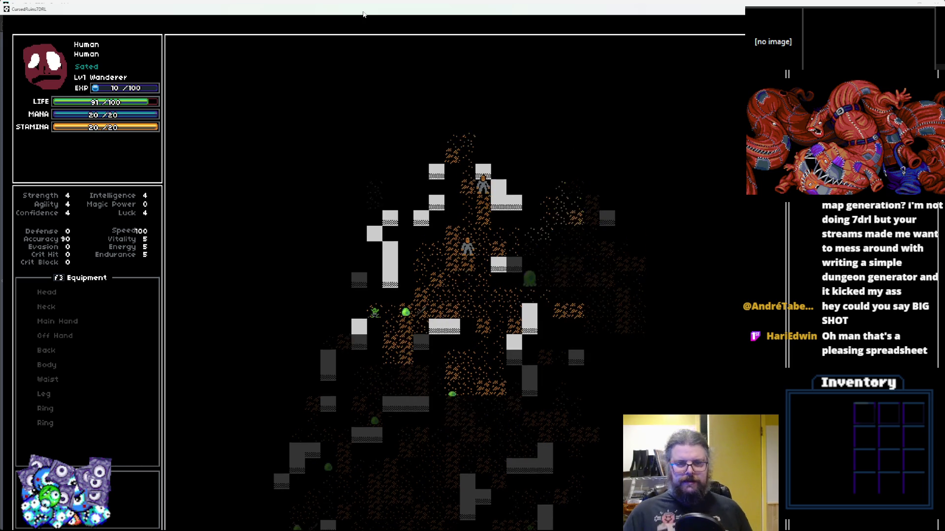
pyautogui.press('Up')
pyautogui.press('Up')
pyautogui.press('Up')
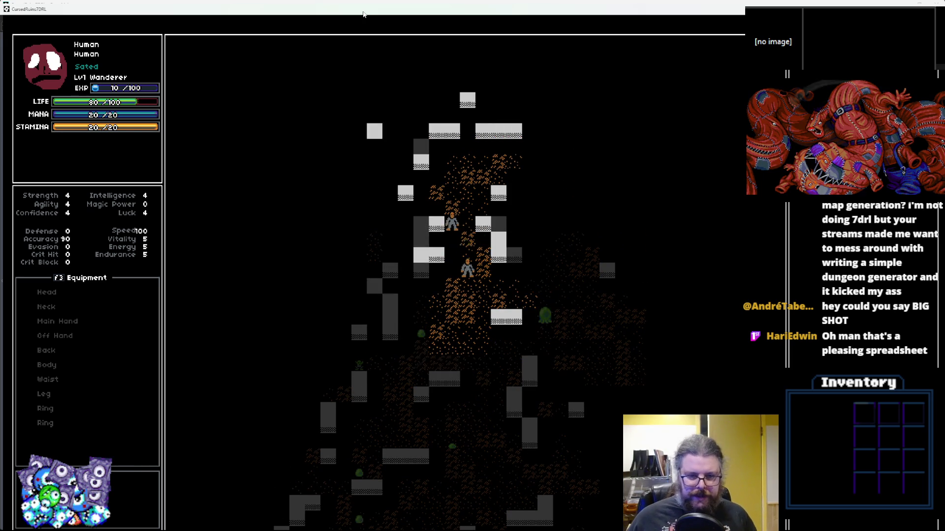
pyautogui.press('Up')
pyautogui.press('Left')
pyautogui.press('Up')
pyautogui.press('Left')
pyautogui.press('Up')
pyautogui.press('Left')
pyautogui.press('Up')
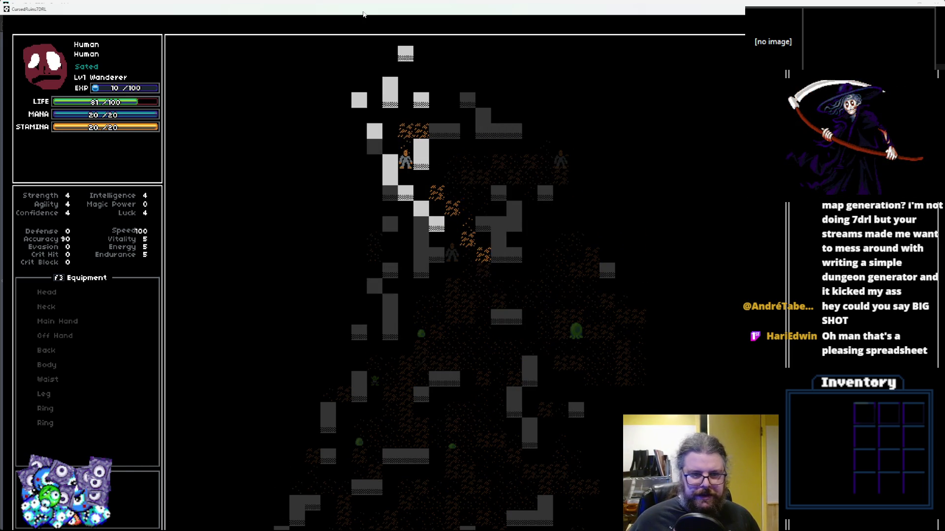
# Retreat down and away from approaching enemies, then quit the game with Escape
pyautogui.press('Up')
pyautogui.press('Up')
pyautogui.press('Down')
pyautogui.press('Down')
pyautogui.press('Down')
pyautogui.press('Right')
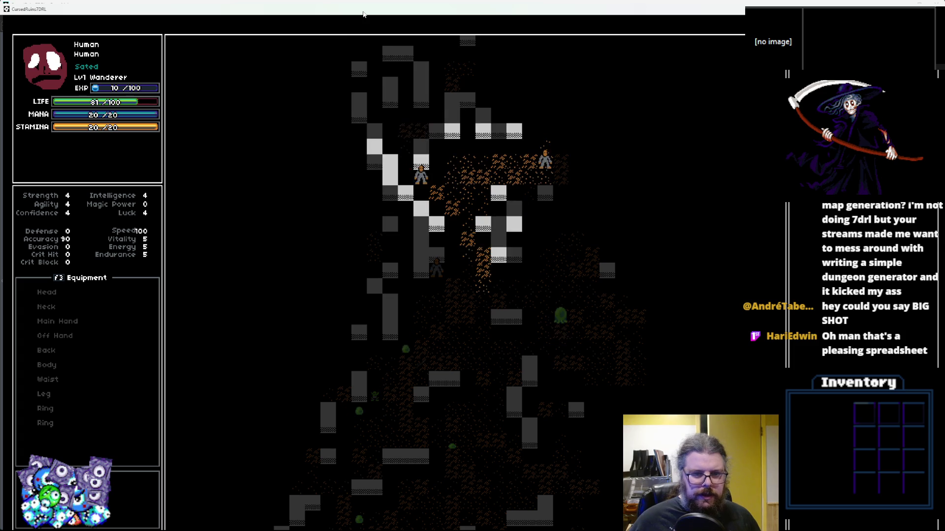
pyautogui.press('Down')
pyautogui.press('Down')
pyautogui.press('Right')
pyautogui.press('Down')
pyautogui.press('Down')
pyautogui.press('Right')
pyautogui.press('Down')
pyautogui.press('Down')
pyautogui.press('Right')
pyautogui.press('Down')
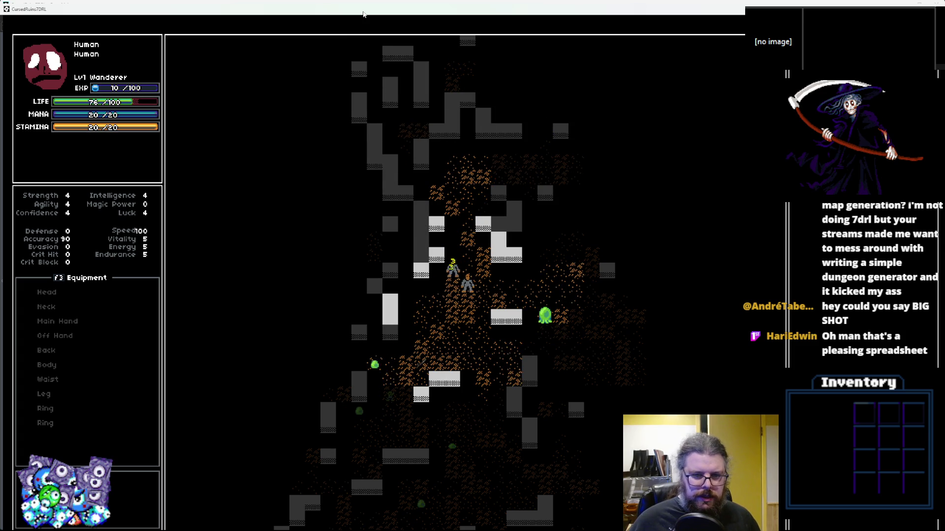
pyautogui.press('Up')
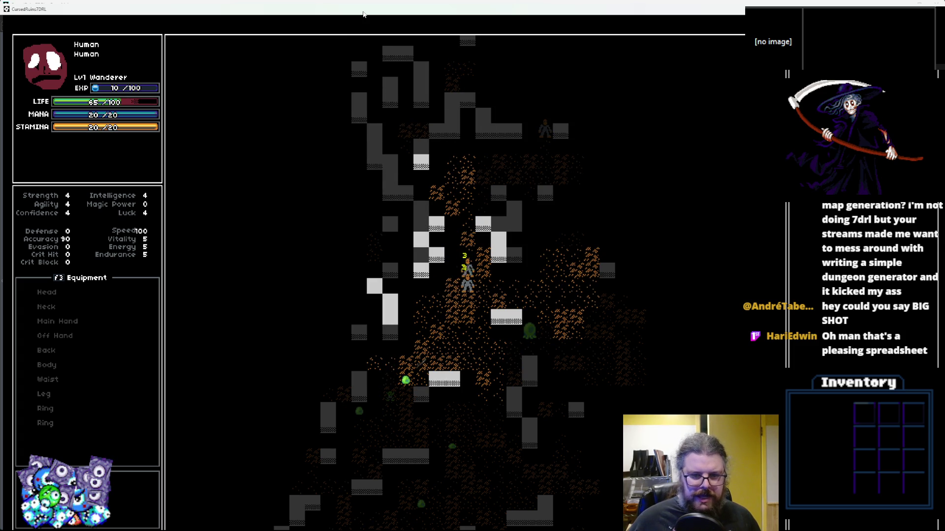
pyautogui.press('Down')
pyautogui.press('Down')
pyautogui.press('Left')
pyautogui.press('Down')
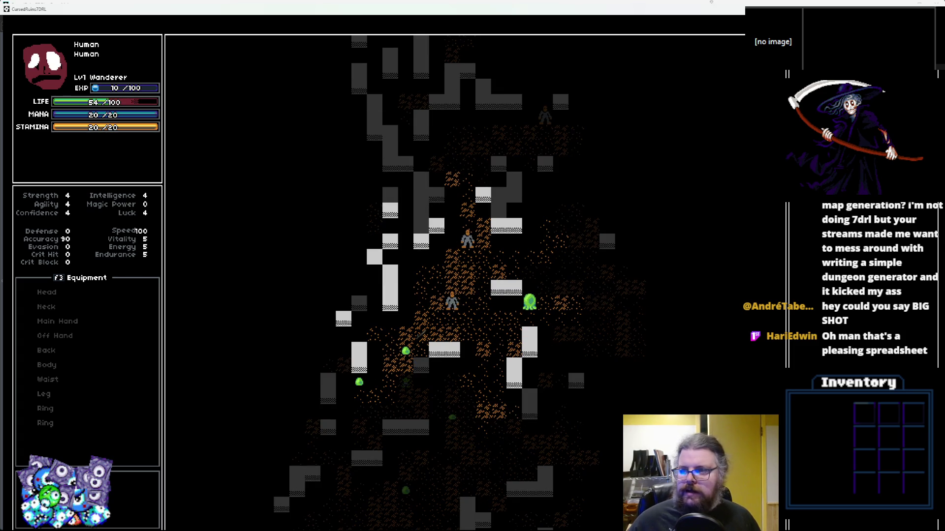
pyautogui.press('Escape')
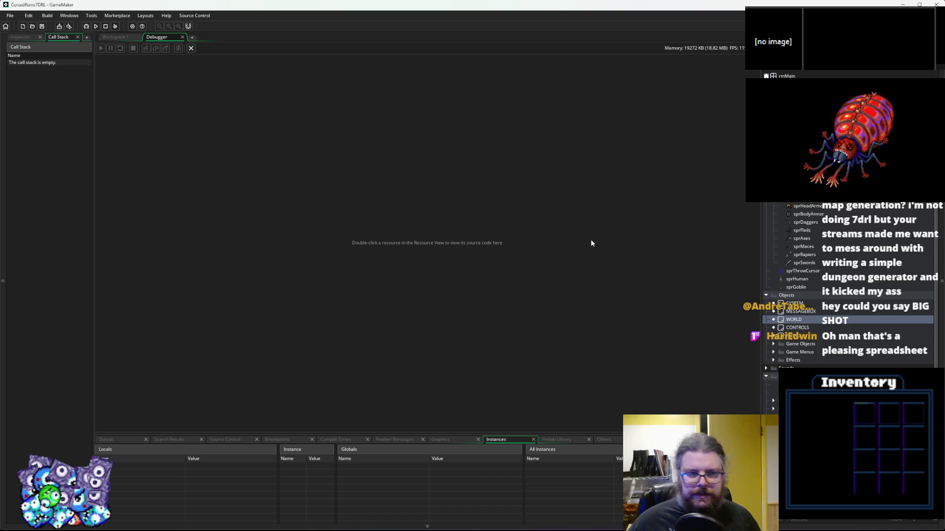
# Bring the WORLD object's Create event code forward, scrolled to the level-generation section
pyautogui.click(191, 47)
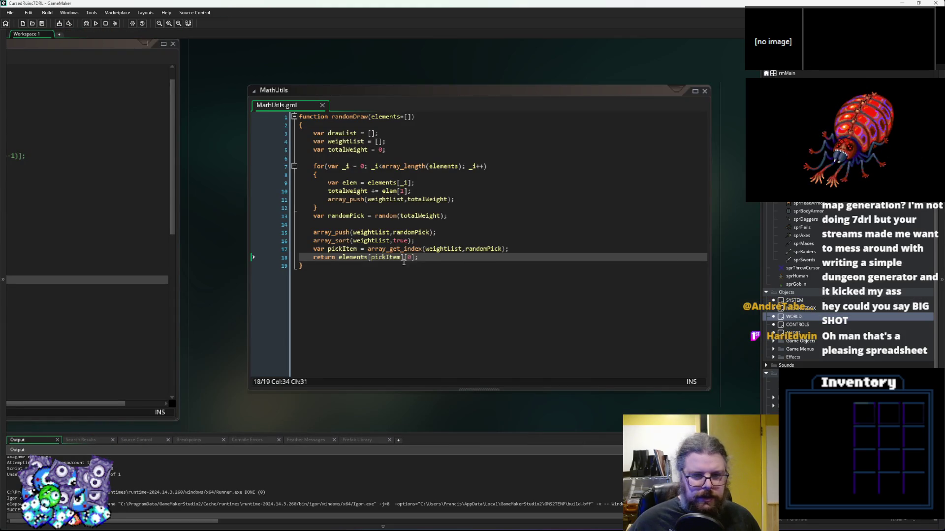
pyautogui.click(417, 268)
pyautogui.click(222, 223)
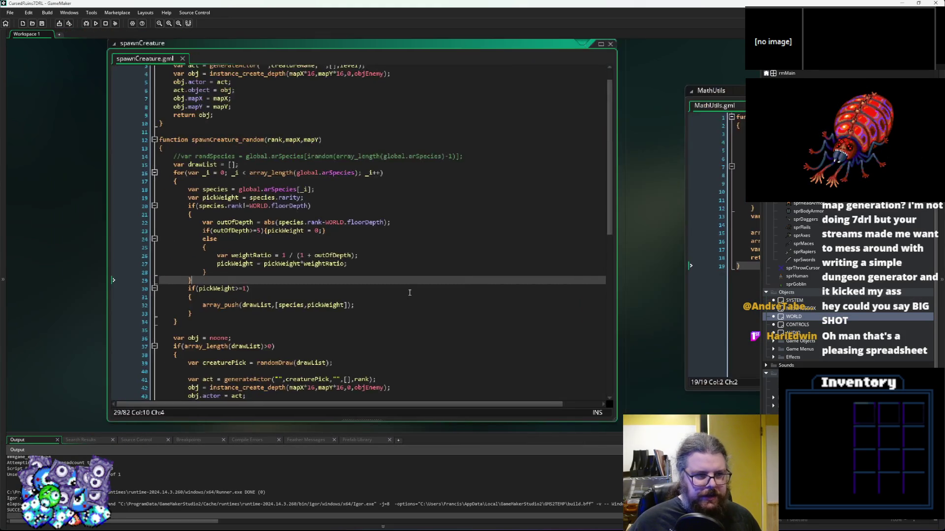
pyautogui.scroll(-5, 462, 168)
pyautogui.click(480, 175)
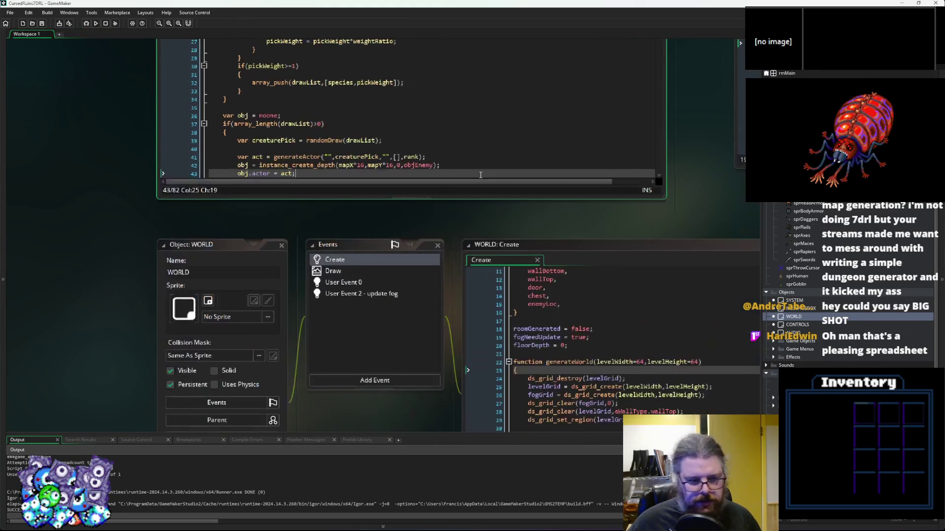
pyautogui.click(541, 370)
pyautogui.scroll(-5, 368, 258)
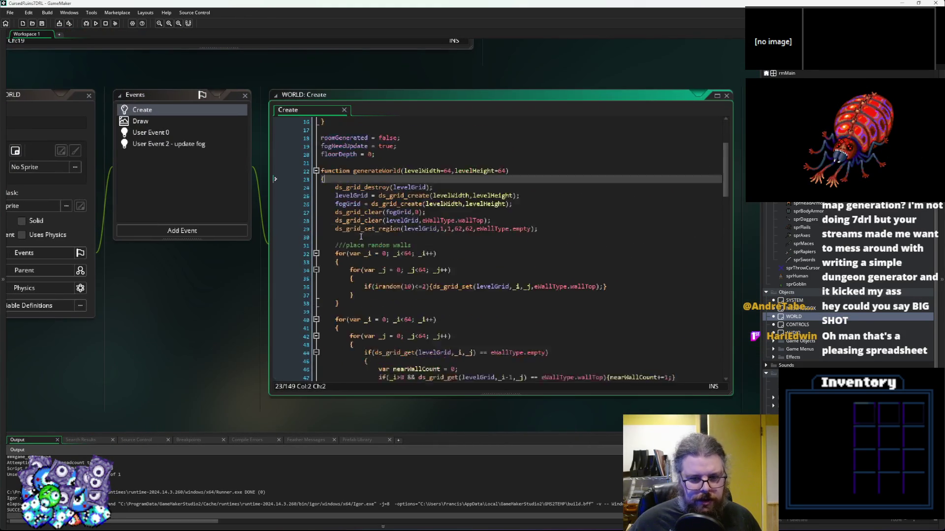
pyautogui.scroll(-10, 367, 258)
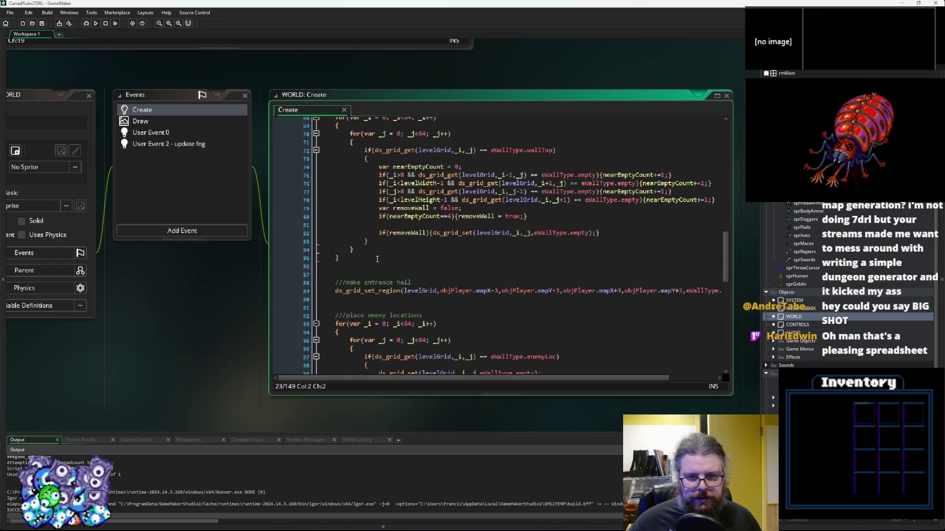
pyautogui.click(340, 290)
pyautogui.scroll(-7, 340, 290)
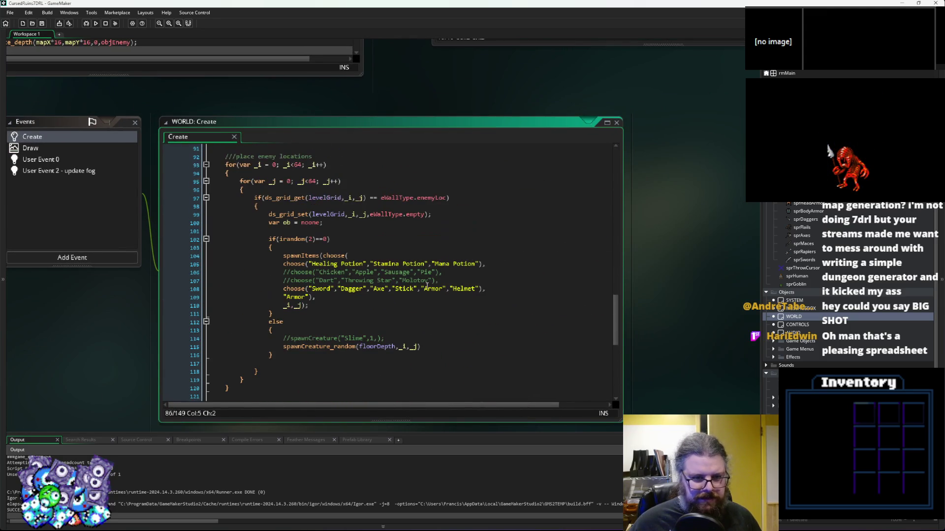
# Add a new spawnItems line using floorDepth after line 110
pyautogui.click(332, 306)
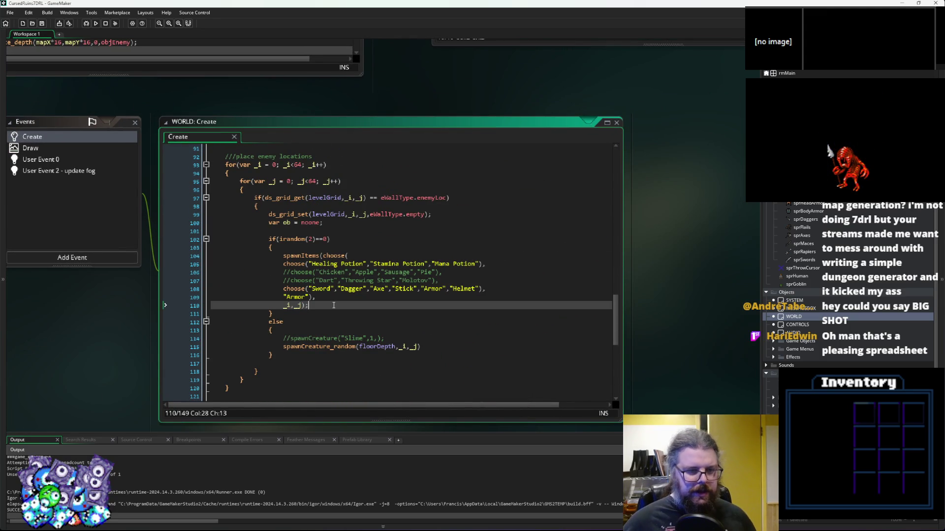
pyautogui.press('Return')
pyautogui.write('spawnItem ')
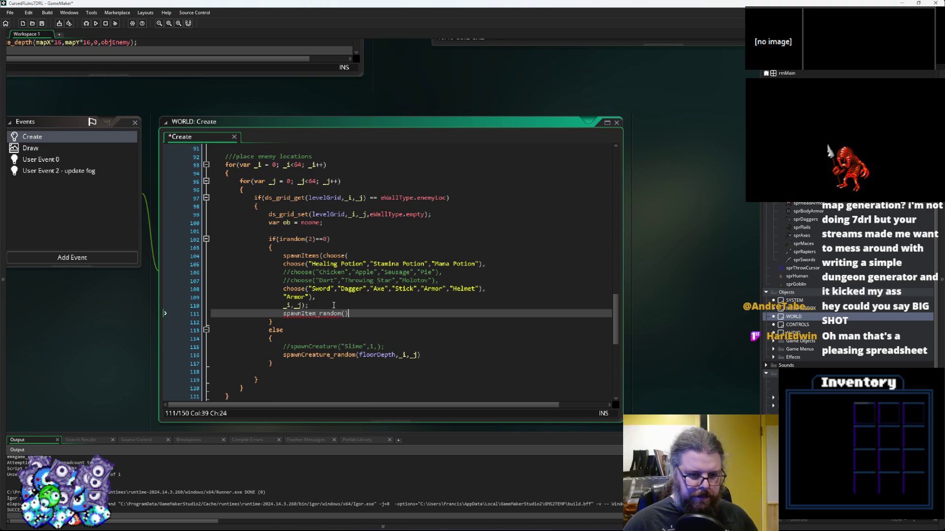
pyautogui.write('floor_dep')
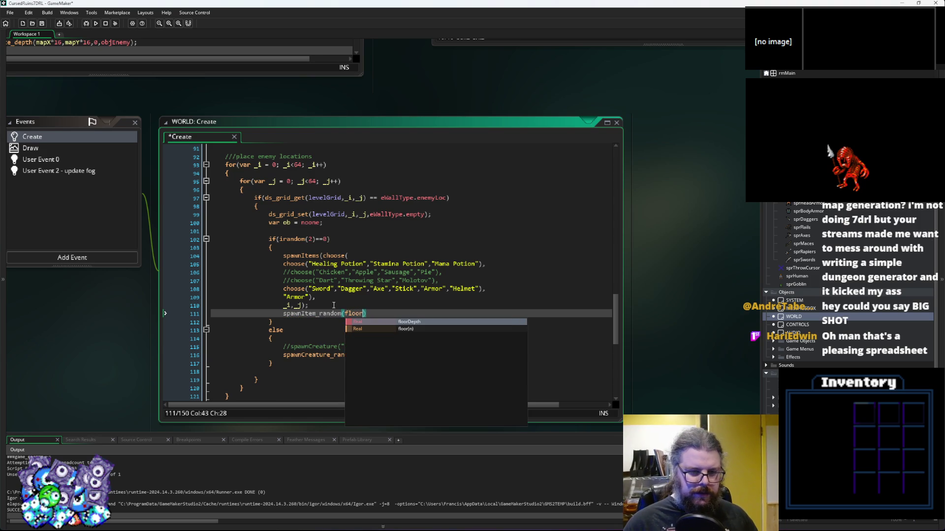
pyautogui.press('Return')
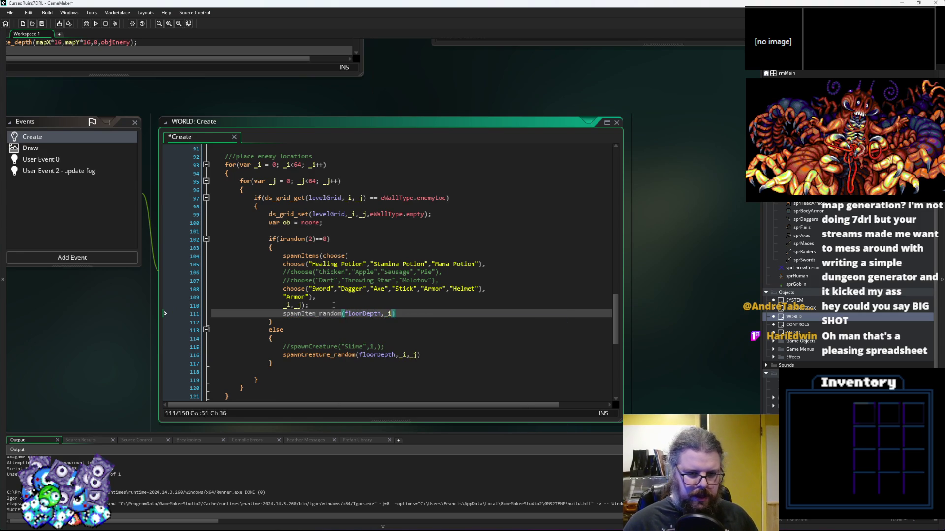
pyautogui.write(',_j')
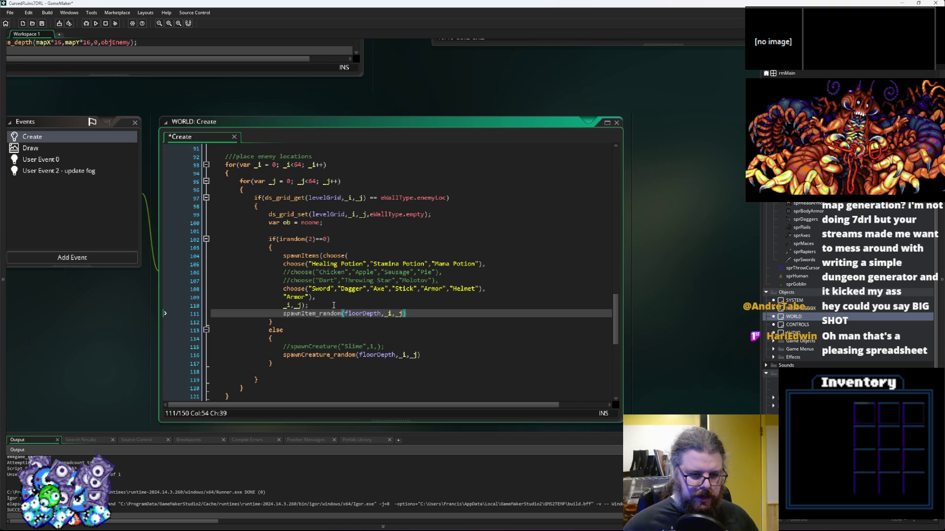
# Delete the commented spawnItems(choose…) block on lines 104–110 and the //spawnCreature line
pyautogui.moveTo(320, 299); pyautogui.dragTo(282, 256)
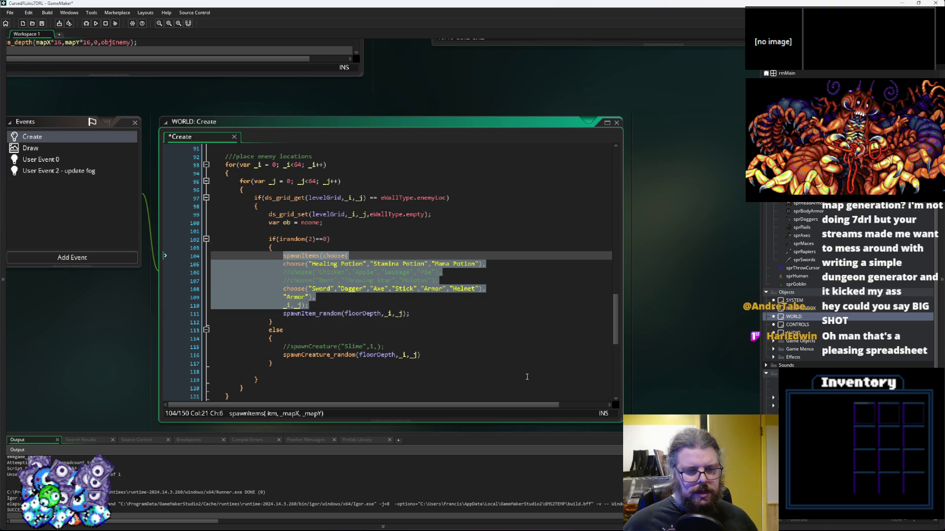
pyautogui.press('BackSpace')
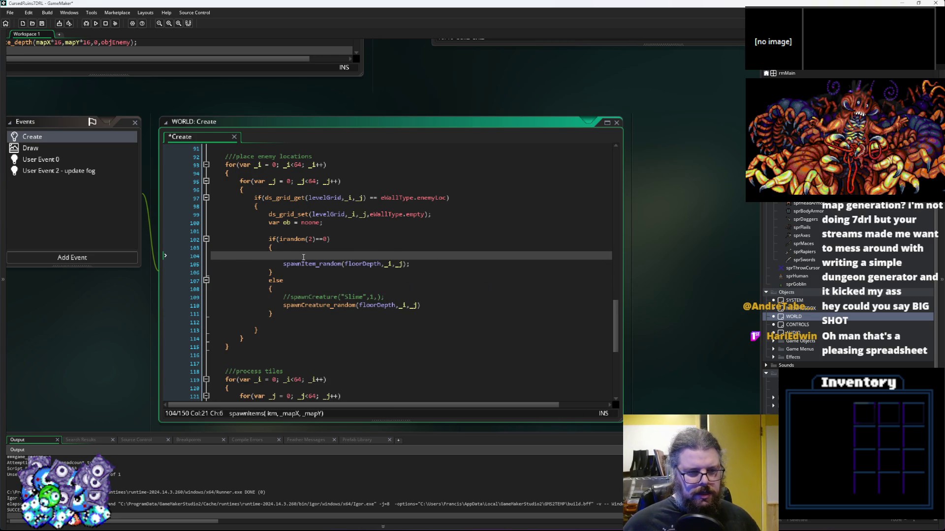
pyautogui.hotkey('shift', 'Left')
pyautogui.hotkey('shift', 'Left')
pyautogui.hotkey('shift', 'Left')
pyautogui.press('BackSpace')
pyautogui.press('BackSpace')
pyautogui.press('BackSpace')
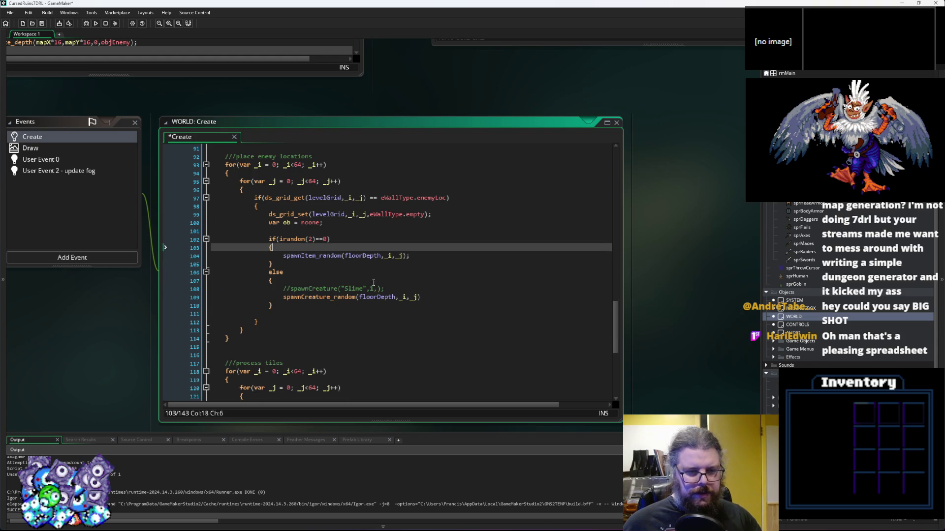
pyautogui.moveTo(158, 294)
pyautogui.mouseDown()
pyautogui.moveTo(159, 281)
pyautogui.moveTo(158, 297)
pyautogui.mouseUp()
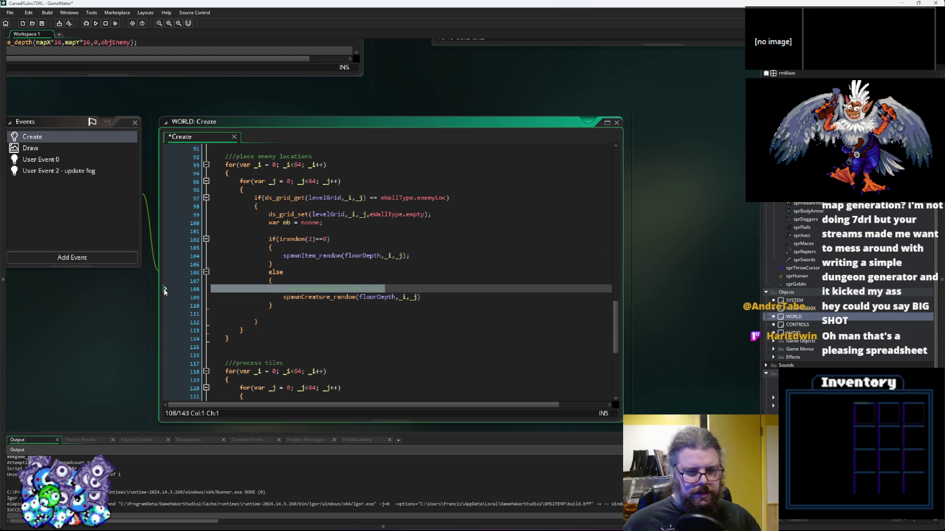
pyautogui.press('BackSpace')
pyautogui.press('BackSpace')
# Save the edited WORLD Create event code
pyautogui.moveTo(302, 273); pyautogui.dragTo(504, 298)
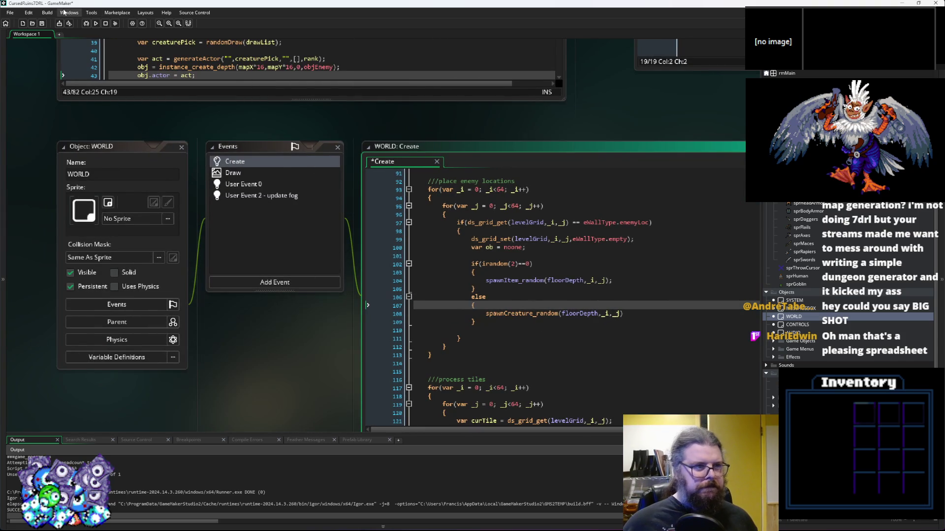
pyautogui.click(41, 24)
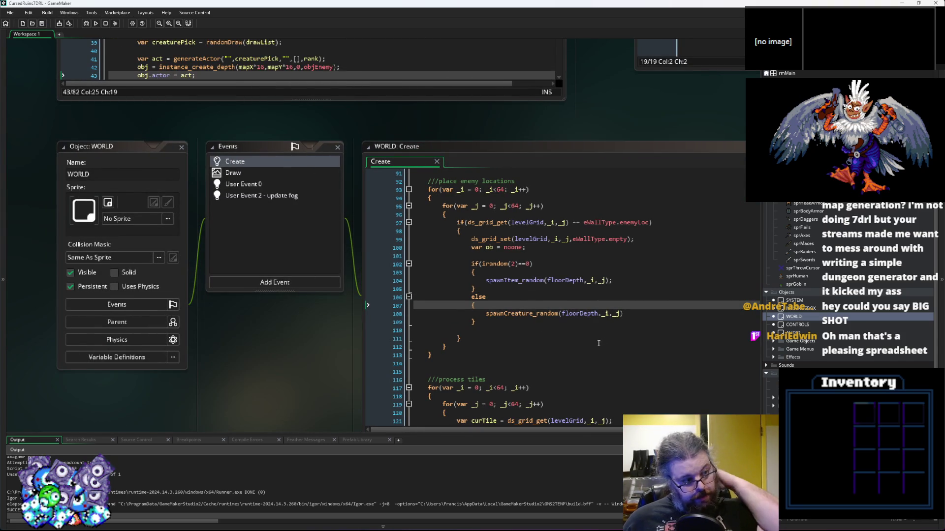
pyautogui.middleClick(521, 313)
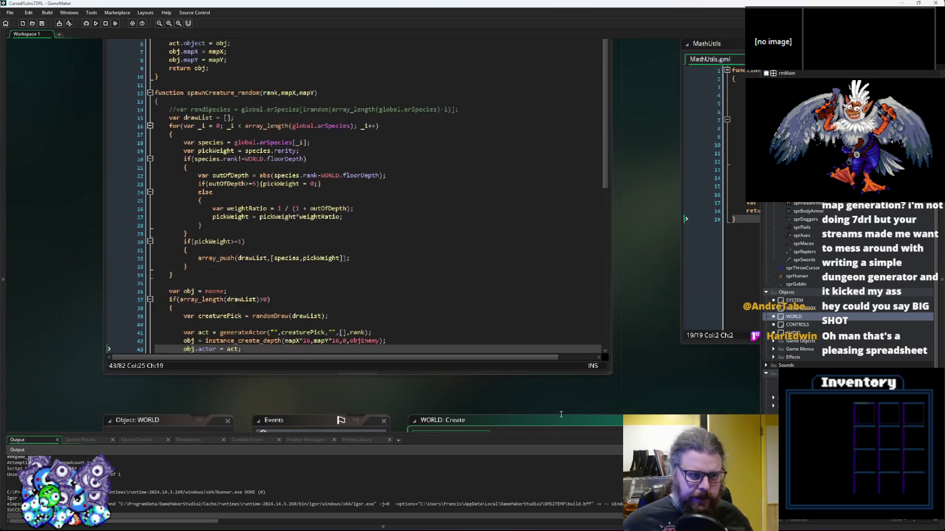
# Paste the old item spawn block as a comment at the end of the spawnCreature script
pyautogui.click(458, 314)
pyautogui.scroll(-2, 458, 314)
pyautogui.scroll(3, 443, 305)
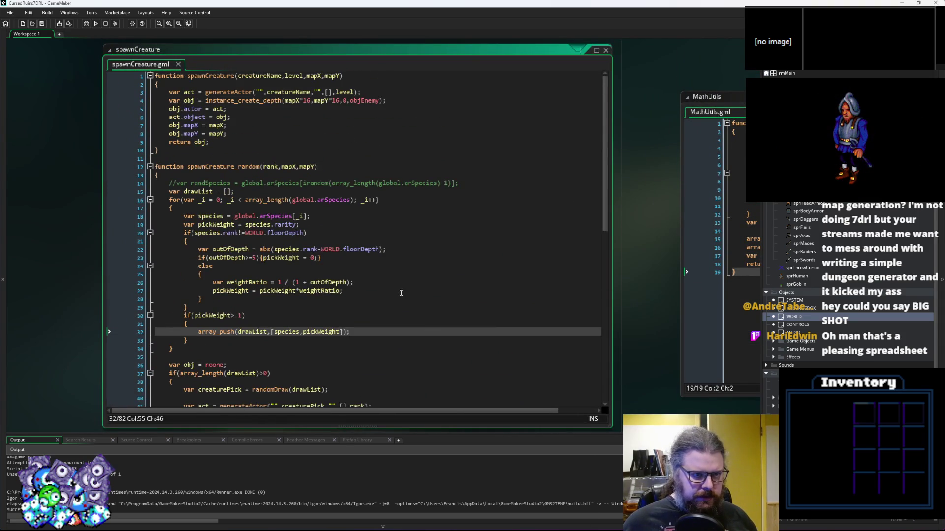
pyautogui.scroll(-7, 399, 289)
pyautogui.scroll(-8, 400, 289)
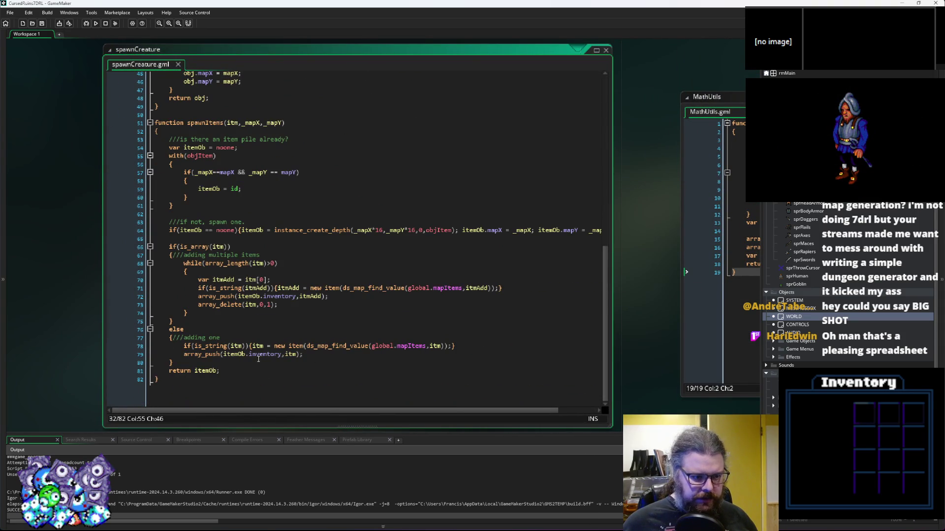
pyautogui.click(243, 389)
pyautogui.press('Return')
pyautogui.press('Return')
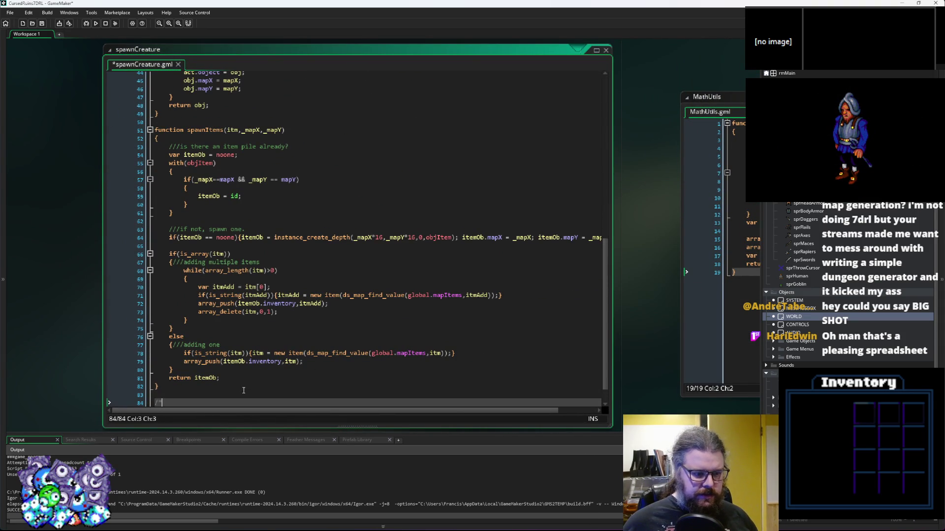
pyautogui.write('spawnItems(choose( \t\t\t\t\tchoose("Healing Potion","Stamina Potion","Mana Potion"), \t\t\t\t\t//choose("Chicken","Apple","Sausage","Pie"), \t\t\t\t\t//choose("Dart","Throwing Star","Molotov"), \t\t\t\t\tchoose("Sword","Dagger","Axe","Stick","Armor","Helmet"), \t\t\t\t\t"Armor"), \t\t\t\t\t_i,_j);')
# Duplicate the spawnItems function below itself and rename the copy spawnItem_random
pyautogui.scroll(2, 252, 374)
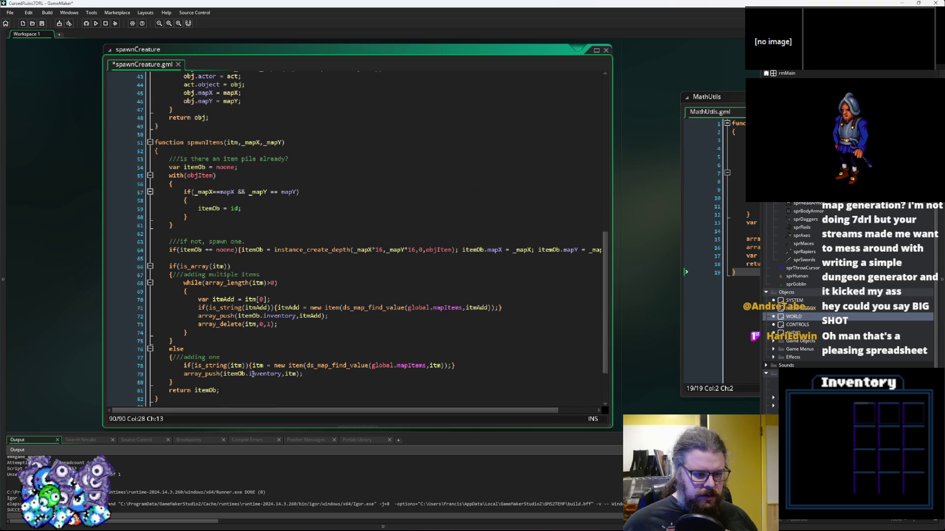
pyautogui.moveTo(159, 398); pyautogui.dragTo(120, 142)
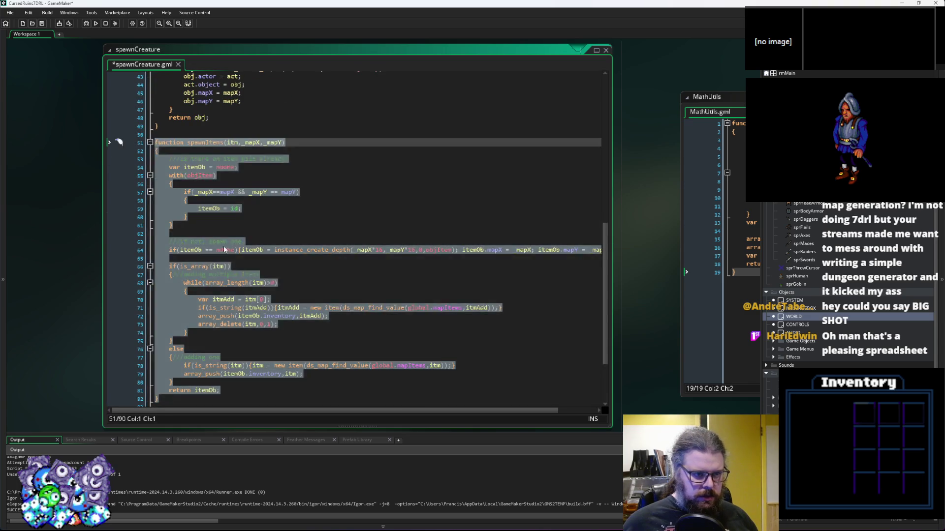
pyautogui.scroll(-3, 198, 315)
pyautogui.hotkey('ctrl', 'c')
pyautogui.click(199, 315)
pyautogui.press('Return')
pyautogui.press('Return')
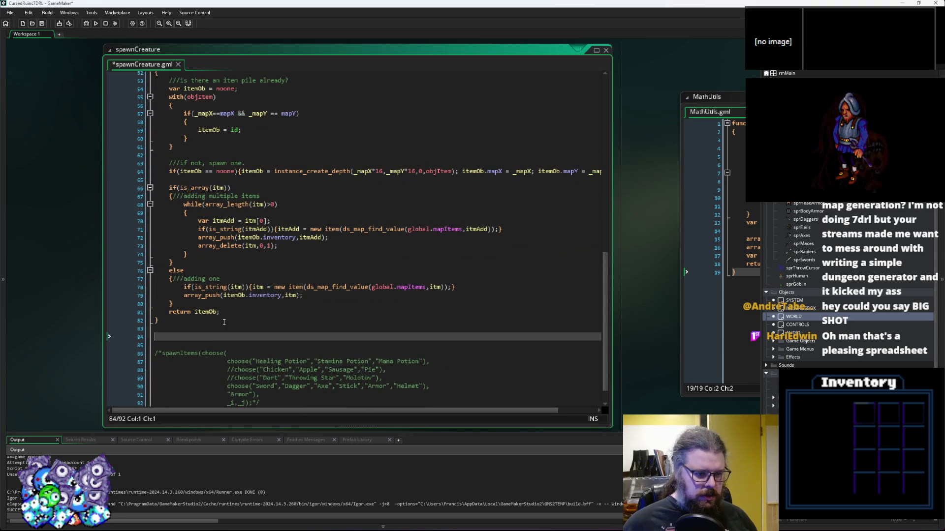
pyautogui.hotkey('ctrl', 'v')
pyautogui.scroll(5, 227, 315)
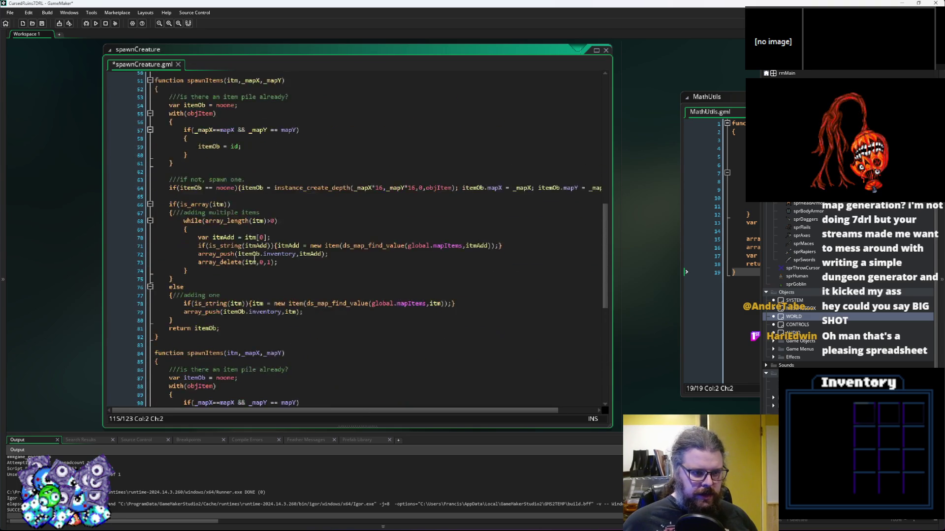
pyautogui.scroll(-3, 242, 281)
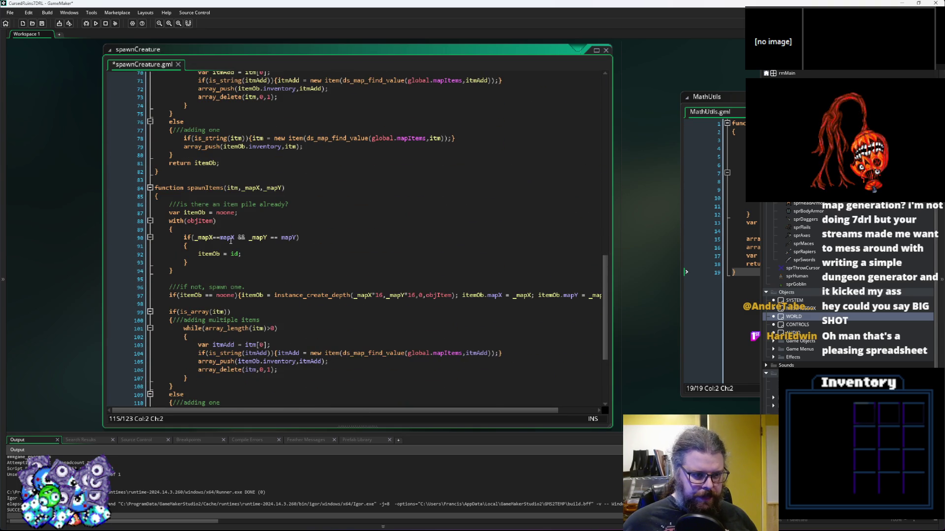
pyautogui.click(239, 188)
pyautogui.write('_random')
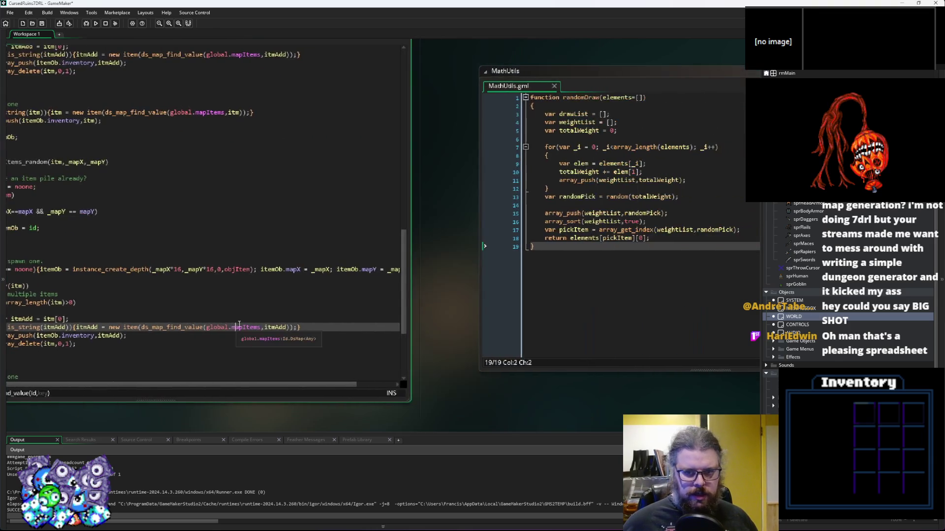
# From the WORLD Create event's call, go to spawnItem_random and add blank lines after its item-pile comment
pyautogui.click(422, 172)
pyautogui.click(472, 377)
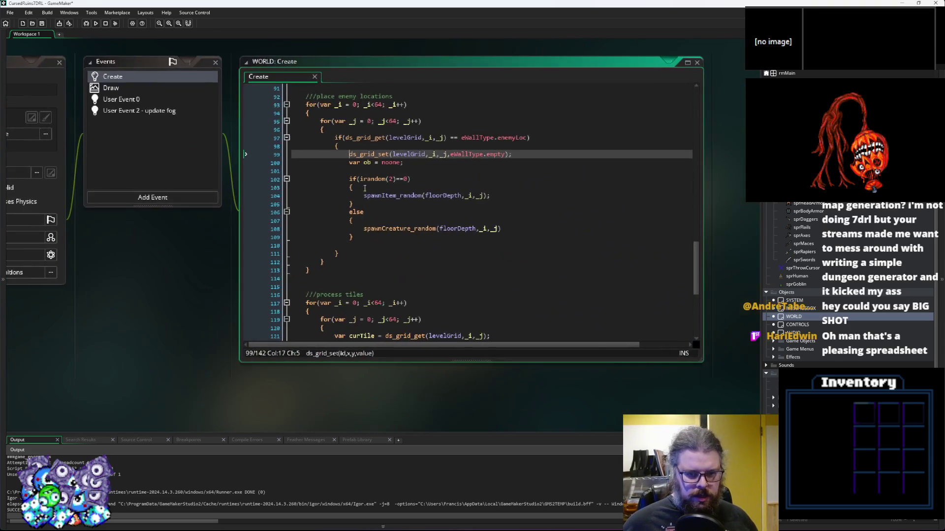
pyautogui.click(396, 229)
pyautogui.click(393, 196)
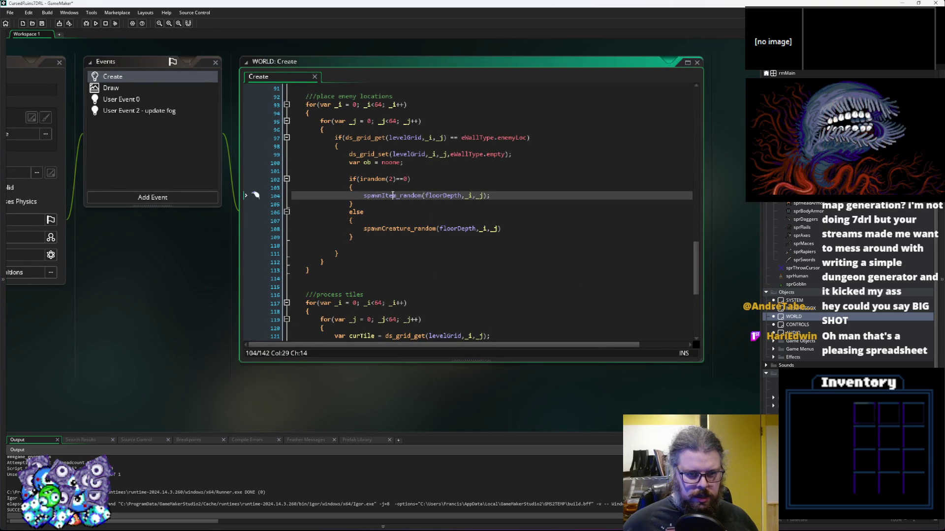
pyautogui.middleClick(393, 195)
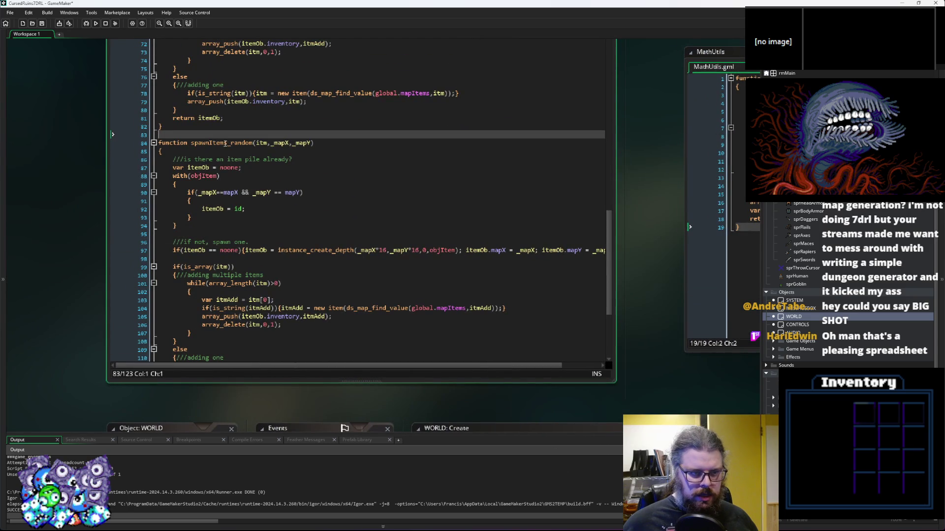
pyautogui.click(247, 219)
pyautogui.click(346, 147)
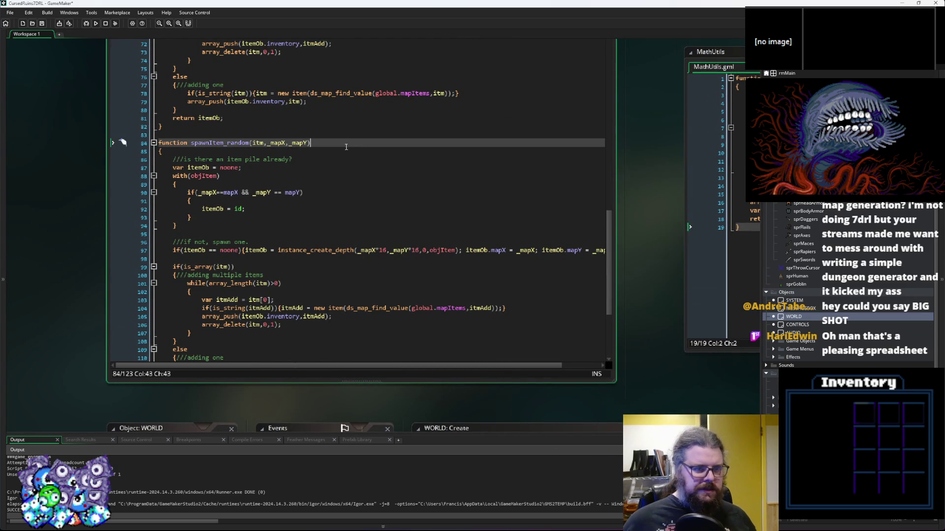
pyautogui.scroll(3, 318, 177)
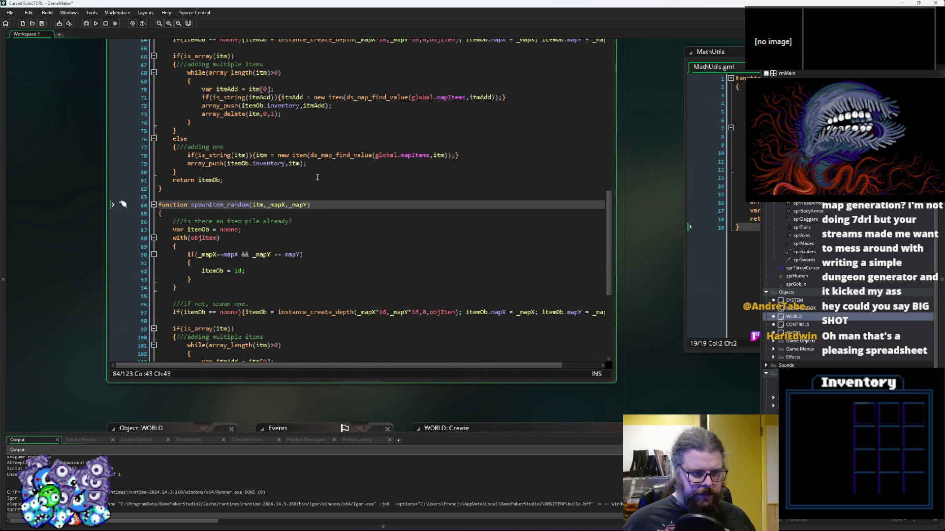
pyautogui.click(323, 223)
pyautogui.press('Return')
pyautogui.press('Return')
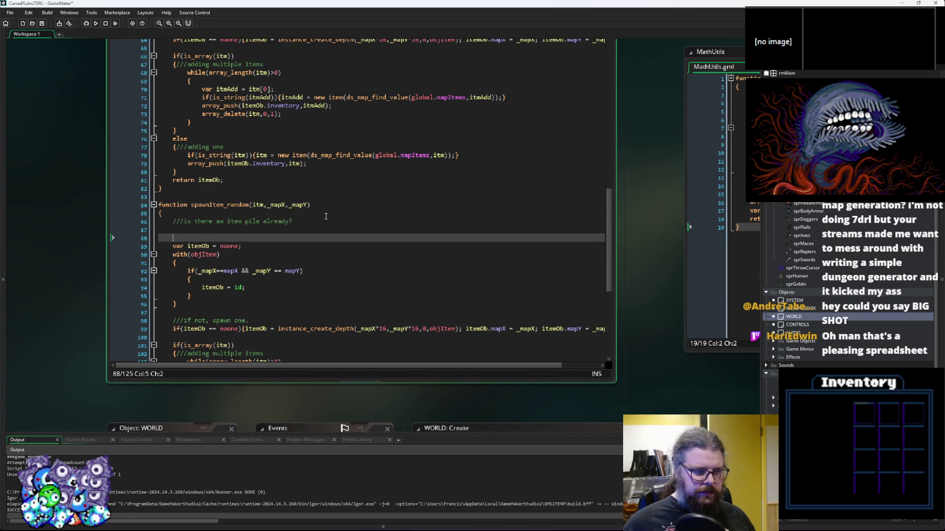
pyautogui.click(326, 214)
pyautogui.scroll(6, 246, 172)
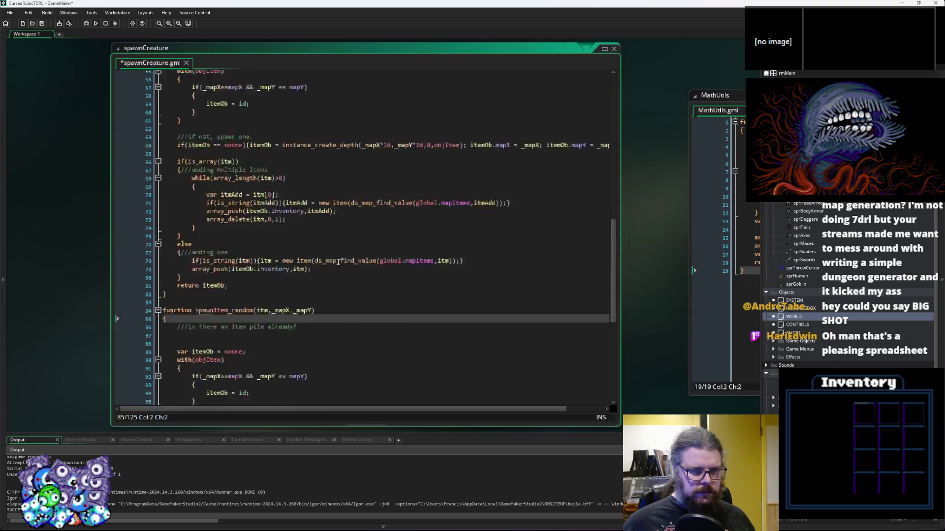
# Copy the weighted drawList loop from spawnCreature_random into spawnItem_random's blank line
pyautogui.click(158, 120)
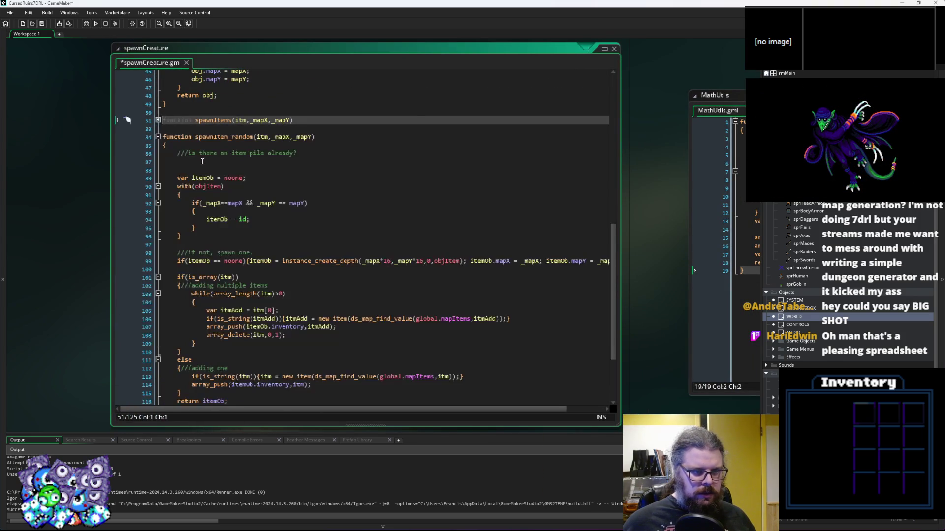
pyautogui.click(255, 186)
pyautogui.press('Up')
pyautogui.press('Up')
pyautogui.scroll(5, 254, 183)
pyautogui.scroll(9, 254, 184)
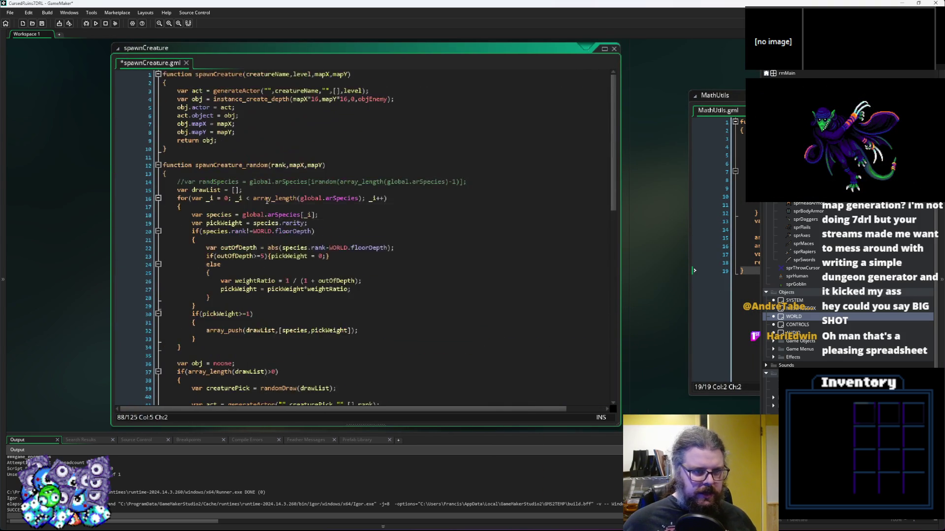
pyautogui.moveTo(206, 326); pyautogui.dragTo(178, 167)
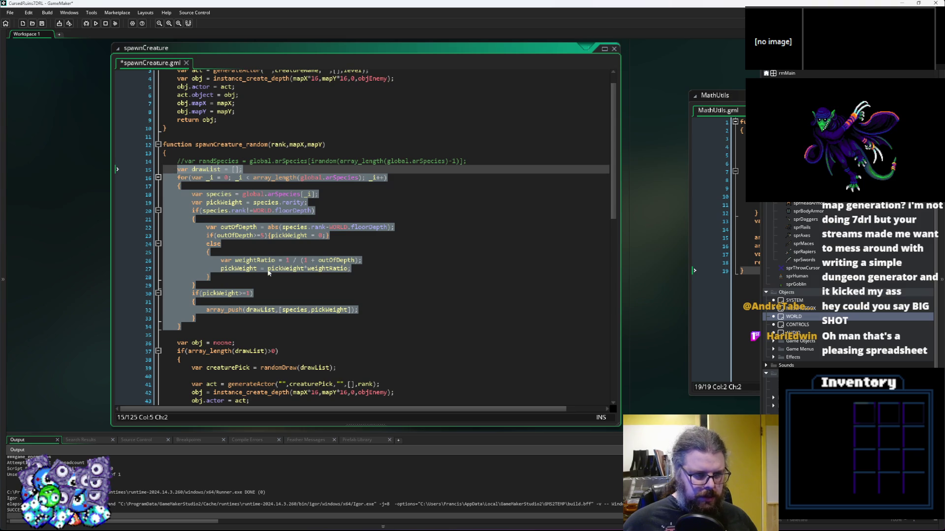
pyautogui.click(273, 294)
pyautogui.scroll(-12, 281, 286)
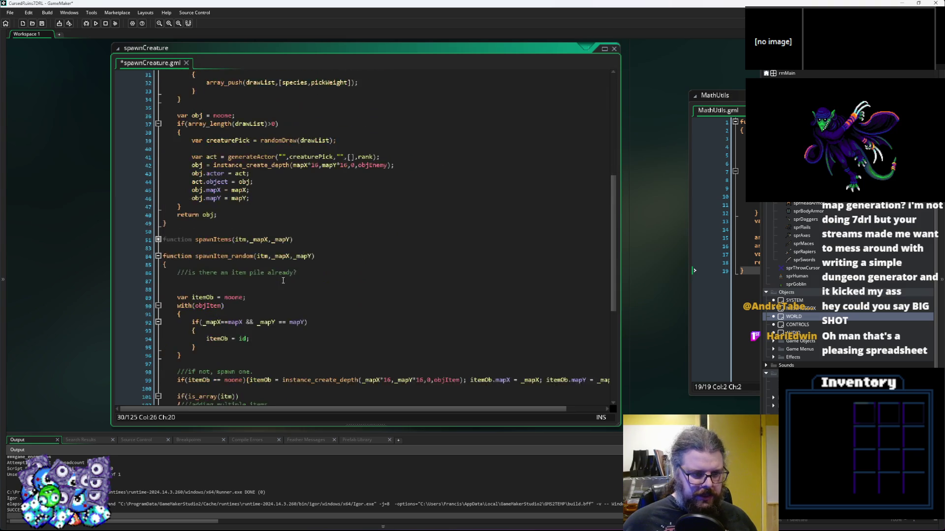
pyautogui.click(227, 219)
pyautogui.hotkey('ctrl', 'v')
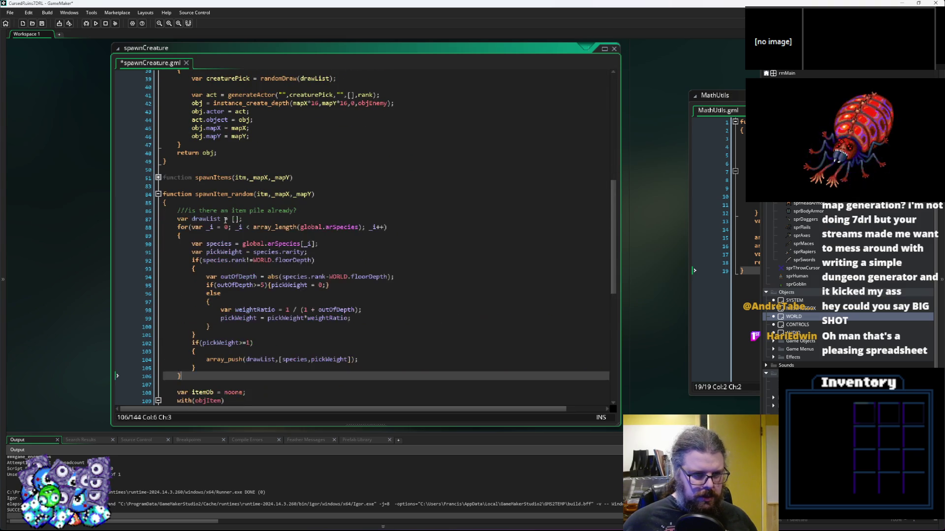
# Replace global.arSpecies with global.arrItems on lines 88 and 90
pyautogui.scroll(-3, 232, 235)
pyautogui.scroll(3, 244, 283)
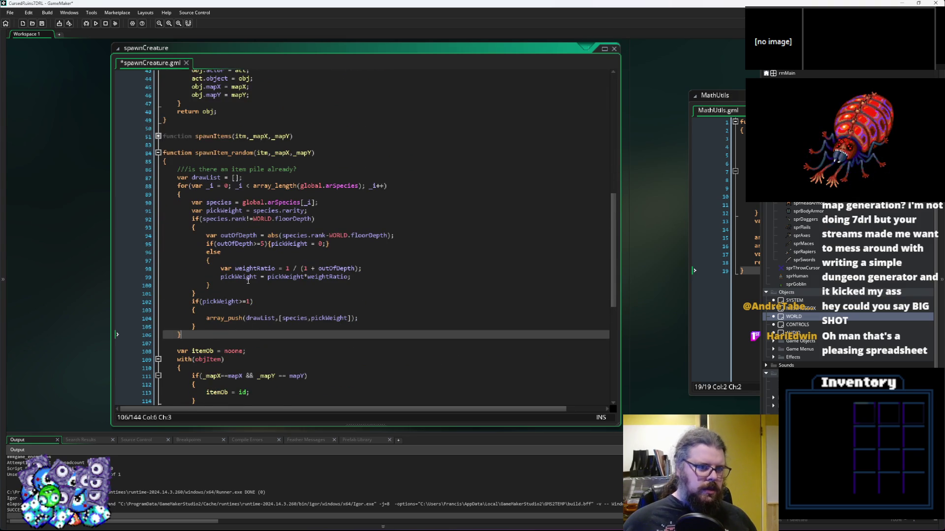
pyautogui.scroll(-3, 246, 279)
pyautogui.scroll(1, 352, 171)
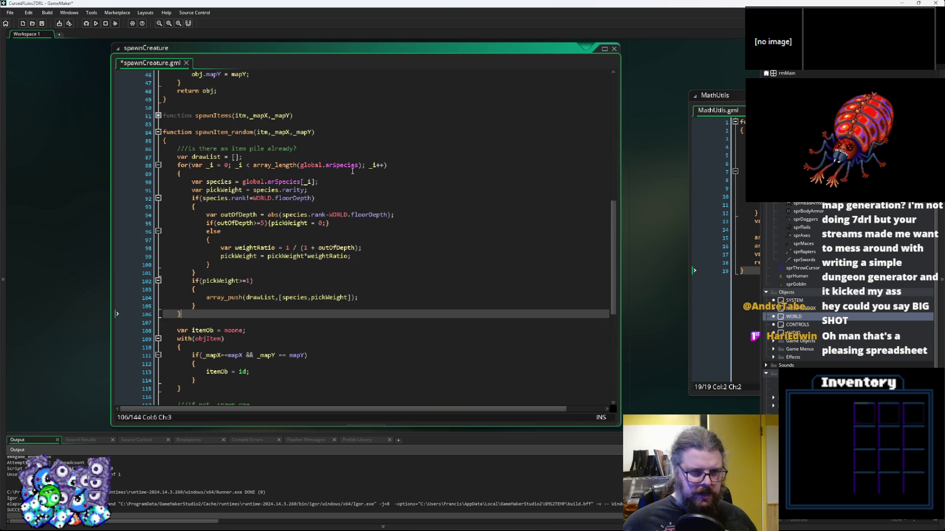
pyautogui.moveTo(359, 167); pyautogui.dragTo(334, 169)
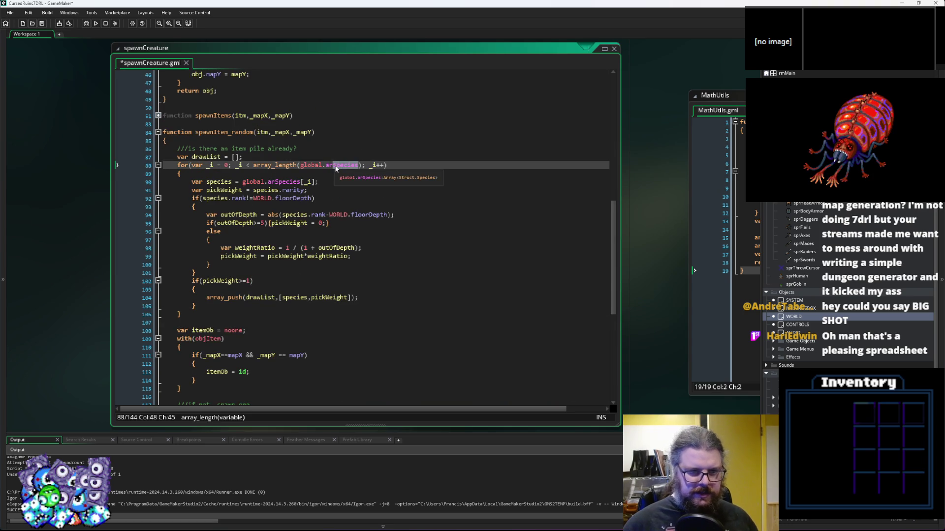
pyautogui.press('BackSpace')
pyautogui.press('Down')
pyautogui.press('Down')
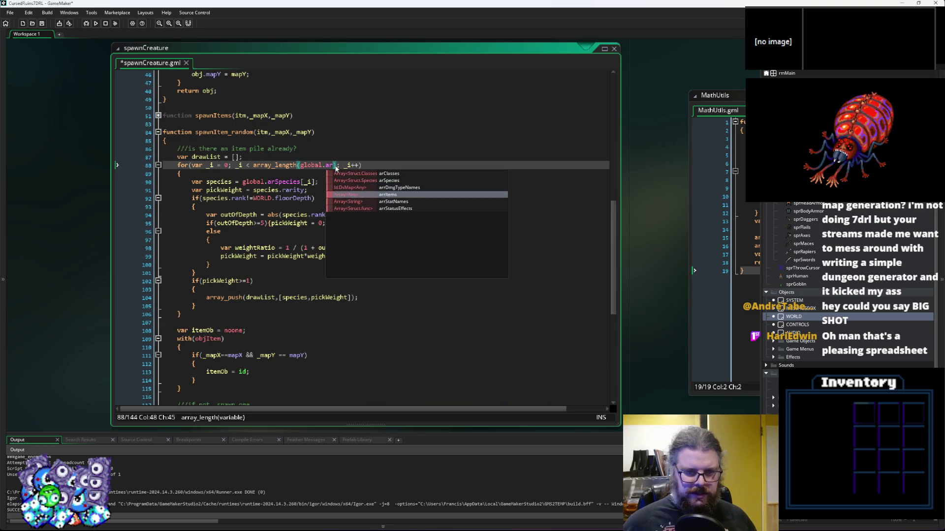
pyautogui.press('Return')
pyautogui.press('Down')
pyautogui.press('Down')
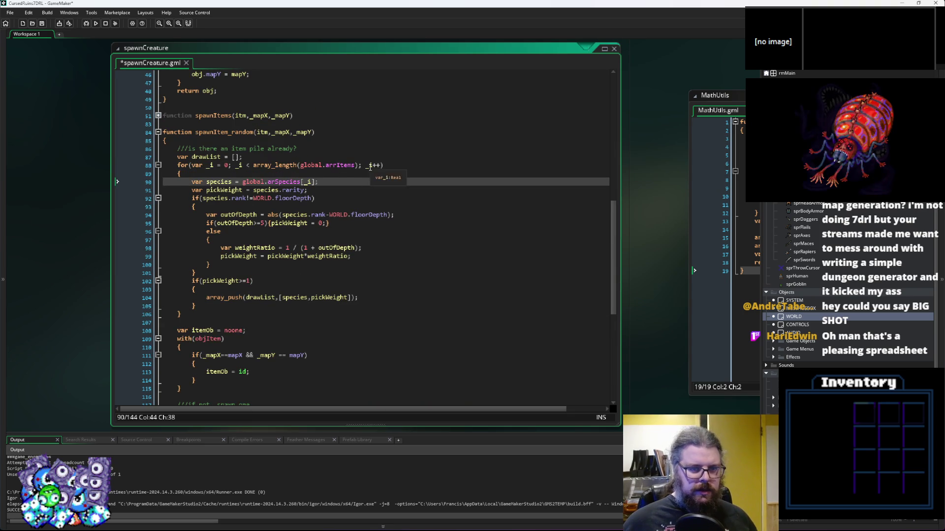
pyautogui.doubleClick(336, 166)
pyautogui.hotkey('ctrl', 'c')
pyautogui.doubleClick(280, 182)
pyautogui.hotkey('ctrl', 'v')
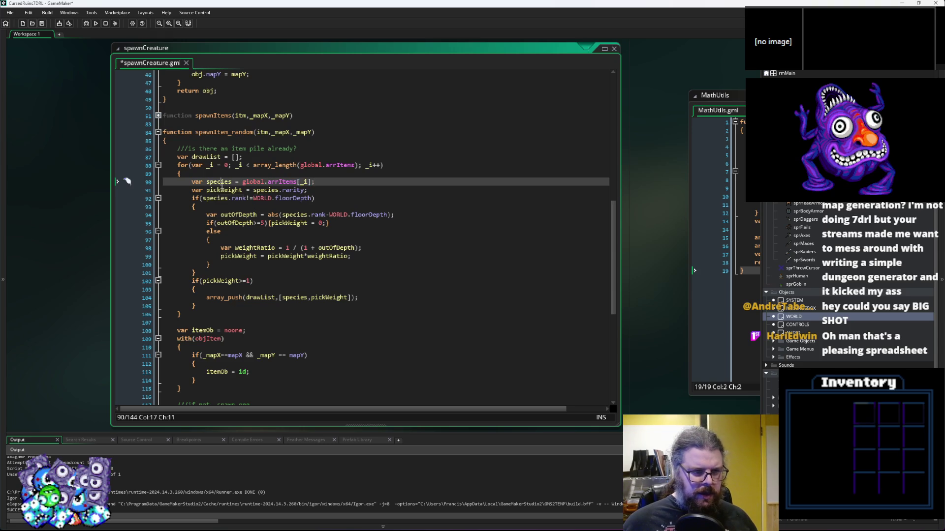
# Review the rarity, floorDepth and weight lines, and rename the species declaration to itemPick
pyautogui.click(292, 190)
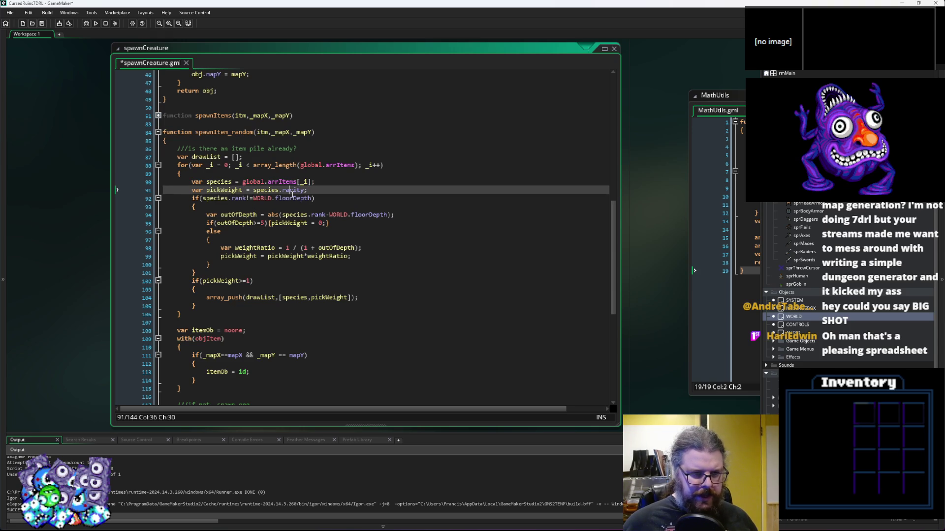
pyautogui.click(238, 198)
pyautogui.doubleClick(283, 198)
pyautogui.click(238, 215)
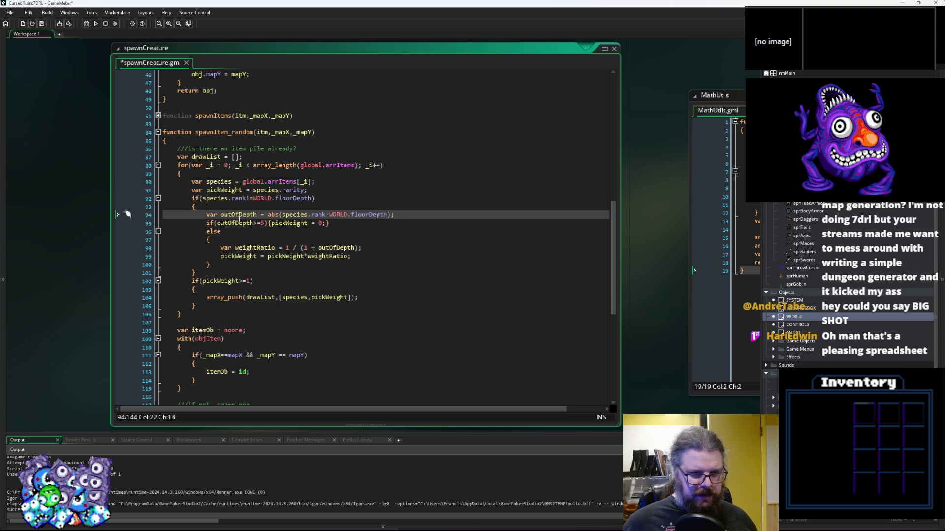
pyautogui.click(347, 224)
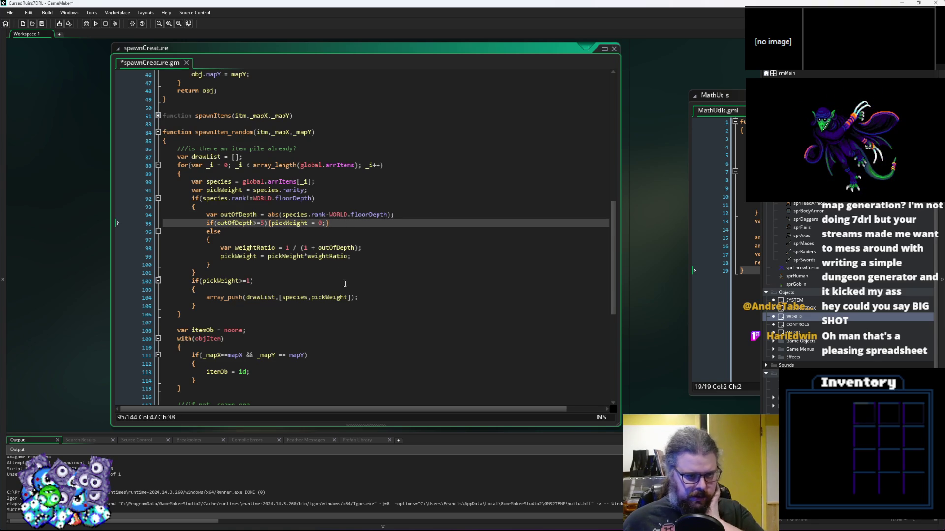
pyautogui.click(371, 251)
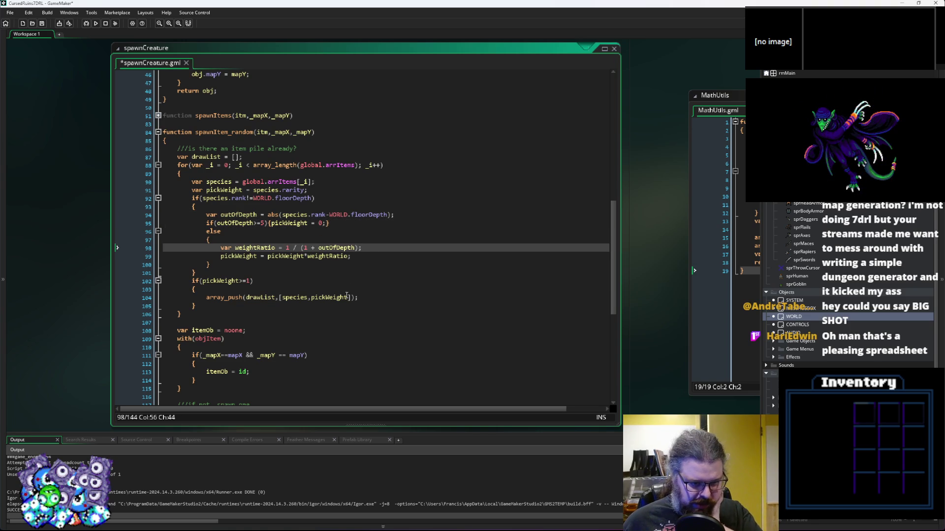
pyautogui.click(375, 298)
pyautogui.press('F12')
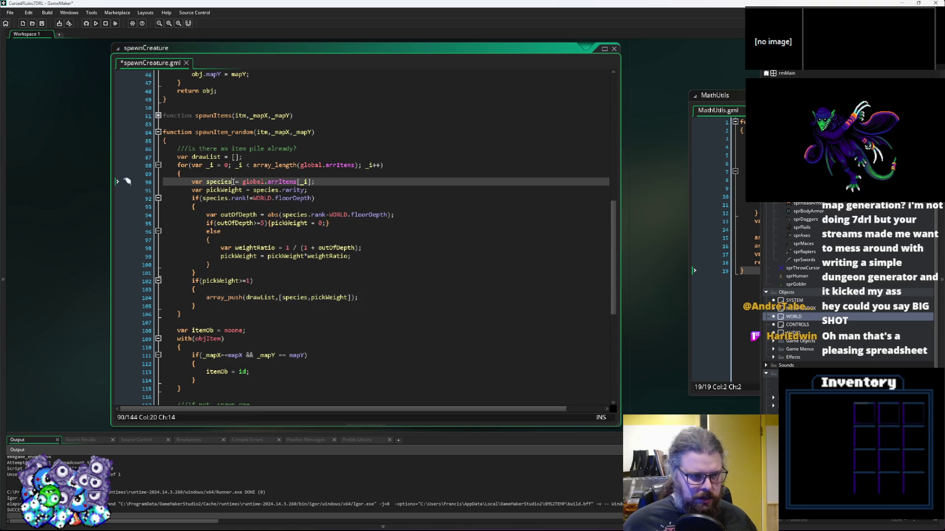
pyautogui.write('item')
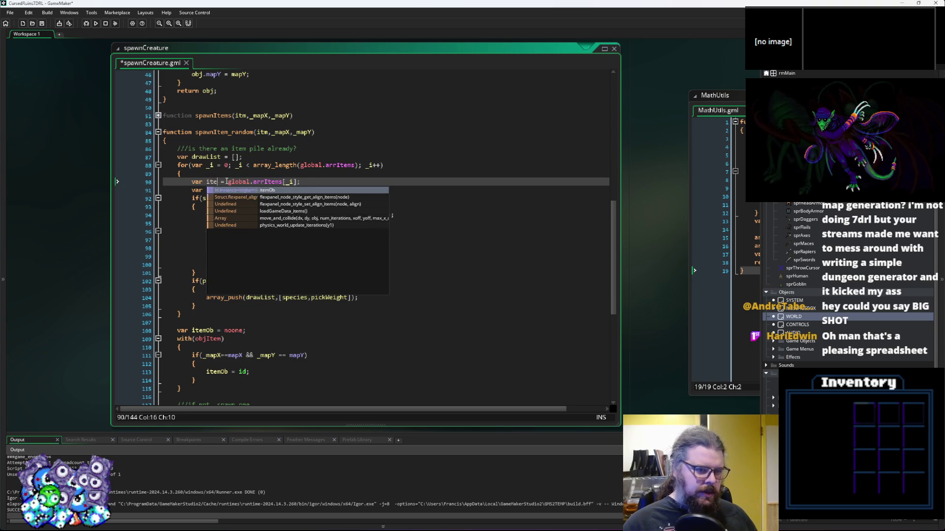
pyautogui.write('Pick')
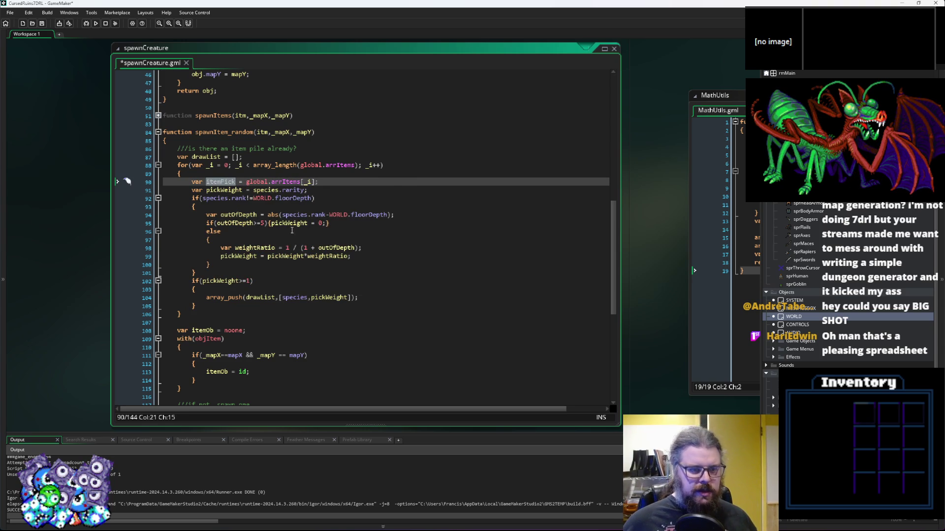
# Rename the remaining species references on lines 92, 94 and 104 to itemPick
pyautogui.click(221, 199)
pyautogui.doubleClick(215, 198)
pyautogui.write('itemPick')
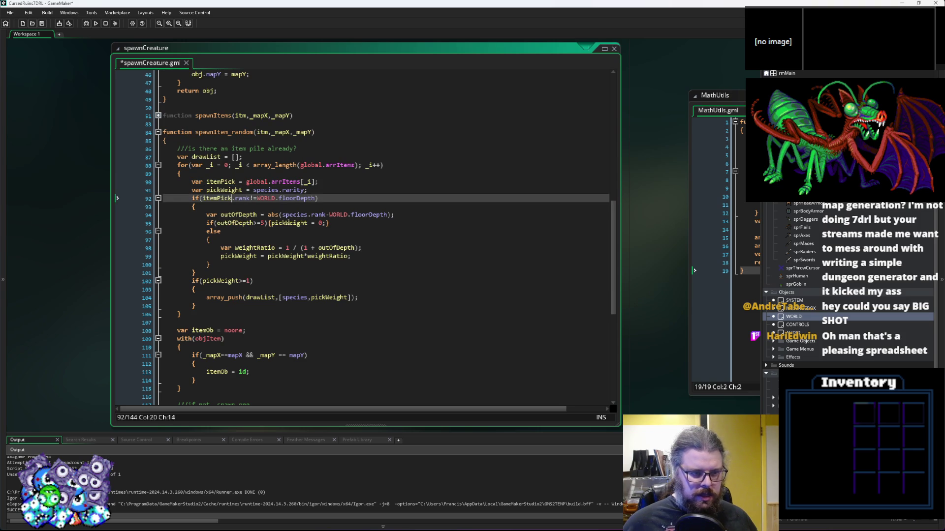
pyautogui.doubleClick(295, 215)
pyautogui.write('itemPick')
pyautogui.doubleClick(295, 299)
pyautogui.write('itemPick')
pyautogui.click(286, 315)
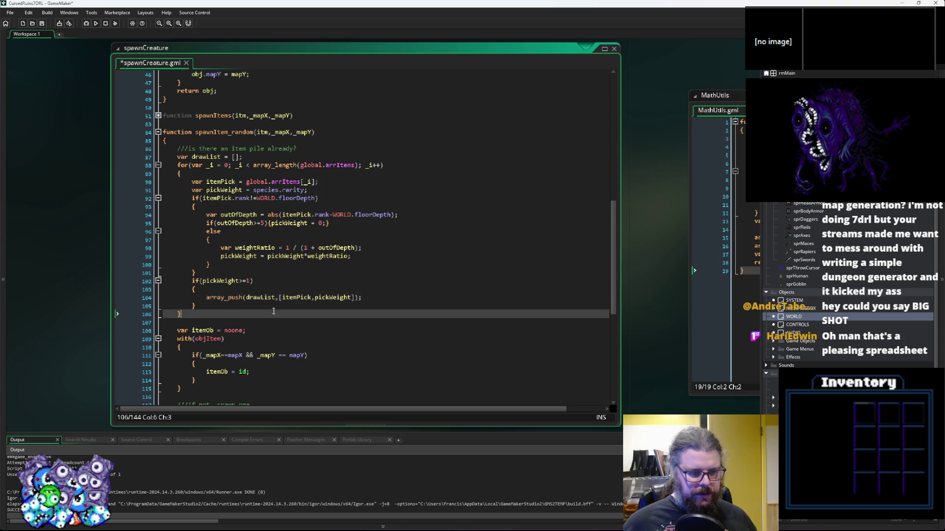
# Paste the creature spawn-condition lines after the item loop and open an empty brace block
pyautogui.scroll(8, 250, 271)
pyautogui.scroll(3, 250, 271)
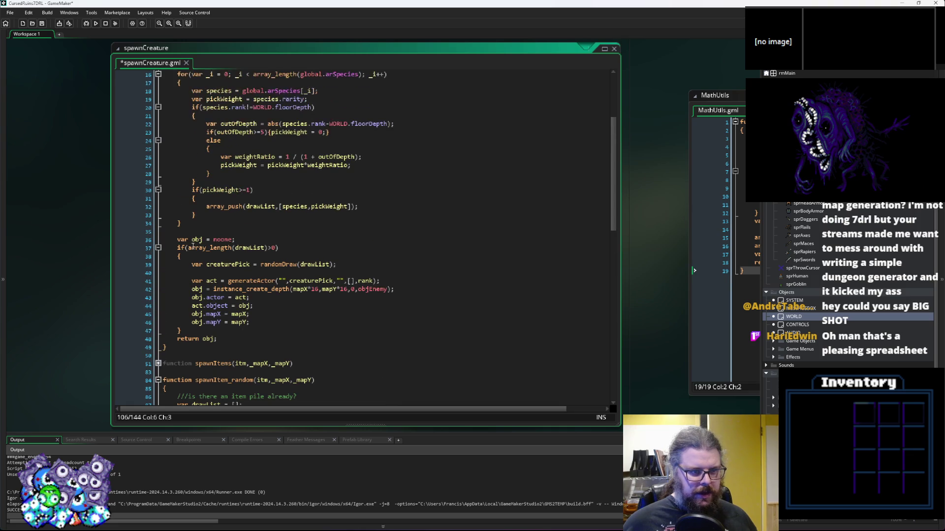
pyautogui.moveTo(189, 257); pyautogui.dragTo(176, 240)
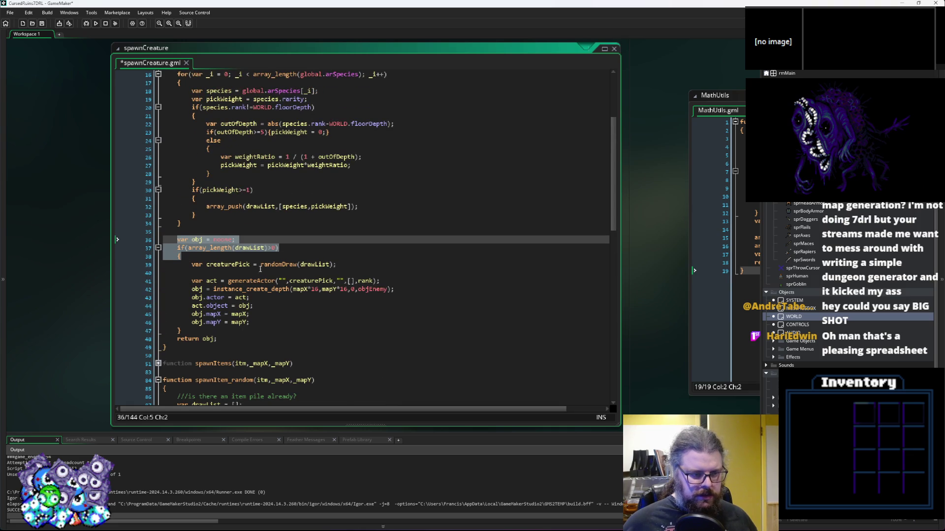
pyautogui.scroll(-4, 261, 268)
pyautogui.scroll(-15, 268, 266)
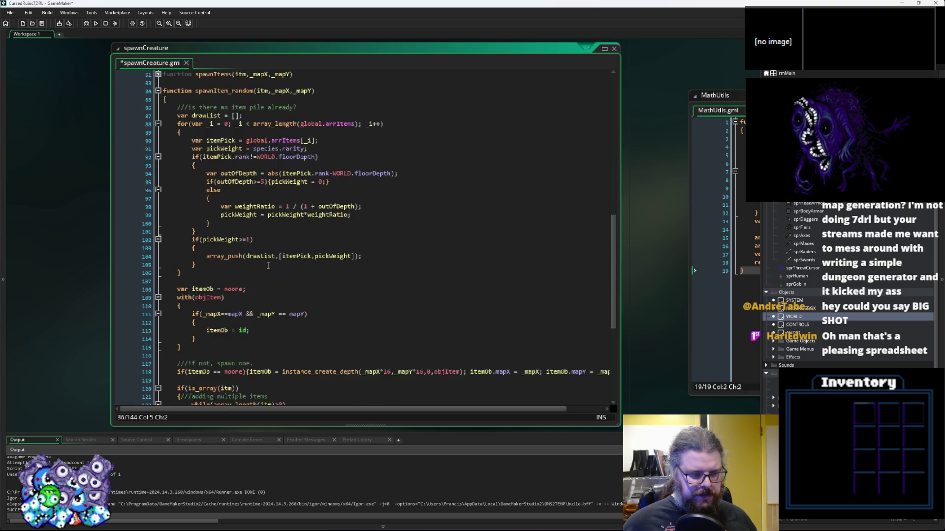
pyautogui.scroll(7, 262, 266)
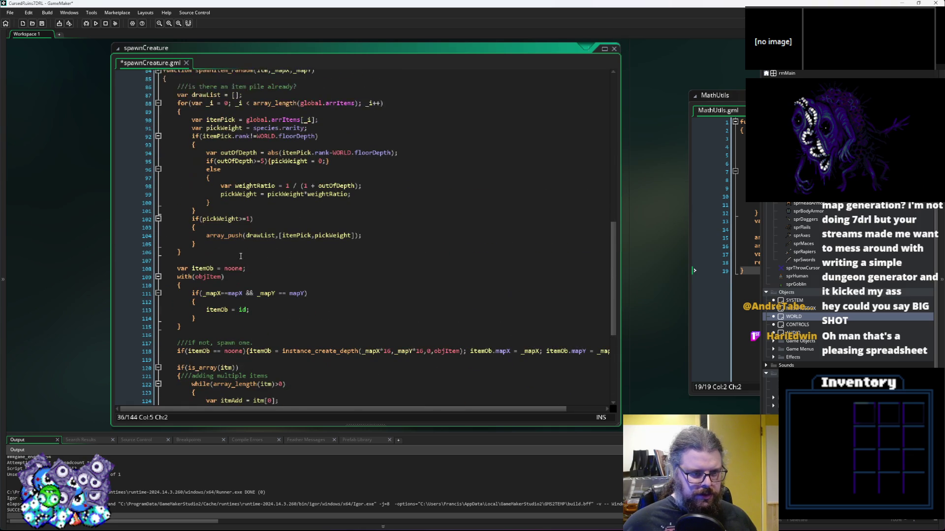
pyautogui.click(234, 260)
pyautogui.press('Return')
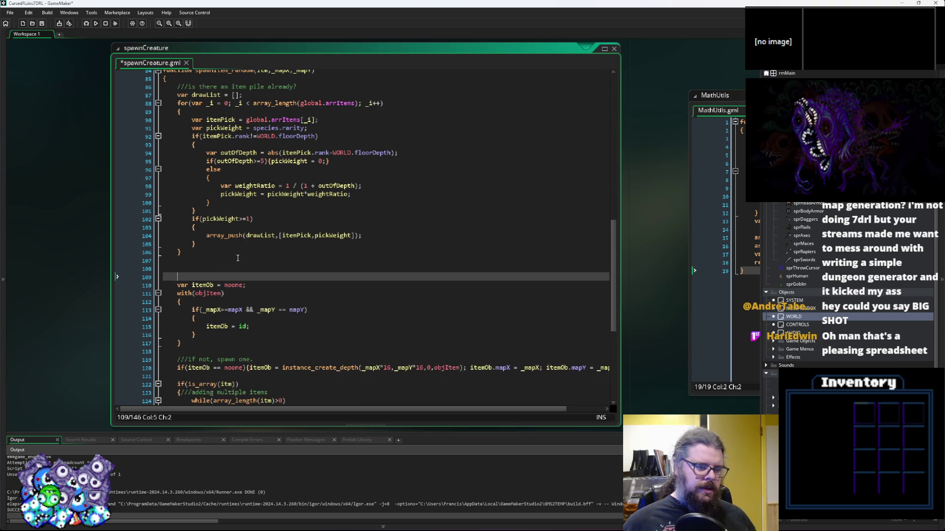
pyautogui.hotkey('ctrl', 'v')
pyautogui.write('{')
pyautogui.press('Return')
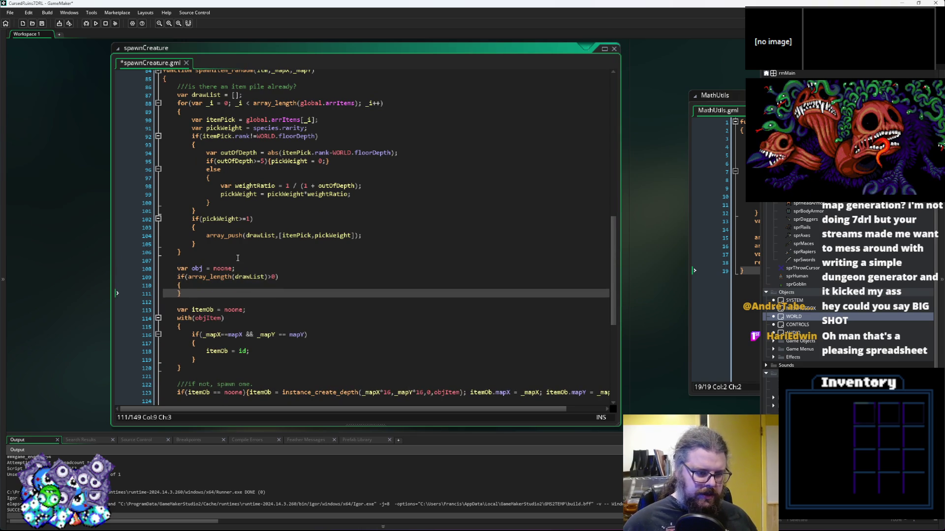
pyautogui.press('Up')
pyautogui.scroll(-2, 238, 258)
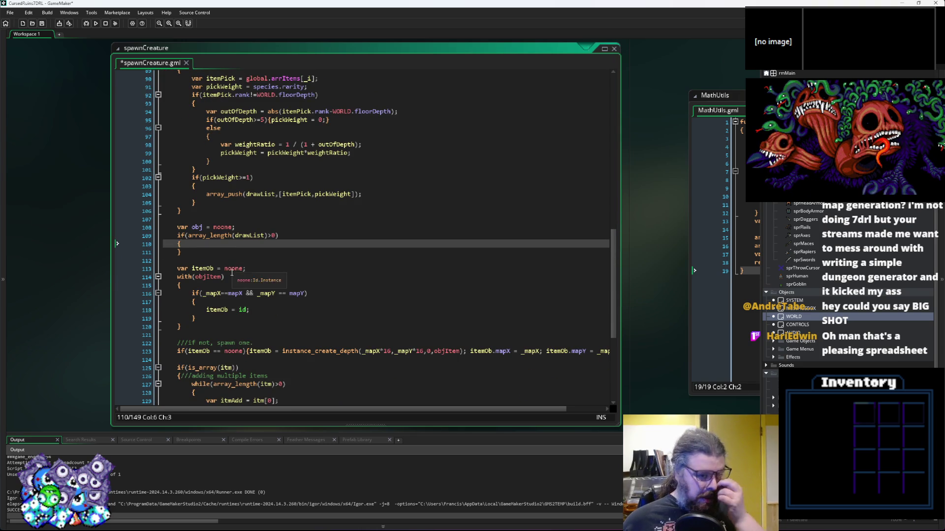
pyautogui.scroll(1, 250, 273)
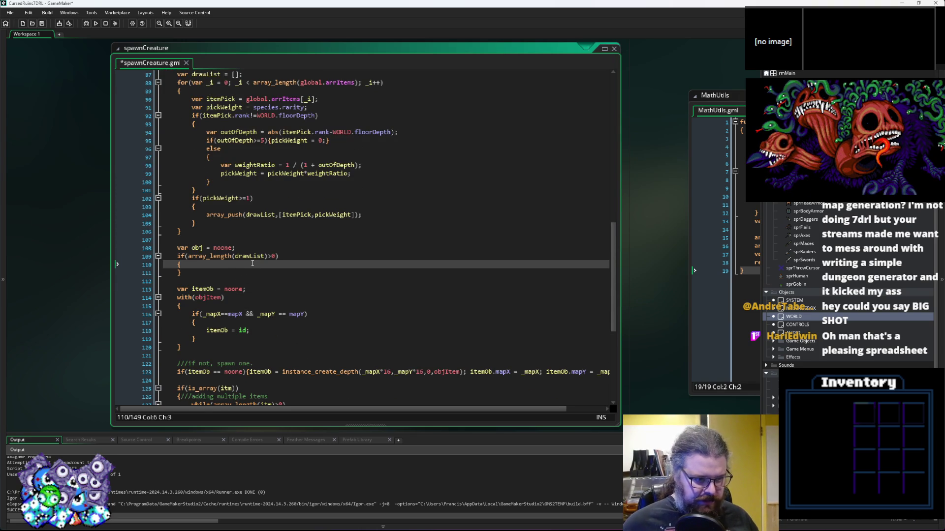
pyautogui.press('Return')
# Delete the old item-pile spawning code below the new block
pyautogui.scroll(-6, 241, 231)
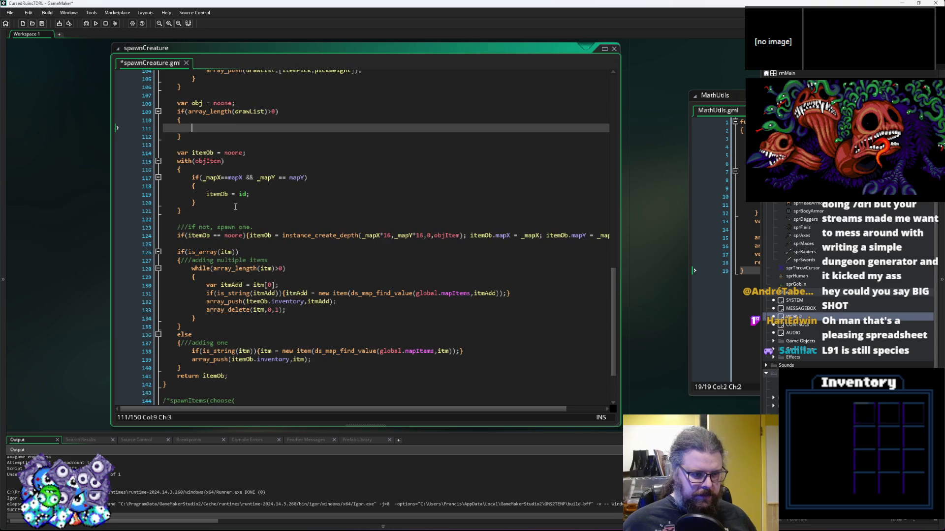
pyautogui.moveTo(235, 368)
pyautogui.mouseDown()
pyautogui.moveTo(178, 335)
pyautogui.moveTo(172, 169)
pyautogui.moveTo(175, 179)
pyautogui.mouseUp()
pyautogui.hotkey('shift', 'Up')
pyautogui.hotkey('shift', 'Up')
pyautogui.hotkey('shift', 'Up')
pyautogui.hotkey('shift', 'Home')
pyautogui.press('Delete')
pyautogui.press('BackSpace')
# Add a spawnItems(itemPick,_mapX,_mapY); call inside the new braces
pyautogui.scroll(20, 246, 237)
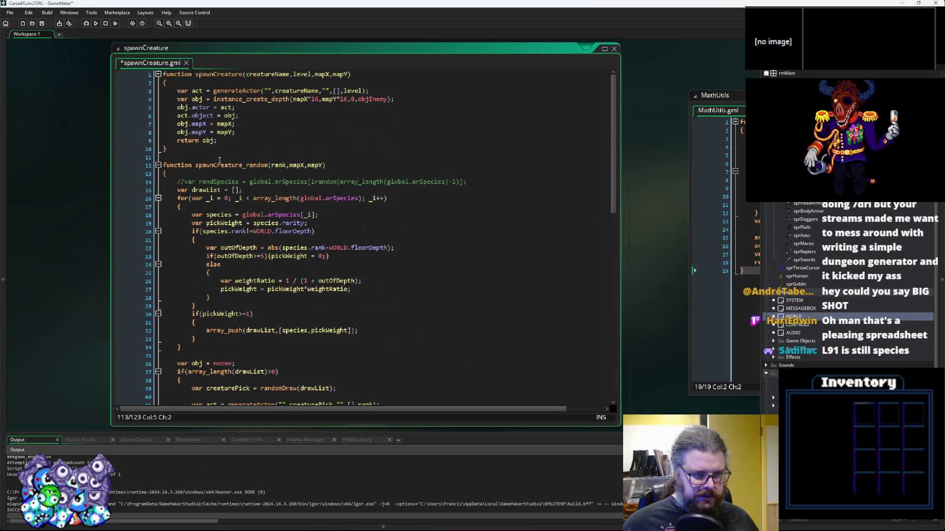
pyautogui.scroll(-13, 219, 168)
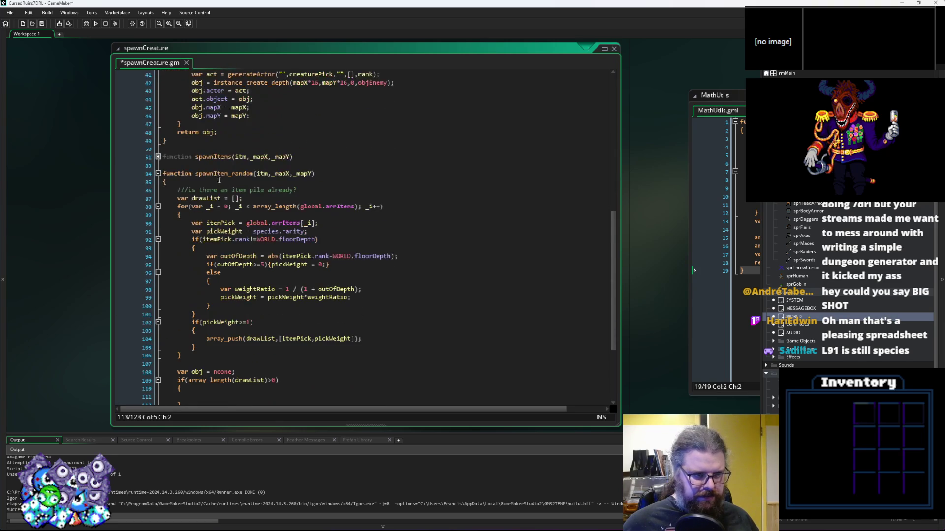
pyautogui.doubleClick(212, 157)
pyautogui.scroll(-14, 224, 236)
pyautogui.click(228, 292)
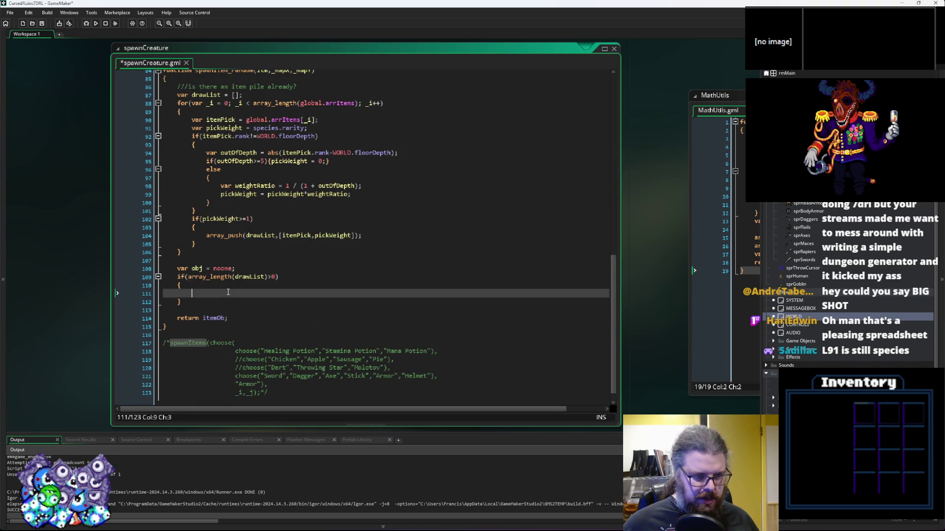
pyautogui.hotkey('ctrl', 'v')
pyautogui.write('(')
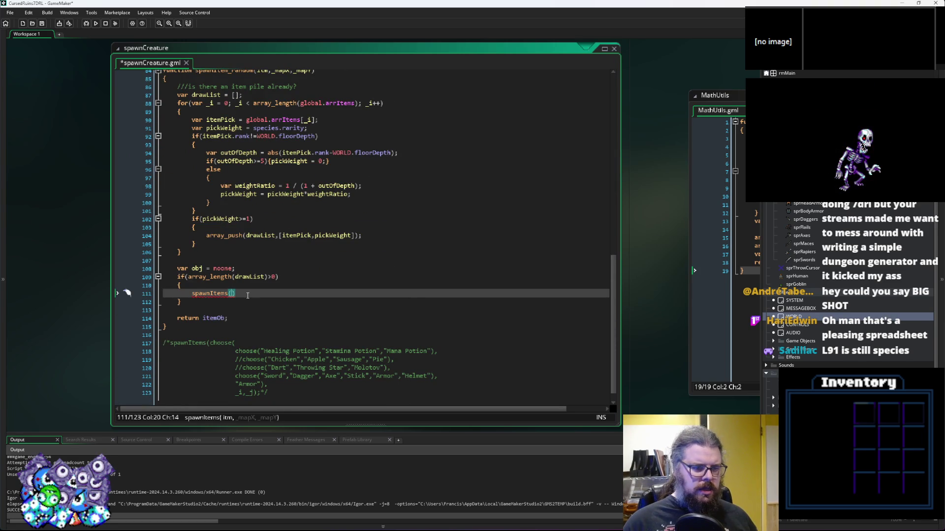
pyautogui.write(',_map')
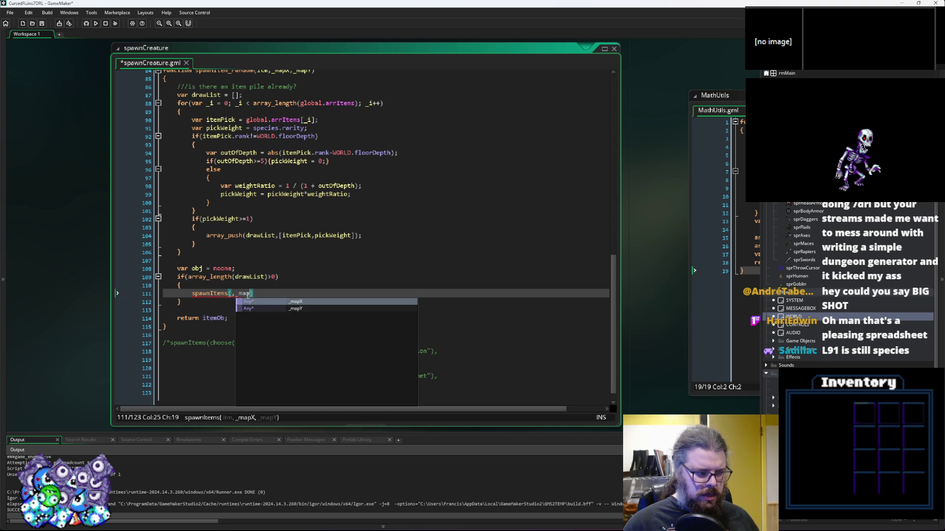
pyautogui.write('X,_')
pyautogui.write('mapY')
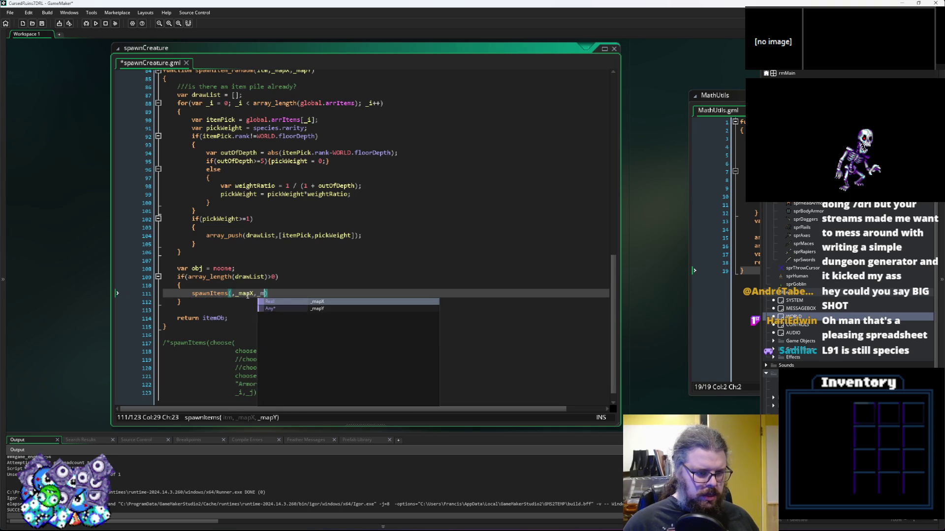
pyautogui.write(')')
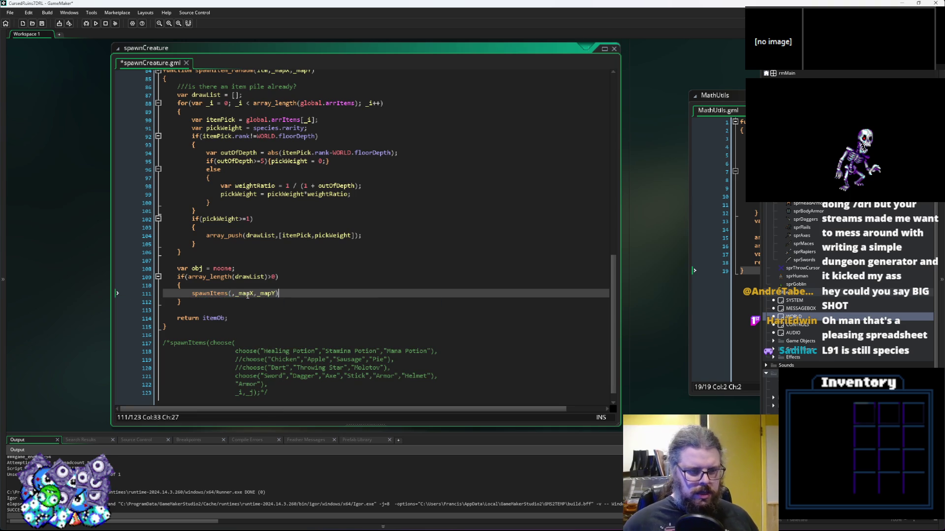
pyautogui.write(';')
pyautogui.click(243, 277)
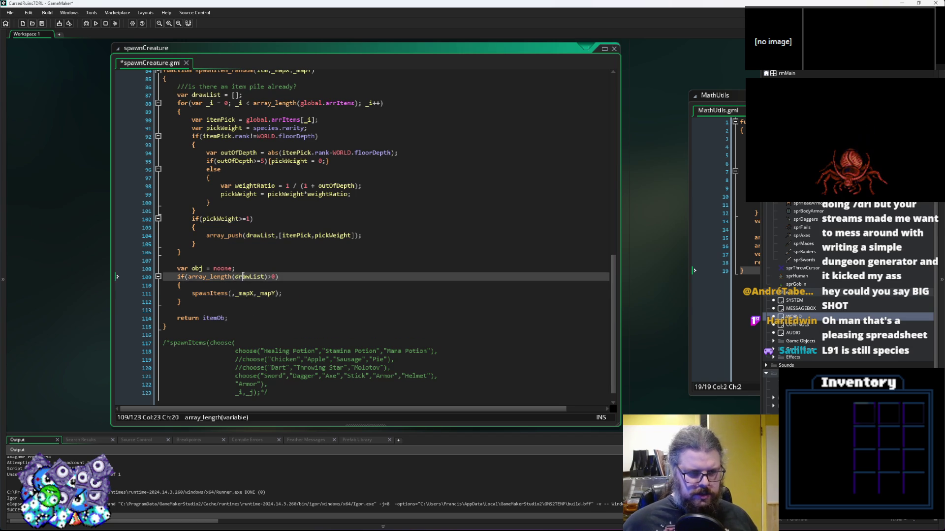
pyautogui.click(231, 295)
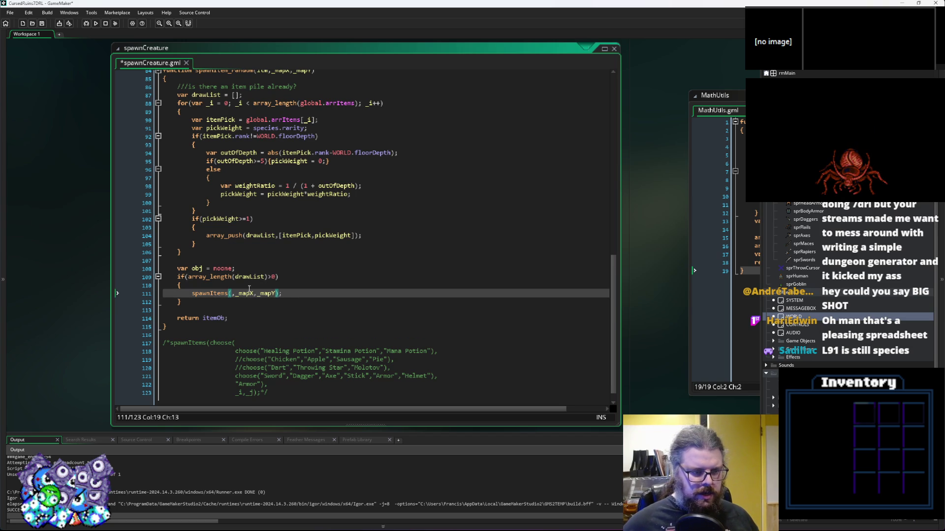
pyautogui.write('itemPick')
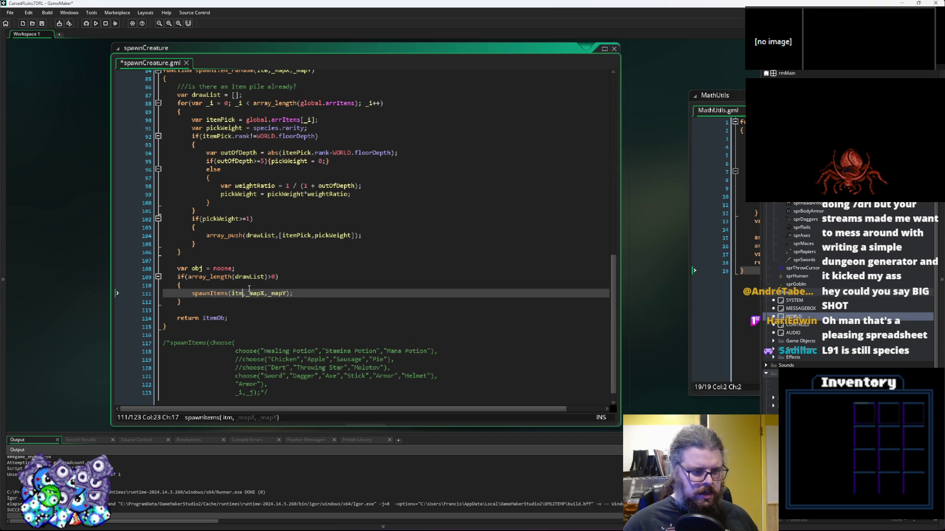
# Add an itmPick = randomDraw(drawList) line above the spawnItems call, reused from creaturePick
pyautogui.press('Home')
pyautogui.press('Return')
pyautogui.press('Return')
pyautogui.press('Up')
pyautogui.press('Up')
pyautogui.scroll(6, 261, 281)
pyautogui.scroll(5, 260, 282)
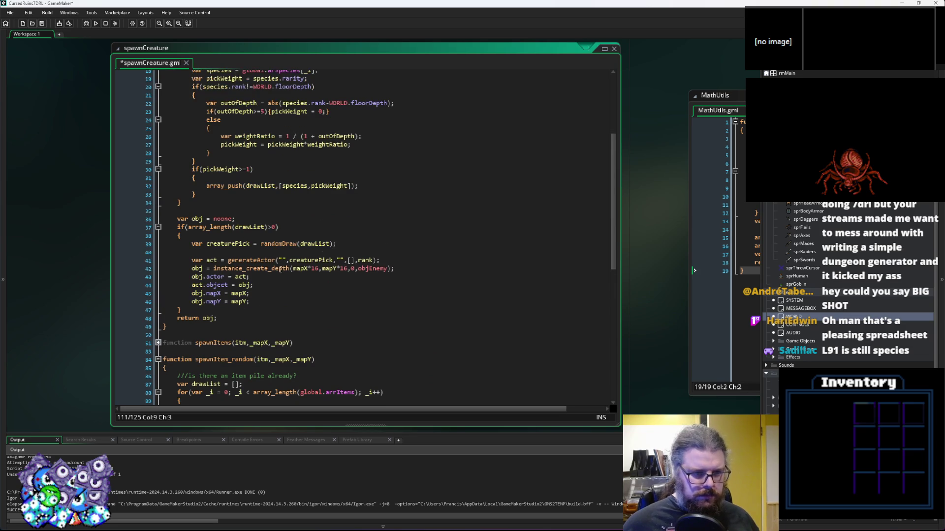
pyautogui.click(341, 244)
pyautogui.hotkey('shift', 'Home')
pyautogui.hotkey('ctrl', 'c')
pyautogui.scroll(-8, 221, 298)
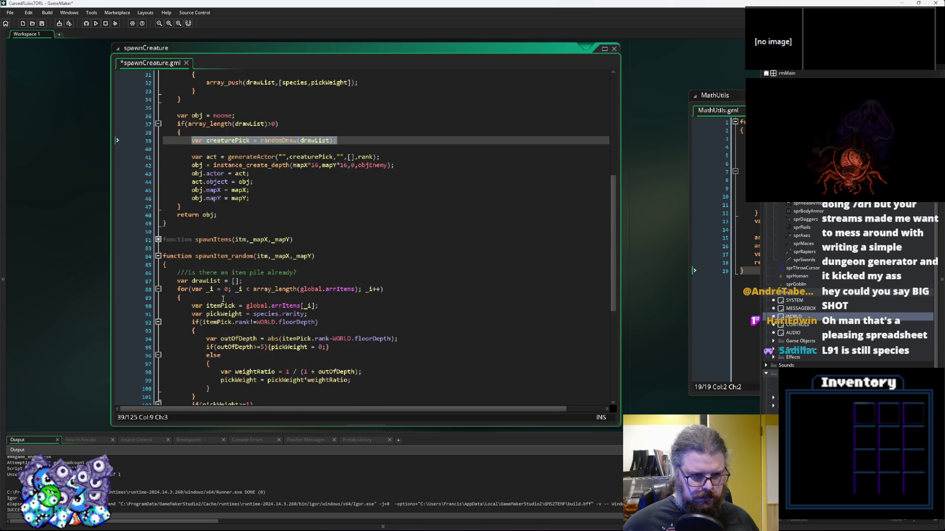
pyautogui.scroll(-3, 221, 297)
pyautogui.click(241, 318)
pyautogui.hotkey('ctrl', 'v')
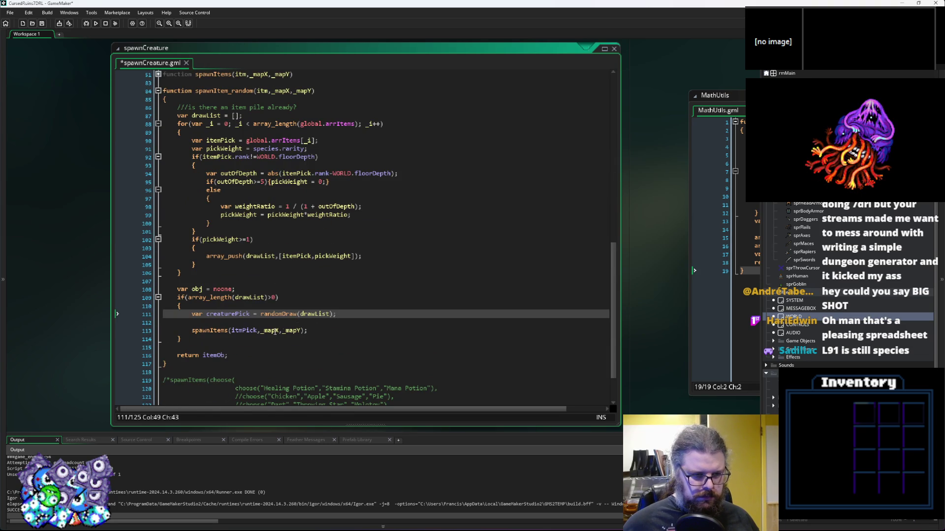
pyautogui.doubleClick(244, 331)
pyautogui.hotkey('ctrl', 'c')
pyautogui.doubleClick(227, 314)
pyautogui.hotkey('ctrl', 'v')
# Assign the spawnItems result to obj and return obj instead of itemOb
pyautogui.click(310, 315)
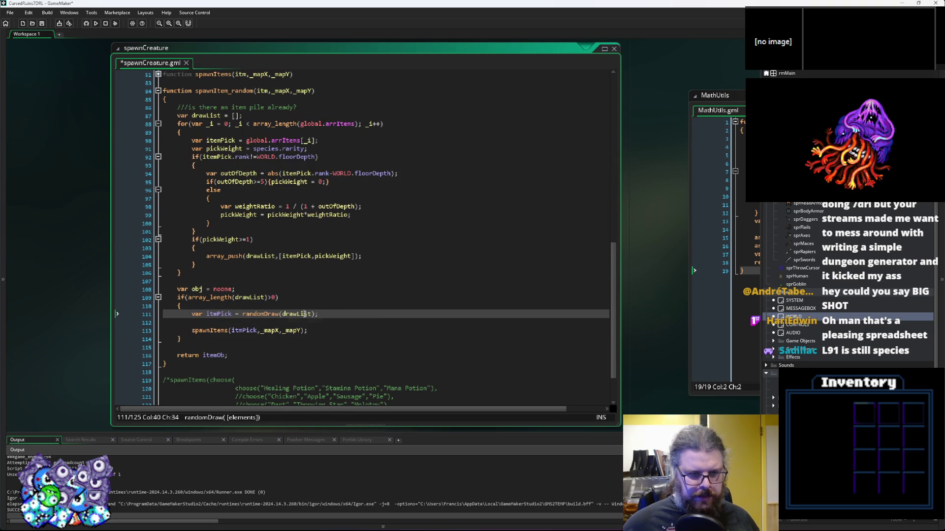
pyautogui.click(228, 328)
pyautogui.click(291, 331)
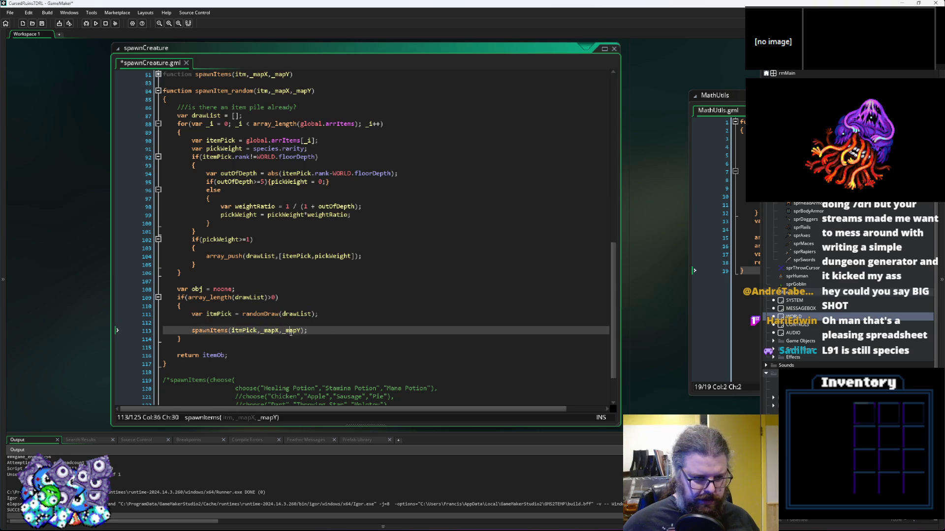
pyautogui.doubleClick(220, 355)
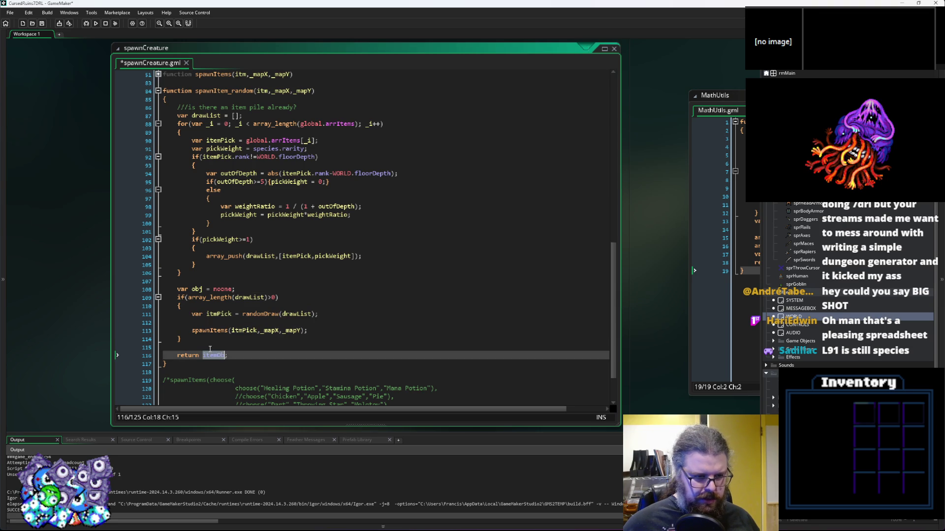
pyautogui.doubleClick(197, 289)
pyautogui.click(192, 330)
pyautogui.write('obj =')
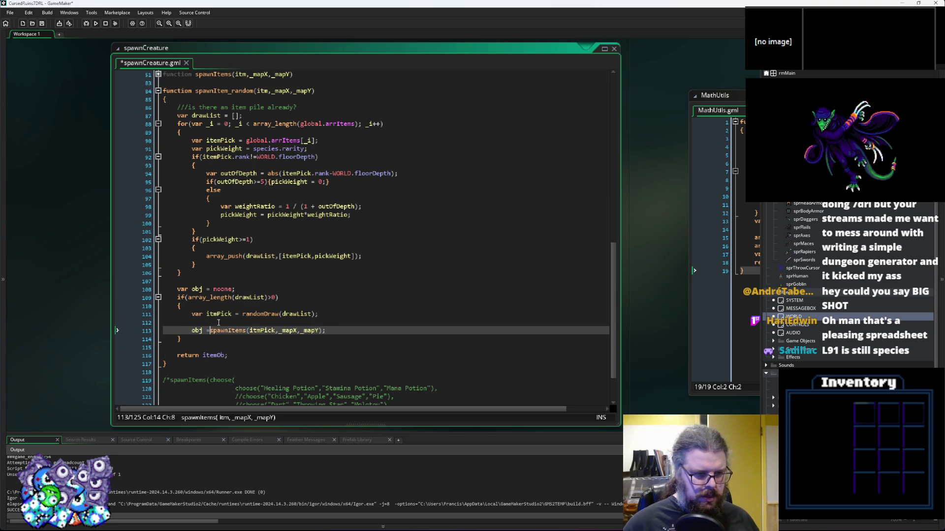
pyautogui.doubleClick(213, 354)
pyautogui.write('obj')
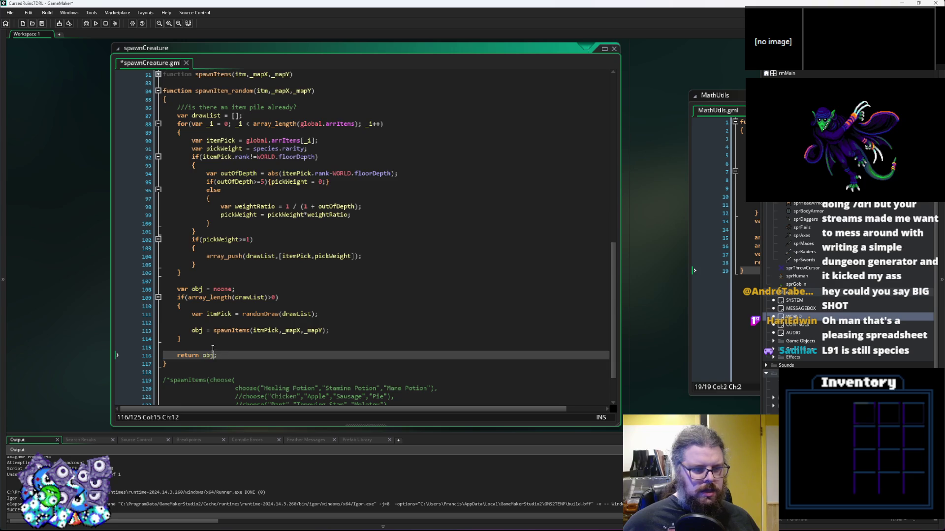
pyautogui.click(212, 347)
# Delete the old commented spawnItems block at the end of the script
pyautogui.scroll(-2, 219, 345)
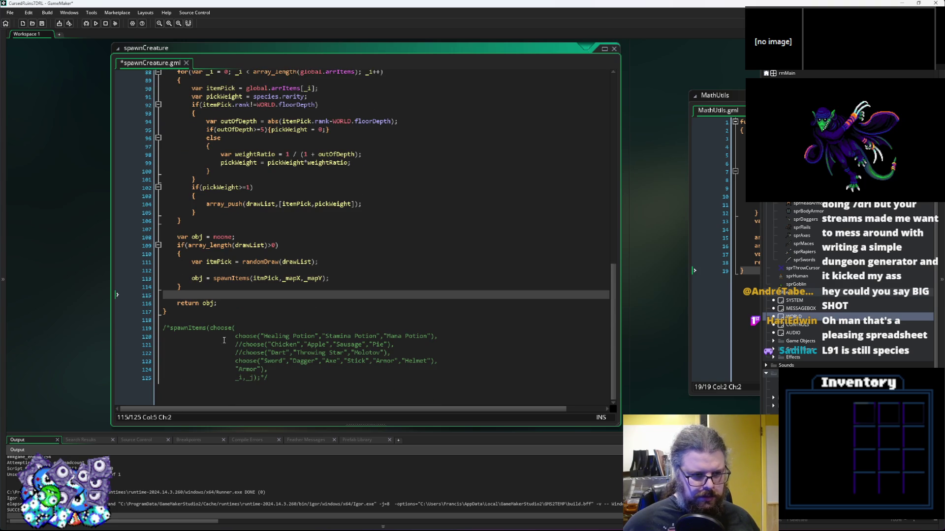
pyautogui.moveTo(277, 378)
pyautogui.mouseDown()
pyautogui.moveTo(122, 312)
pyautogui.moveTo(163, 320)
pyautogui.mouseUp()
pyautogui.press('Delete')
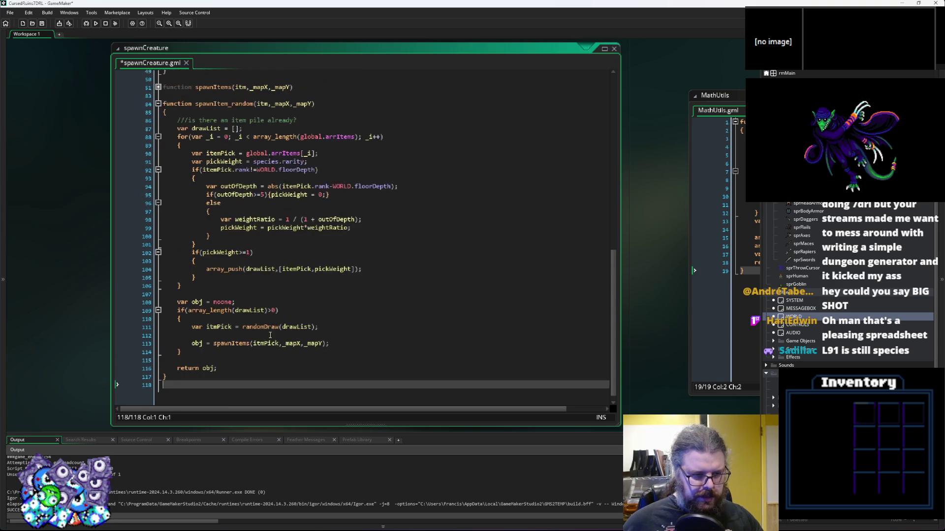
pyautogui.scroll(4, 270, 335)
pyautogui.scroll(-4, 257, 287)
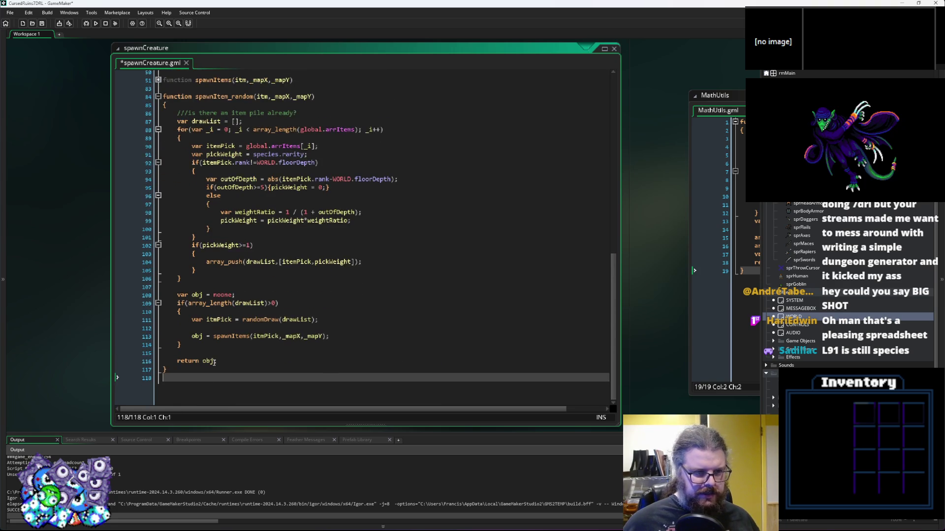
pyautogui.moveTo(207, 388); pyautogui.dragTo(167, 97)
pyautogui.scroll(3, 253, 197)
pyautogui.click(252, 153)
pyautogui.scroll(12, 252, 154)
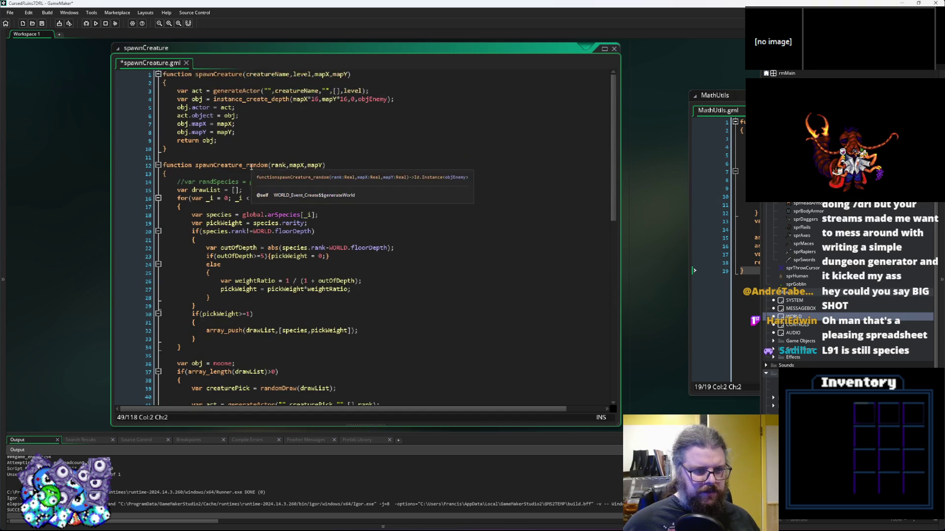
# Shorten the spawnCreature parameter creatureName to creature
pyautogui.doubleClick(219, 73)
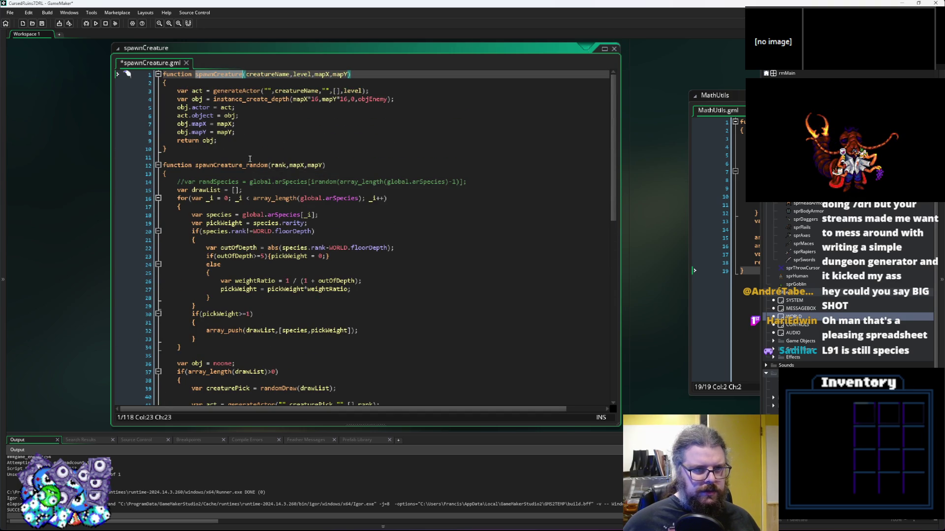
pyautogui.click(277, 130)
pyautogui.doubleClick(301, 90)
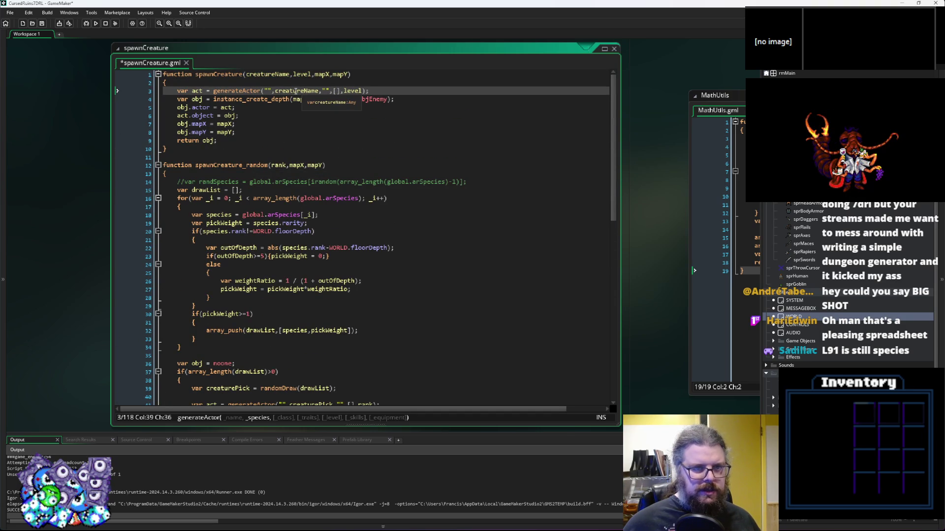
pyautogui.click(291, 124)
pyautogui.click(277, 74)
pyautogui.press('BackSpace')
pyautogui.moveTo(319, 91); pyautogui.dragTo(304, 91)
pyautogui.press('BackSpace')
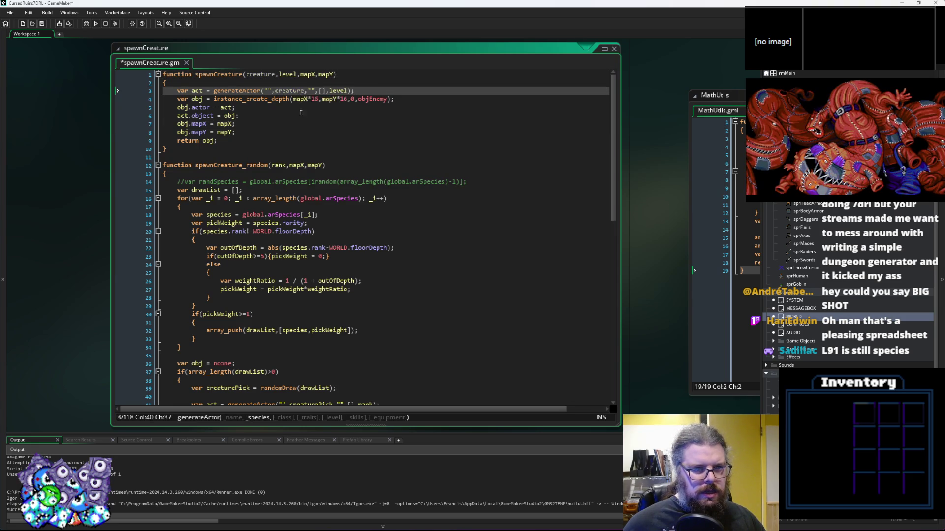
pyautogui.click(299, 130)
pyautogui.scroll(-7, 297, 135)
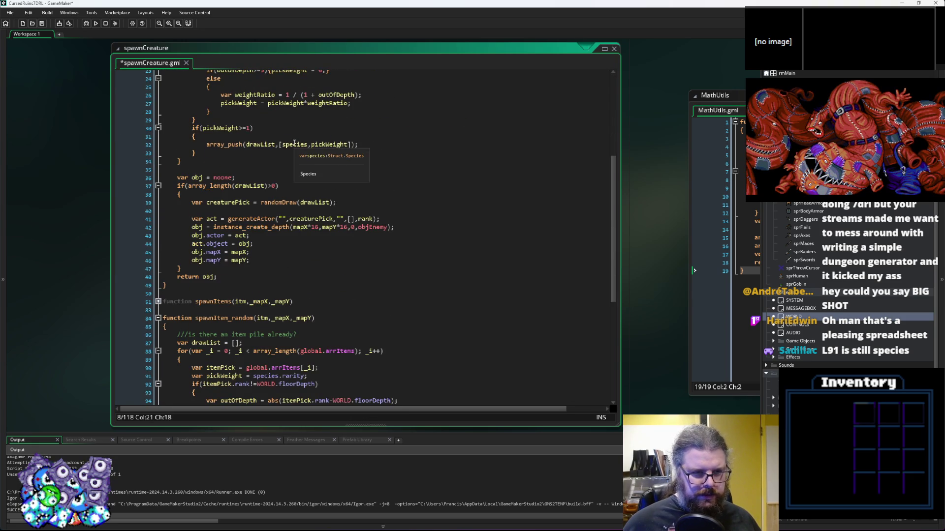
pyautogui.scroll(3, 305, 362)
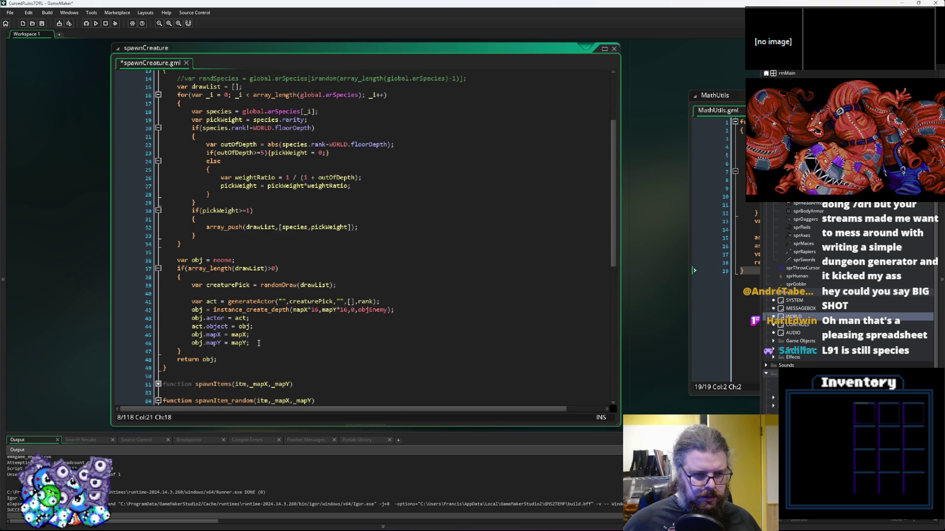
pyautogui.scroll(4, 258, 343)
# Replace the generateActor and instance_create_depth lines with spawnCreature(creaturePick,0,mapX,mapY)
pyautogui.doubleClick(221, 74)
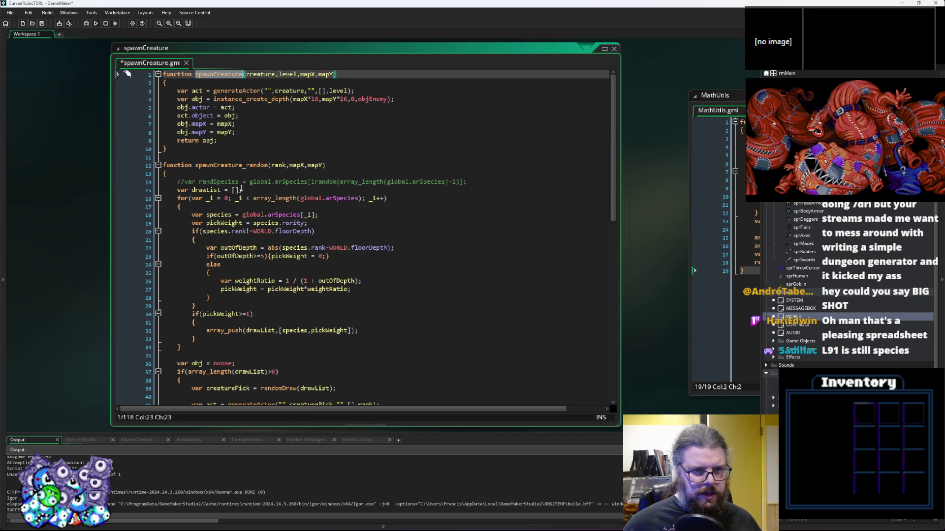
pyautogui.scroll(-6, 241, 189)
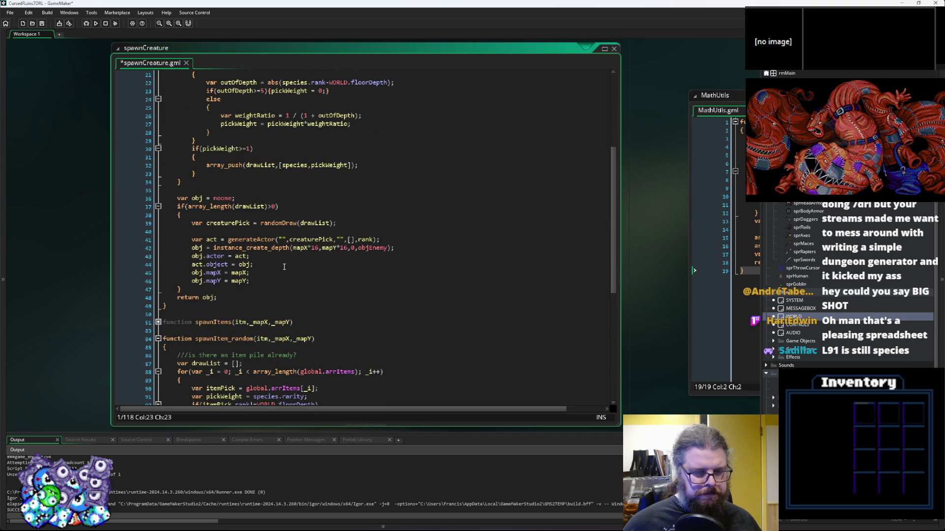
pyautogui.click(271, 232)
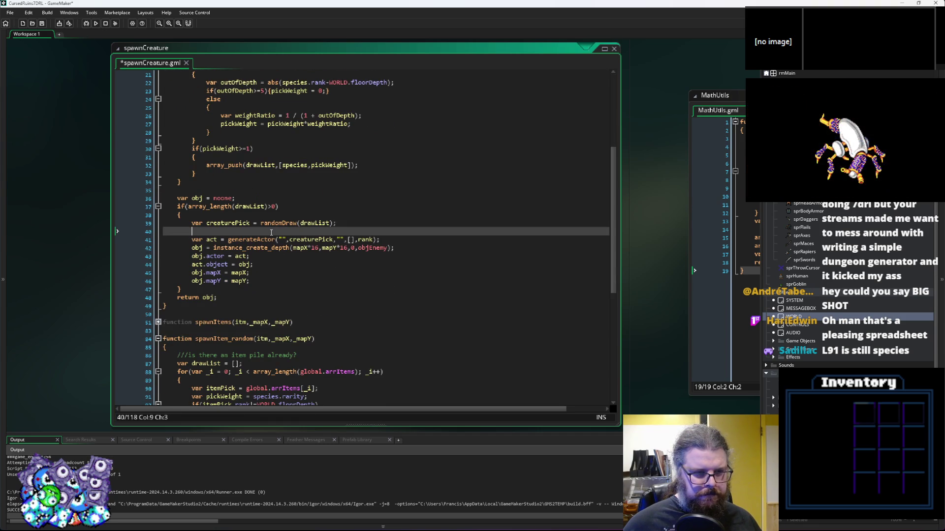
pyautogui.click(346, 240)
pyautogui.scroll(6, 361, 240)
pyautogui.scroll(-7, 361, 241)
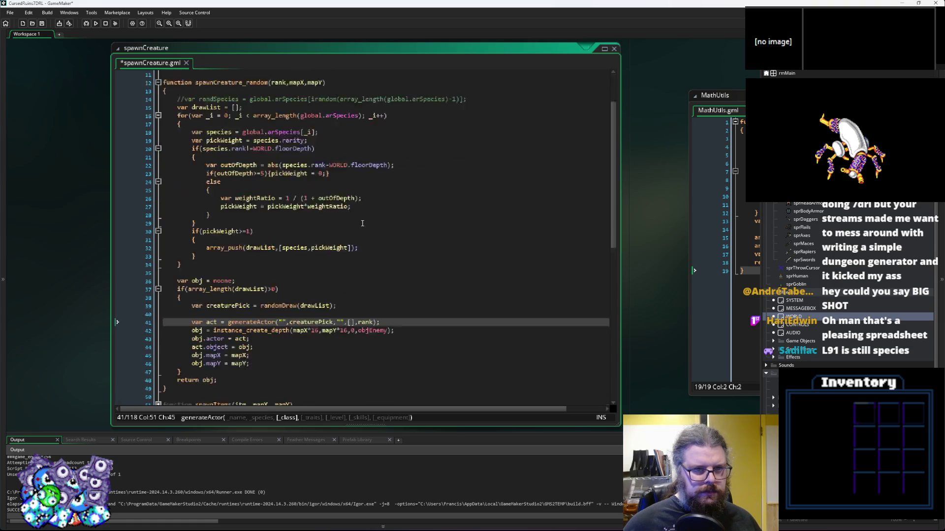
pyautogui.click(292, 211)
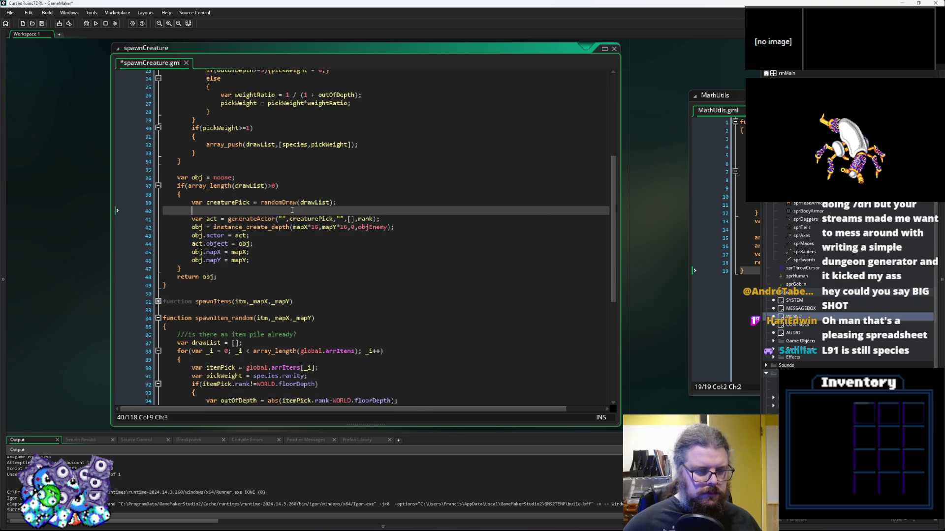
pyautogui.press('Return')
pyautogui.write('spawnCreature();')
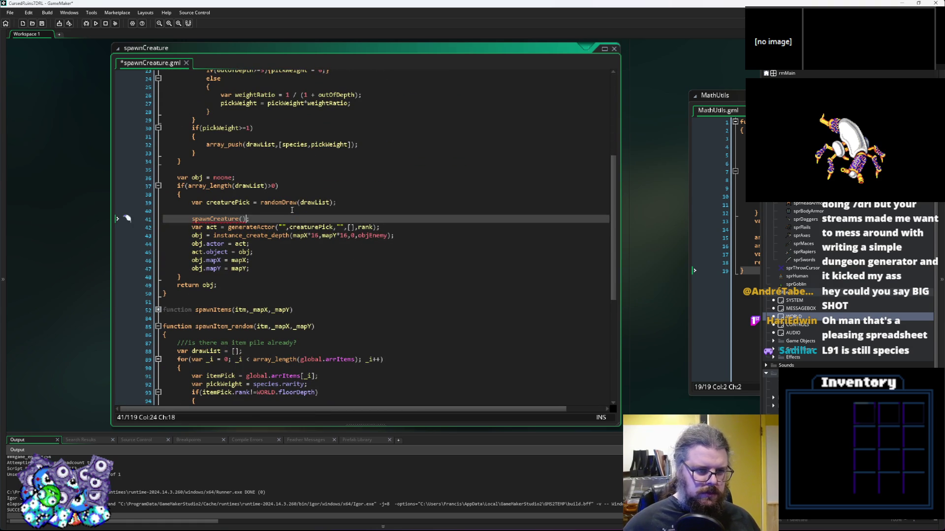
pyautogui.press('Left')
pyautogui.write('creaturePick,')
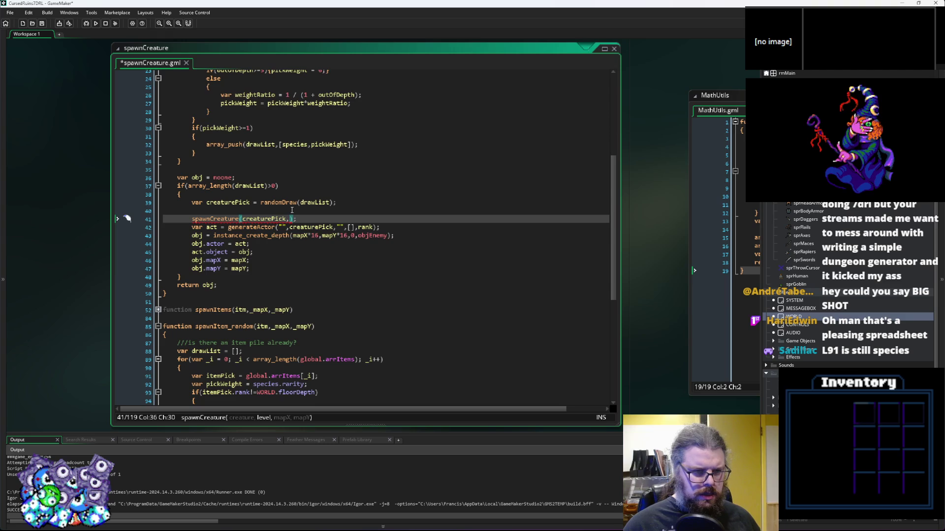
pyautogui.write(',m')
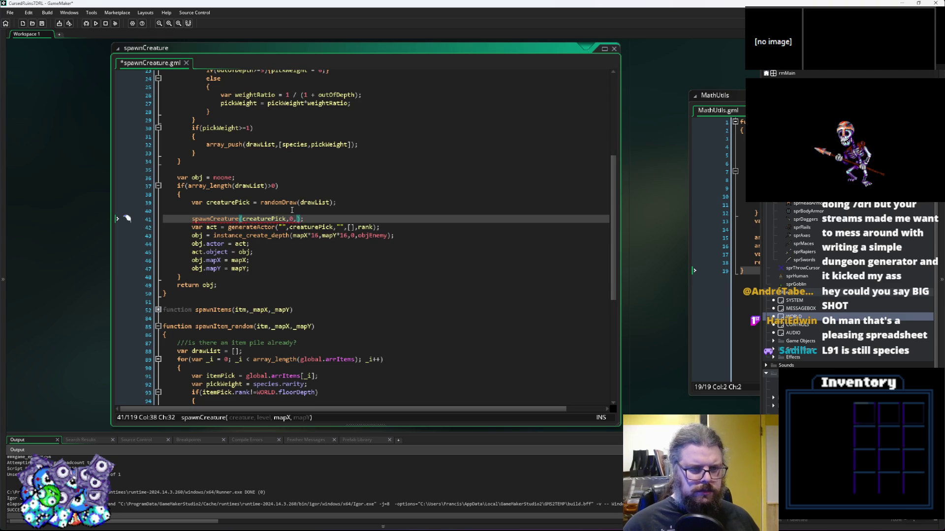
pyautogui.write('apX,mapYT')
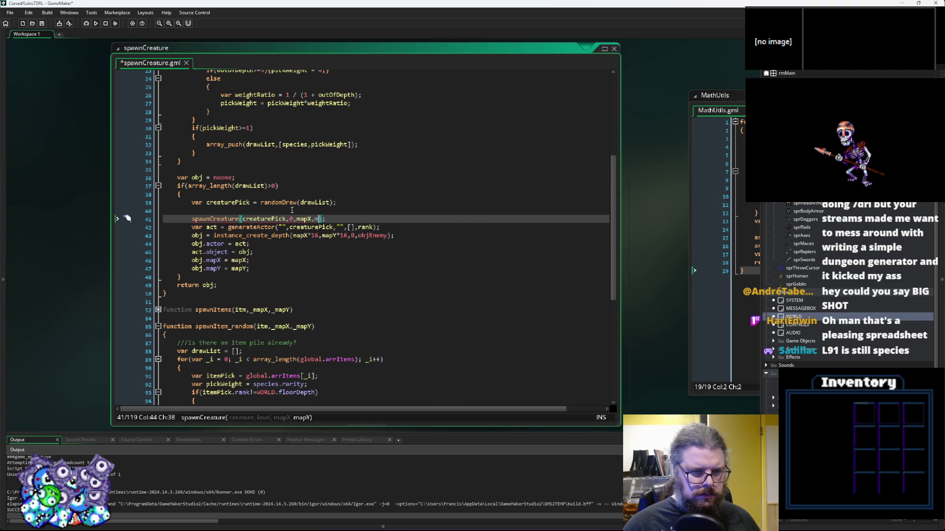
pyautogui.press('BackSpace')
pyautogui.write(')')
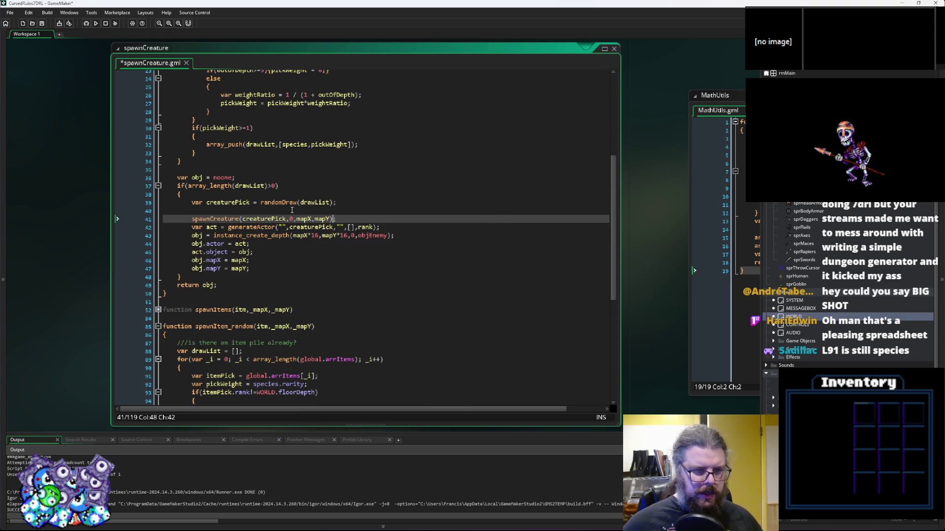
pyautogui.moveTo(262, 272)
pyautogui.mouseDown()
pyautogui.moveTo(195, 219)
pyautogui.moveTo(340, 219)
pyautogui.mouseUp()
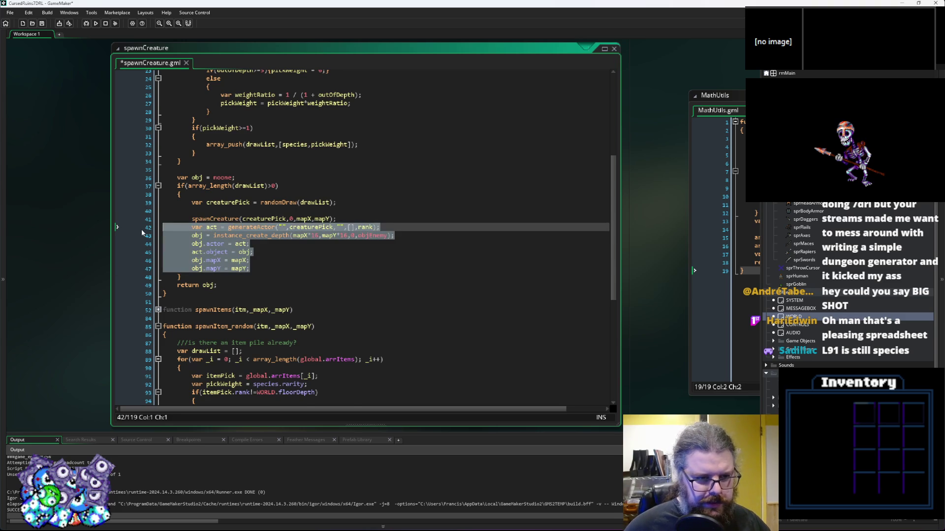
pyautogui.press('Delete')
# Assign the spawnCreature call's result to obj and remove empty line 40
pyautogui.click(213, 231)
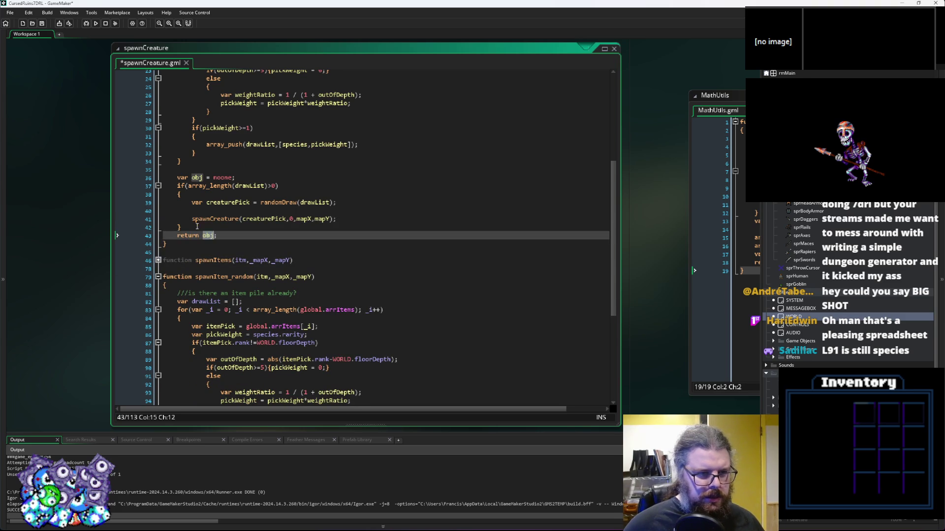
pyautogui.press('Up')
pyautogui.press('Up')
pyautogui.press('Home')
pyautogui.write('obj =')
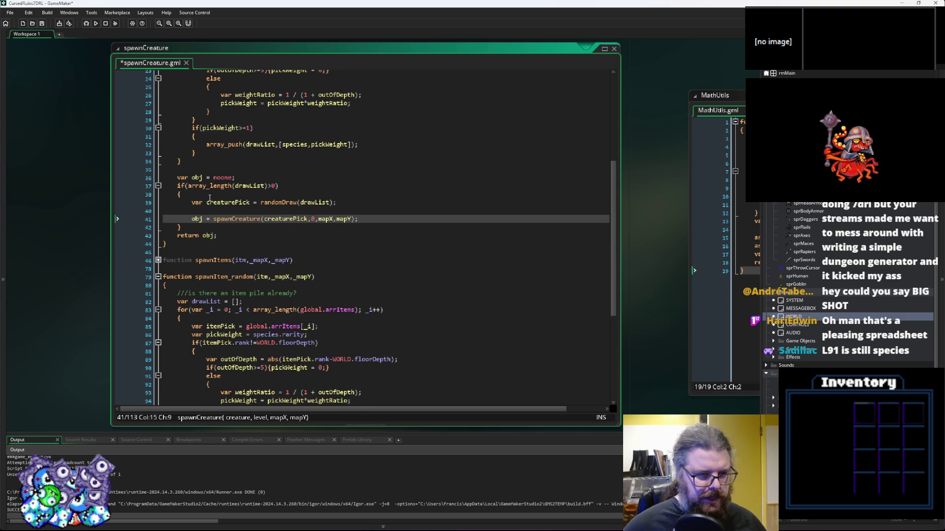
pyautogui.click(214, 212)
pyautogui.press('BackSpace')
pyautogui.scroll(-3, 268, 204)
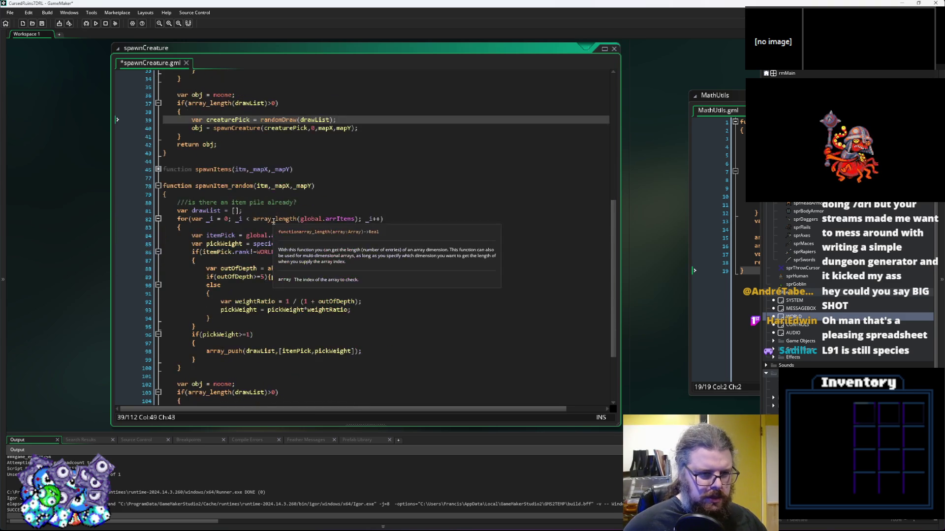
# Delete the blank line 106 in spawnItem_random
pyautogui.click(268, 203)
pyautogui.scroll(-3, 269, 203)
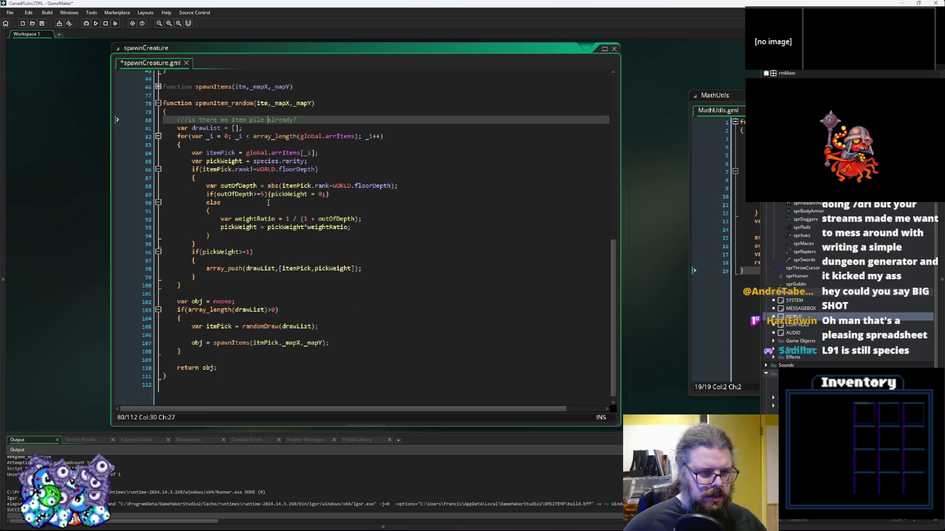
pyautogui.click(210, 336)
pyautogui.press('BackSpace')
pyautogui.press('BackSpace')
pyautogui.press('BackSpace')
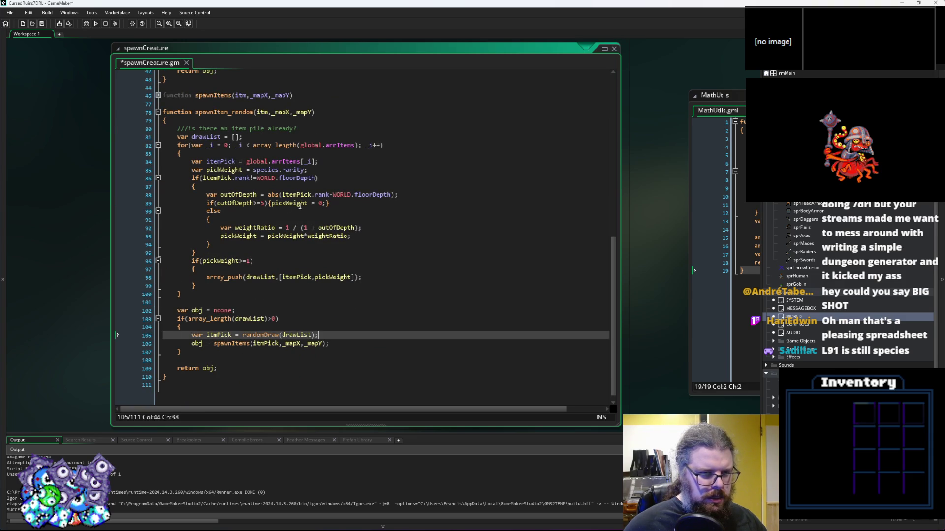
# Change species.rarity to itemPick.rarity on line 85 and save the script
pyautogui.click(354, 139)
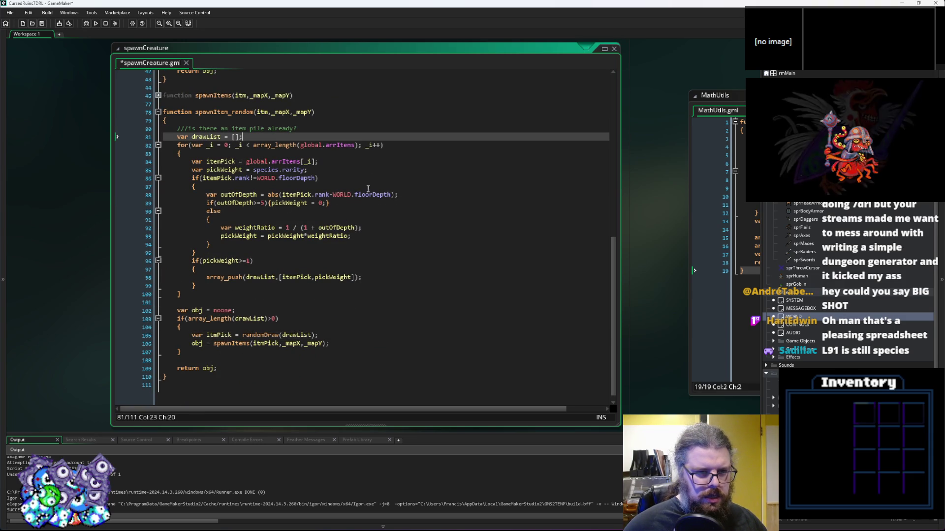
pyautogui.doubleClick(266, 170)
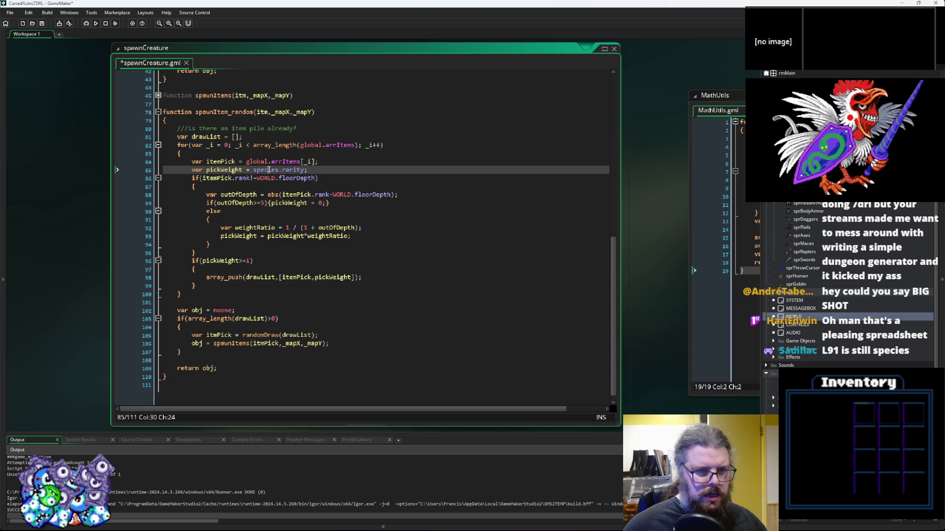
pyautogui.click(232, 178)
pyautogui.click(267, 170)
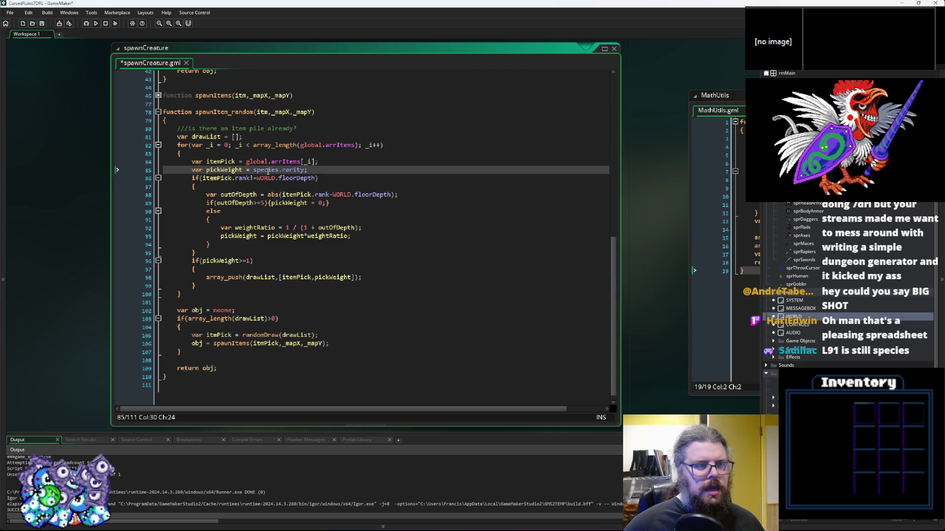
pyautogui.doubleClick(263, 170)
pyautogui.write('itemPick')
pyautogui.click(279, 215)
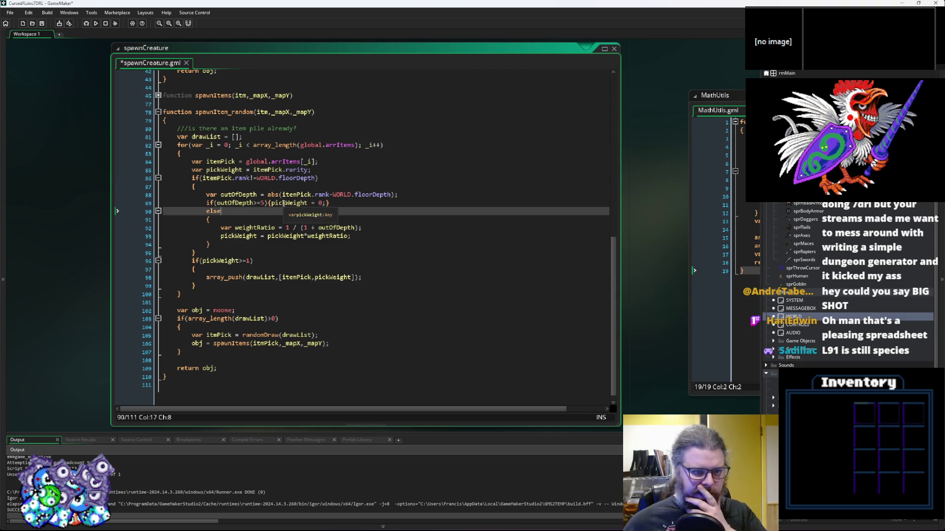
pyautogui.click(42, 23)
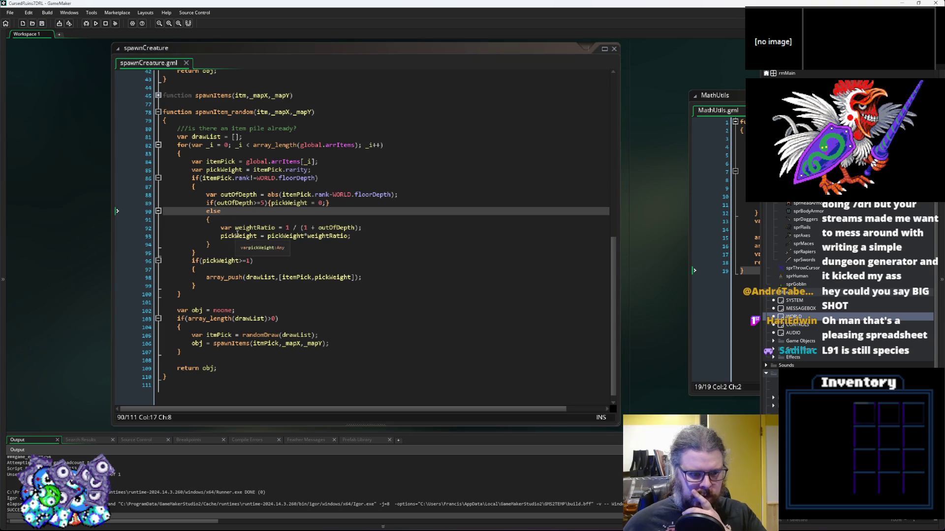
pyautogui.scroll(13, 246, 226)
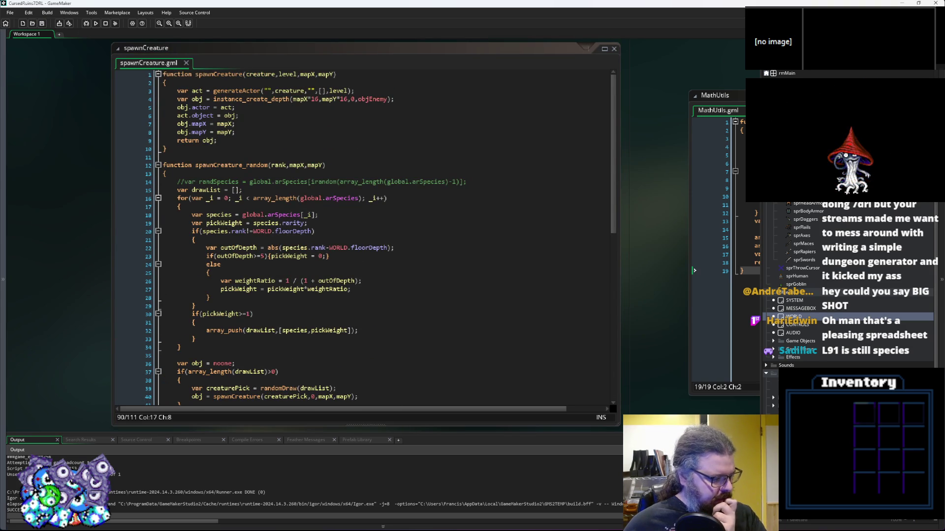
pyautogui.hotkey('alt', 'Tab')
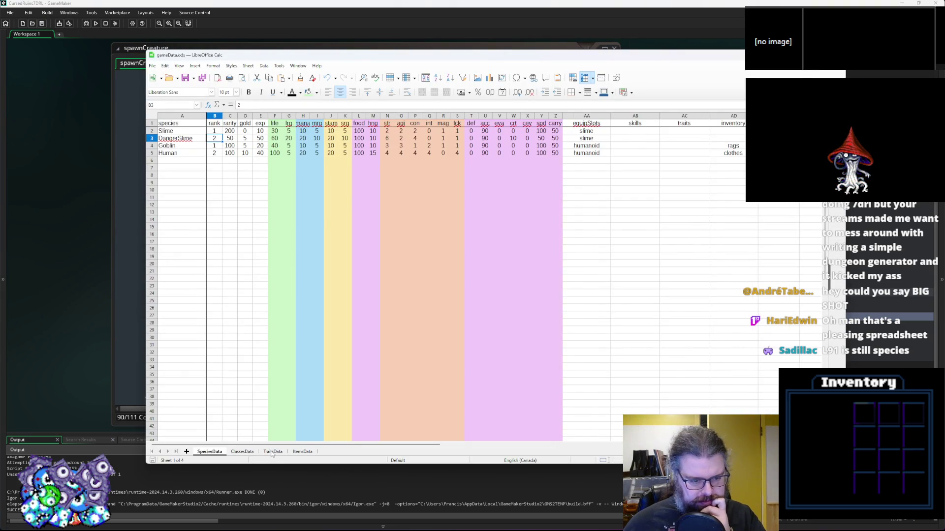
# On the ItemsData sheet, review ranks and rarities of Apple, Axe, Throwing Star, Stick, Sword and Helmet
pyautogui.click(272, 452)
pyautogui.click(301, 452)
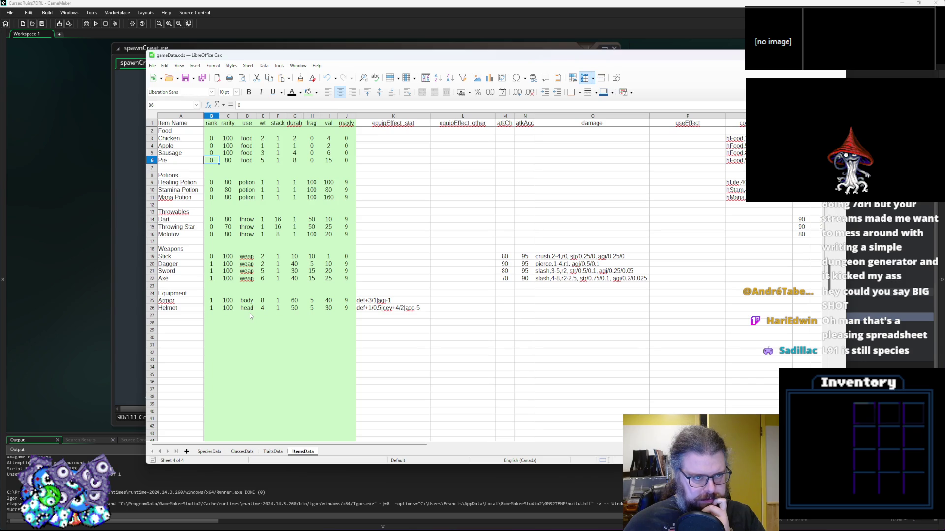
pyautogui.click(212, 146)
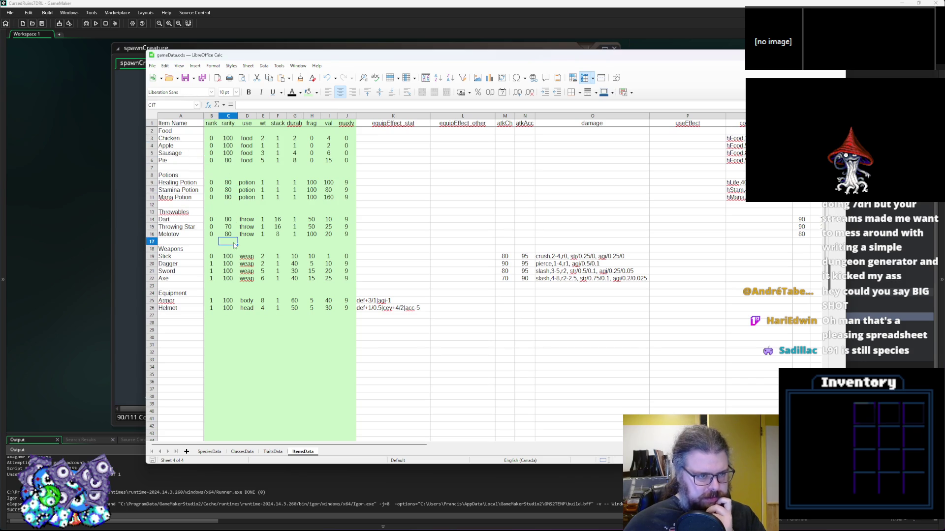
pyautogui.click(214, 279)
pyautogui.click(227, 278)
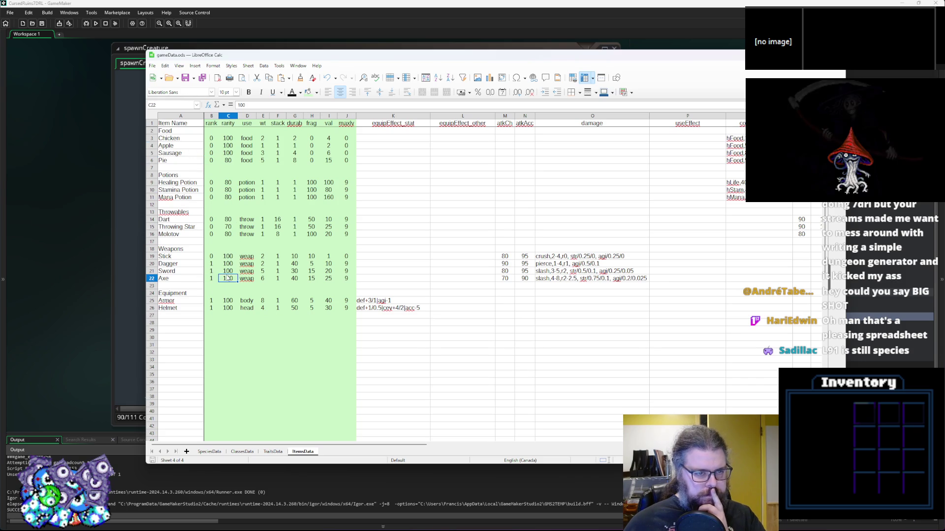
pyautogui.click(221, 229)
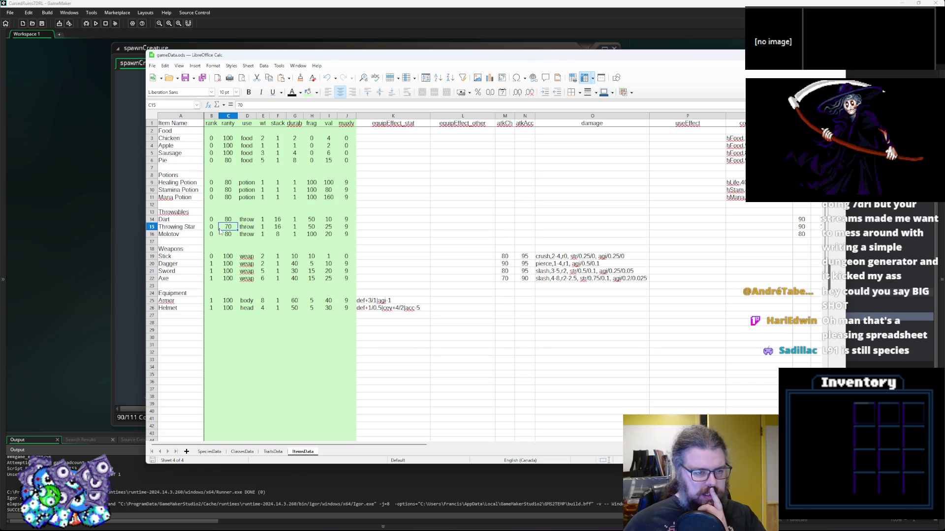
pyautogui.click(222, 257)
pyautogui.click(209, 263)
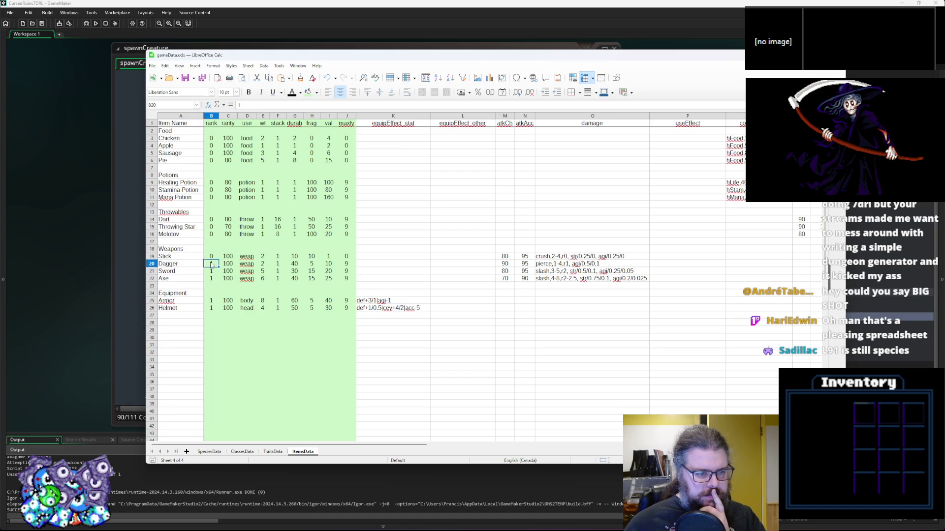
pyautogui.click(225, 259)
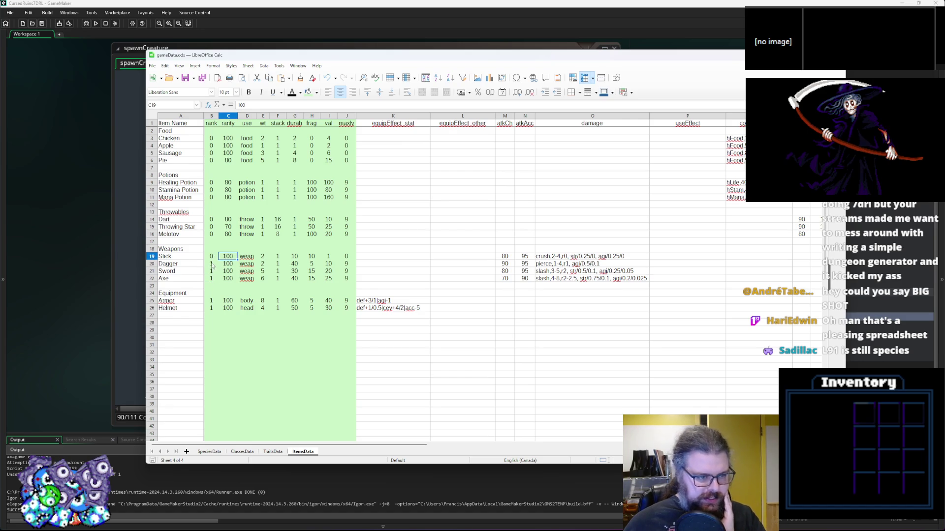
pyautogui.click(233, 272)
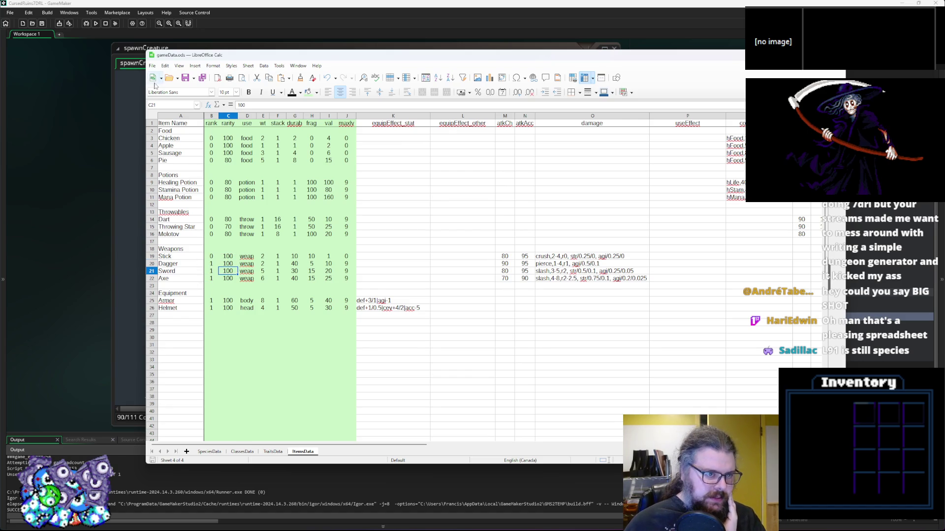
pyautogui.click(254, 310)
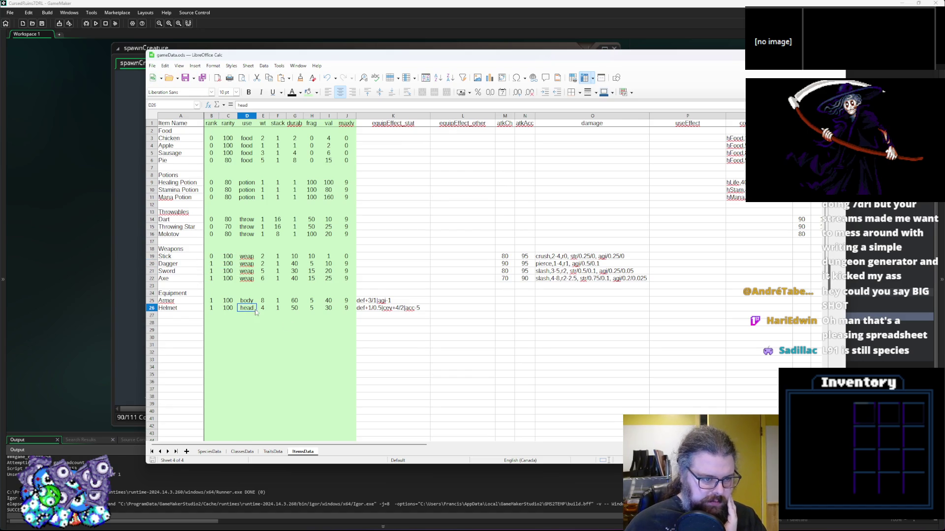
# Set the Dart, Molotov and potion ranks to 1
pyautogui.click(210, 220)
pyautogui.write('1')
pyautogui.press('Return')
pyautogui.write('1')
pyautogui.press('Return')
pyautogui.write('1')
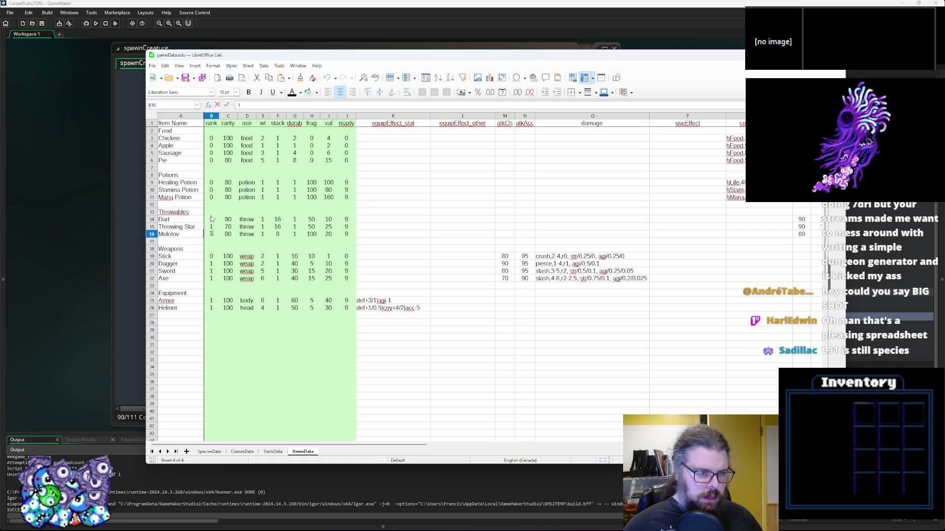
pyautogui.press('Up')
pyautogui.press('Down')
pyautogui.press('Up')
pyautogui.press('Up')
pyautogui.press('Up')
pyautogui.write('1')
pyautogui.press('Up')
pyautogui.write('1')
pyautogui.press('Up')
# Set Pie's rank to 2, dismissing the delete prompt without deleting
pyautogui.write('1')
pyautogui.press('Up')
pyautogui.press('Up')
pyautogui.press('Down')
pyautogui.press('Down')
pyautogui.press('Down')
pyautogui.press('Up')
pyautogui.press('Up')
pyautogui.press('Up')
pyautogui.write('1')
pyautogui.press('BackSpace')
pyautogui.write('2')
pyautogui.press('Up')
pyautogui.press('BackSpace')
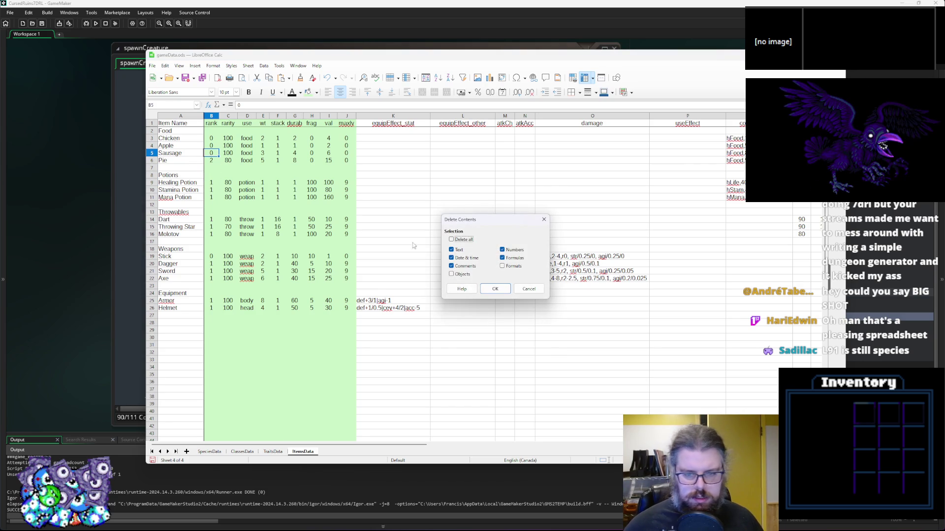
pyautogui.click(529, 289)
pyautogui.click(294, 256)
# Set Sausage and Chicken ranks to 1 and check Mana Potion's rarity and use type
pyautogui.click(209, 153)
pyautogui.write('1')
pyautogui.press('Up')
pyautogui.press('Up')
pyautogui.write('1')
pyautogui.click(229, 197)
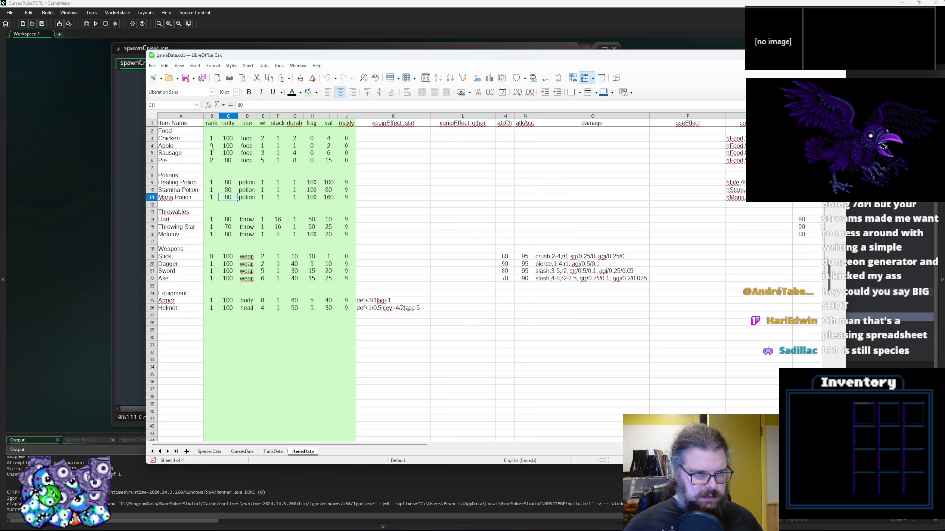
pyautogui.press('Right')
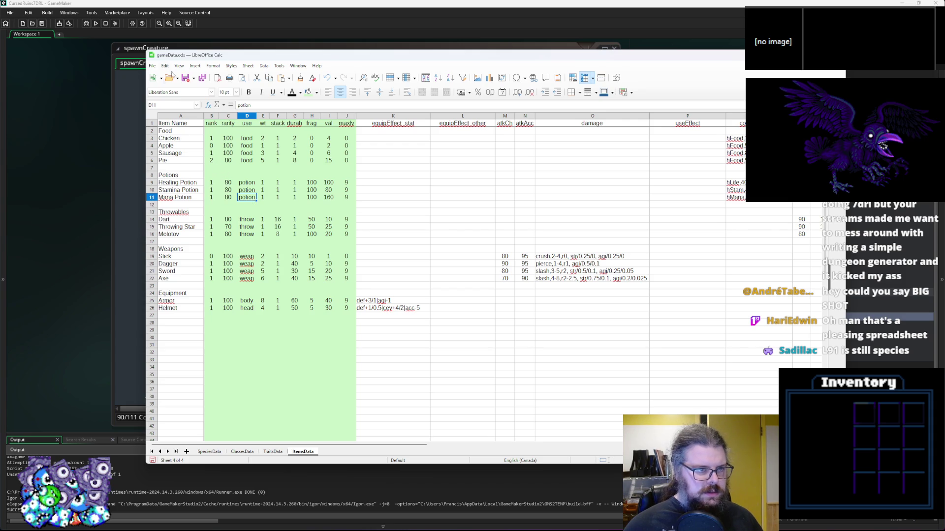
# Save gameData in its current format, then verify the empty ranks beside the Food, Potions and Throwables headings
pyautogui.click(170, 132)
pyautogui.click(168, 153)
pyautogui.click(168, 176)
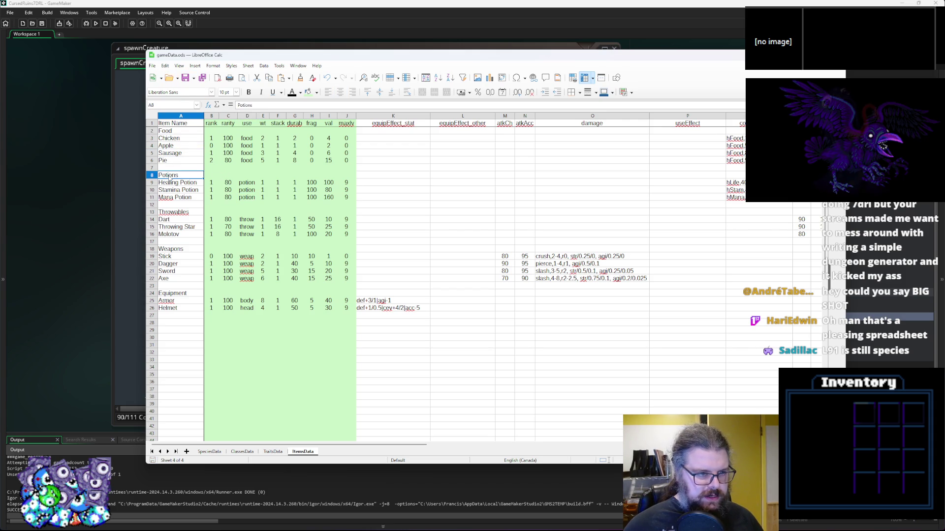
pyautogui.click(202, 79)
pyautogui.press('Return')
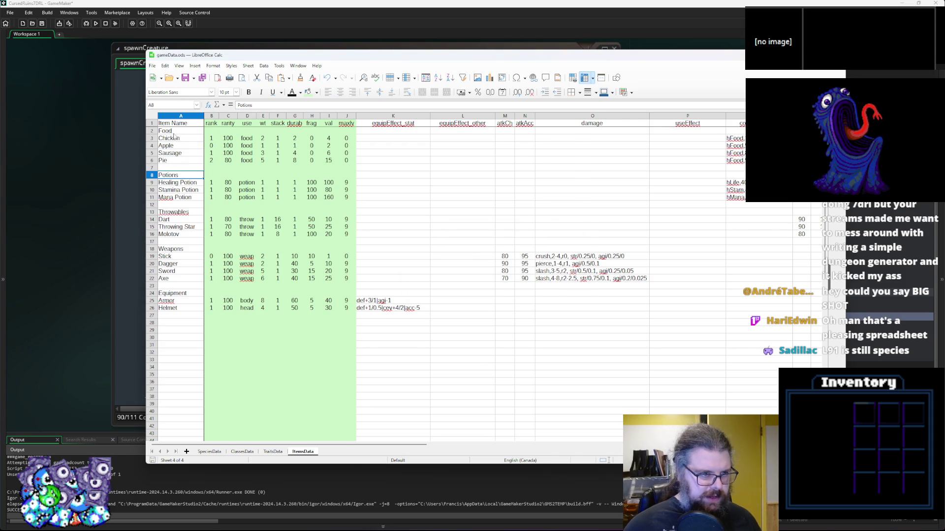
pyautogui.press('Right')
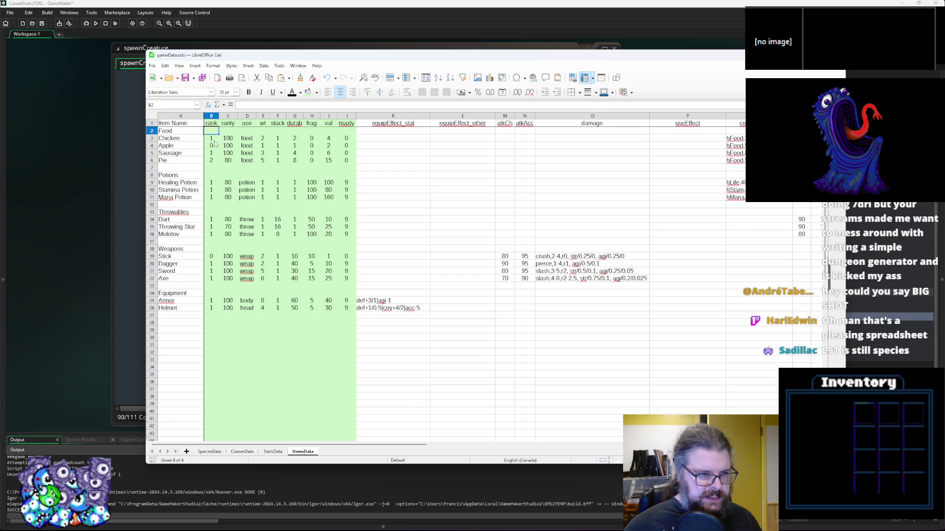
pyautogui.click(215, 213)
pyautogui.click(211, 130)
pyautogui.click(67, 221)
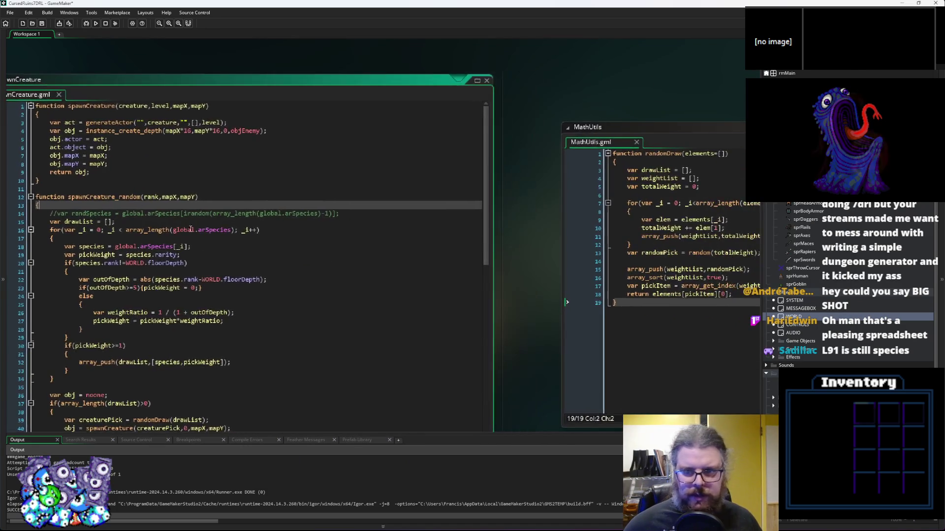
# Enlarge the code editor and collapse the loadGameData_species function
pyautogui.click(231, 189)
pyautogui.scroll(-10, 232, 189)
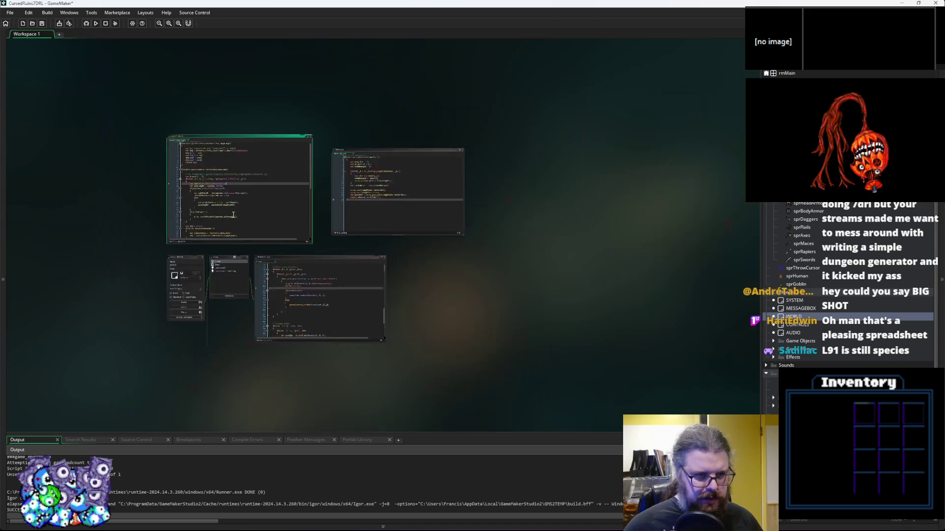
pyautogui.scroll(5, 457, 356)
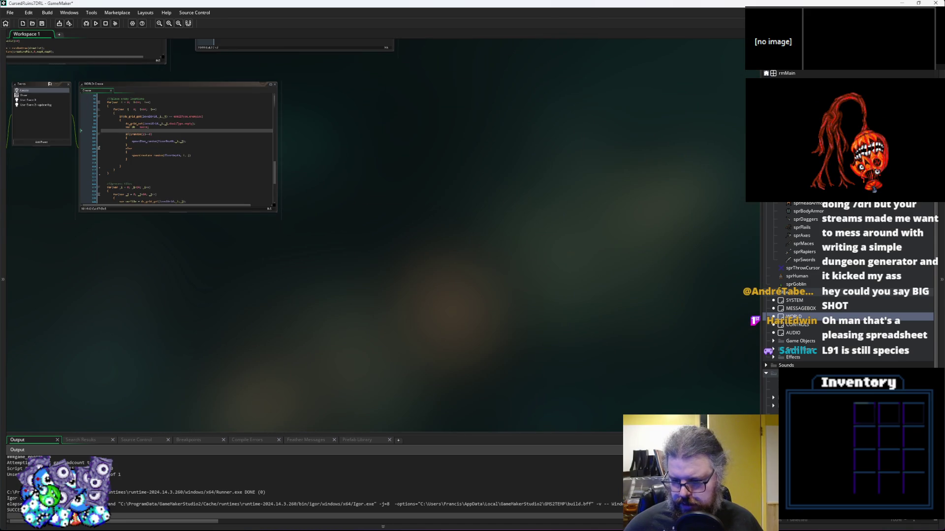
pyautogui.scroll(5, 387, 246)
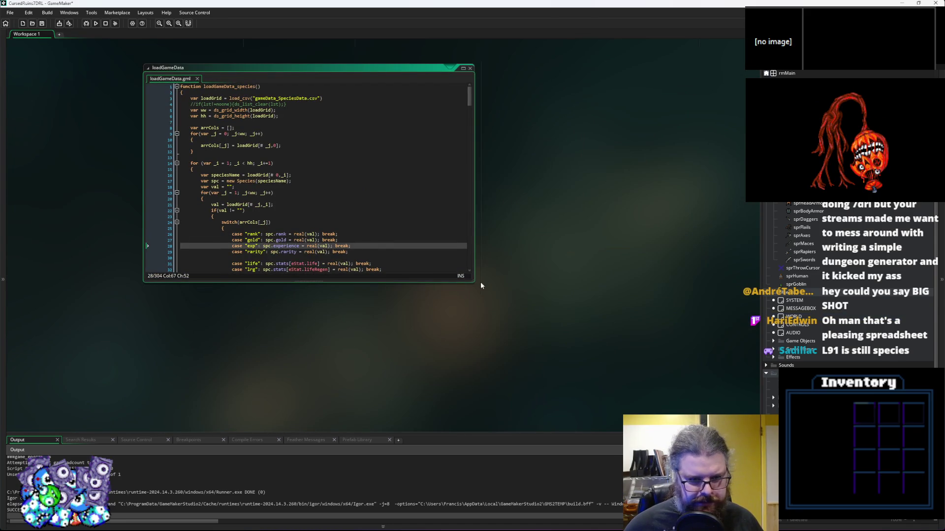
pyautogui.moveTo(481, 281); pyautogui.dragTo(599, 356)
pyautogui.scroll(1, 311, 276)
pyautogui.click(311, 275)
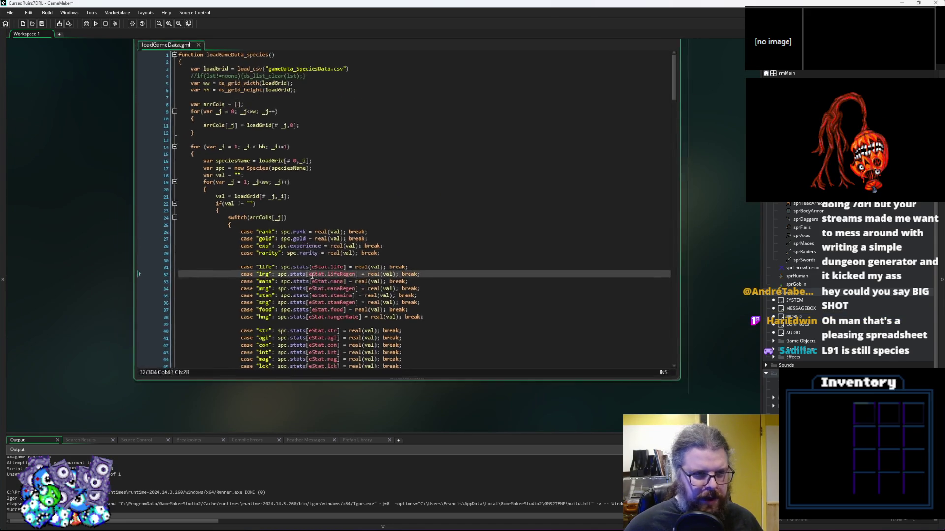
pyautogui.scroll(1, 311, 278)
pyautogui.click(303, 274)
pyautogui.scroll(1, 305, 273)
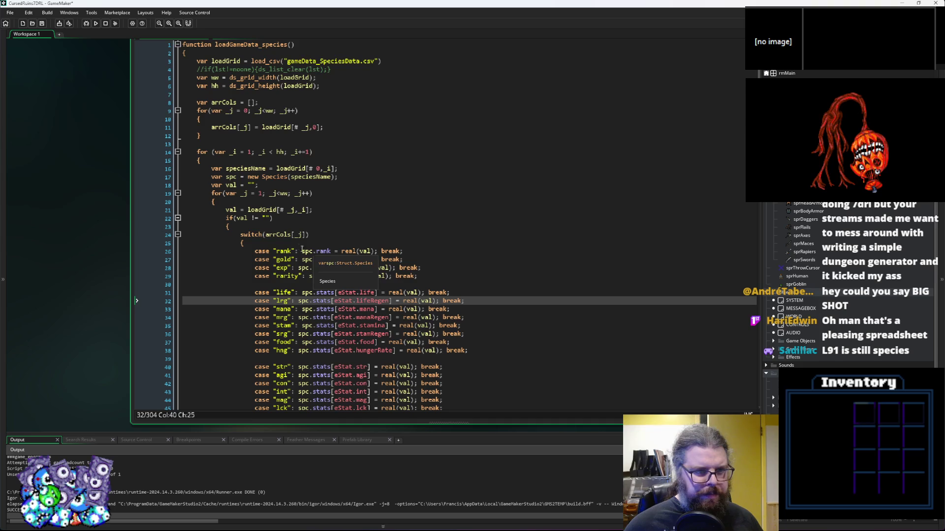
pyautogui.click(178, 44)
# After the itemSubtype line in loadGameData_items, start an if(loadGrid[# 1 condition
pyautogui.click(245, 127)
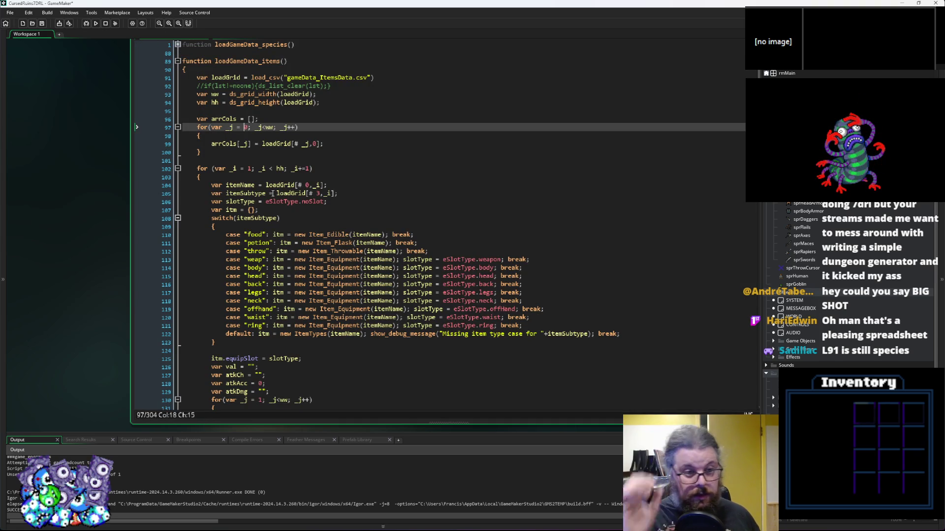
pyautogui.scroll(-2, 273, 196)
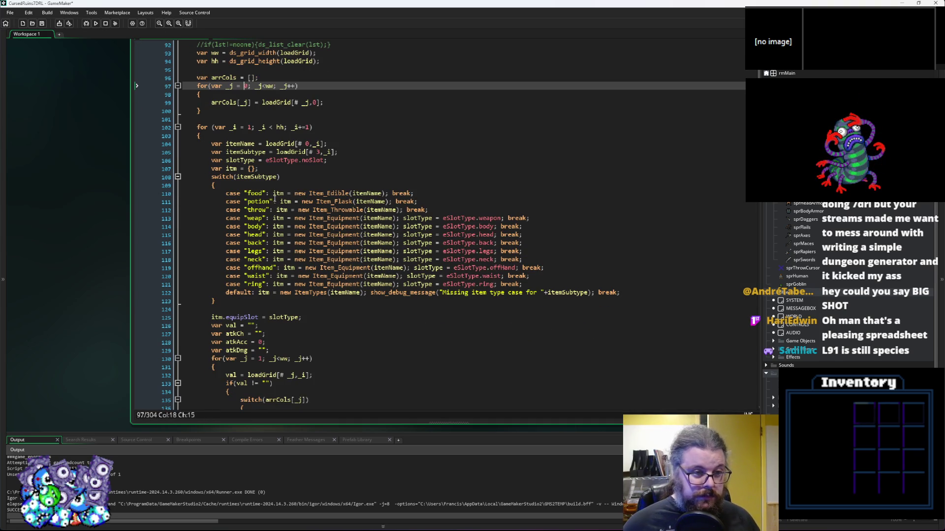
pyautogui.click(341, 152)
pyautogui.click(240, 152)
pyautogui.scroll(2, 143, 149)
pyautogui.click(360, 192)
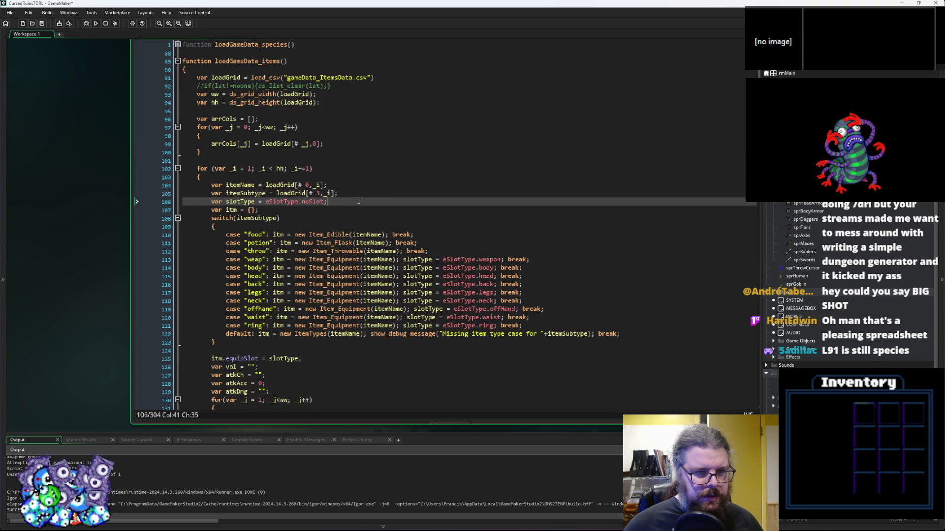
pyautogui.press('Return')
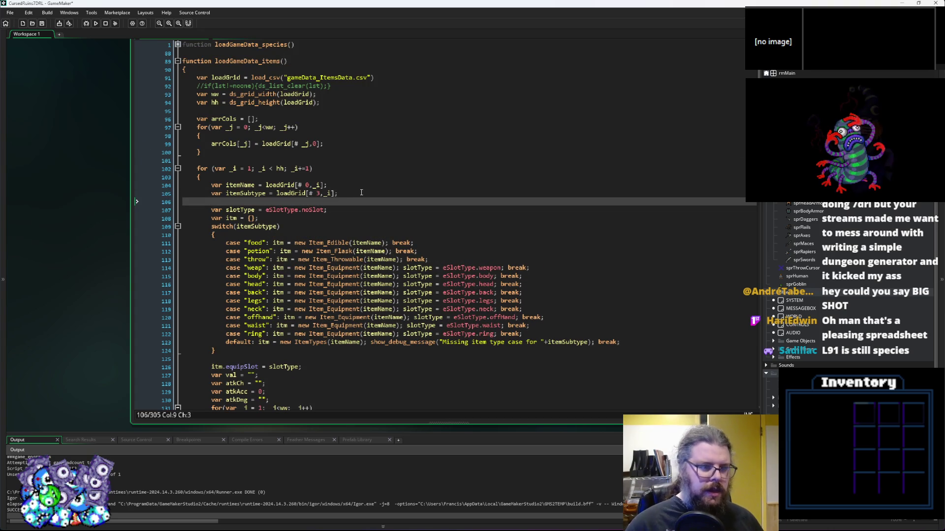
pyautogui.write('if(')
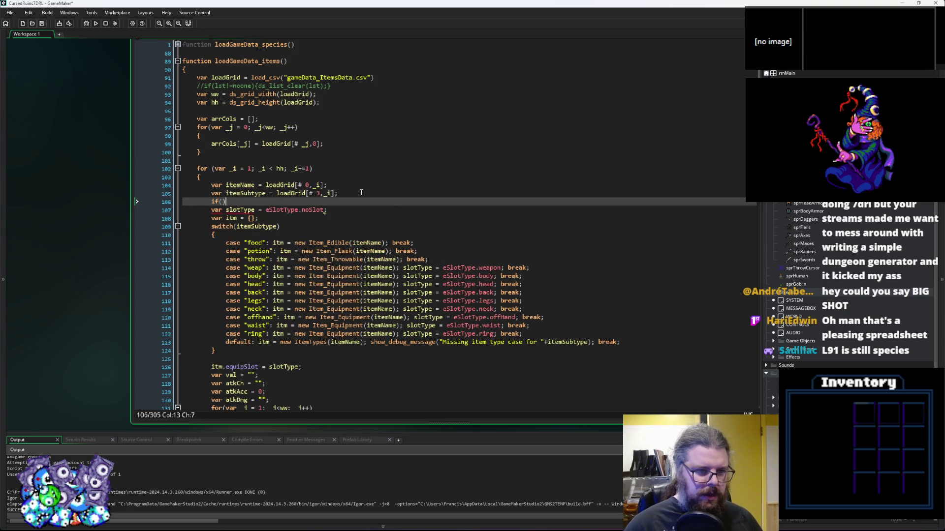
pyautogui.write('loadGrid(')
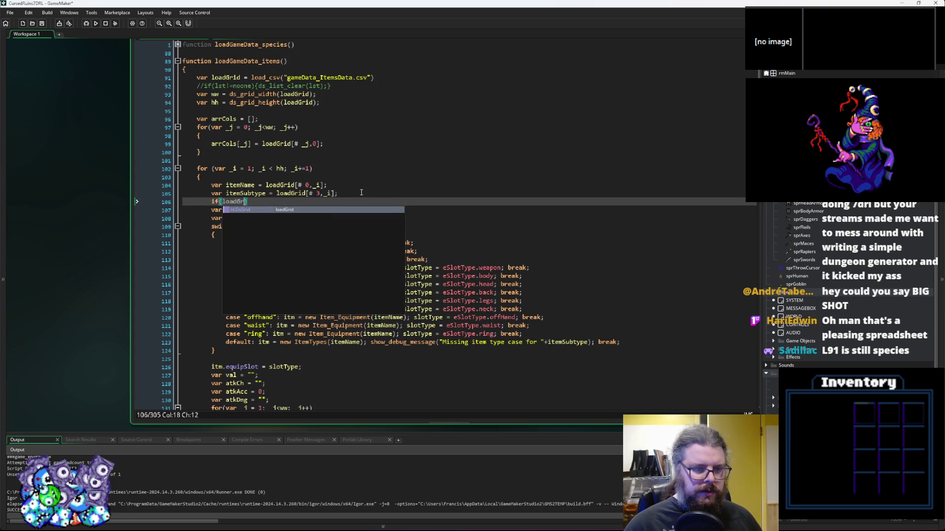
pyautogui.write('#')
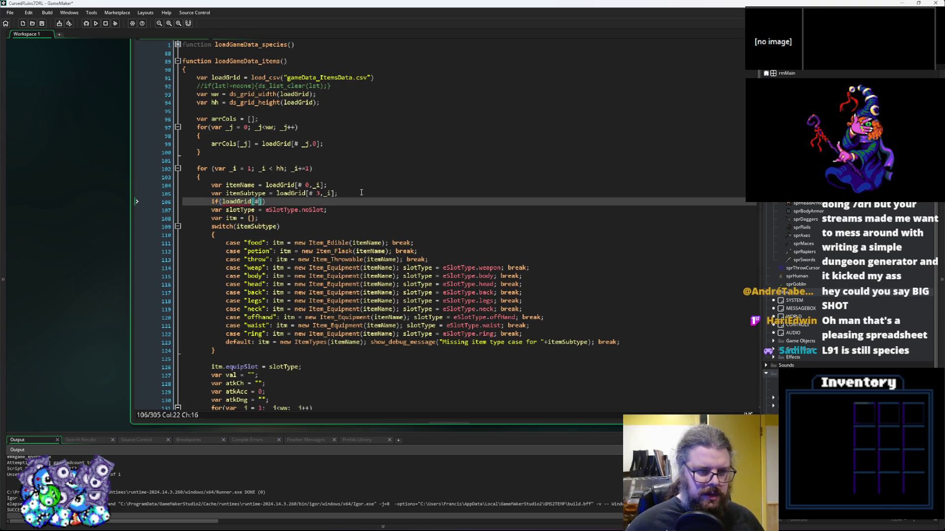
pyautogui.write(' 1')
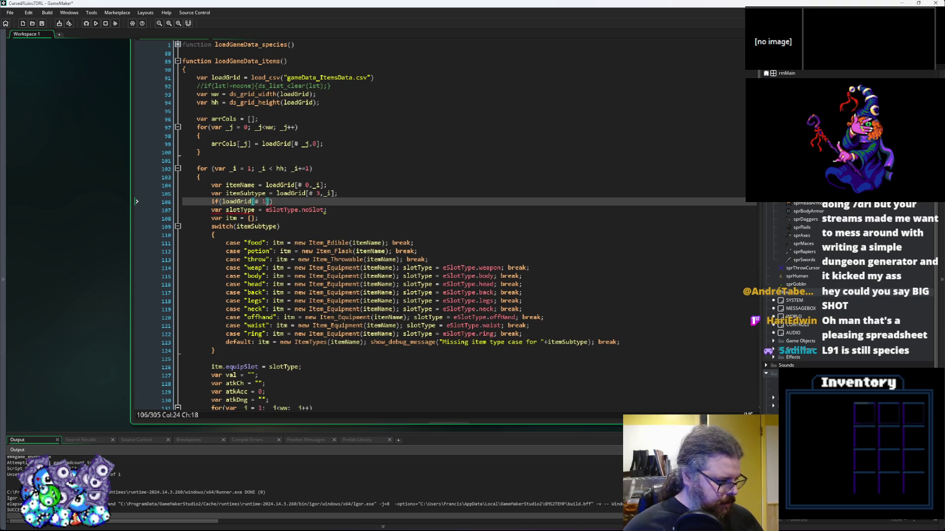
pyautogui.hotkey('alt', 'Tab')
# After checking the empty rank cell, write the not-equal-empty rank check and open a brace below it
pyautogui.press('Up')
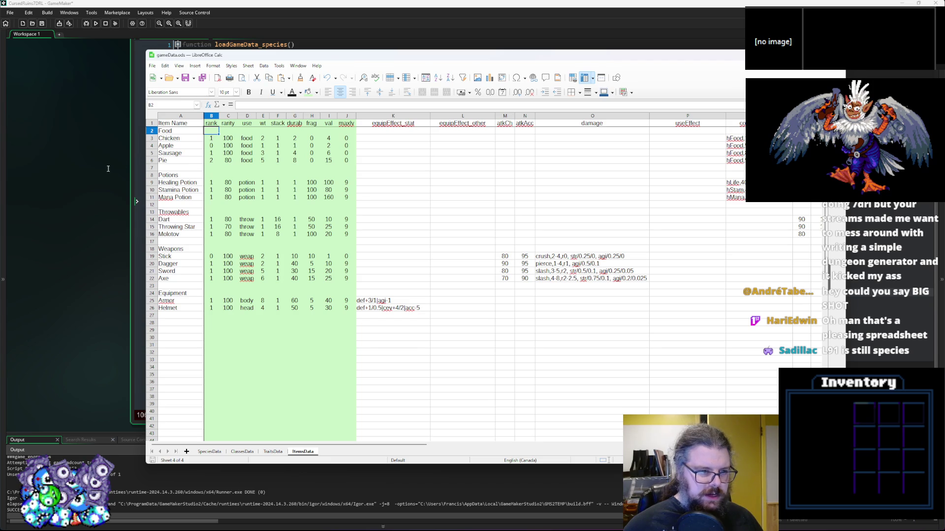
pyautogui.hotkey('alt', 'Tab')
pyautogui.press('Right')
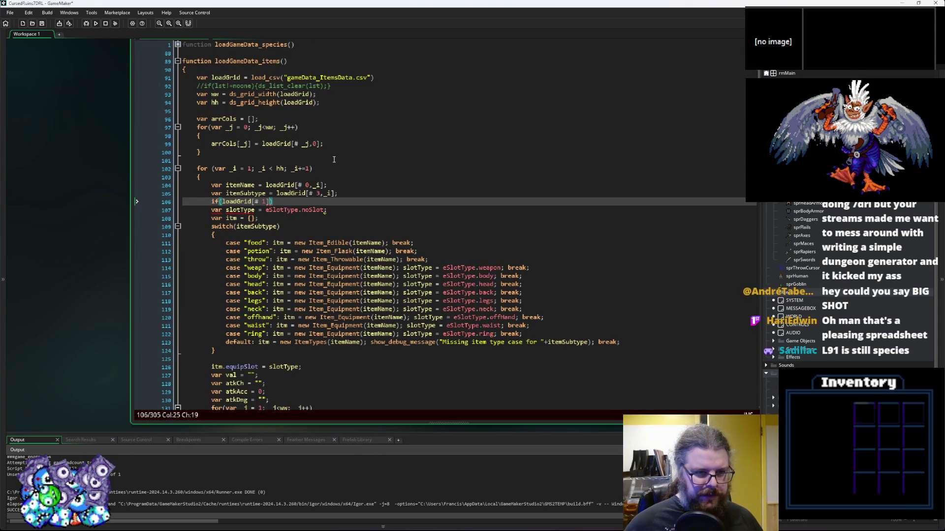
pyautogui.write('=="")')
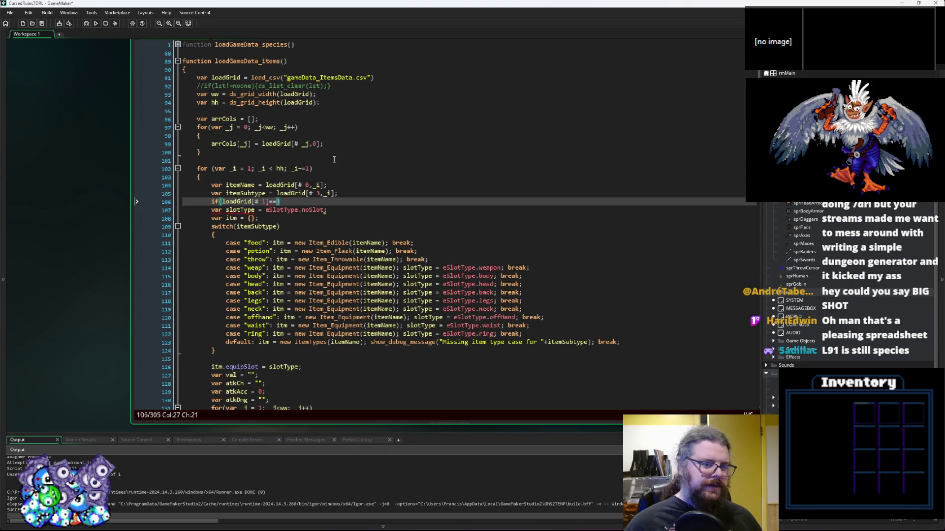
pyautogui.press('Left')
pyautogui.press('Left')
pyautogui.press('Left')
pyautogui.press('BackSpace')
pyautogui.press('BackSpace')
pyautogui.write('!=')
pyautogui.press('End')
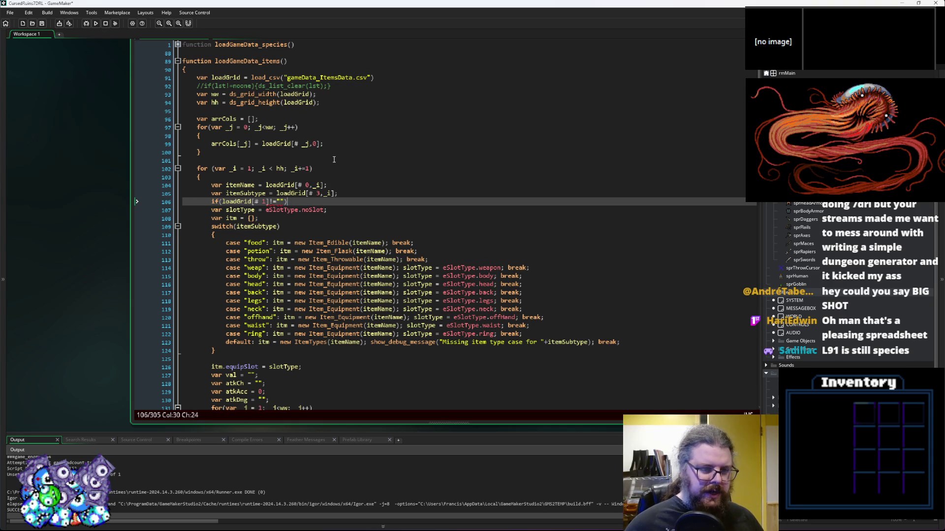
pyautogui.press('Return')
pyautogui.write('{')
# Select the item-building lines and indent them inside the new if block
pyautogui.scroll(-15, 333, 159)
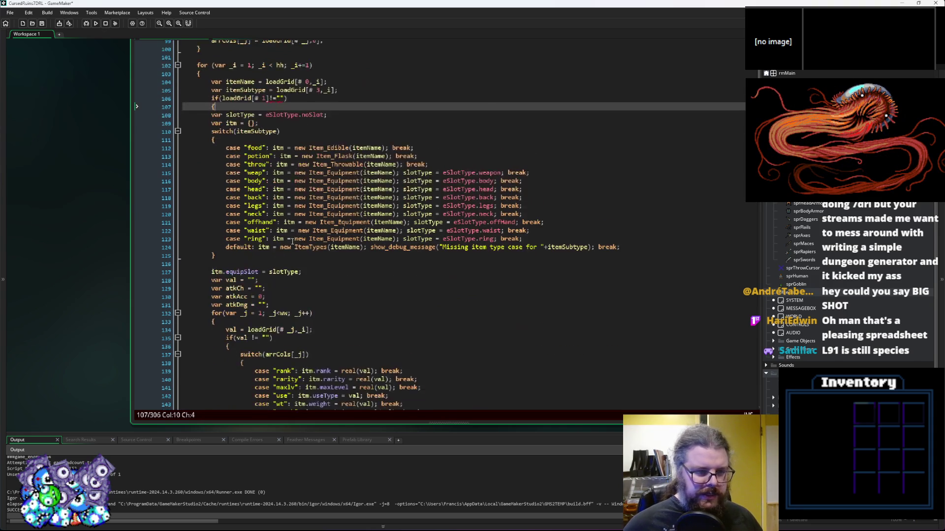
pyautogui.scroll(-3, 264, 279)
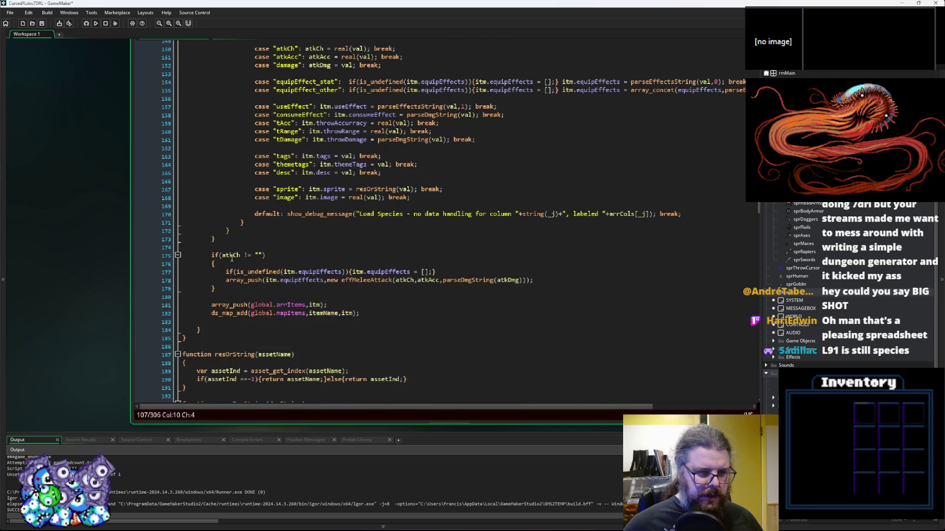
pyautogui.click(212, 239)
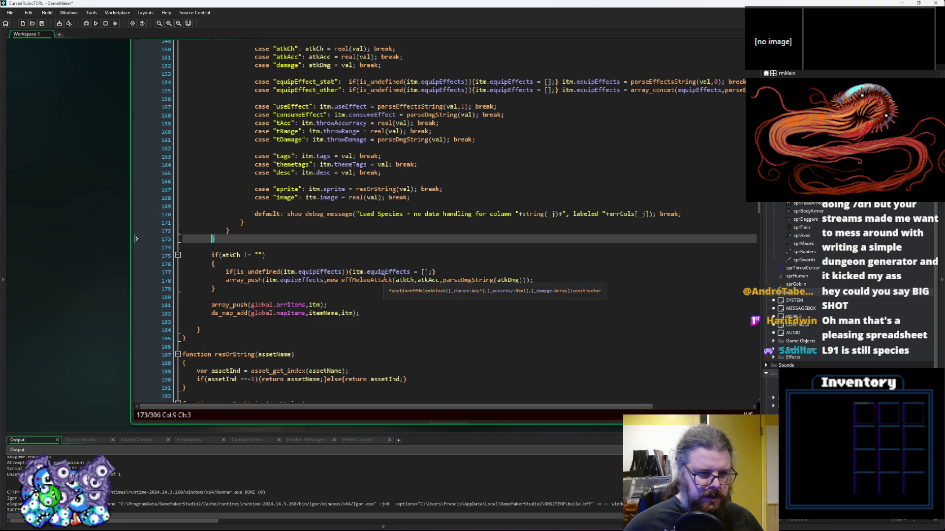
pyautogui.scroll(10, 374, 255)
pyautogui.scroll(-10, 374, 255)
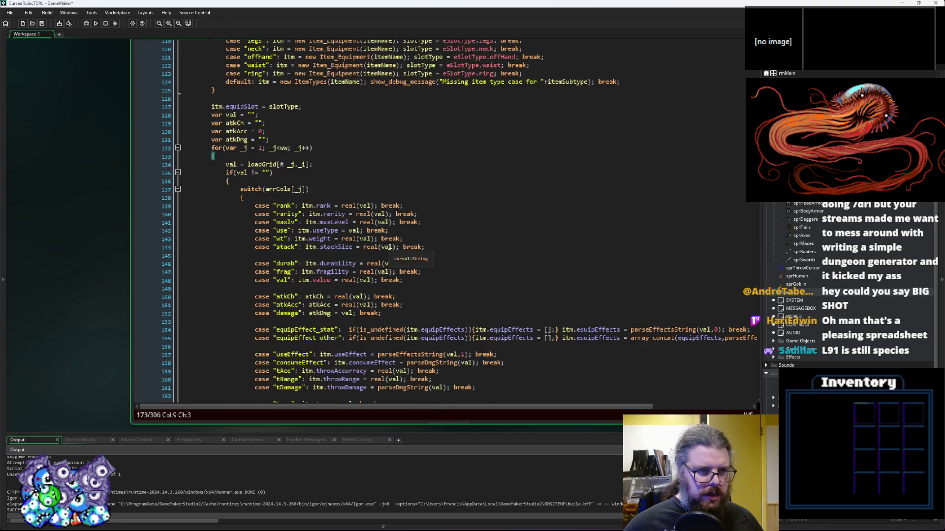
pyautogui.click(385, 322)
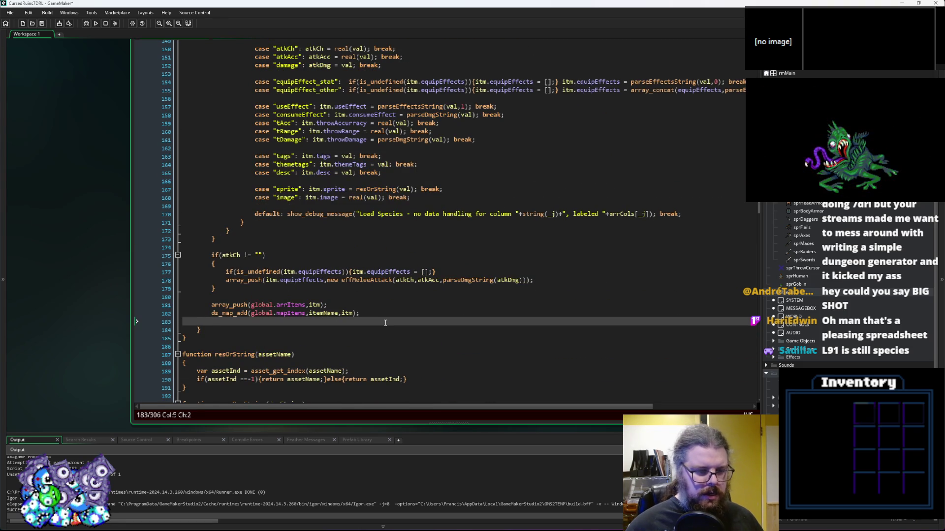
pyautogui.write('}')
pyautogui.moveTo(385, 322)
pyautogui.mouseDown()
pyautogui.moveTo(363, 221)
pyautogui.moveTo(332, 226)
pyautogui.moveTo(296, 188)
pyautogui.moveTo(198, 147)
pyautogui.moveTo(168, 181)
pyautogui.moveTo(185, 177)
pyautogui.mouseUp()
pyautogui.press('Tab')
# Add the row index so the condition reads loadGrid[# 1,_i] != ""
pyautogui.click(273, 161)
pyautogui.press('Left')
pyautogui.press('Right')
pyautogui.press('Right')
pyautogui.press('Down')
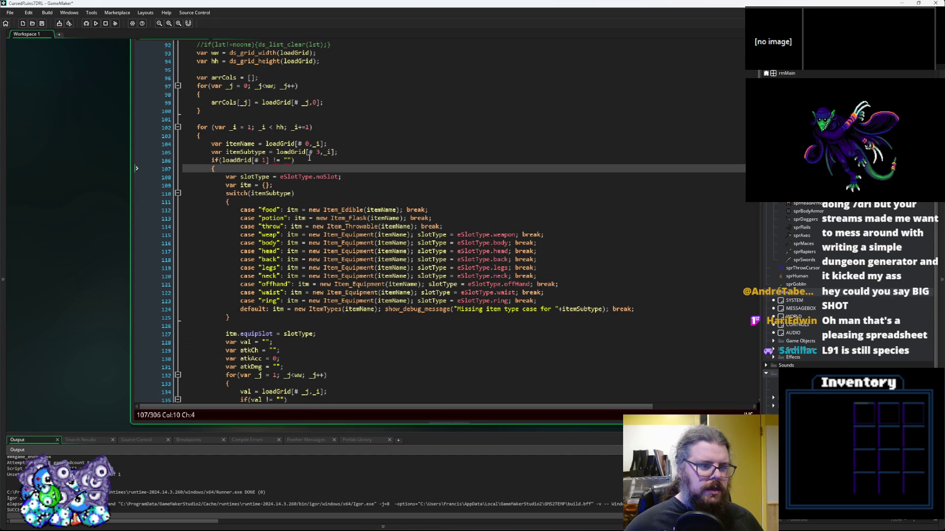
pyautogui.press('Up')
pyautogui.press('Left')
pyautogui.press('Left')
pyautogui.press('Left')
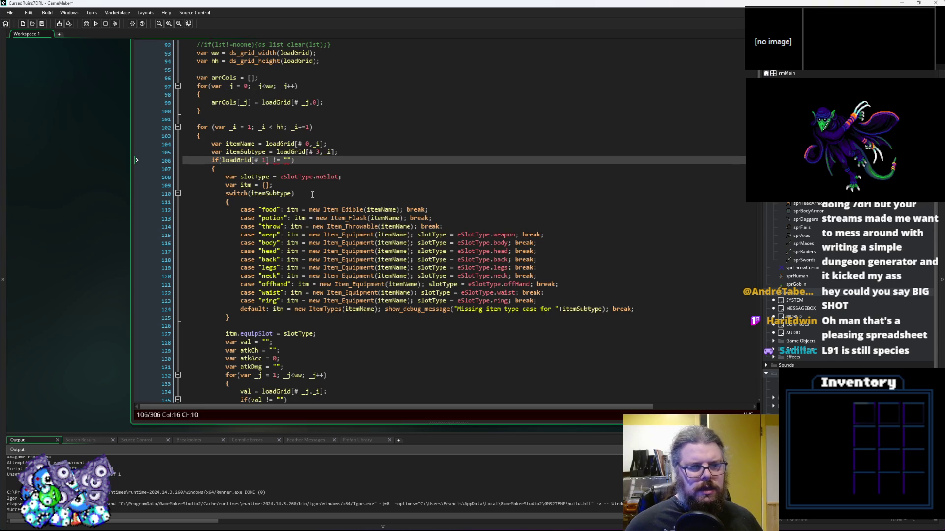
pyautogui.click(266, 161)
pyautogui.write(',_')
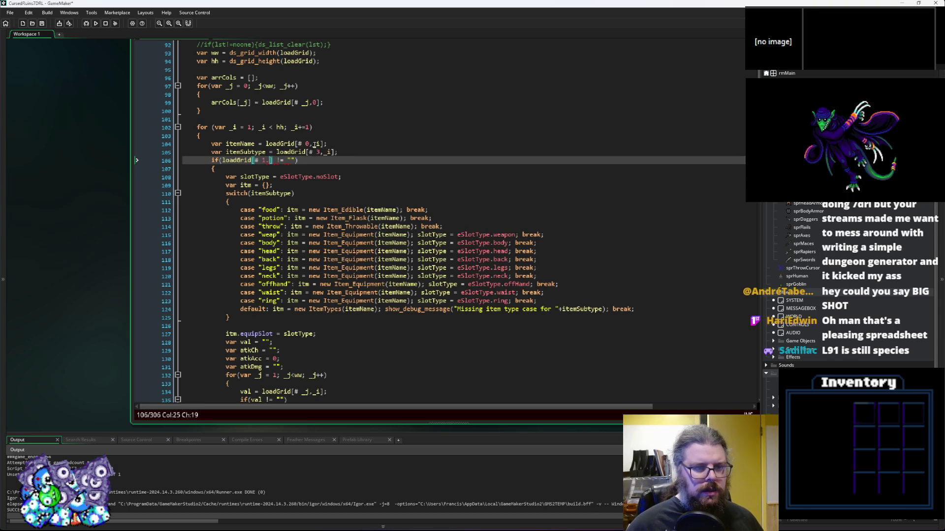
pyautogui.write('i')
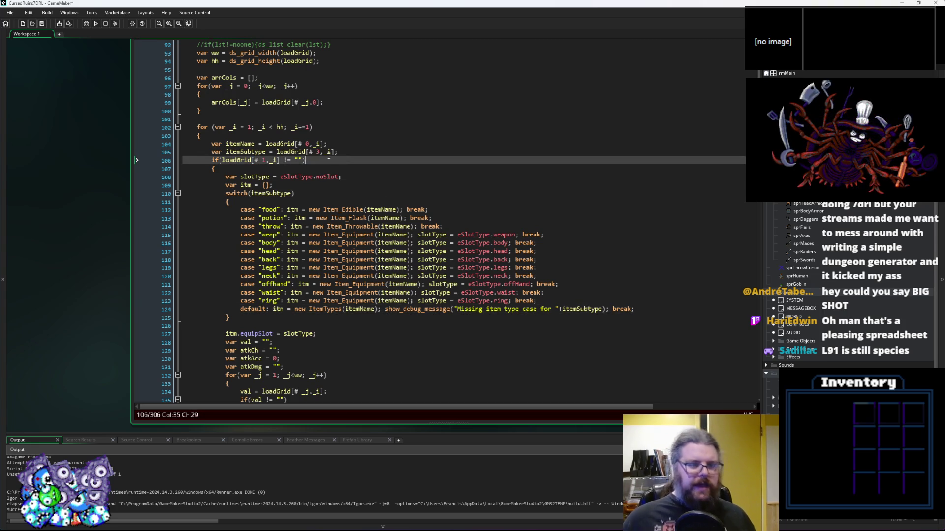
# Save the project with the updated loadGameData_items script
pyautogui.press('End')
pyautogui.scroll(-4, 311, 308)
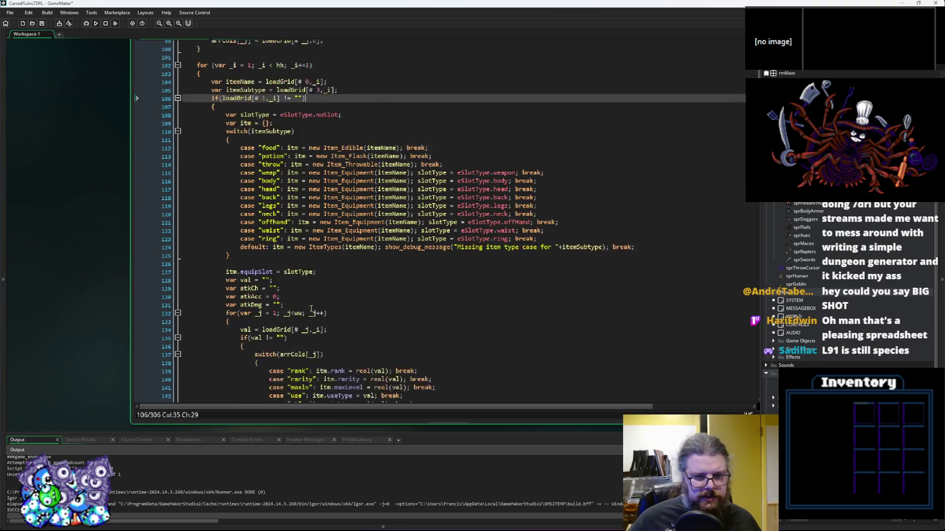
pyautogui.scroll(3, 315, 305)
pyautogui.click(42, 24)
# Run the game, choose New Game, and inspect itm on line 9 of objItem's Draw event
pyautogui.click(90, 23)
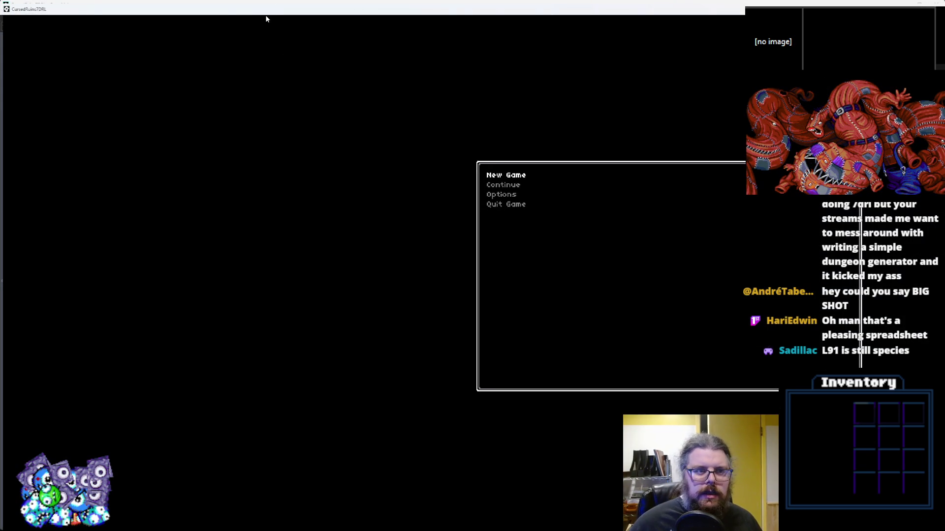
pyautogui.press('Return')
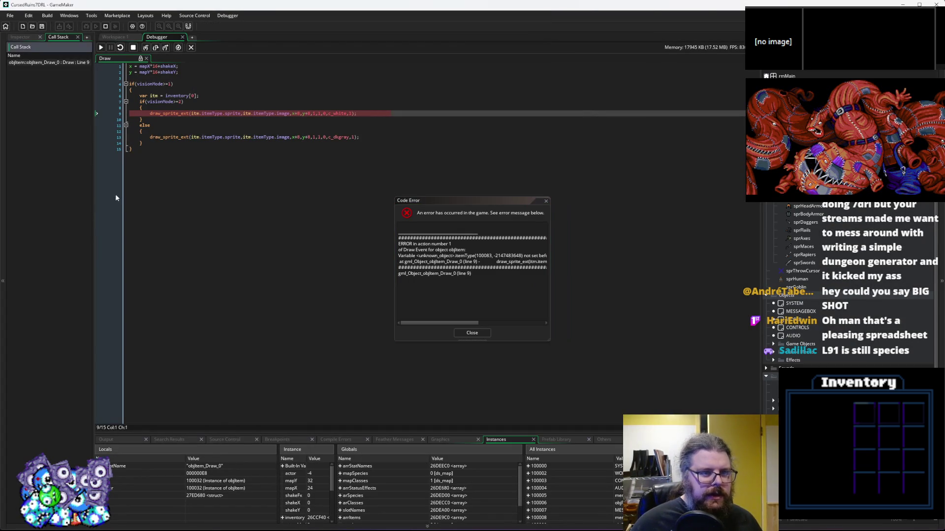
pyautogui.click(233, 114)
pyautogui.moveTo(254, 114)
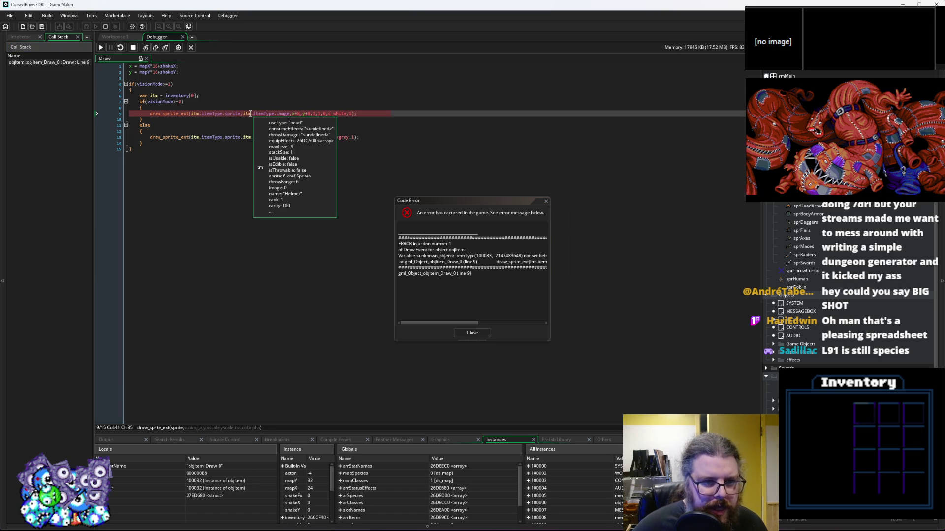
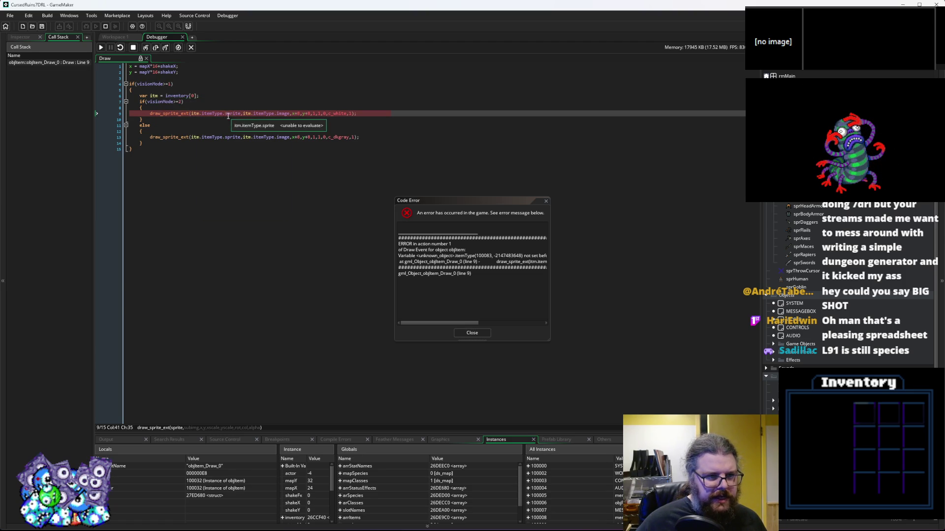
# Dismiss the itemType Code Error and stop the debug session to return to the item-loading script
pyautogui.moveTo(197, 115)
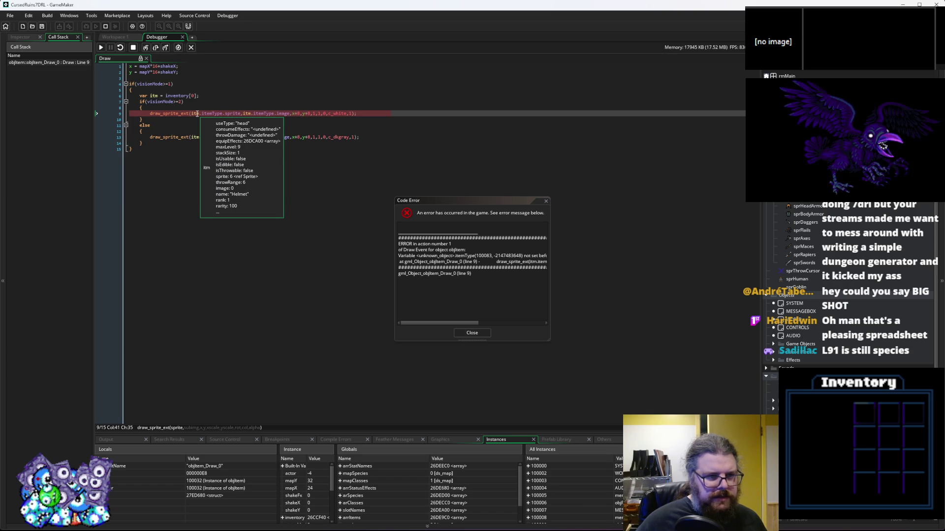
pyautogui.click(471, 333)
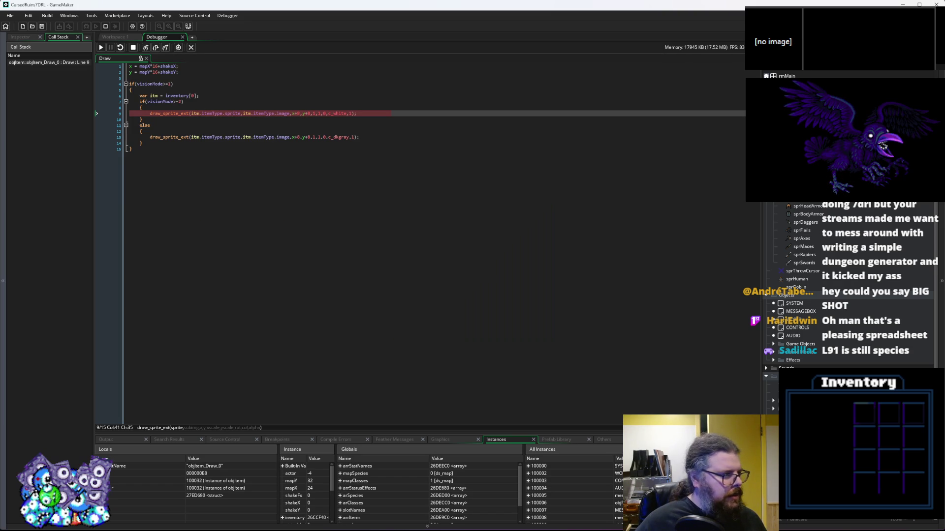
pyautogui.click(191, 47)
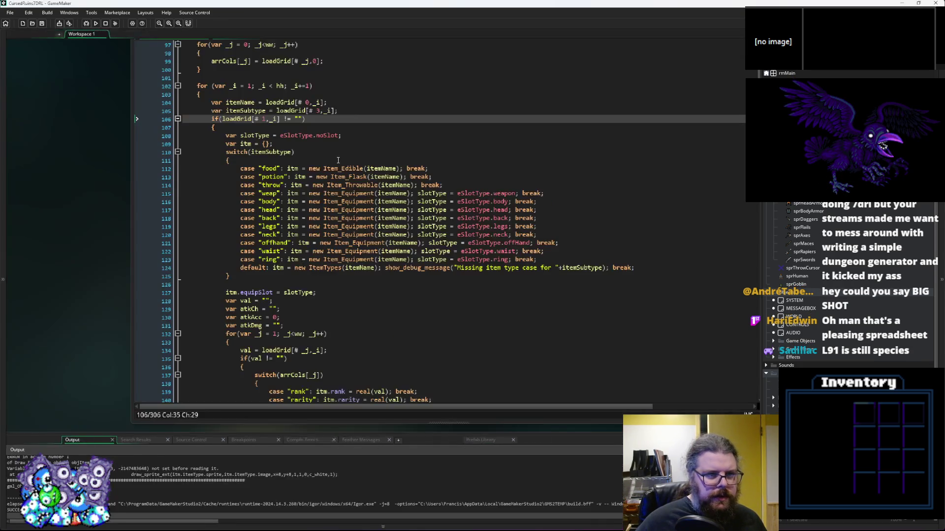
# Jump from the WORLD Create enemy loop to spawnCreature_random and inspect its out-of-depth weighting
pyautogui.click(413, 242)
pyautogui.click(471, 208)
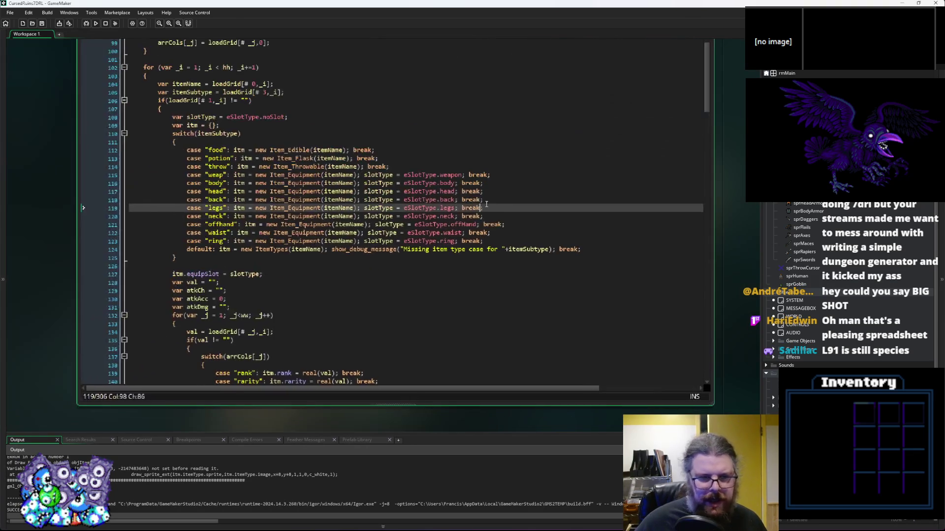
pyautogui.hotkey('ctrl', 'Tab')
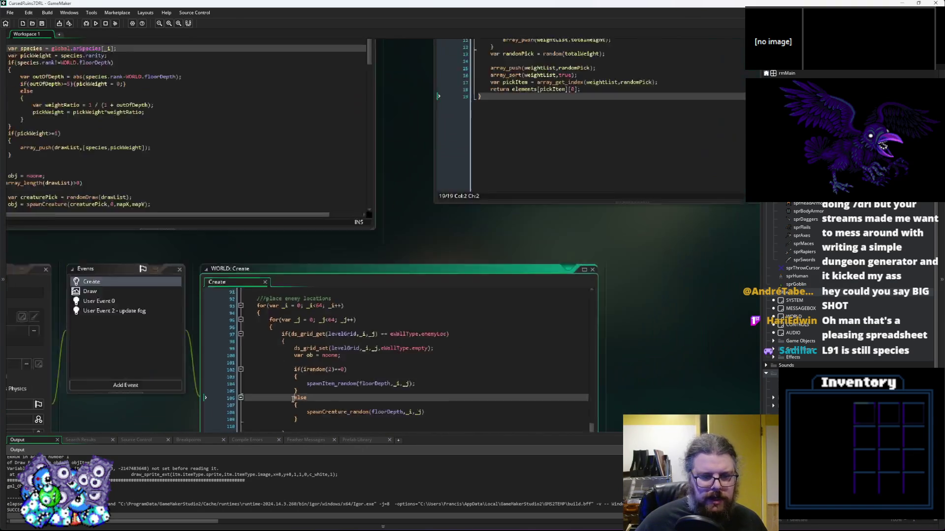
pyautogui.click(377, 263)
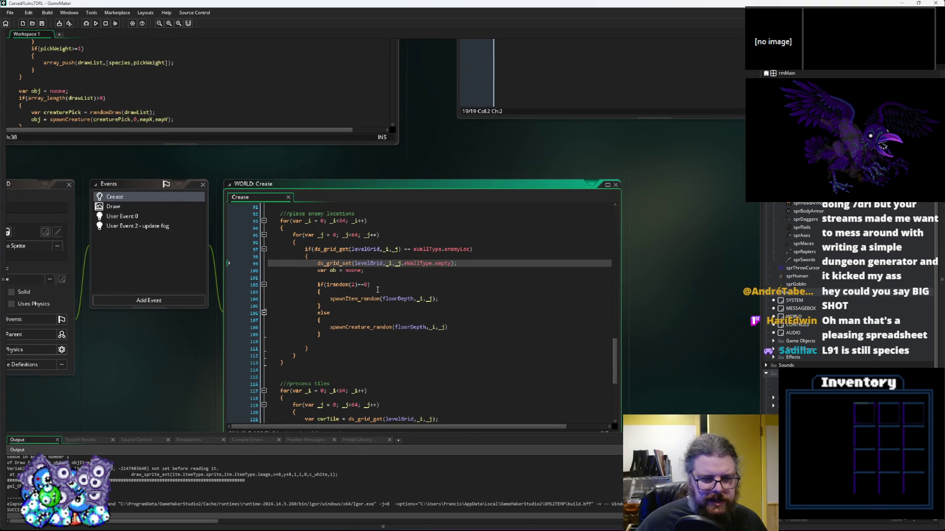
pyautogui.middleClick(385, 330)
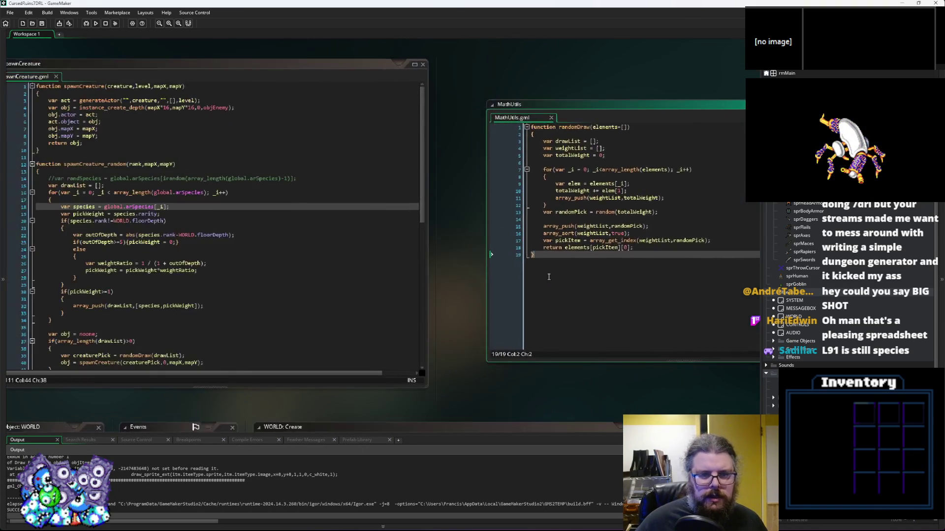
pyautogui.click(337, 253)
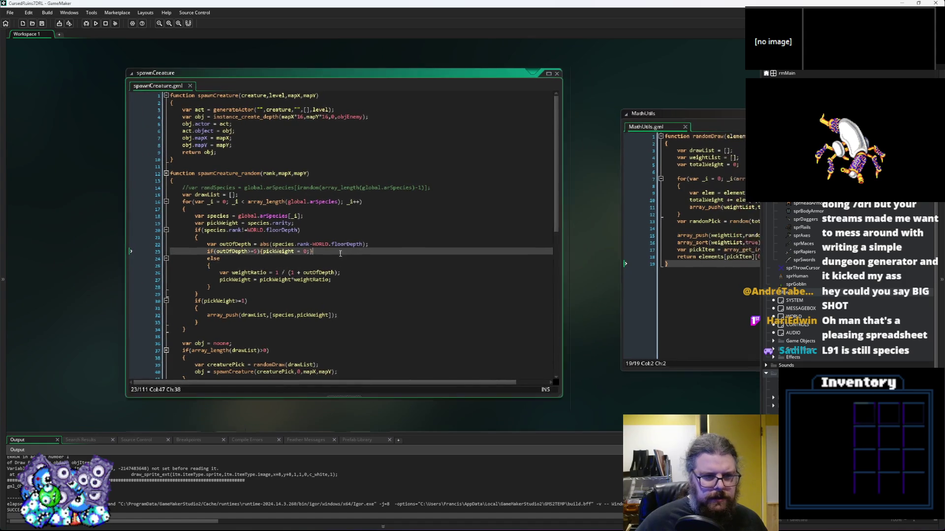
# Fold spawnCreature_random, unfold spawnItems, and highlight the uses of its itm parameter
pyautogui.click(154, 173)
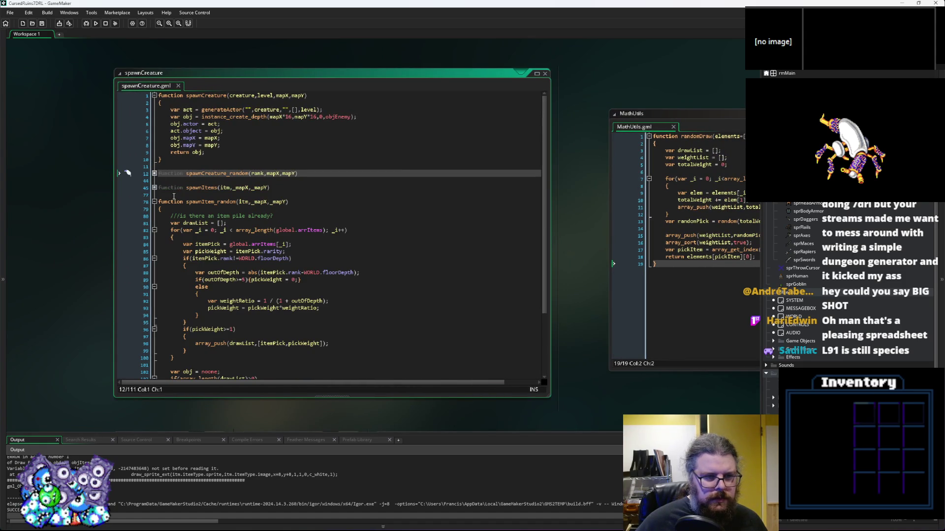
pyautogui.click(212, 230)
pyautogui.click(178, 208)
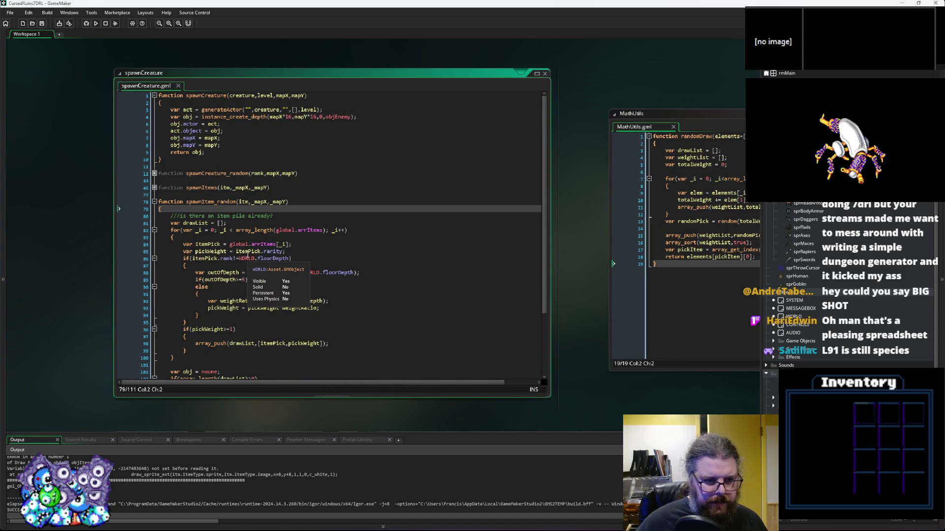
pyautogui.click(154, 188)
pyautogui.click(197, 209)
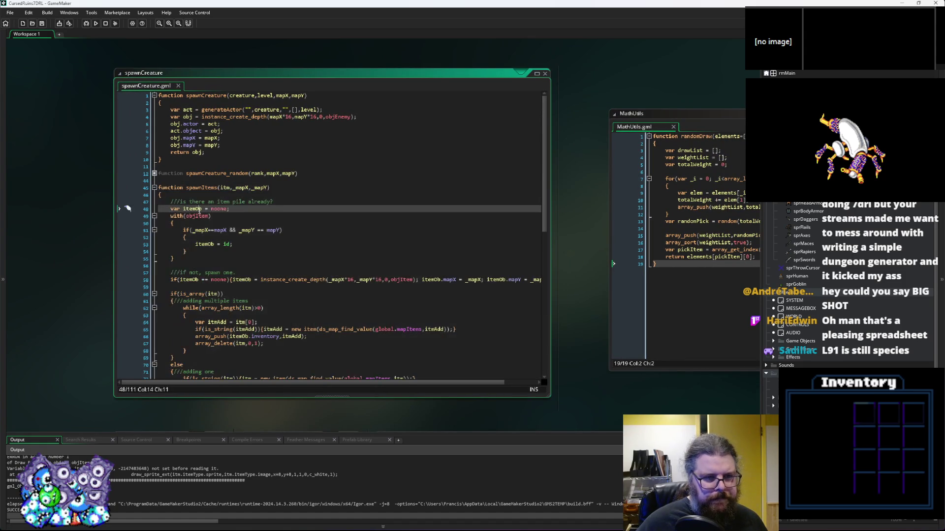
pyautogui.scroll(-2, 248, 239)
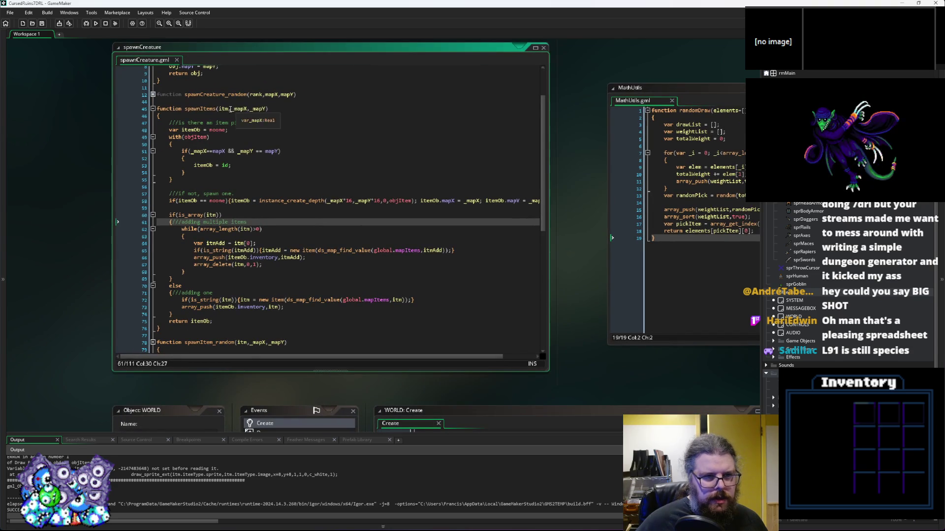
pyautogui.click(222, 109)
pyautogui.doubleClick(222, 109)
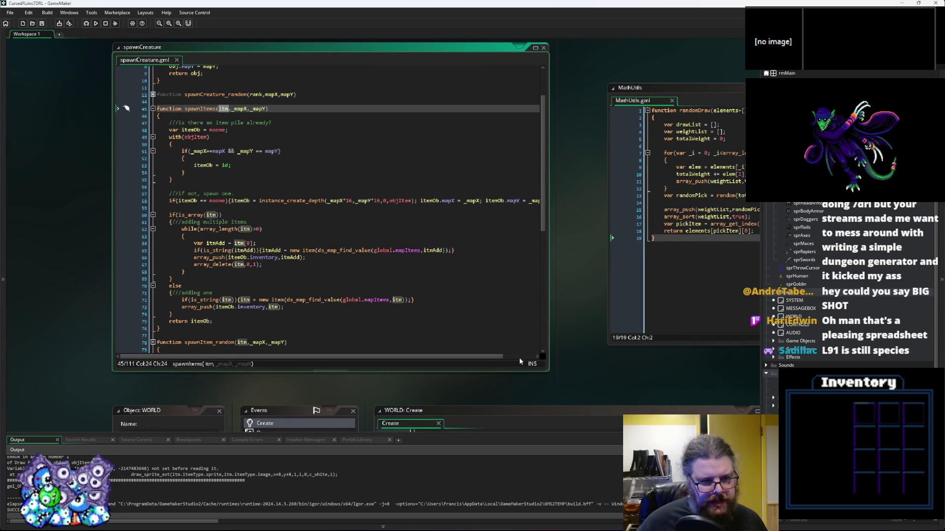
# Enlarge the code window and add a blank line after the string-to-item conversion on line 65
pyautogui.moveTo(547, 372); pyautogui.dragTo(589, 383)
pyautogui.click(371, 272)
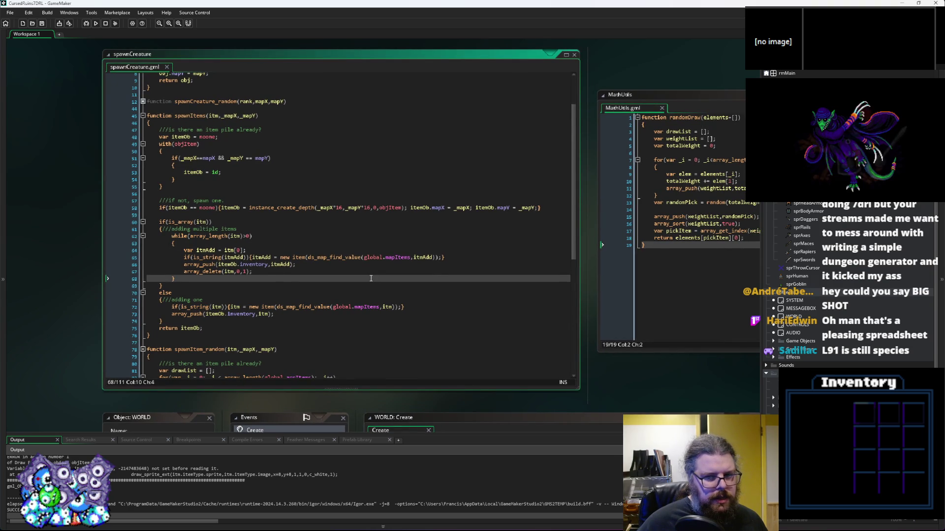
pyautogui.scroll(1, 371, 278)
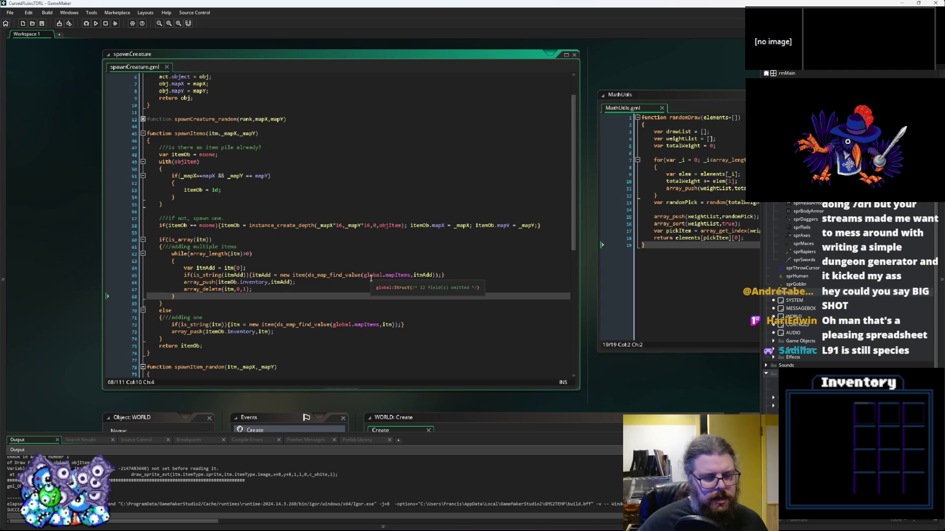
pyautogui.click(217, 134)
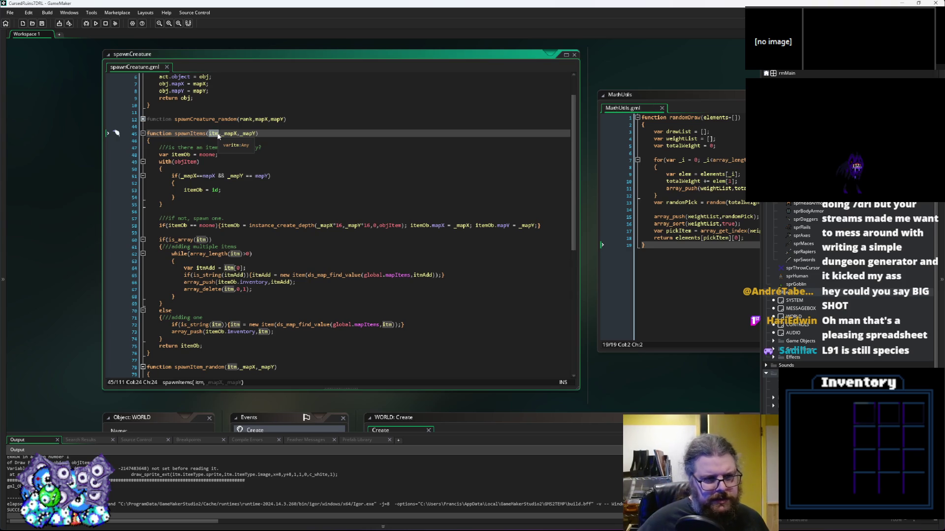
pyautogui.click(279, 250)
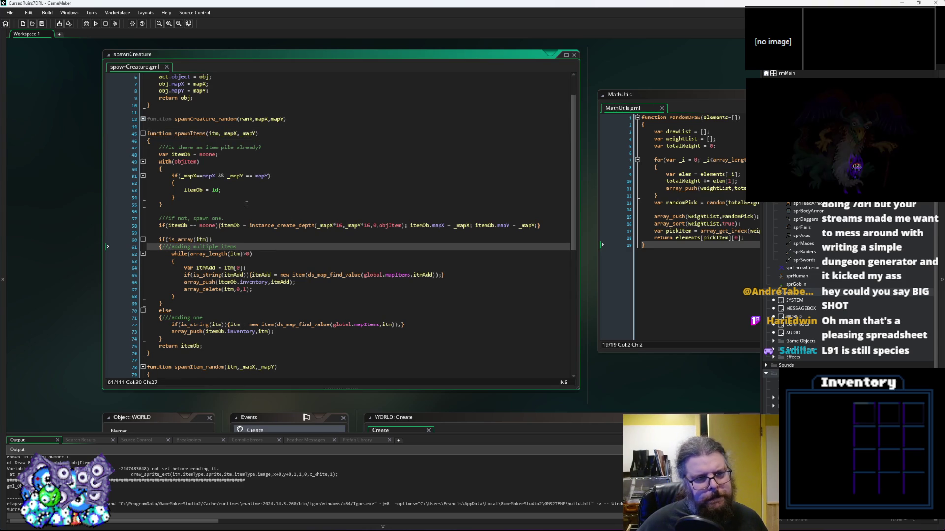
pyautogui.doubleClick(184, 162)
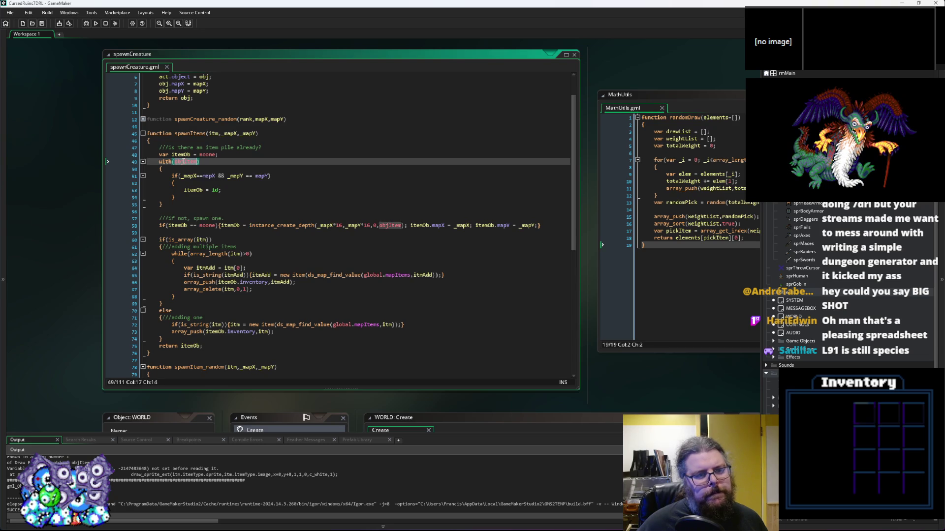
pyautogui.click(218, 205)
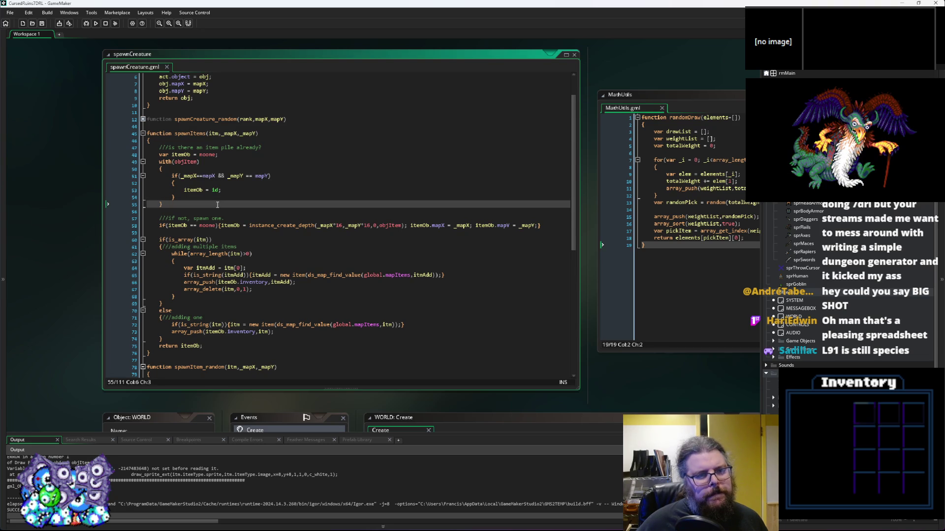
pyautogui.click(253, 233)
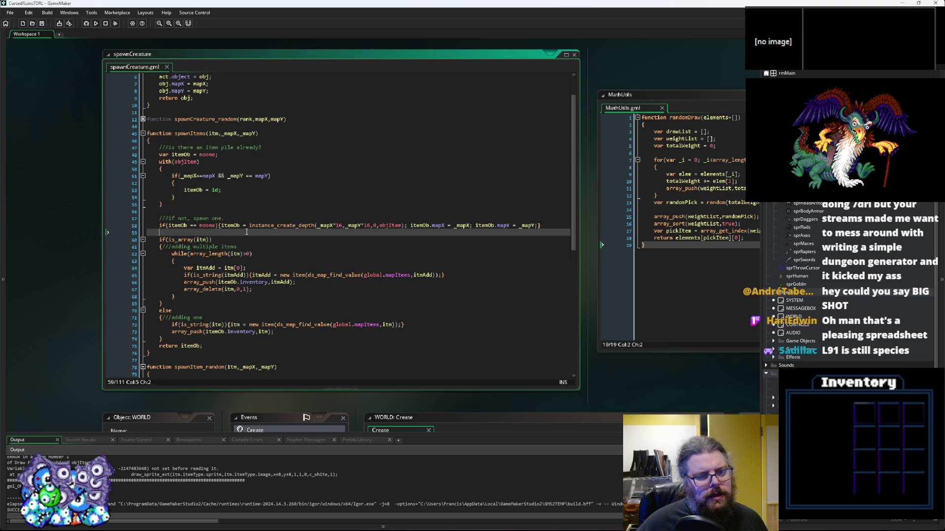
pyautogui.click(258, 267)
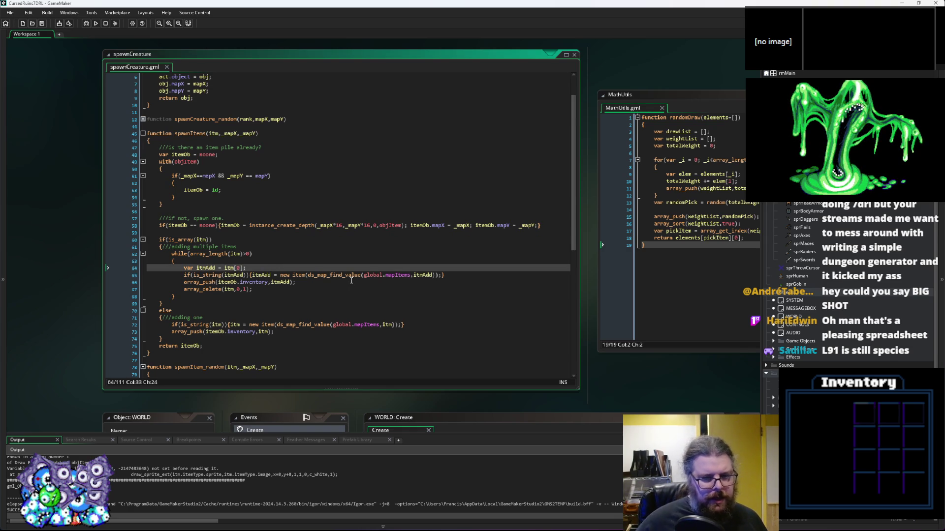
pyautogui.click(458, 276)
pyautogui.press('Return')
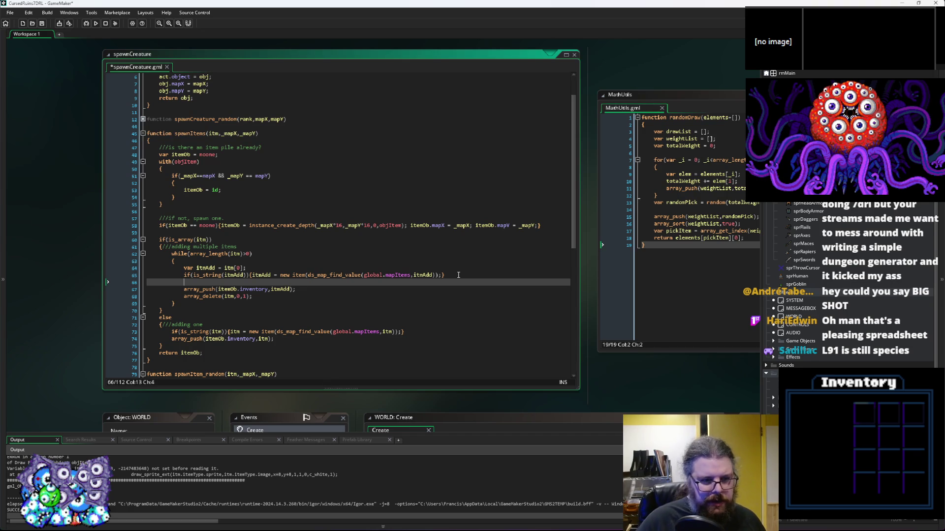
pyautogui.write('i')
# Begin line 66 with an if(is_struct( condition using autocomplete
pyautogui.hotkey('ctrl', 'space')
pyautogui.press('Escape')
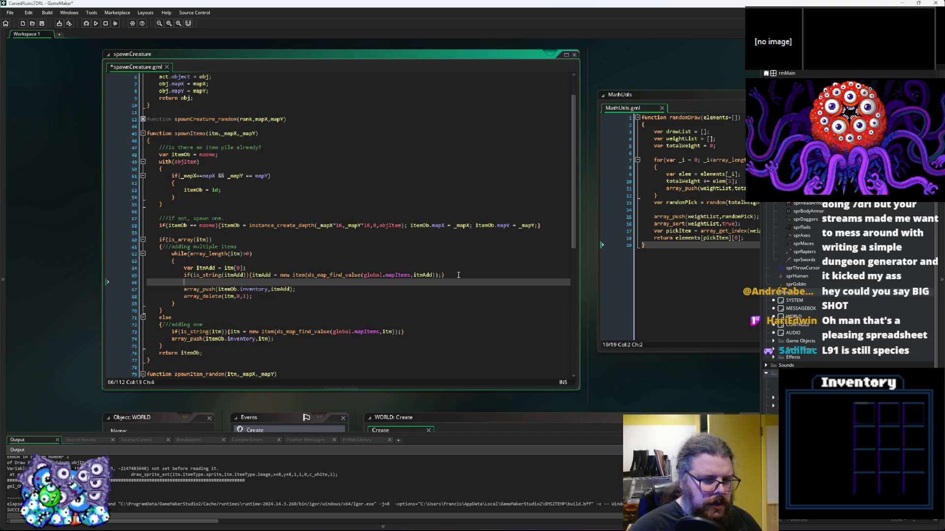
pyautogui.write('if(stru')
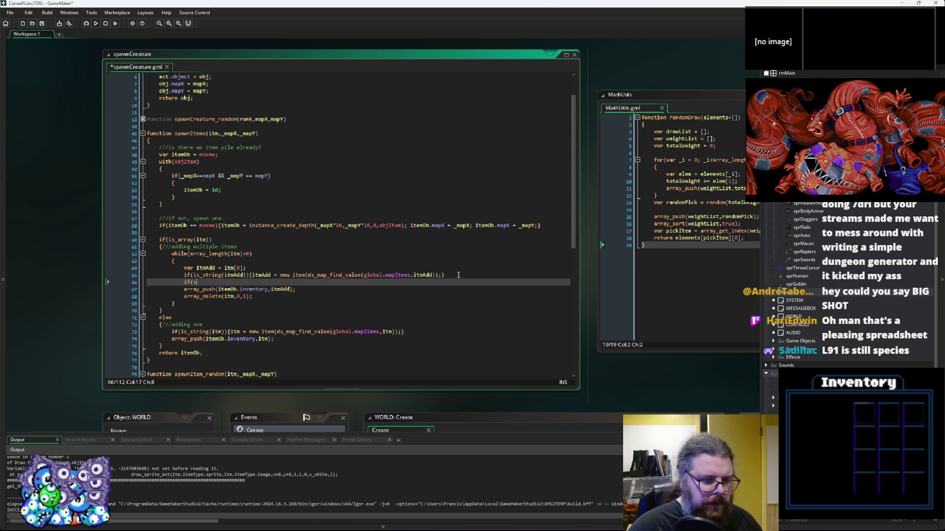
pyautogui.press('BackSpace')
pyautogui.press('BackSpace')
pyautogui.press('BackSpace')
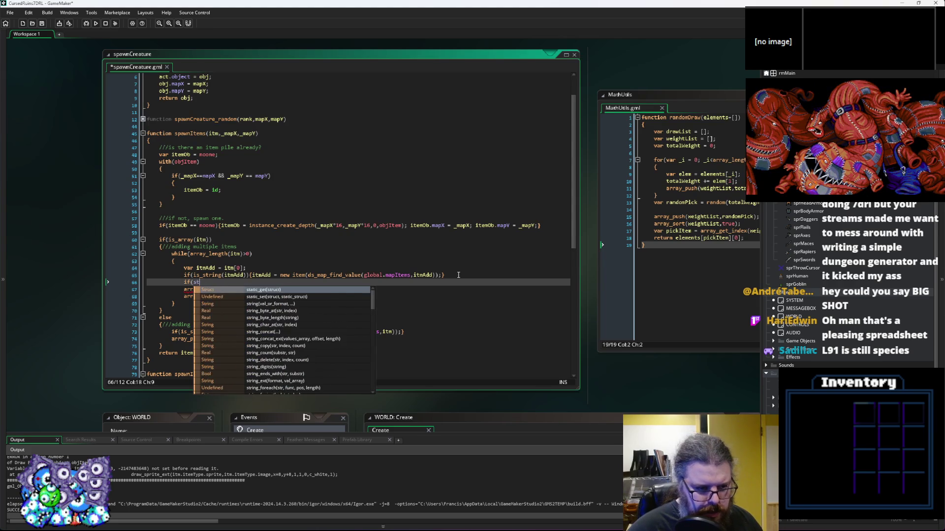
pyautogui.write('io')
pyautogui.write('_s')
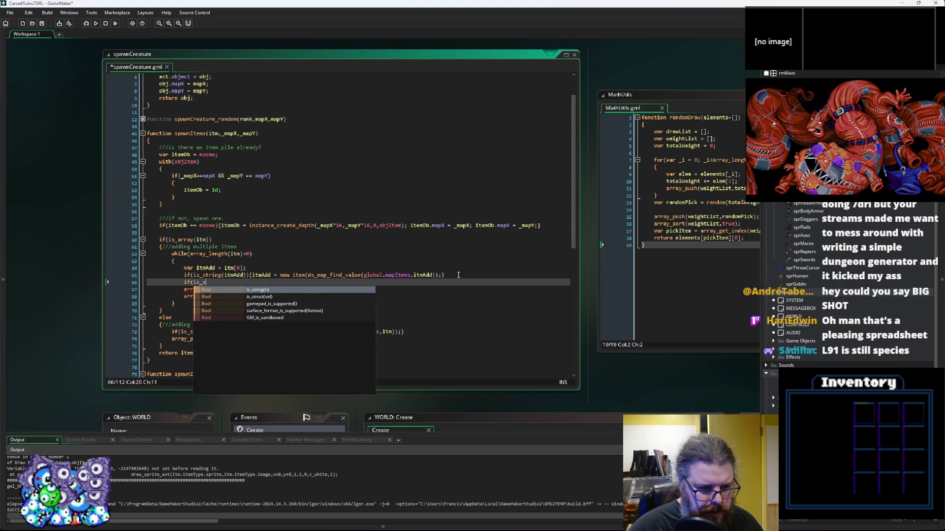
pyautogui.write('tru')
pyautogui.press('Return')
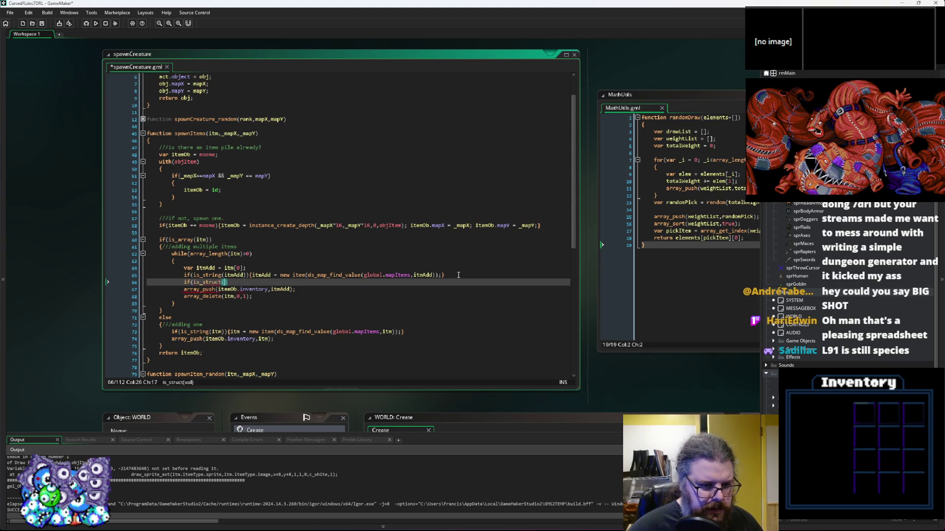
pyautogui.write('_')
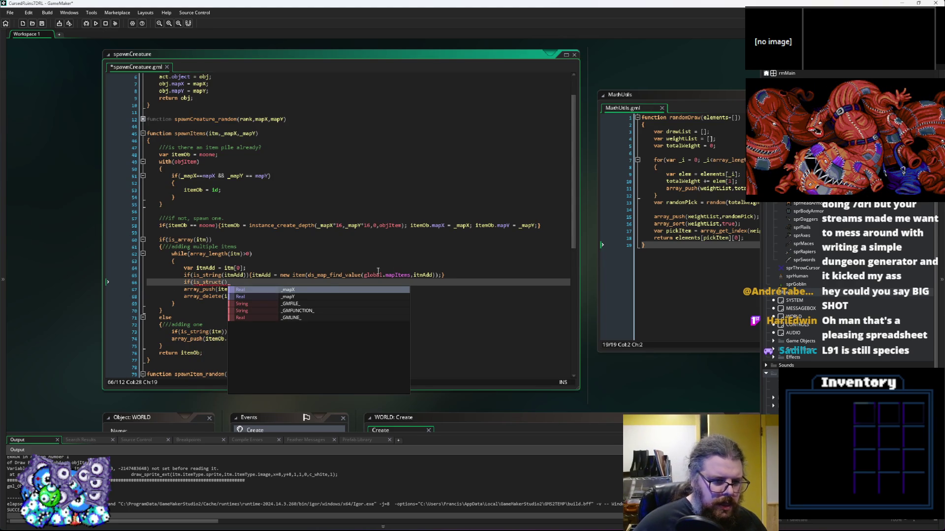
pyautogui.moveTo(211, 284)
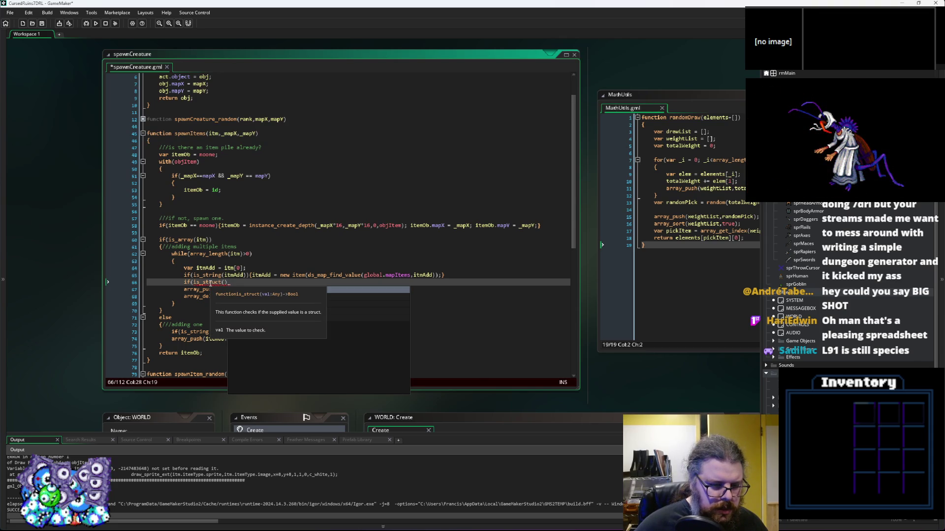
pyautogui.press('BackSpace')
# Swap is_struct for struct_exists and give it itmAdd as the argument
pyautogui.click(195, 283)
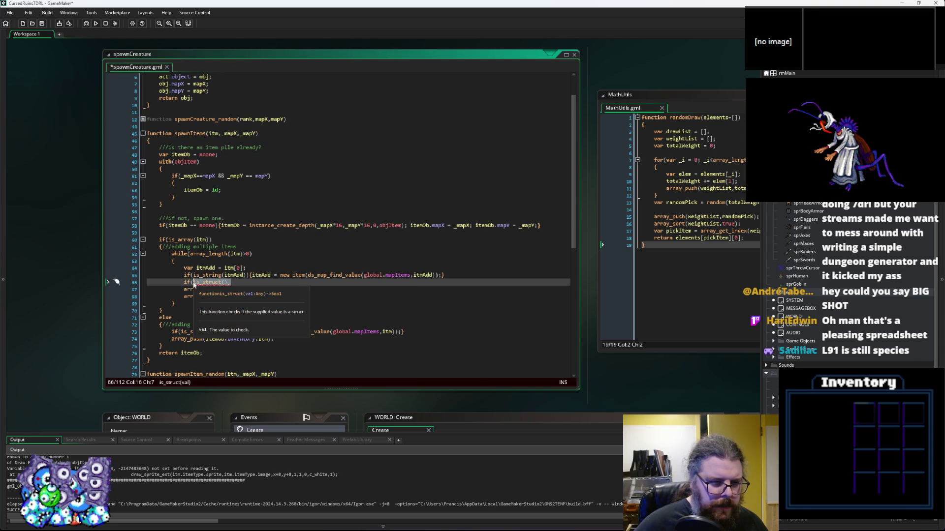
pyautogui.write('stru')
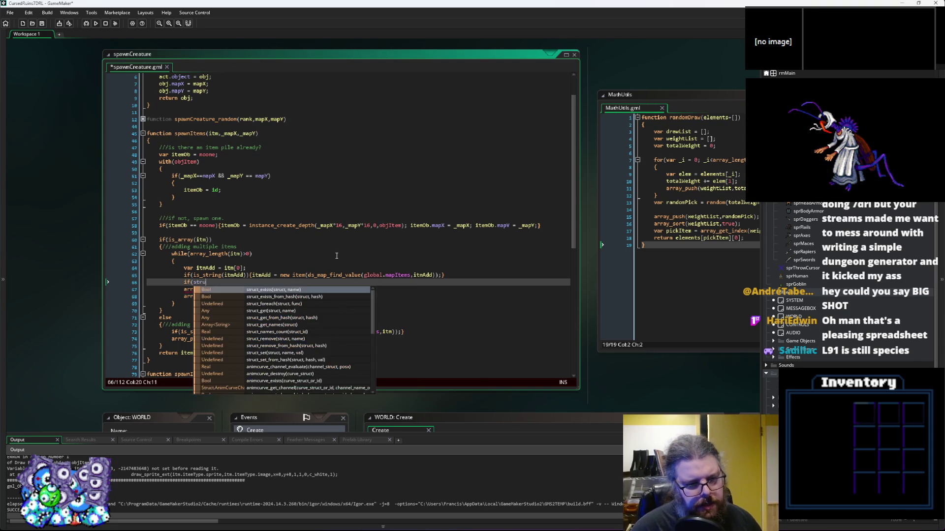
pyautogui.write('ct')
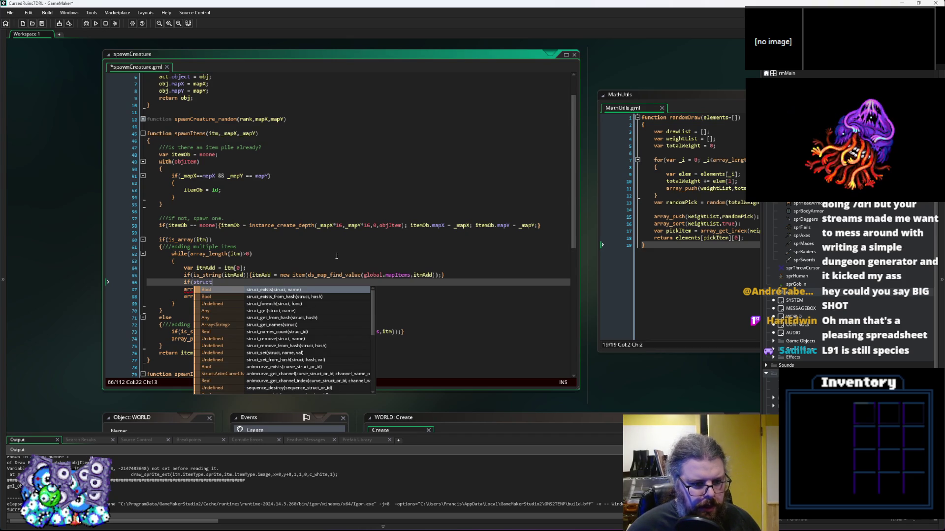
pyautogui.press('Return')
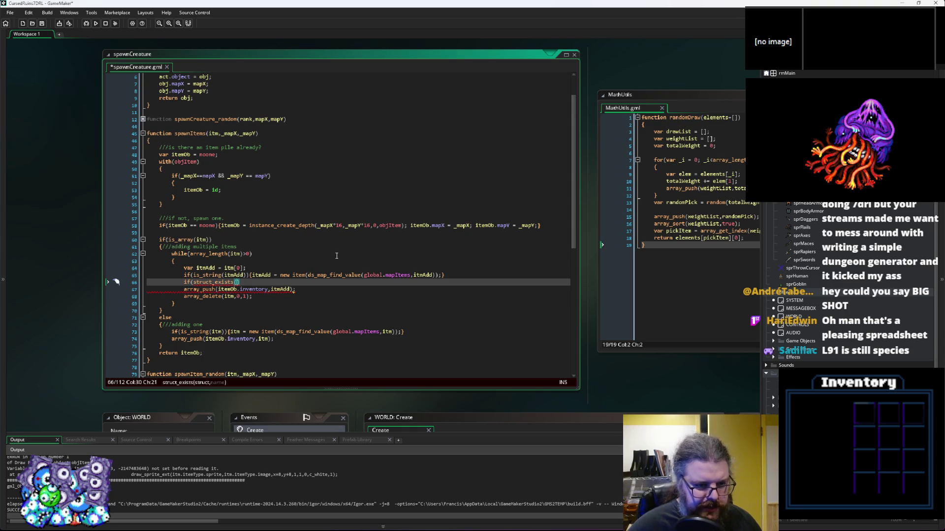
pyautogui.write('itmAdd')
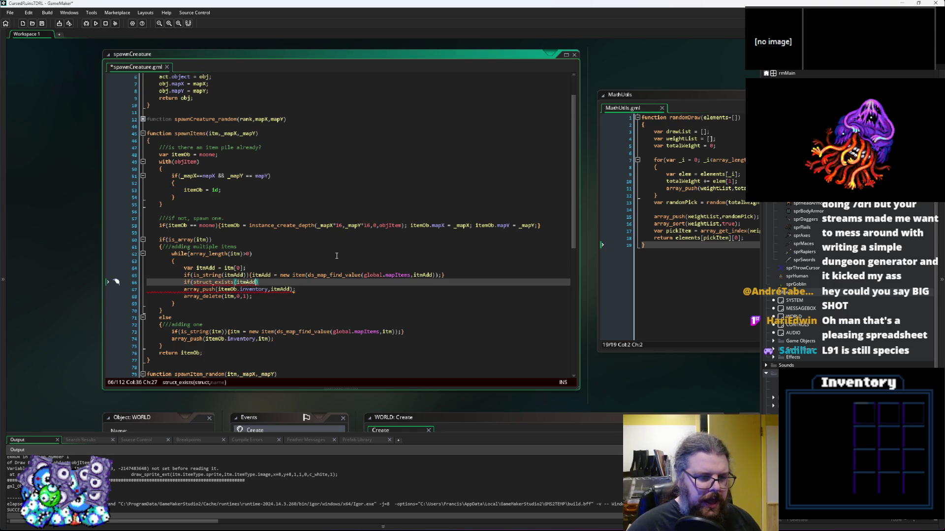
pyautogui.scroll(-10, 430, 277)
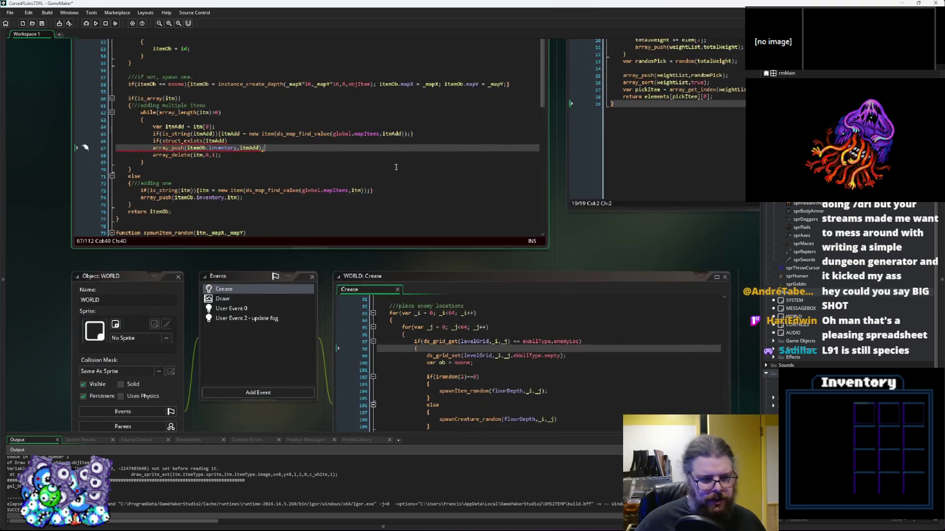
pyautogui.scroll(-5, 475, 145)
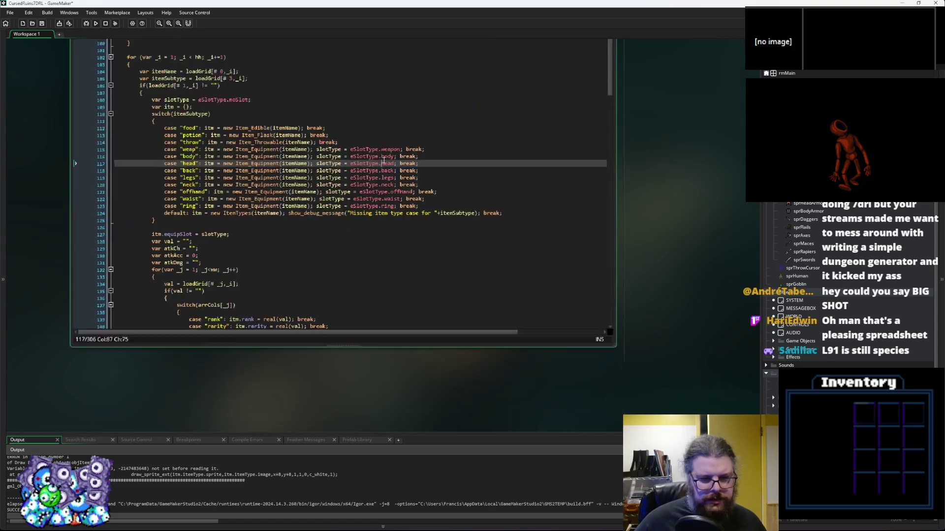
pyautogui.scroll(8, 403, 301)
pyautogui.scroll(-5, 403, 302)
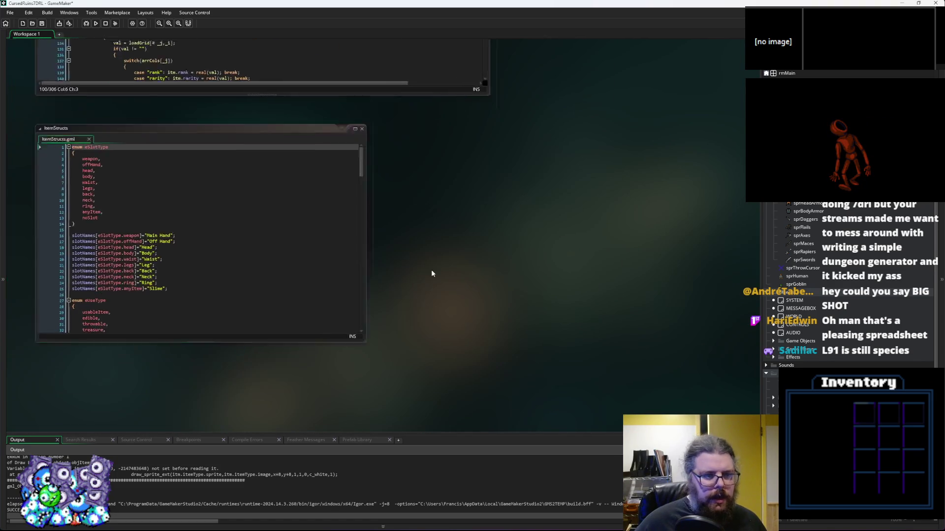
pyautogui.moveTo(449, 304); pyautogui.dragTo(597, 415)
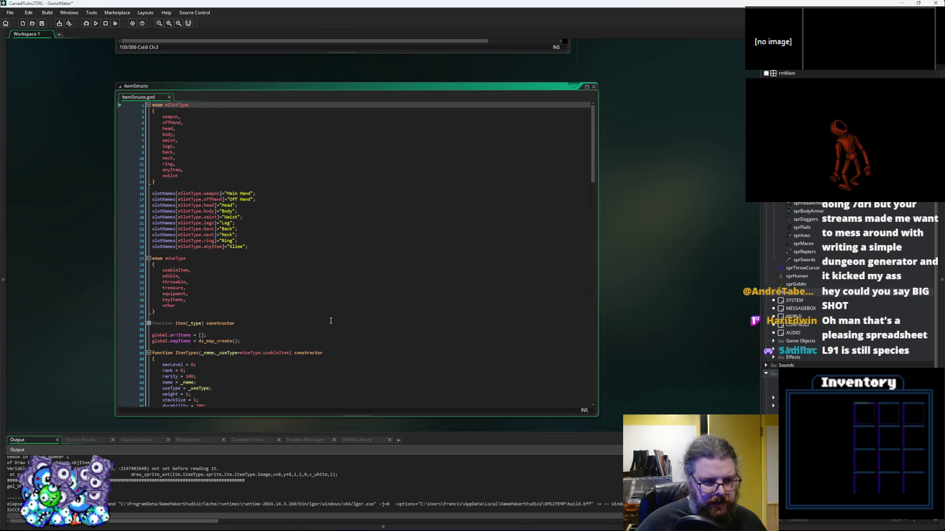
pyautogui.scroll(-5, 306, 320)
pyautogui.click(168, 241)
pyautogui.click(168, 237)
pyautogui.click(149, 176)
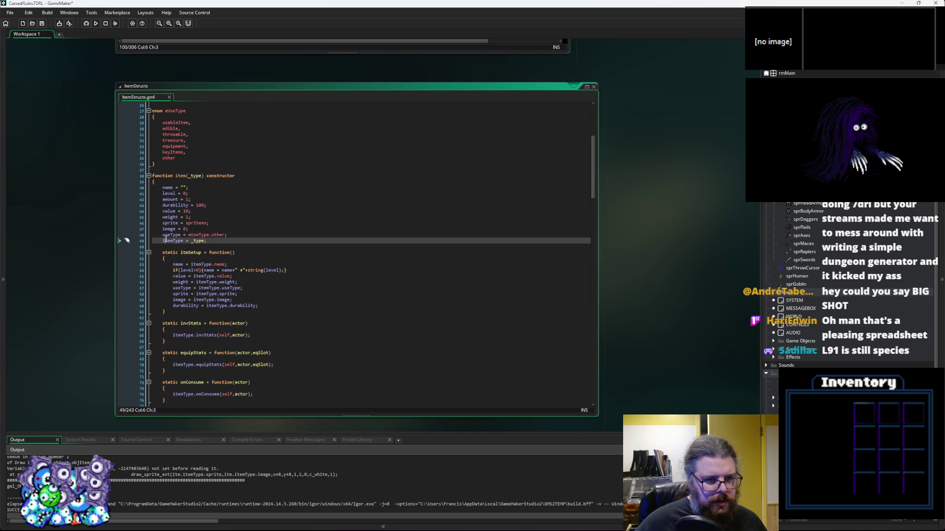
pyautogui.doubleClick(173, 240)
pyautogui.scroll(-1, 202, 253)
pyautogui.scroll(-1, 211, 255)
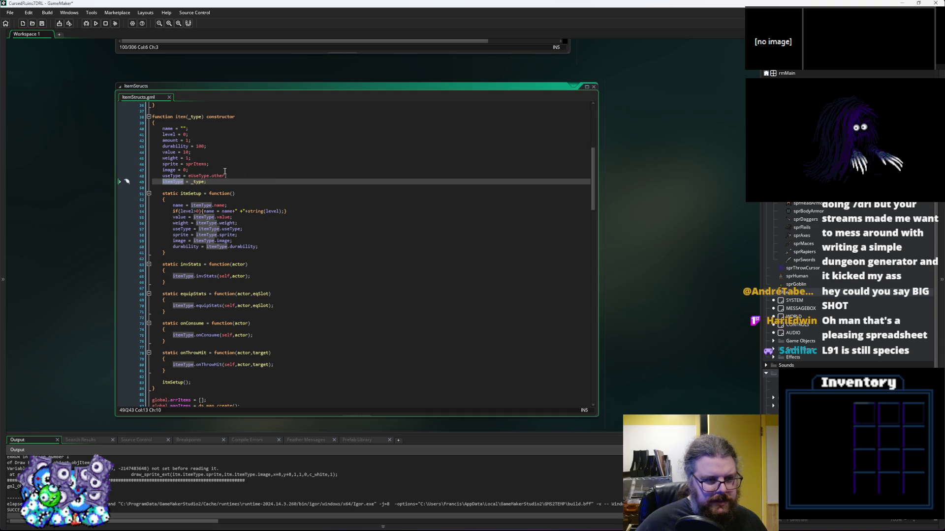
pyautogui.click(315, 147)
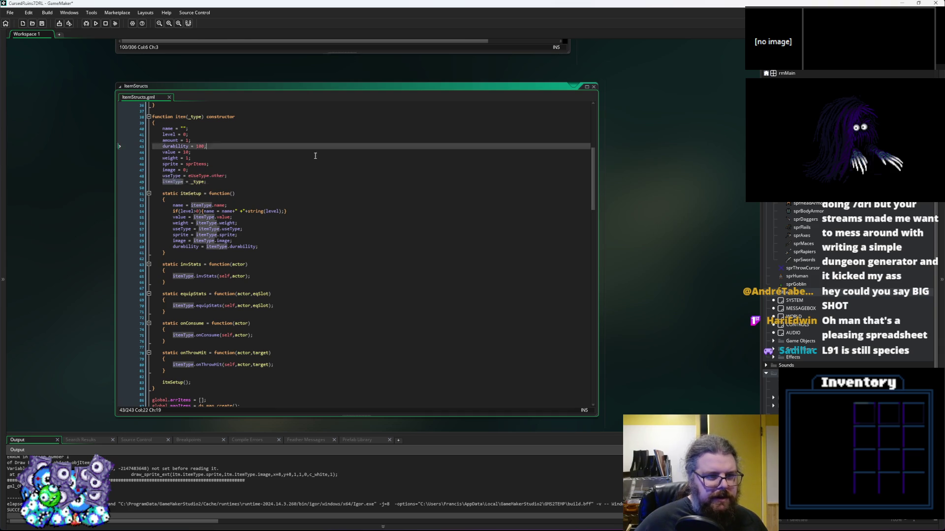
pyautogui.hotkey('ctrl', 'Tab')
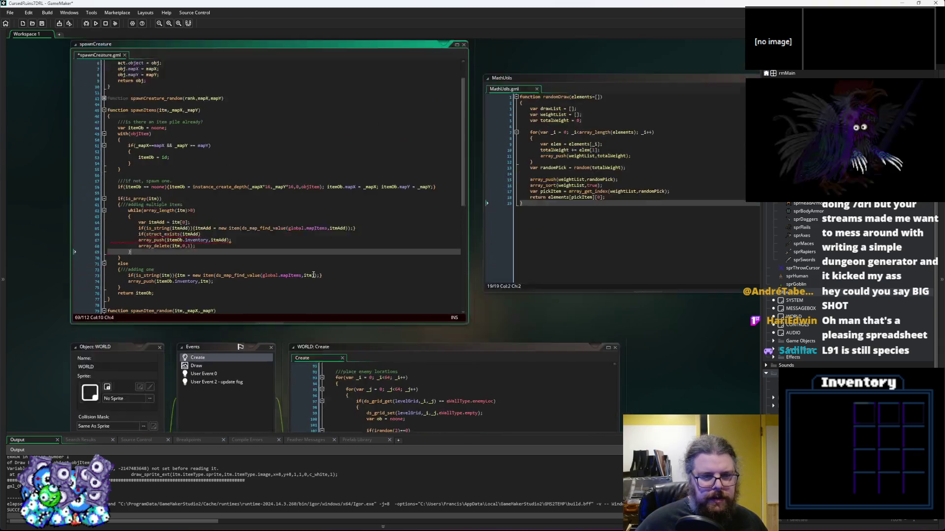
# Make line 66 read if(!struct_exists(itmAdd.itemType)){itmAdd = new item(itmAdd);}
pyautogui.click(305, 280)
pyautogui.write(',')
pyautogui.press('Left')
pyautogui.press('Left')
pyautogui.press('Left')
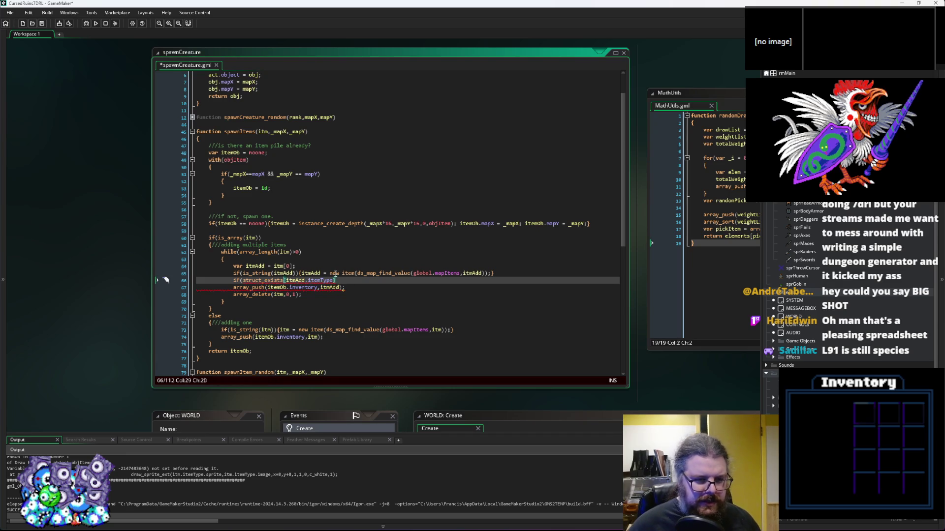
pyautogui.write('!')
pyautogui.press('Right')
pyautogui.press('Right')
pyautogui.press('Right')
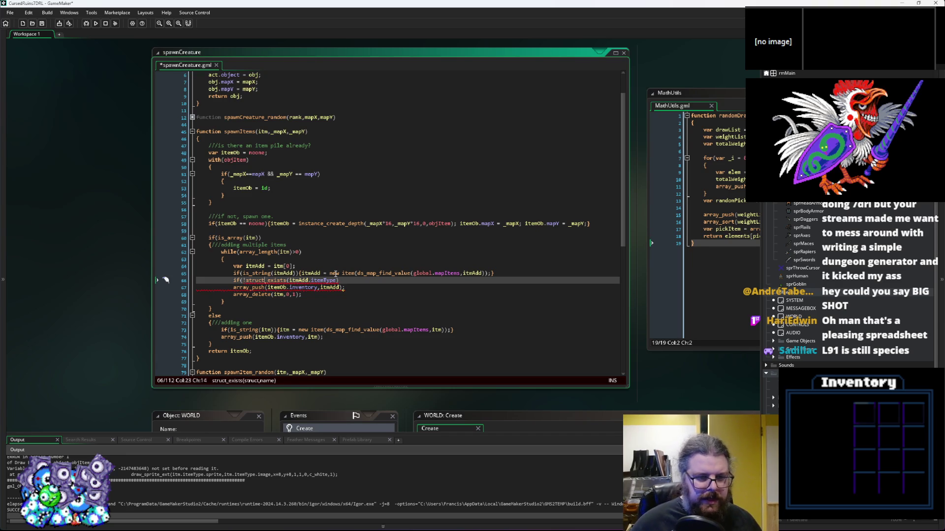
pyautogui.press('End')
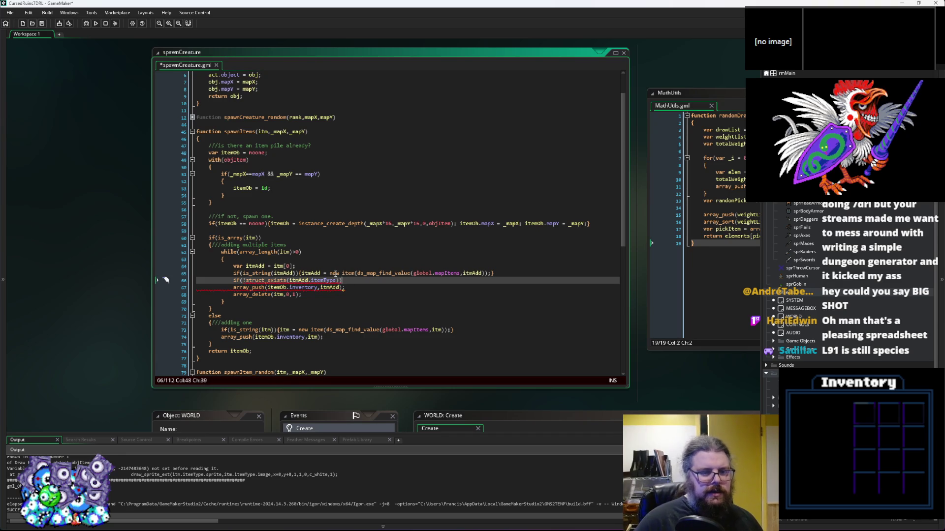
pyautogui.write('}')
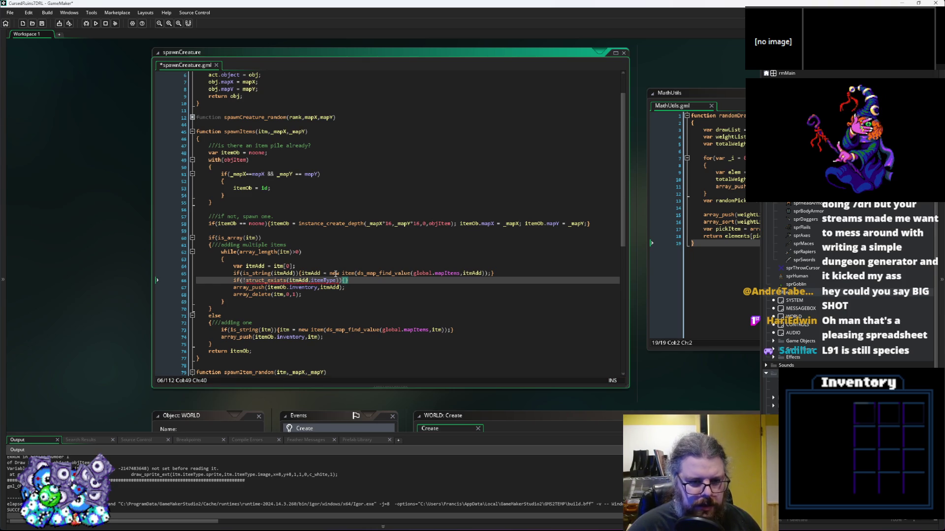
pyautogui.write('itmAdd =')
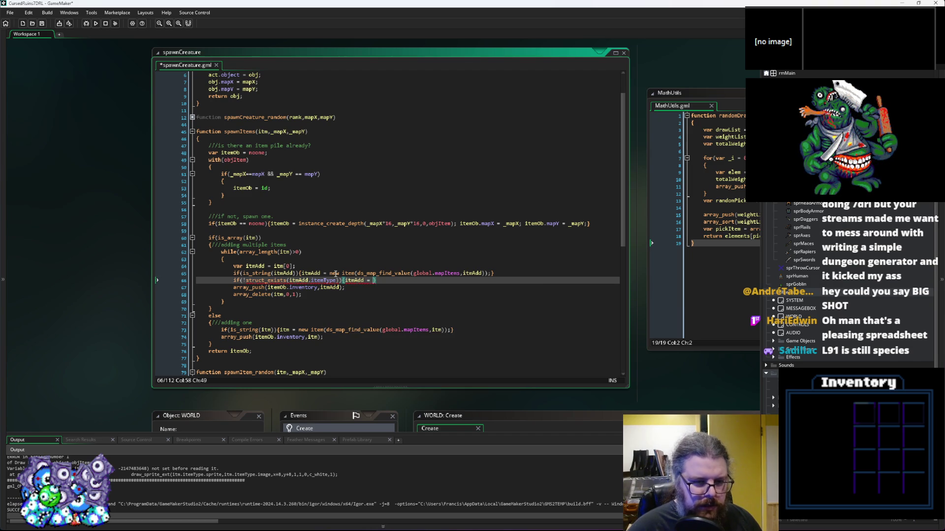
pyautogui.write(' new item(')
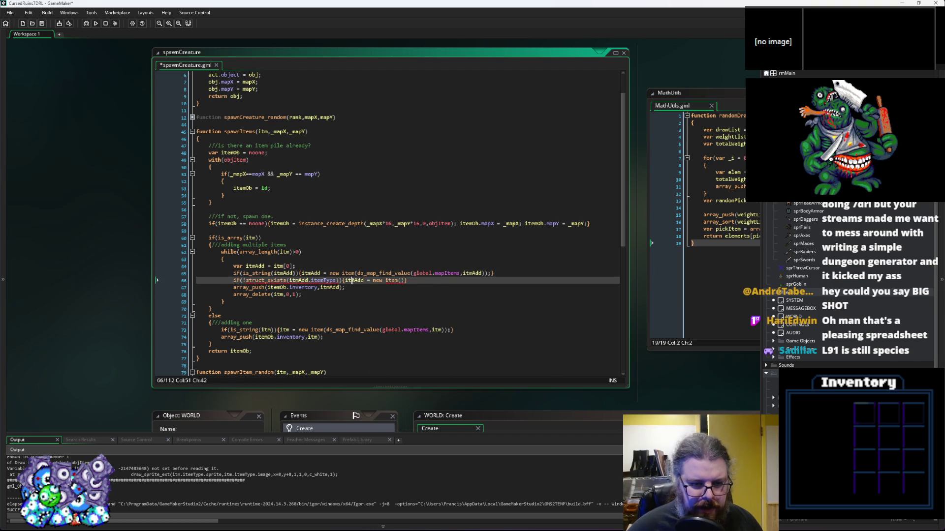
pyautogui.press('Left')
pyautogui.write('itmAdd)')
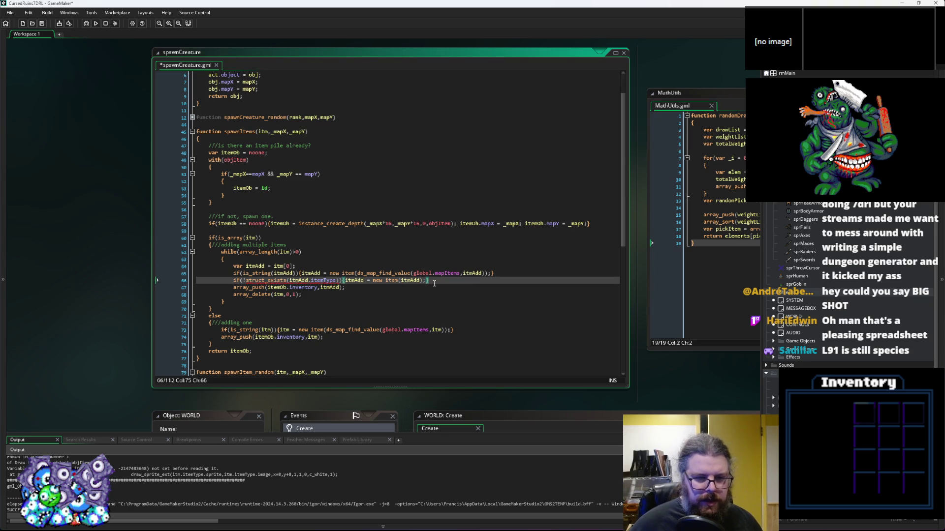
# Select the finished guard statement and open a new line in the single-item branch
pyautogui.moveTo(428, 280); pyautogui.dragTo(233, 280)
pyautogui.hotkey('ctrl', 'c')
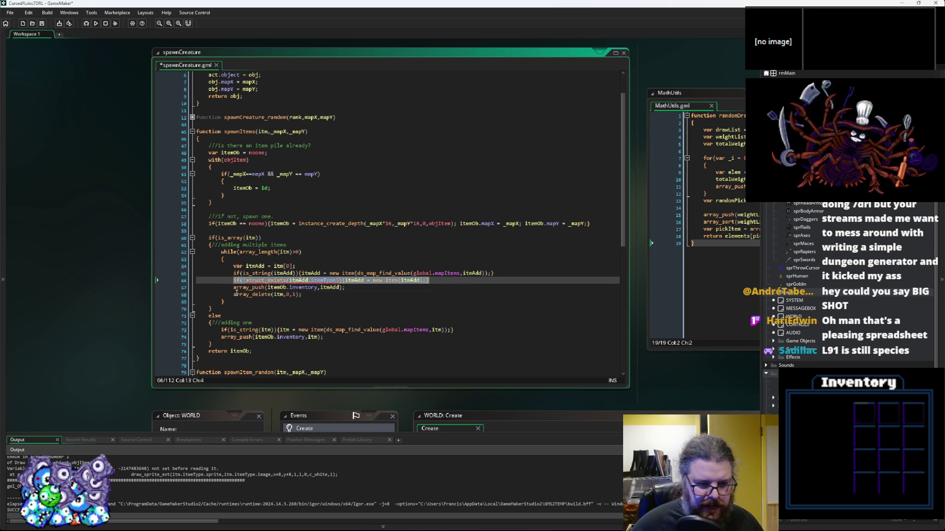
pyautogui.click(221, 337)
pyautogui.press('Return')
# Paste the itemType guard into the single-item branch above array_push
pyautogui.press('Up')
pyautogui.hotkey('ctrl', 'v')
pyautogui.press('Down')
pyautogui.press('Down')
pyautogui.press('Down')
pyautogui.scroll(-10, 418, 256)
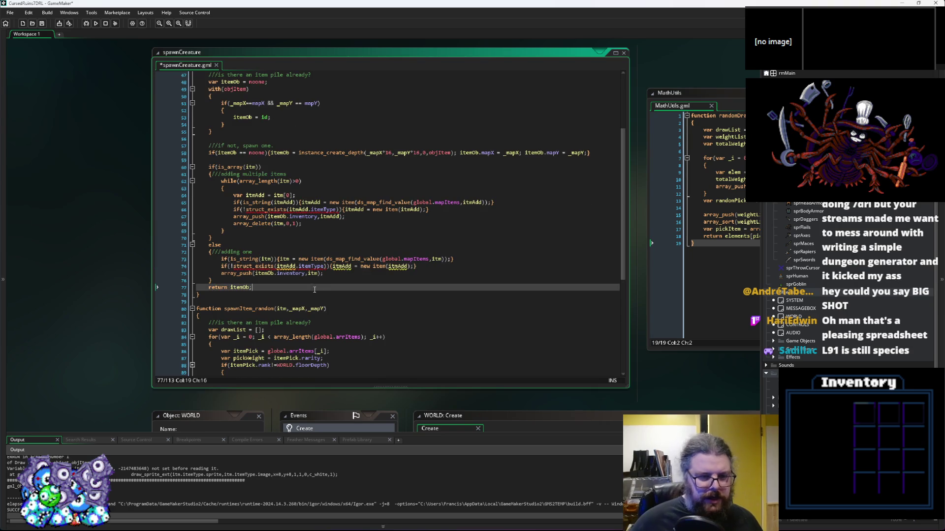
pyautogui.click(350, 266)
pyautogui.click(271, 267)
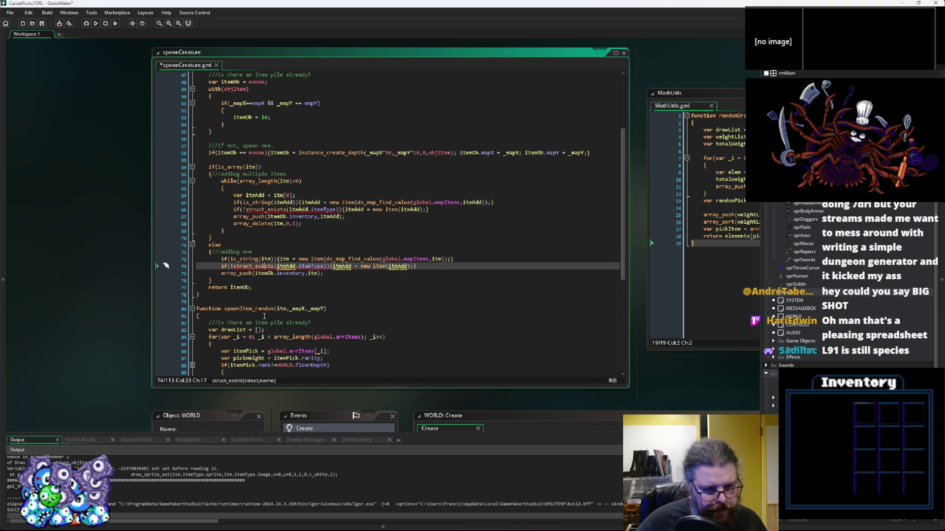
pyautogui.click(297, 266)
# Change both checks on lines 66 and 74 to struct_exists(itmAdd,"itemType")
pyautogui.click(325, 210)
pyautogui.click(307, 253)
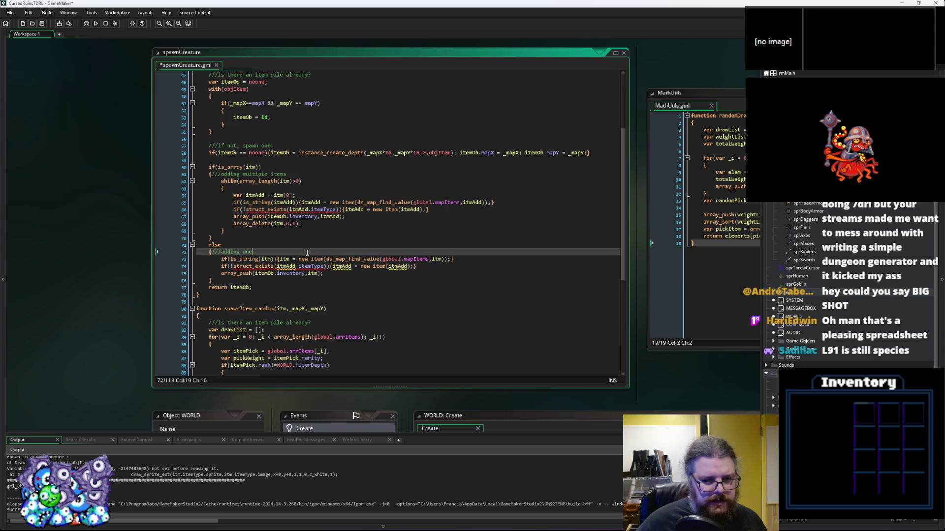
pyautogui.click(312, 210)
pyautogui.moveTo(254, 210)
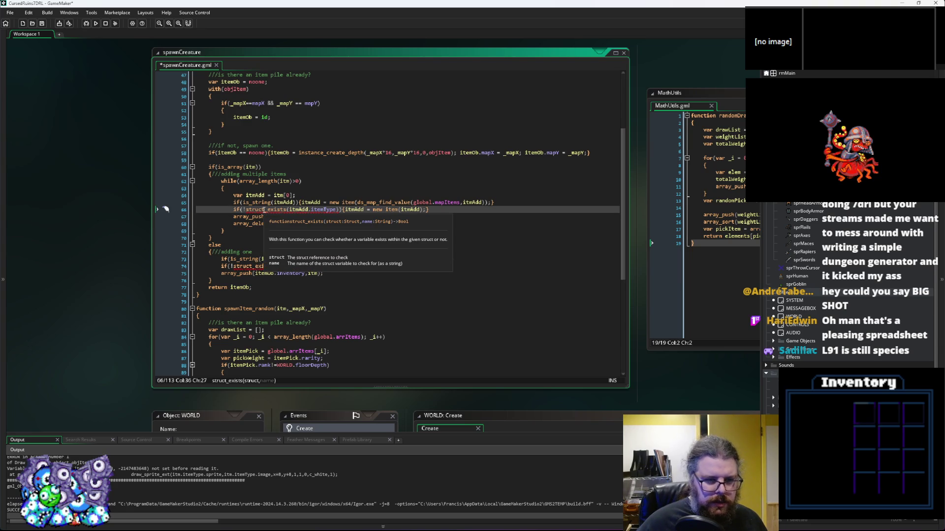
pyautogui.moveTo(317, 211)
pyautogui.click(319, 210)
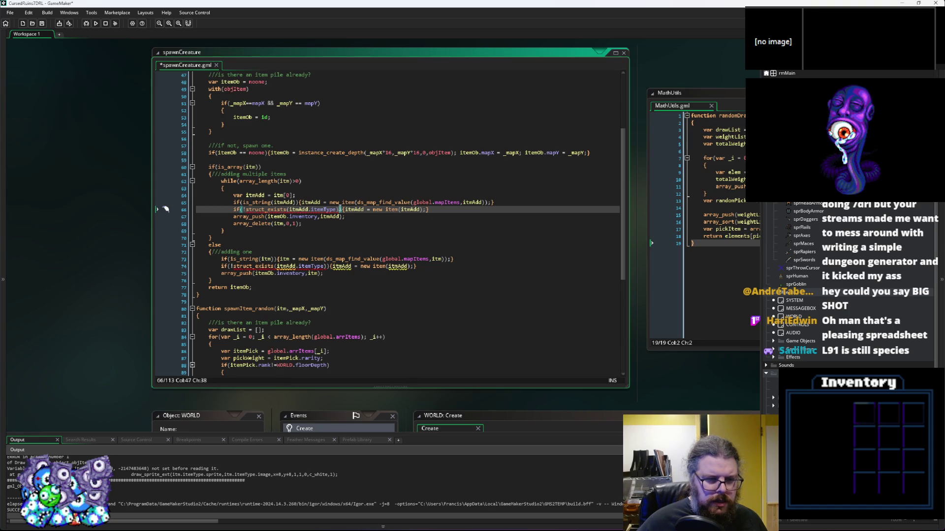
pyautogui.click(301, 211)
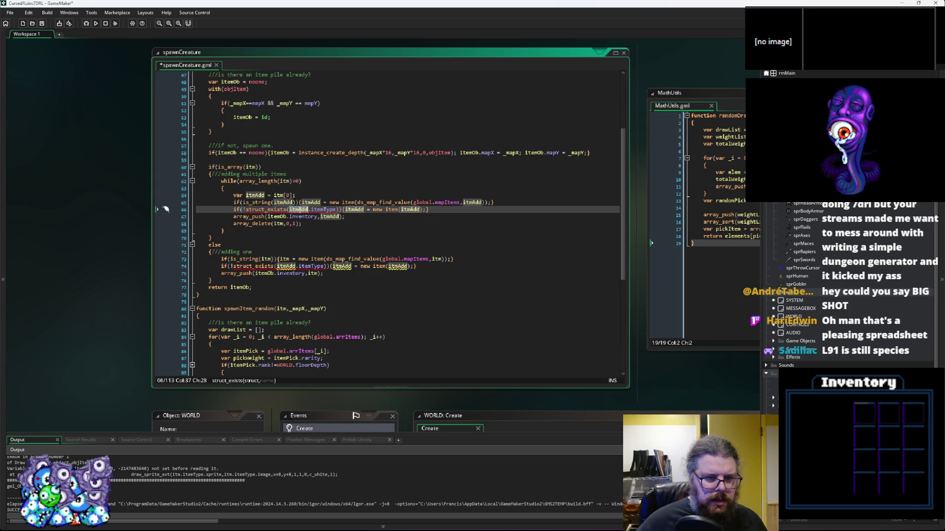
pyautogui.click(286, 217)
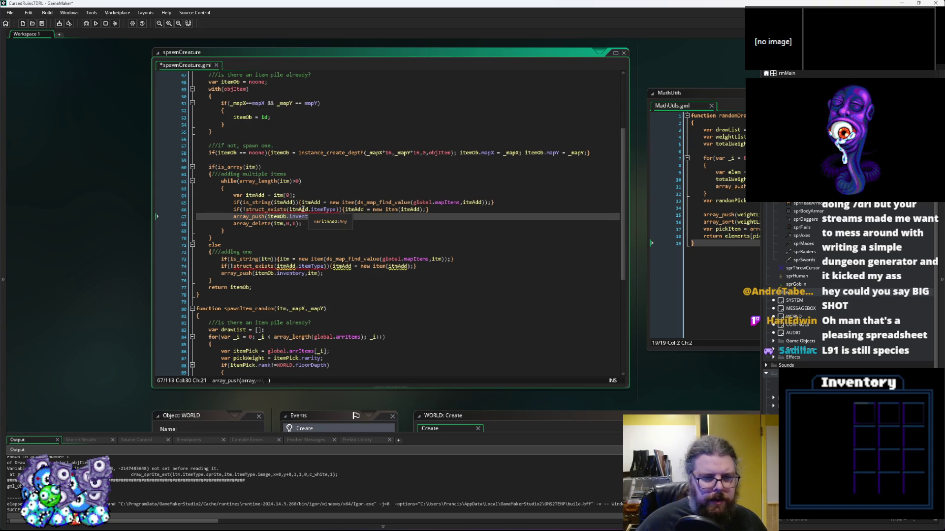
pyautogui.click(310, 210)
pyautogui.press('BackSpace')
pyautogui.write(',"')
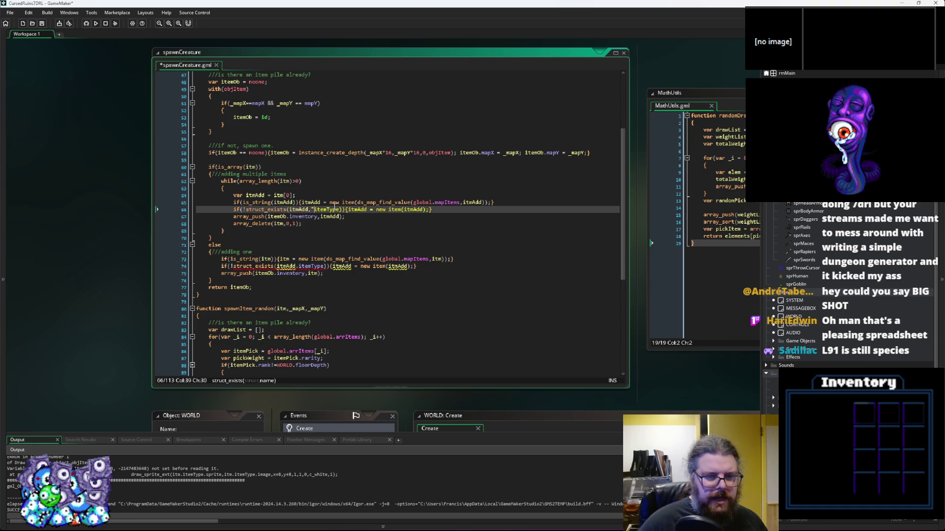
pyautogui.write('"')
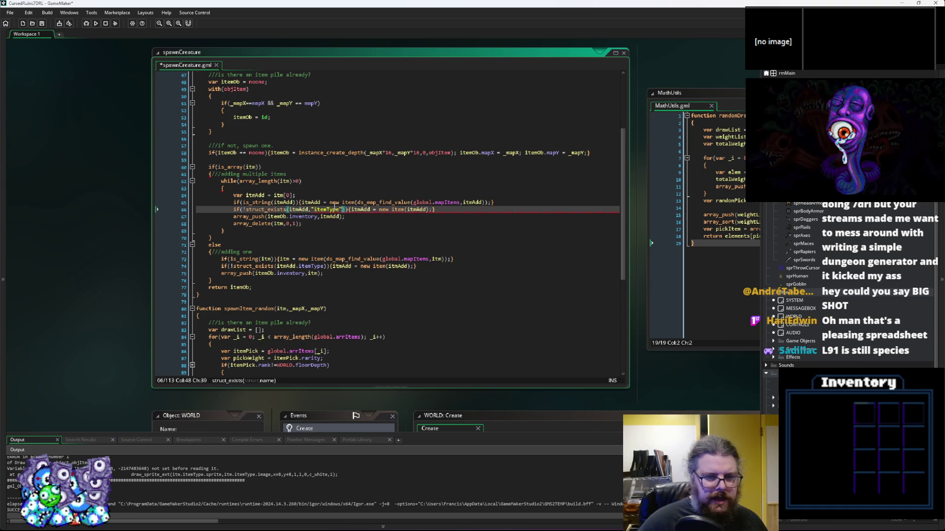
pyautogui.click(297, 266)
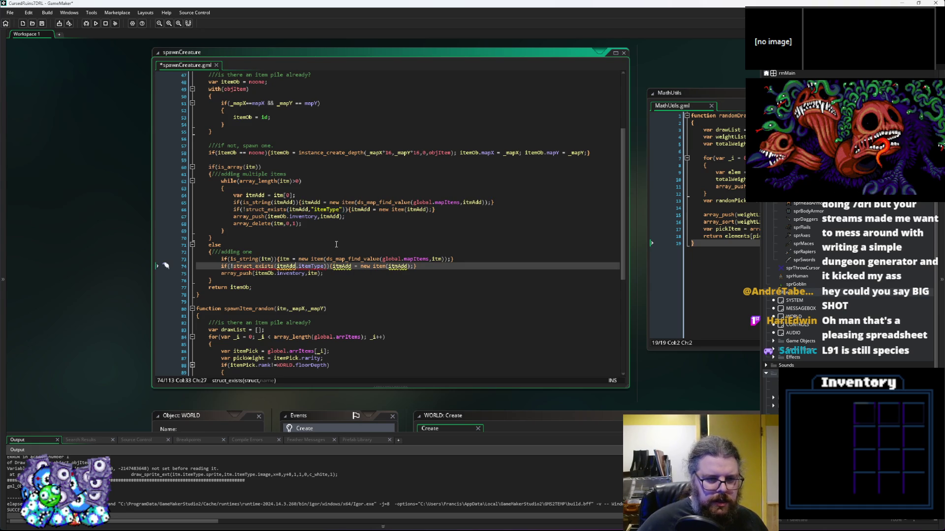
pyautogui.press('Delete')
pyautogui.write(',"')
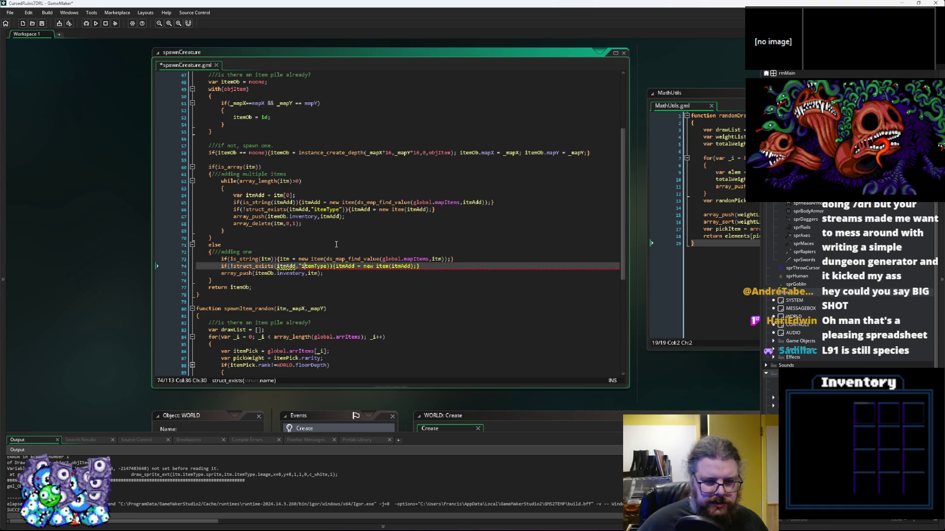
pyautogui.write('"')
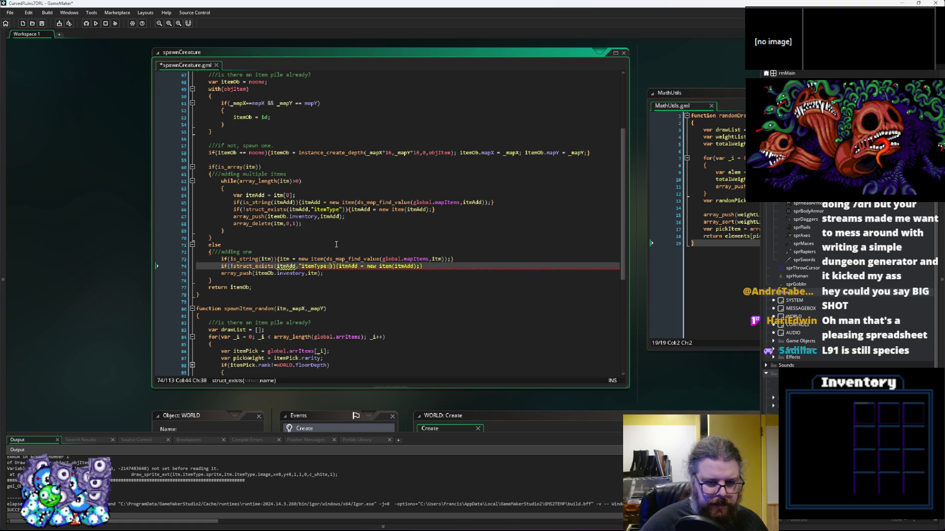
# Replace every itmAdd on line 74 with itm, then save and run the game in debug
pyautogui.click(347, 239)
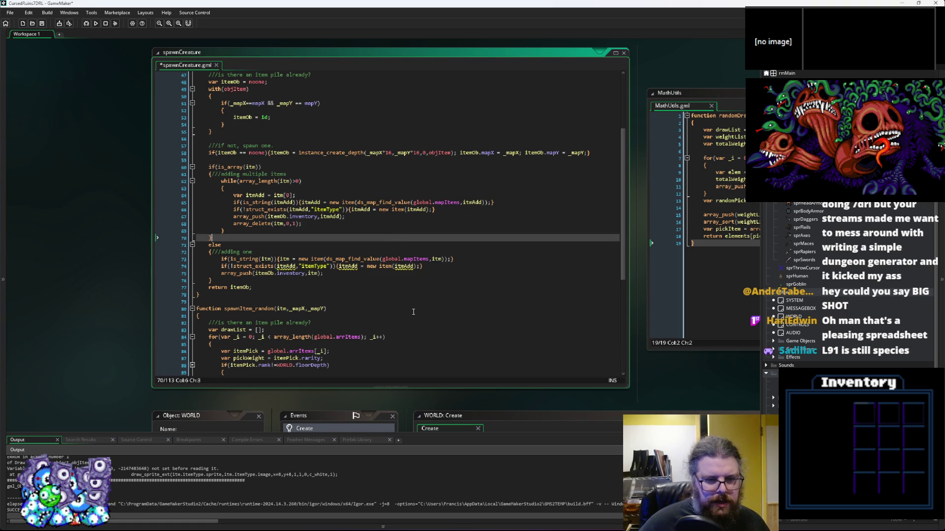
pyautogui.click(406, 284)
pyautogui.doubleClick(297, 210)
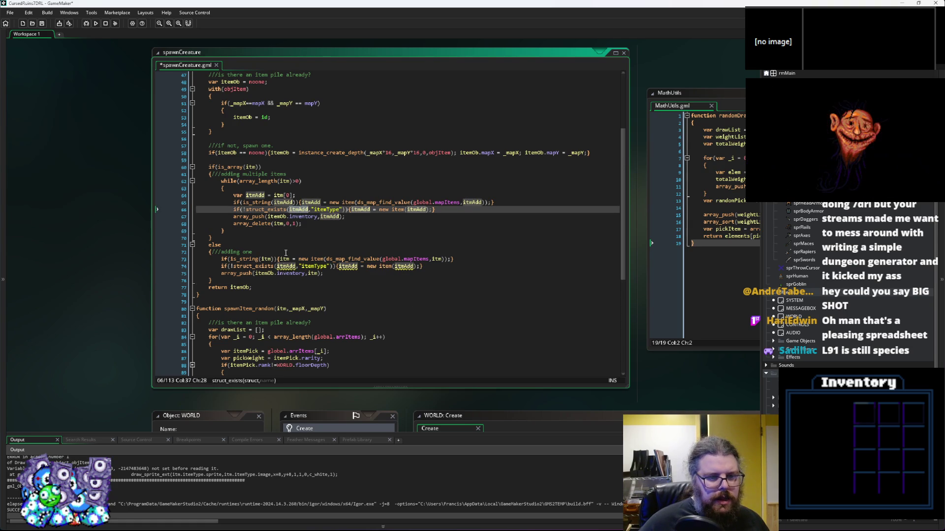
pyautogui.doubleClick(286, 266)
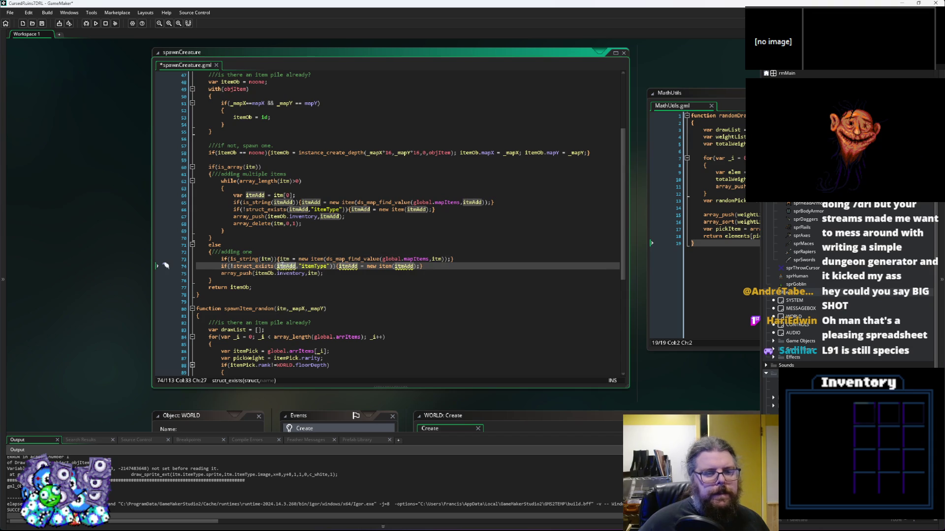
pyautogui.write('itm')
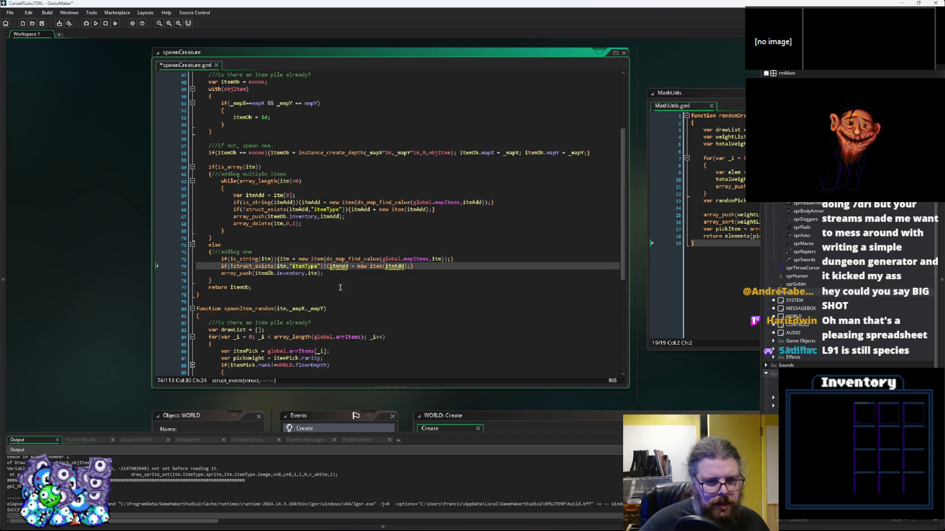
pyautogui.doubleClick(339, 267)
pyautogui.write('itm')
pyautogui.click(386, 269)
pyautogui.doubleClick(386, 269)
pyautogui.write('itm')
pyautogui.click(424, 268)
pyautogui.click(402, 279)
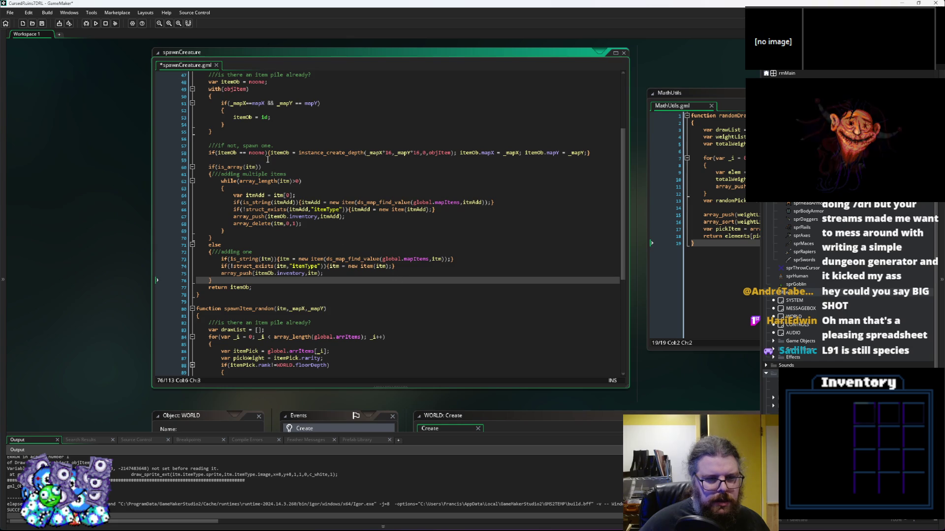
pyautogui.click(87, 24)
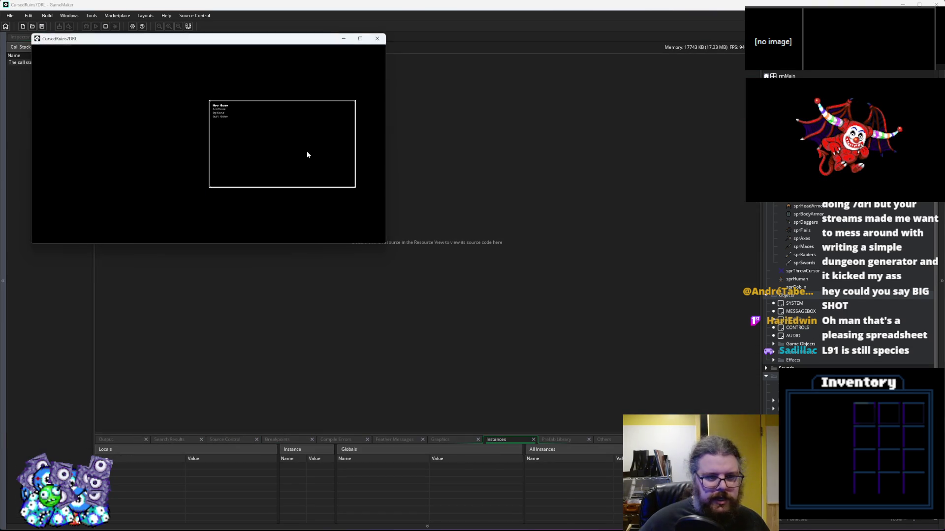
# Start a new game, enlarge the window, and walk the Human Wanderer down and left past the slimes
pyautogui.press('Return')
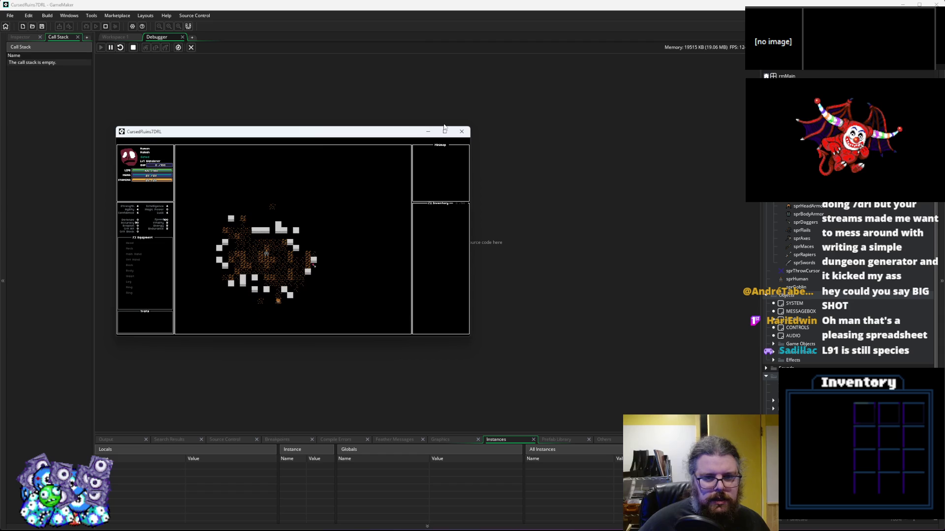
pyautogui.click(445, 131)
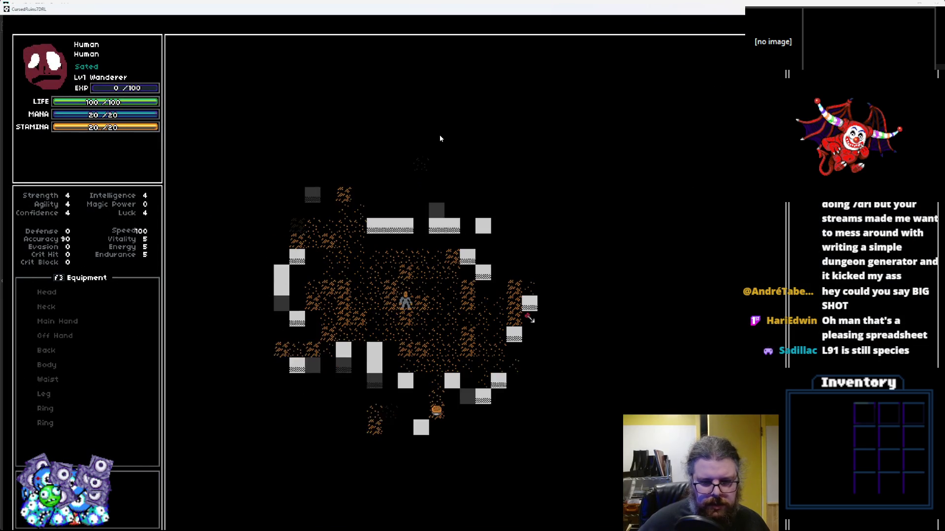
pyautogui.press('Down')
pyautogui.press('Right')
pyautogui.press('Right')
pyautogui.press('Right')
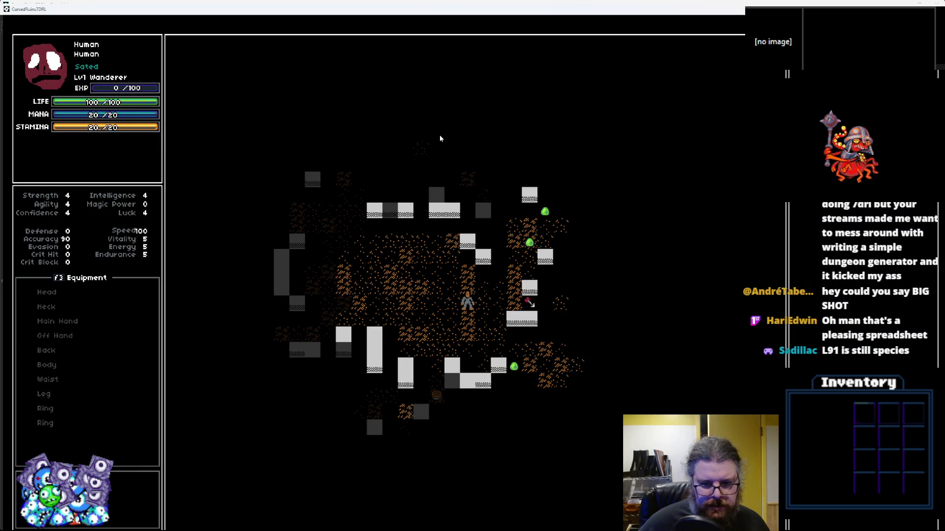
pyautogui.press('Right')
pyautogui.press('Right')
pyautogui.press('Right')
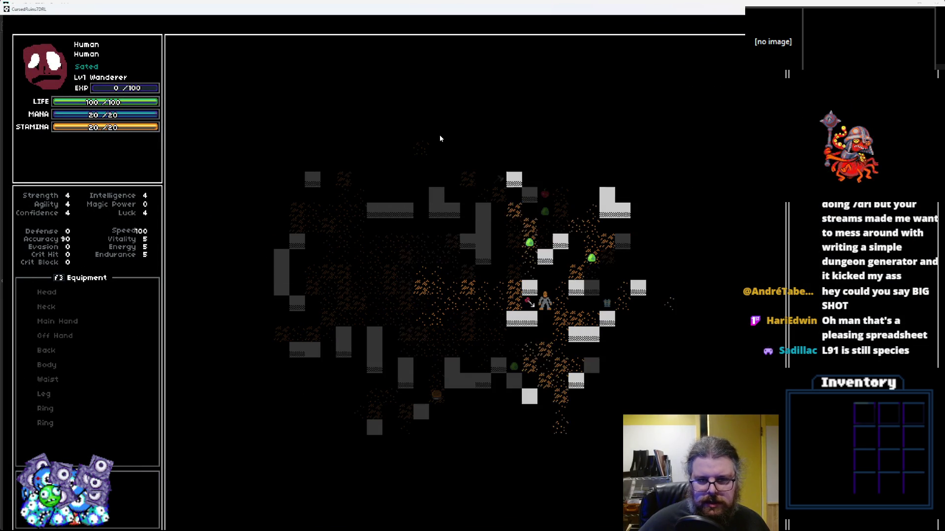
pyautogui.press('Down')
pyautogui.press('Down')
pyautogui.press('Down')
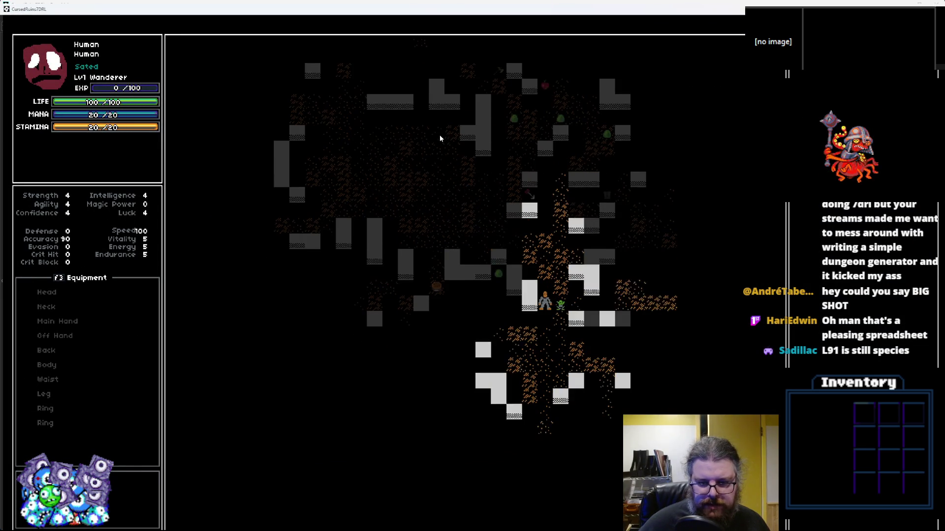
pyautogui.press('Down')
pyautogui.press('Down')
pyautogui.press('Down')
pyautogui.press('Left')
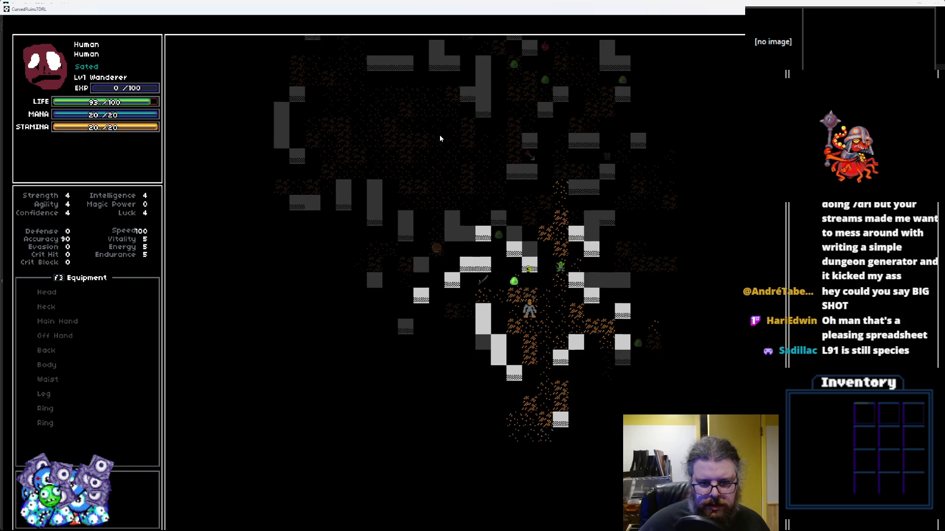
pyautogui.press('Down')
pyautogui.press('Down')
pyautogui.press('Down')
pyautogui.press('Down')
pyautogui.press('Down')
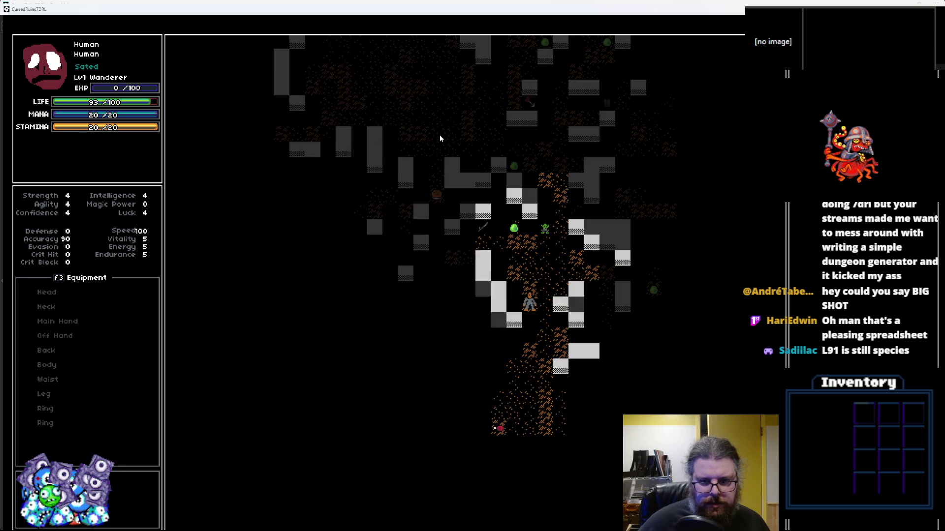
pyautogui.press('Down')
pyautogui.press('Left')
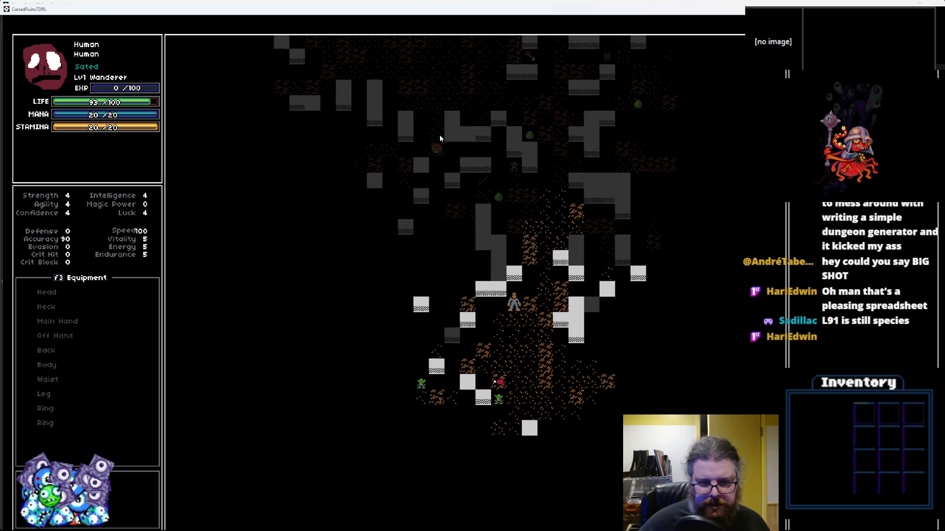
pyautogui.press('Left')
pyautogui.press('Left')
pyautogui.press('Left')
pyautogui.press('Down')
pyautogui.press('Left')
pyautogui.press('Left')
pyautogui.press('Right')
pyautogui.press('Up')
pyautogui.press('Up')
pyautogui.press('Up')
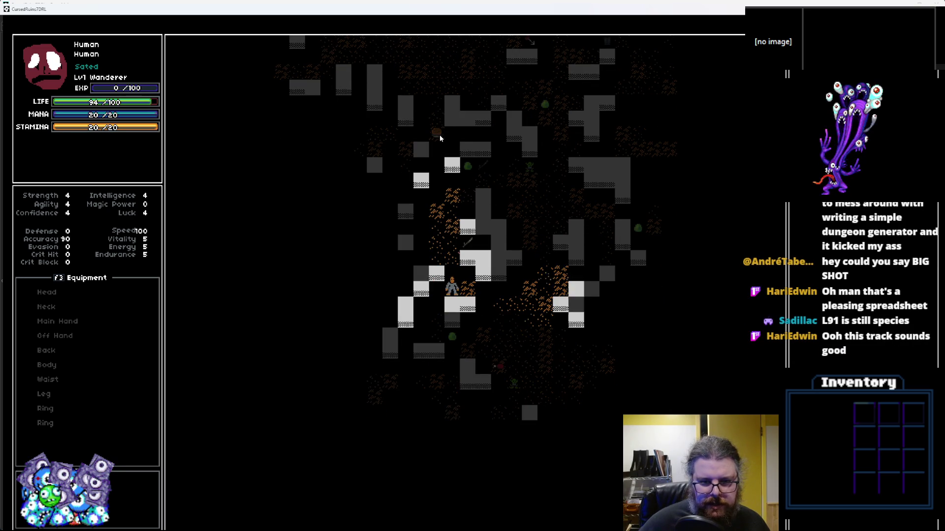
pyautogui.press('Right')
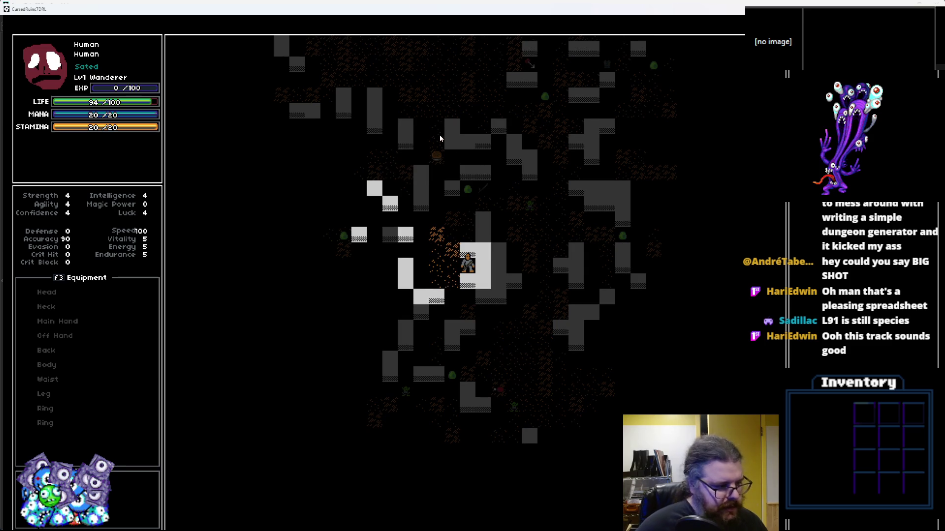
pyautogui.press('Left')
pyautogui.press('Left')
pyautogui.press('Left')
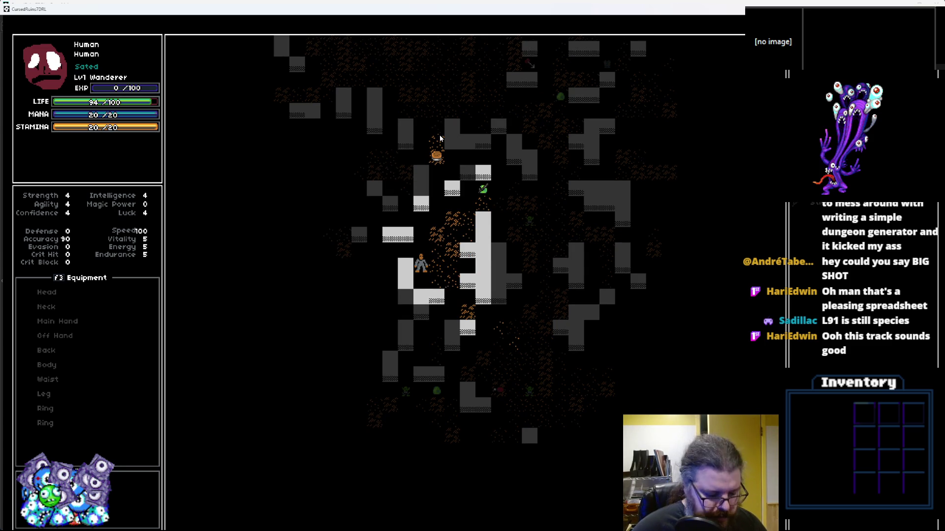
# Equip the picked-up Stick in the main hand
pyautogui.press('i')
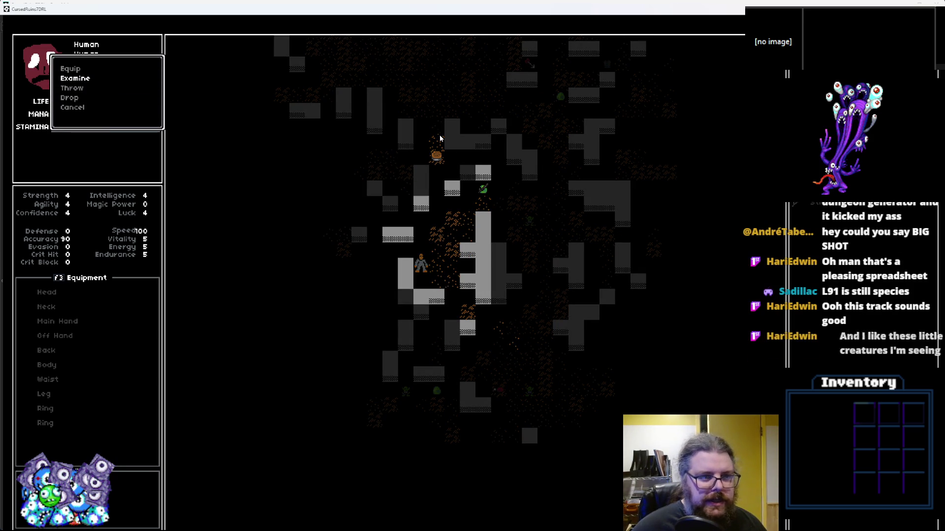
pyautogui.press('Up')
pyautogui.press('Return')
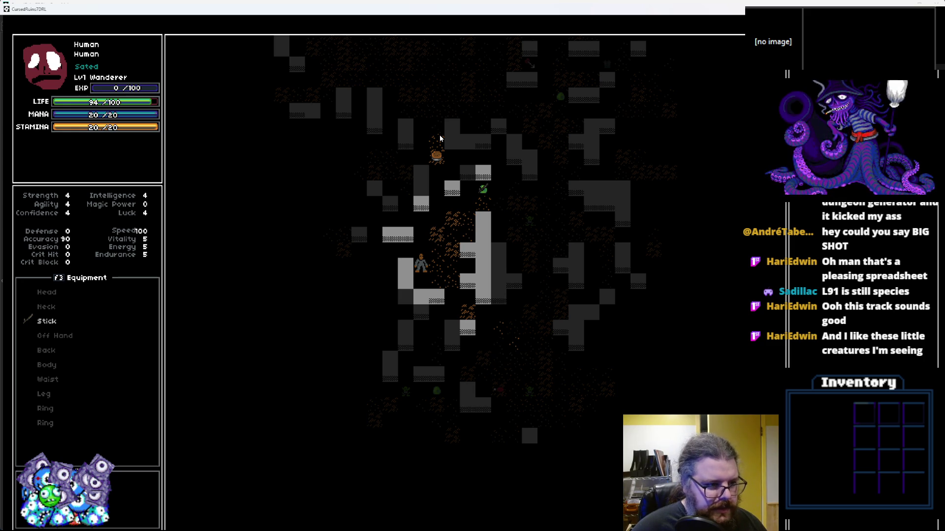
# Walk the player up and left through the corridors, bumping into a creature
pyautogui.press('Up')
pyautogui.press('Left')
pyautogui.press('Left')
pyautogui.press('Left')
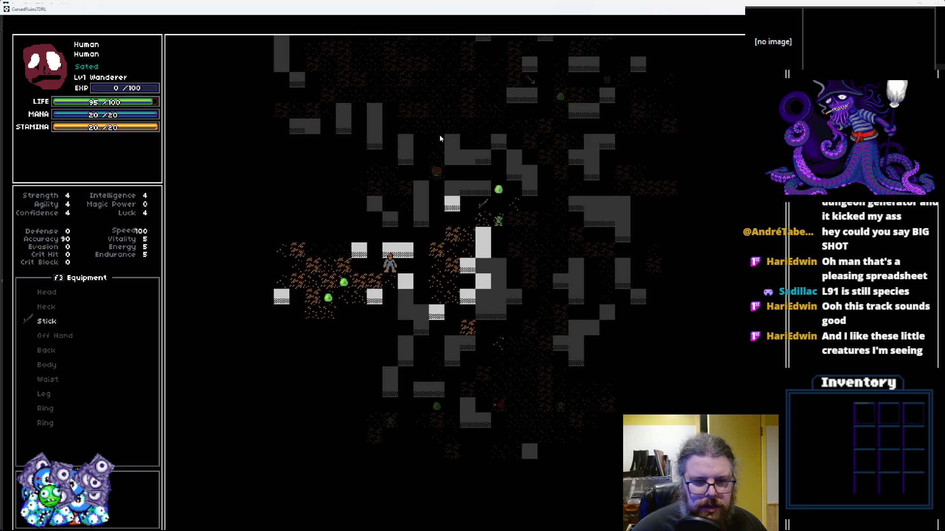
pyautogui.press('Up')
pyautogui.press('Up')
pyautogui.press('Up')
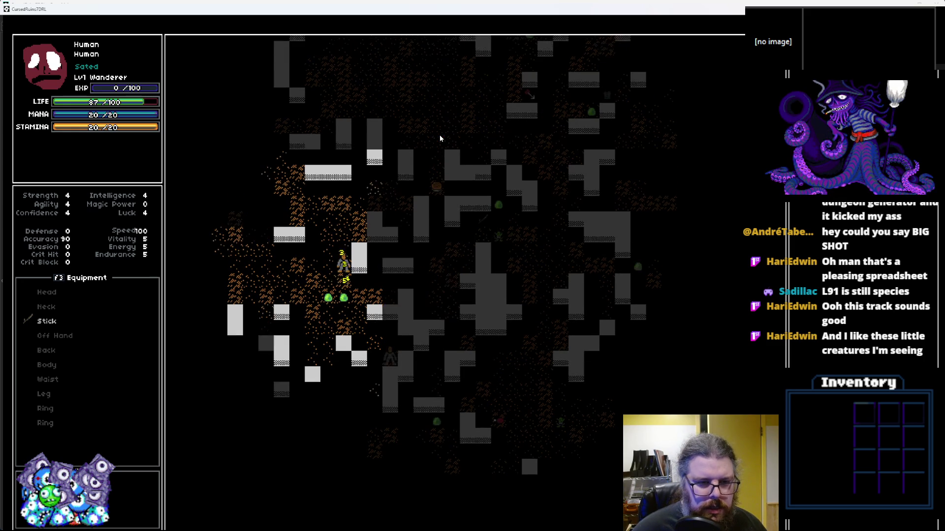
pyautogui.press('Left')
pyautogui.press('Left')
pyautogui.press('Left')
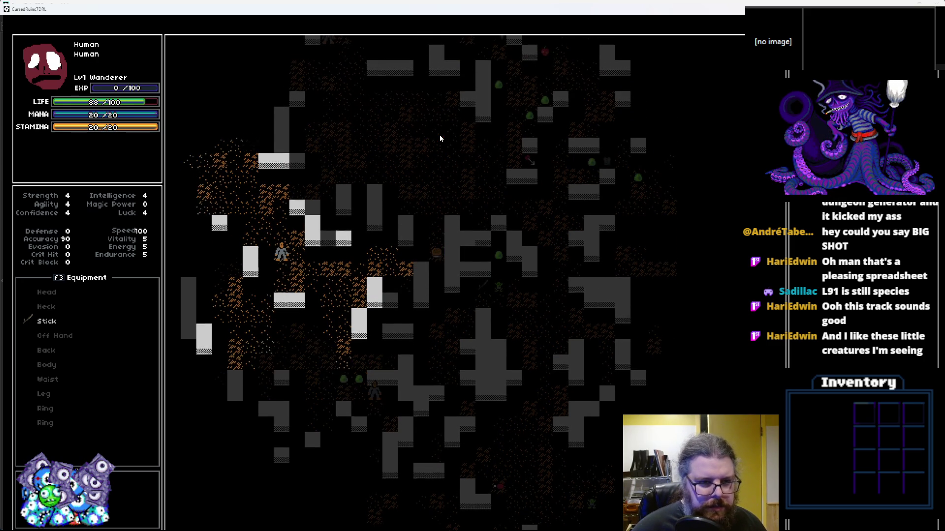
pyautogui.press('Up')
pyautogui.press('Up')
pyautogui.press('Up')
pyautogui.press('Right')
pyautogui.press('Right')
pyautogui.press('Right')
pyautogui.press('Up')
pyautogui.press('Up')
pyautogui.press('Up')
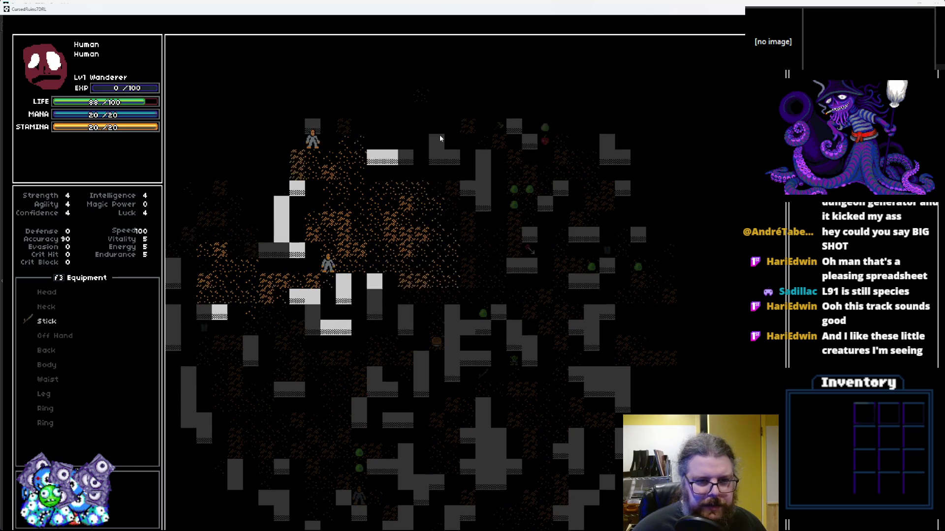
pyautogui.press('Up')
pyautogui.press('Up')
pyautogui.press('Up')
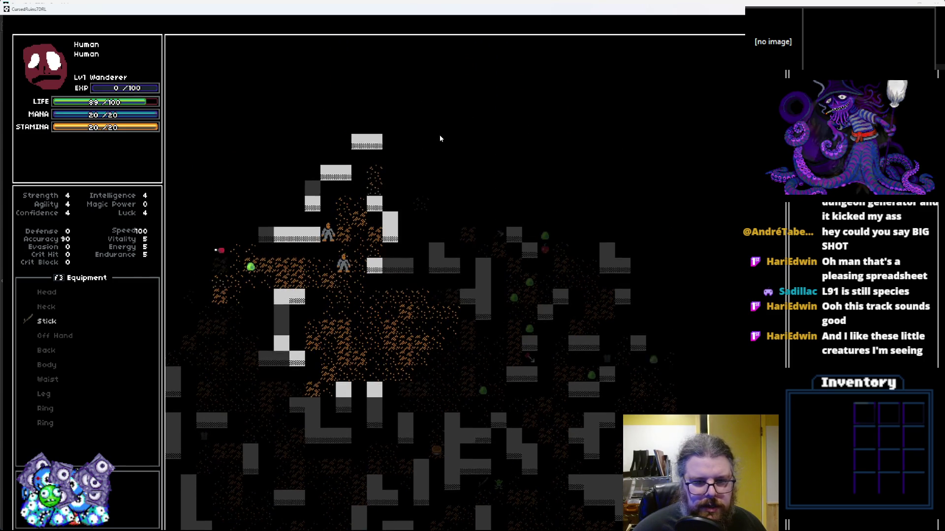
pyautogui.press('Left')
pyautogui.press('Left')
pyautogui.press('Left')
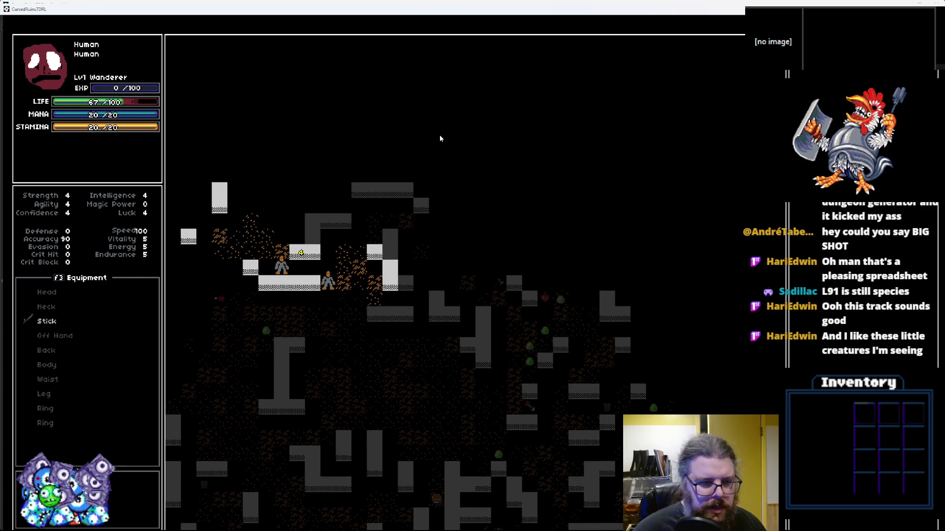
pyautogui.press('Up')
pyautogui.press('Up')
pyautogui.press('Right')
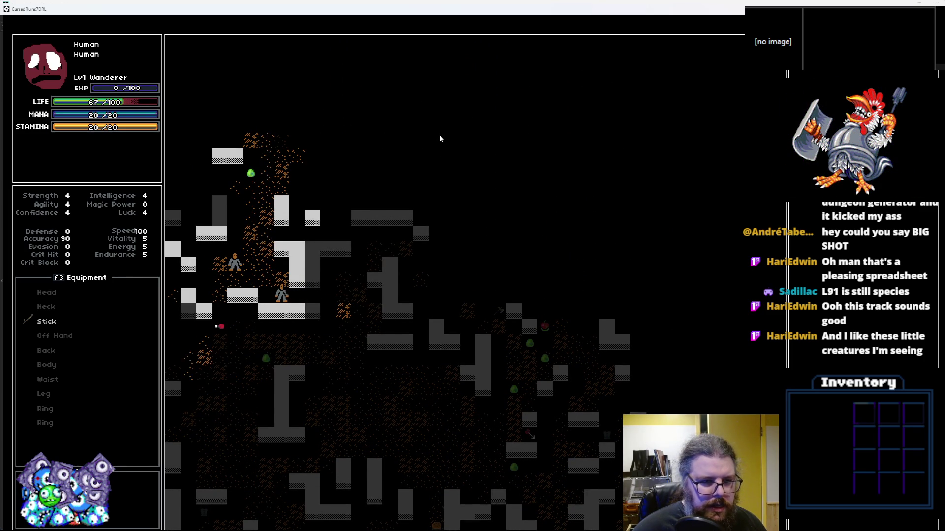
# Walk the player up and right toward the top of the map, attacking the goblin and the monster below
pyautogui.press('Up')
pyautogui.press('Up')
pyautogui.press('Up')
pyautogui.press('Up')
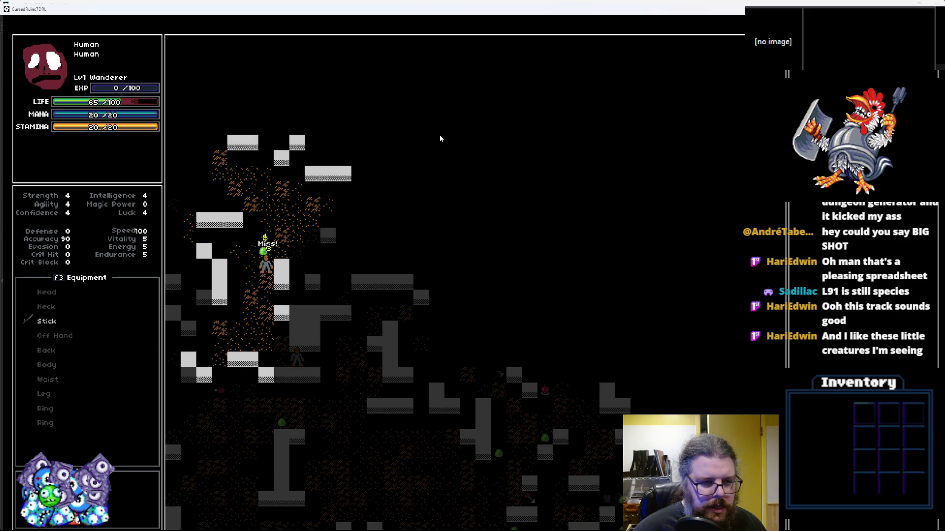
pyautogui.press('Up')
pyautogui.press('Up')
pyautogui.press('Up')
pyautogui.press('Up')
pyautogui.press('Up')
pyautogui.press('Up')
pyautogui.press('Right')
pyautogui.press('Right')
pyautogui.press('Right')
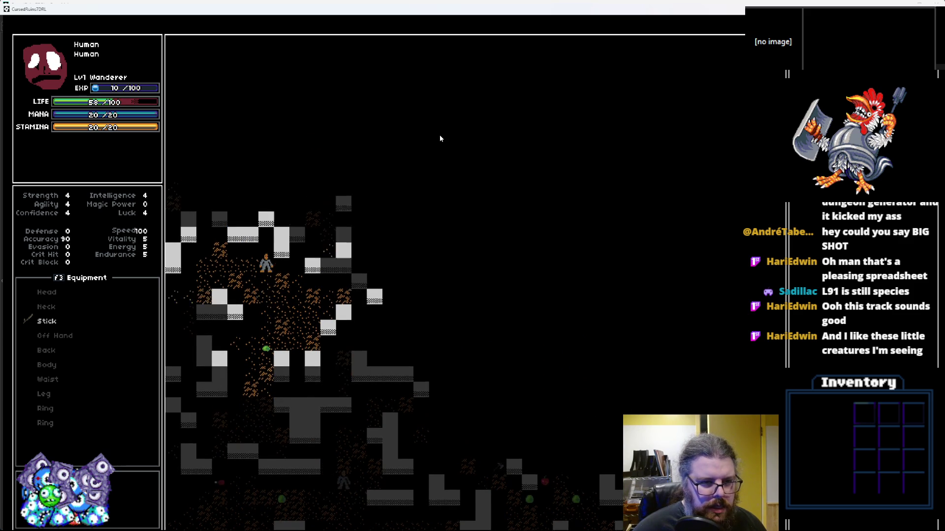
pyautogui.press('Right')
pyautogui.press('Up')
pyautogui.press('Right')
pyautogui.press('Up')
pyautogui.press('Right')
pyautogui.press('Right')
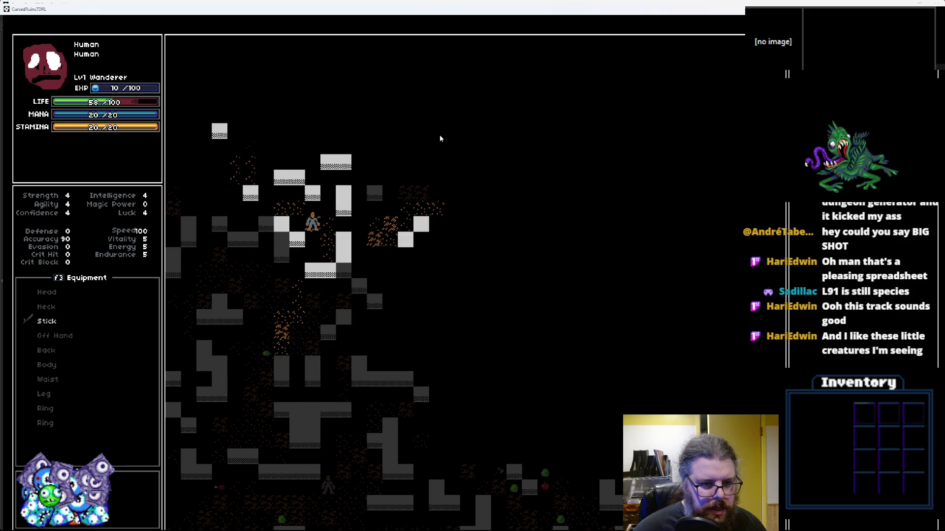
pyautogui.press('Up')
pyautogui.press('Right')
pyautogui.press('Up')
pyautogui.press('Right')
pyautogui.press('Up')
pyautogui.press('Right')
pyautogui.press('Up')
pyautogui.press('Up')
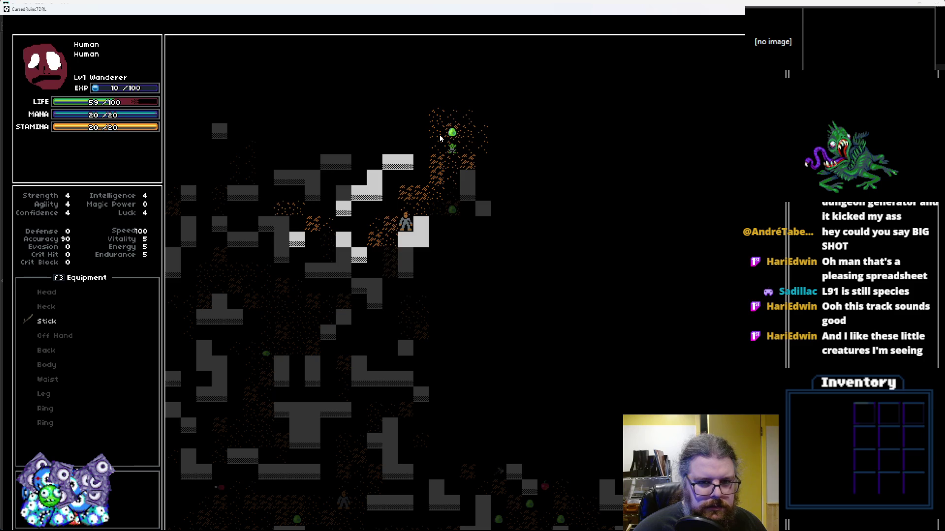
pyautogui.press('Up')
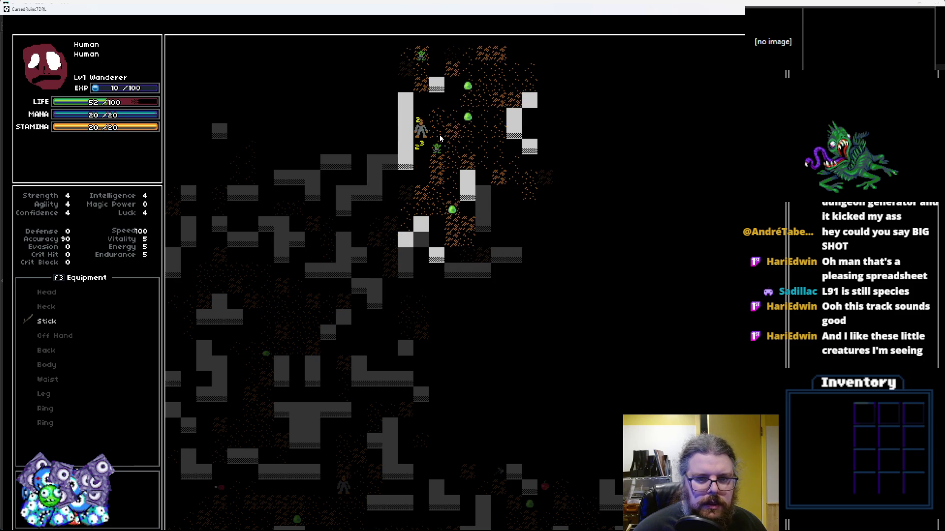
pyautogui.press('Right')
pyautogui.press('Down')
# Explore right and down into new areas, fighting monsters until EXP reaches 40, then quit the game with Escape
pyautogui.press('Right')
pyautogui.press('Down')
pyautogui.press('Right')
pyautogui.press('Right')
pyautogui.press('Down')
pyautogui.press('Right')
pyautogui.press('Right')
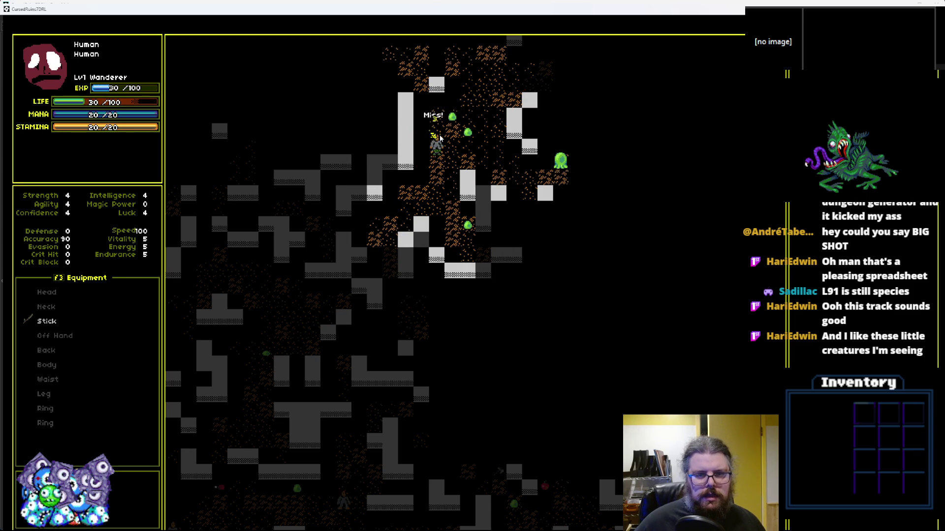
pyautogui.press('Right')
pyautogui.press('Right')
pyautogui.press('Right')
pyautogui.press('Down')
pyautogui.press('Right')
pyautogui.press('Right')
pyautogui.press('Right')
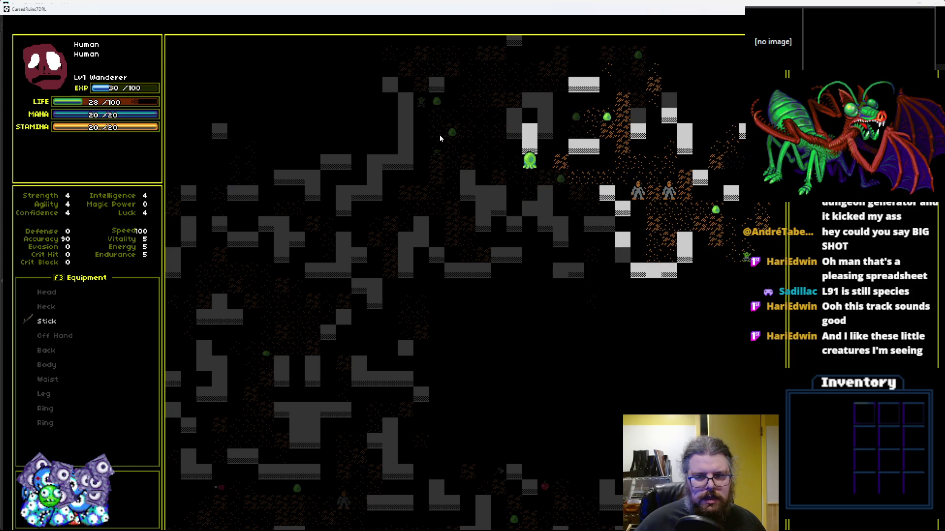
pyautogui.press('Right')
pyautogui.press('Right')
pyautogui.press('Right')
pyautogui.press('Right')
pyautogui.press('Right')
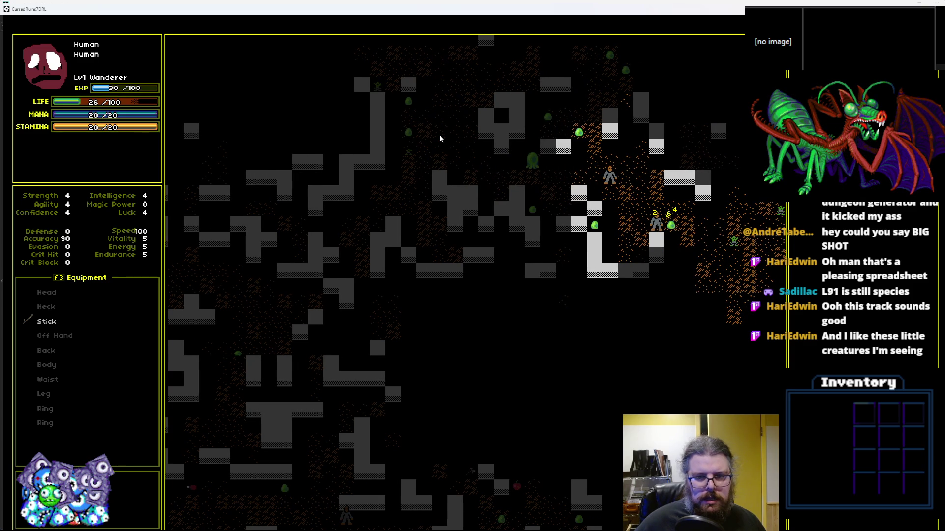
pyautogui.press('Right')
pyautogui.press('Right')
pyautogui.press('Down')
pyautogui.press('Down')
pyautogui.press('Down')
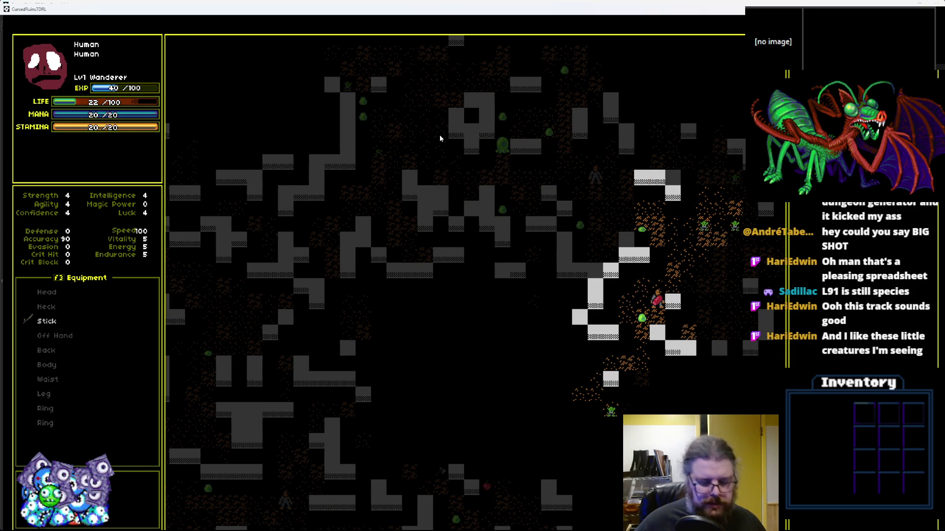
pyautogui.press('Up')
pyautogui.press('Right')
pyautogui.press('Right')
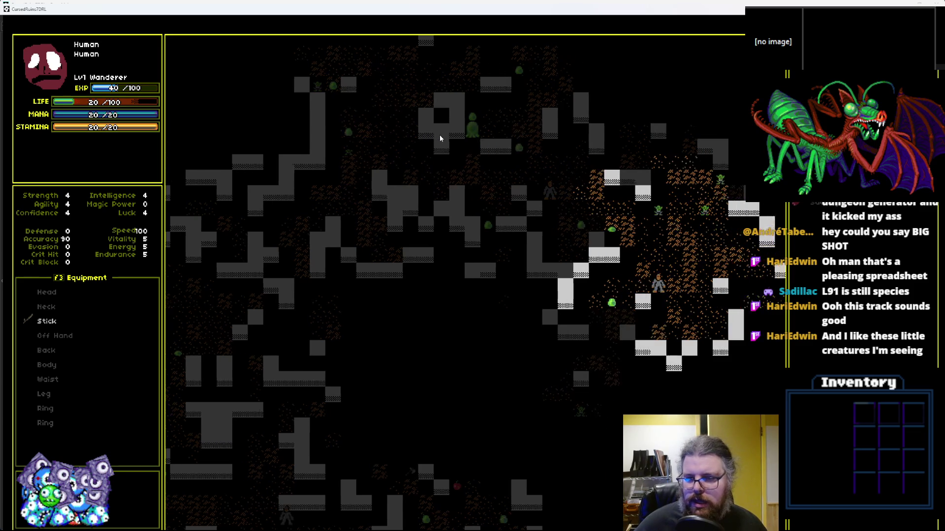
pyautogui.press('Right')
pyautogui.press('Right')
pyautogui.press('Right')
pyautogui.press('Up')
pyautogui.press('Up')
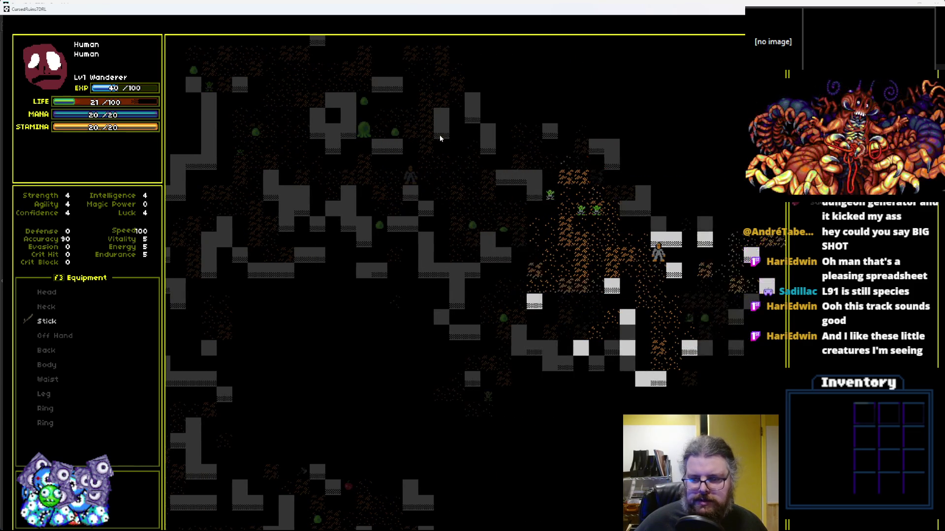
pyautogui.press('Right')
pyautogui.press('Right')
pyautogui.press('Right')
pyautogui.press('Up')
pyautogui.press('Up')
pyautogui.press('Up')
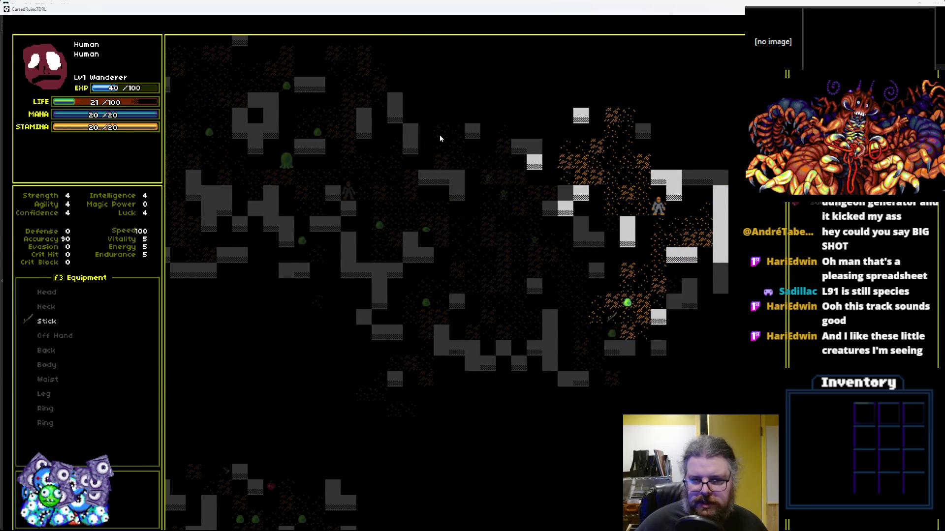
pyautogui.press('Up')
pyautogui.press('Up')
pyautogui.press('Up')
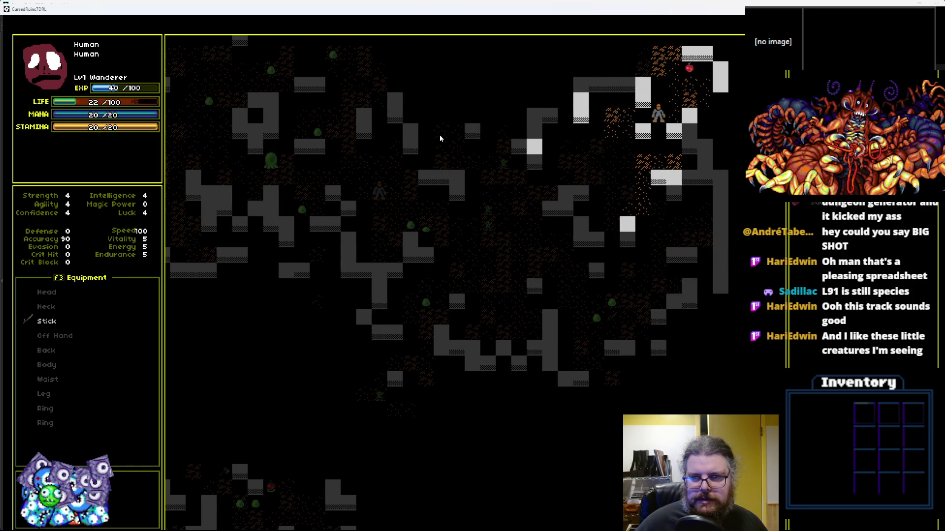
pyautogui.press('Down')
pyautogui.press('Down')
pyautogui.press('Down')
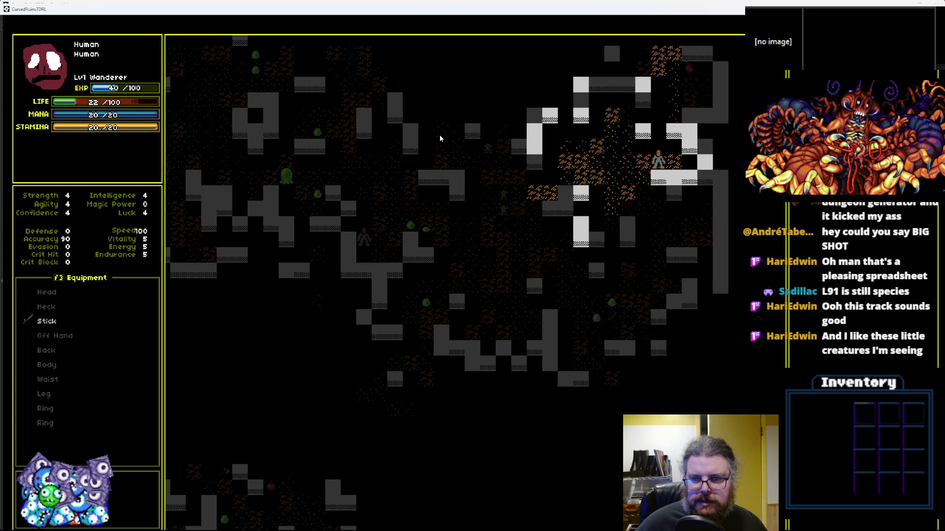
pyautogui.press('Left')
pyautogui.press('Left')
pyautogui.press('Left')
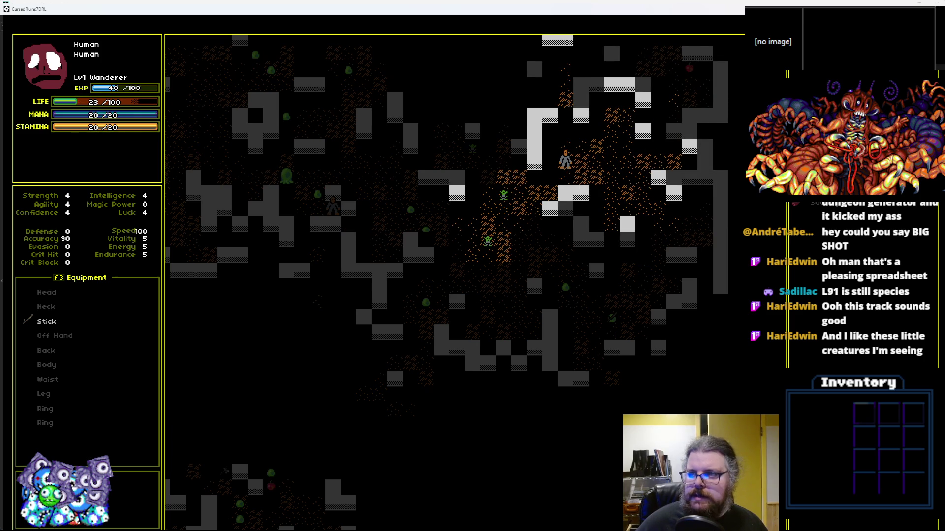
pyautogui.press('Escape')
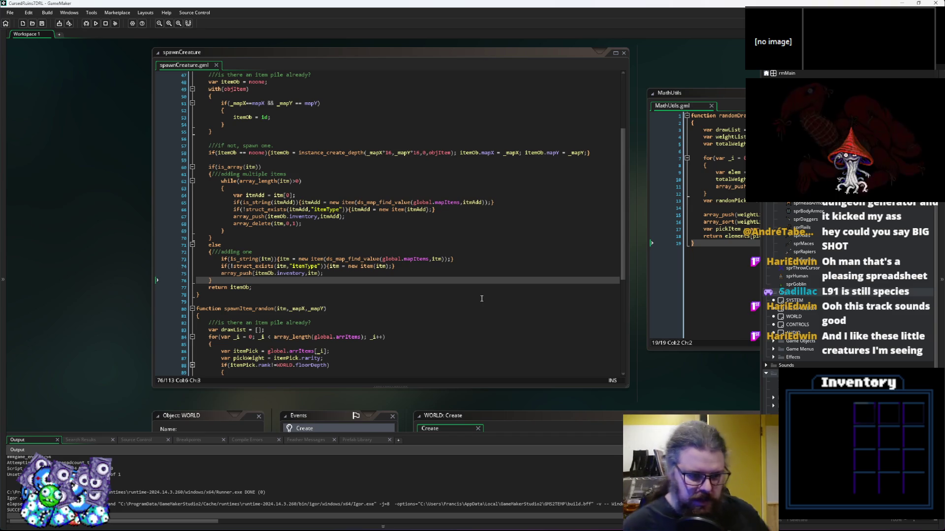
# Close the MathUtils and spawnCreature script windows, leaving the WORLD Create code in focus
pyautogui.moveTo(748, 211); pyautogui.dragTo(507, 223)
pyautogui.click(494, 221)
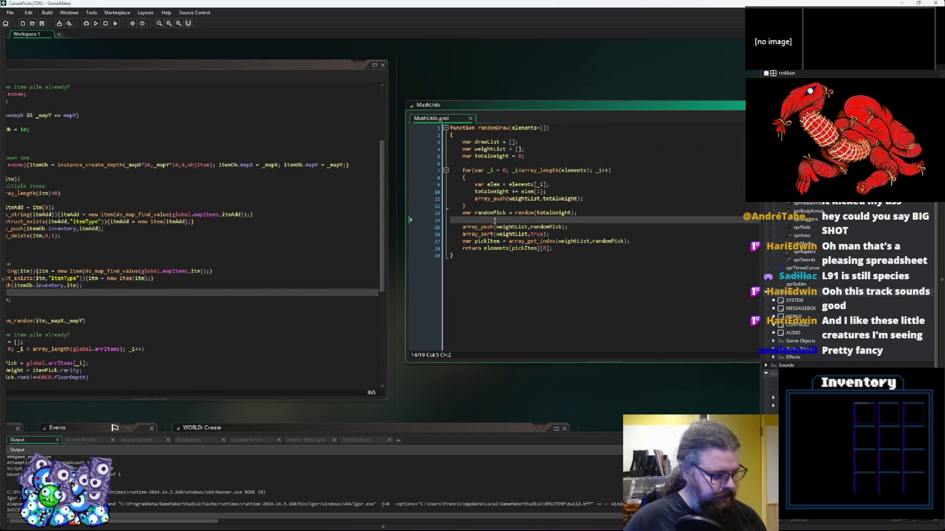
pyautogui.click(330, 201)
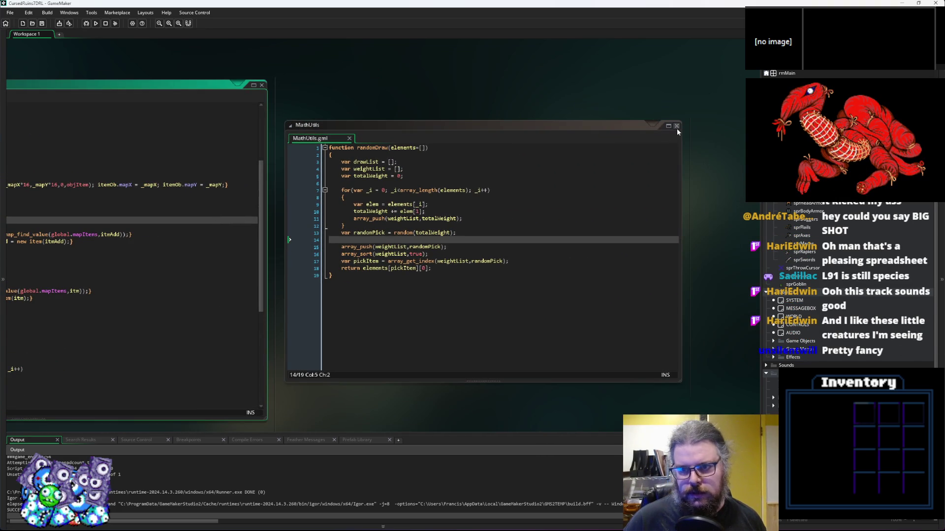
pyautogui.click(677, 126)
pyautogui.click(483, 73)
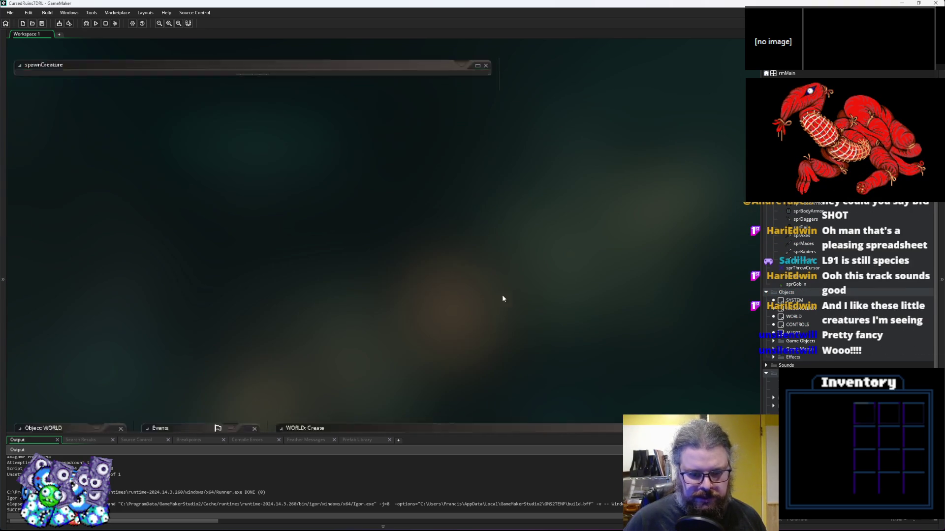
pyautogui.click(465, 346)
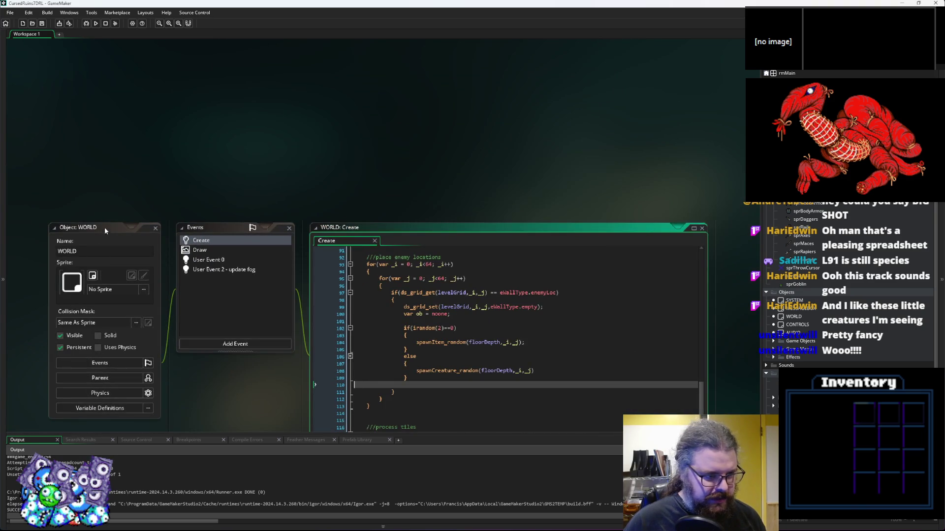
# Enlarge the WORLD Create editor and scroll up to generateWorld's wall-placement loop at line 40
pyautogui.moveTo(691, 318); pyautogui.dragTo(746, 424)
pyautogui.click(564, 305)
pyautogui.scroll(20, 564, 306)
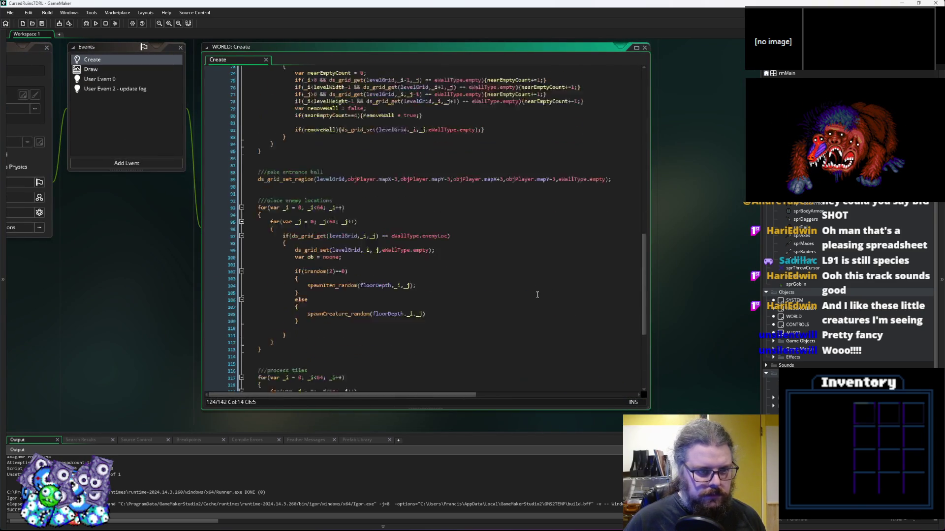
pyautogui.scroll(3, 540, 289)
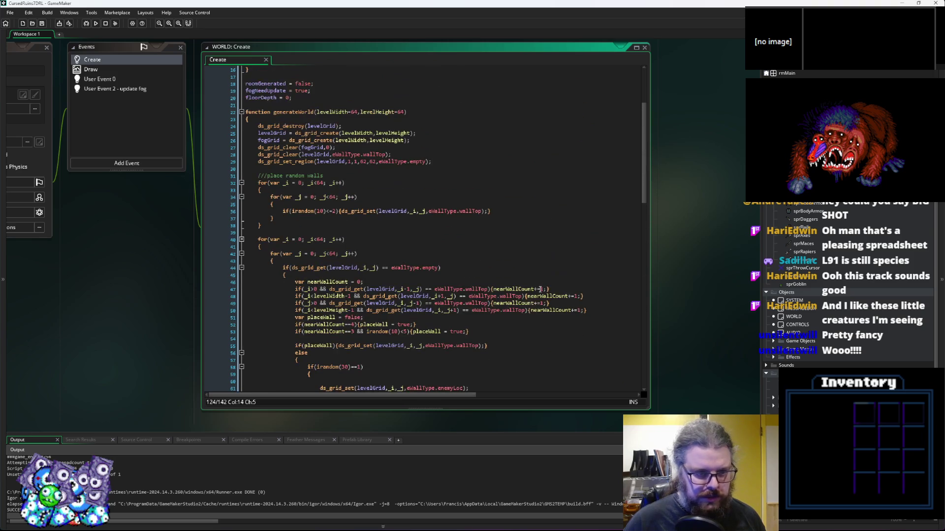
pyautogui.click(540, 260)
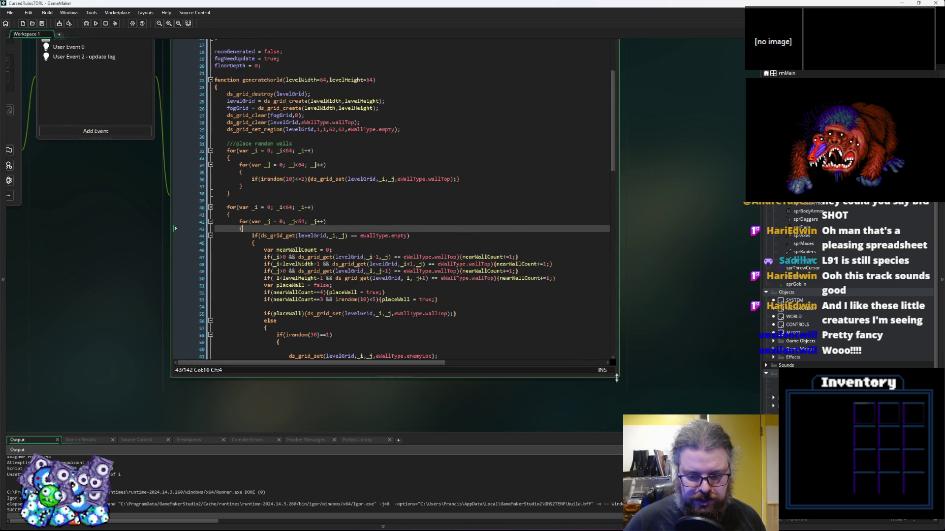
pyautogui.moveTo(621, 378); pyautogui.dragTo(707, 426)
pyautogui.click(345, 210)
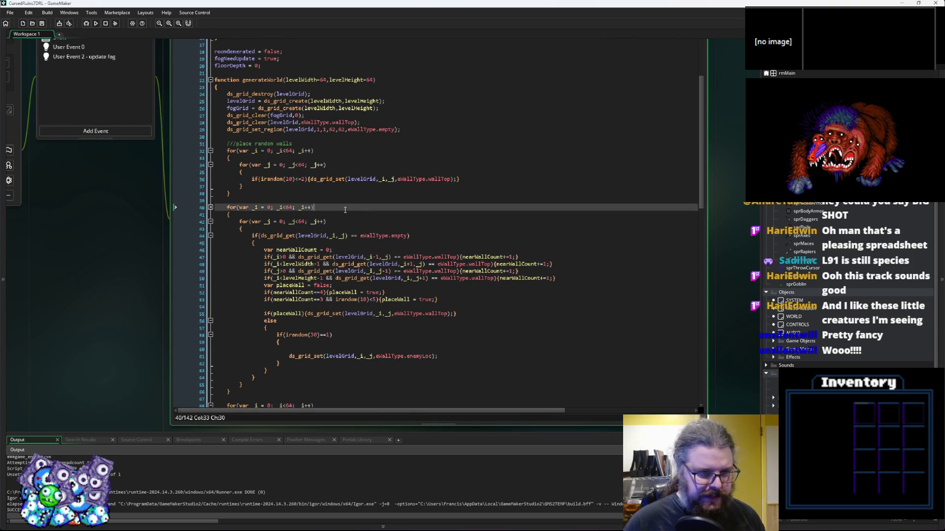